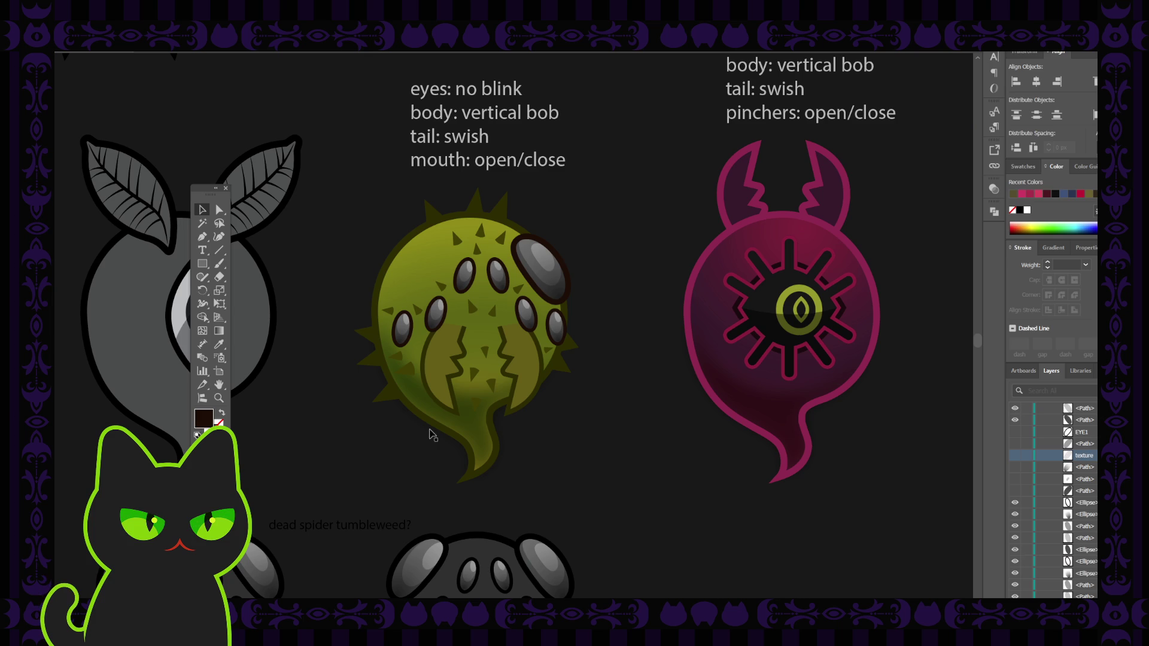
Select the EYE1, texture and path rows and move them directly under the spikes layer
key("space")
left_click_drag(432, 392, 432, 388)
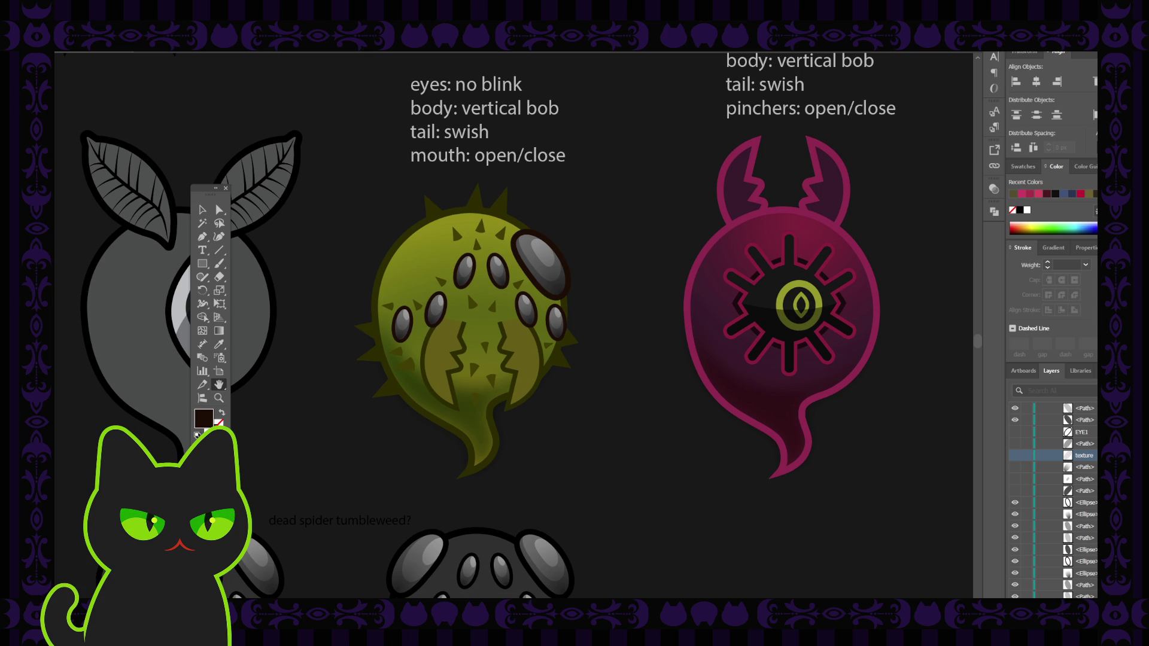
left_click_drag(405, 390, 396, 394)
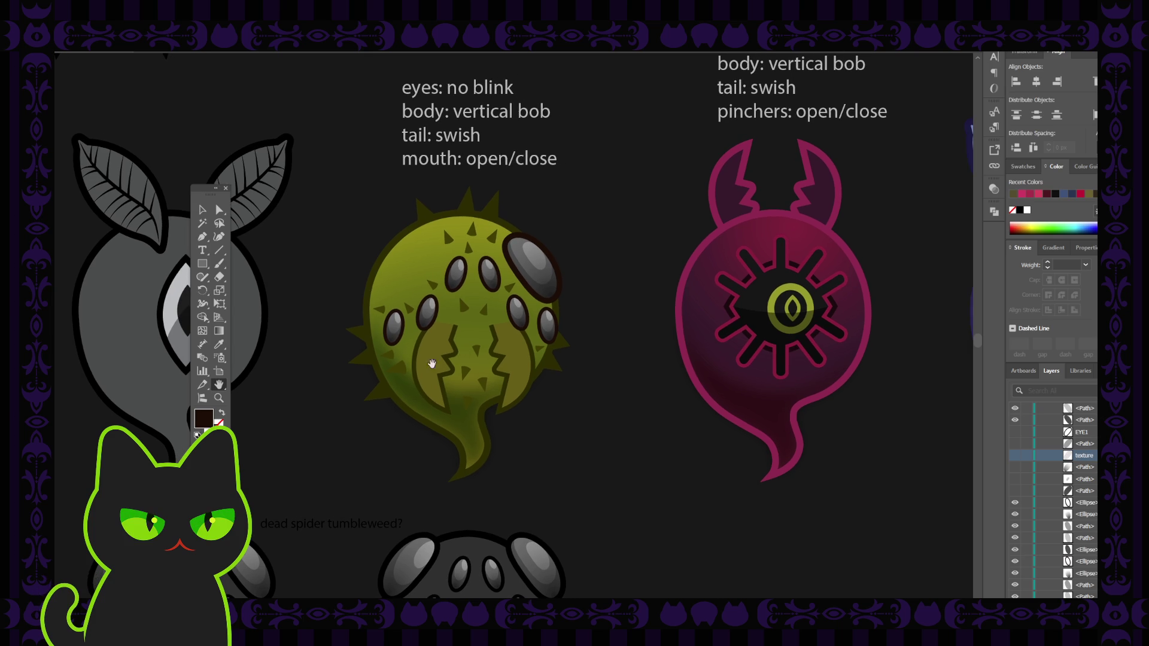
key("v")
left_click(1048, 432)
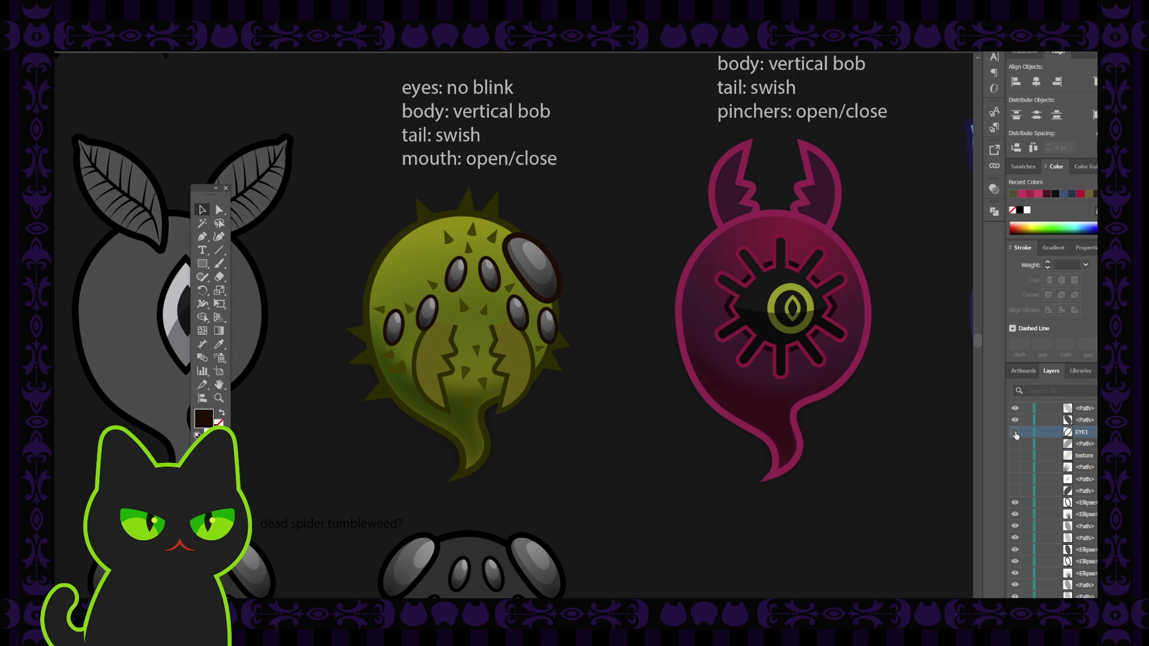
left_click(1016, 432)
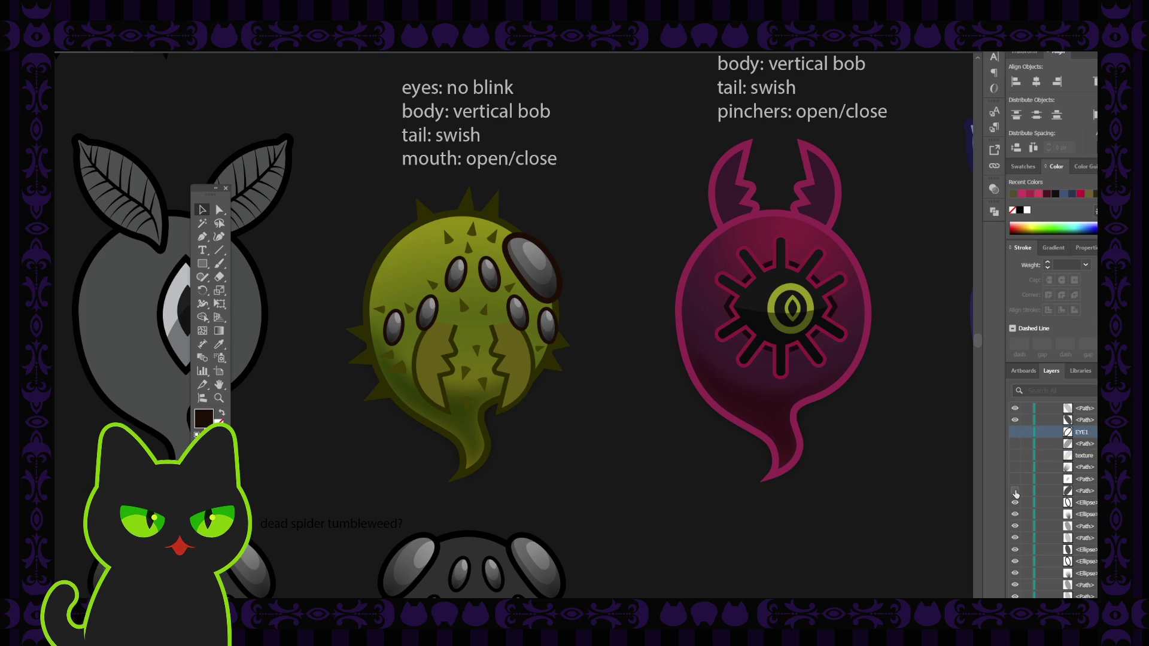
left_click(1048, 492)
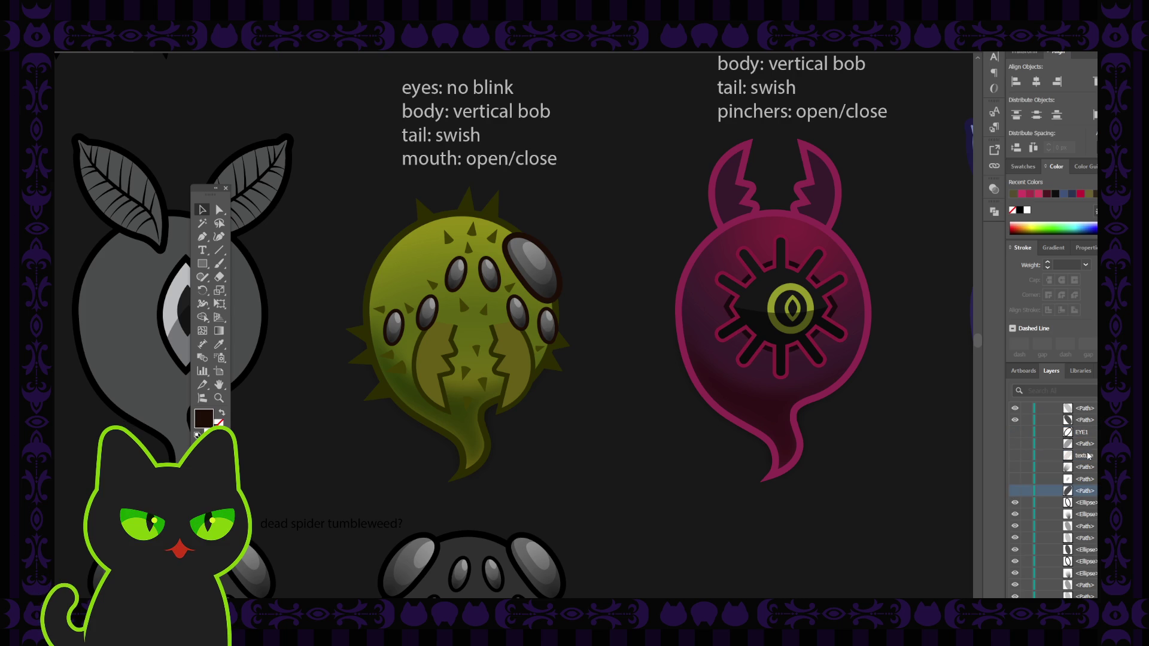
left_click(1086, 433, "shift")
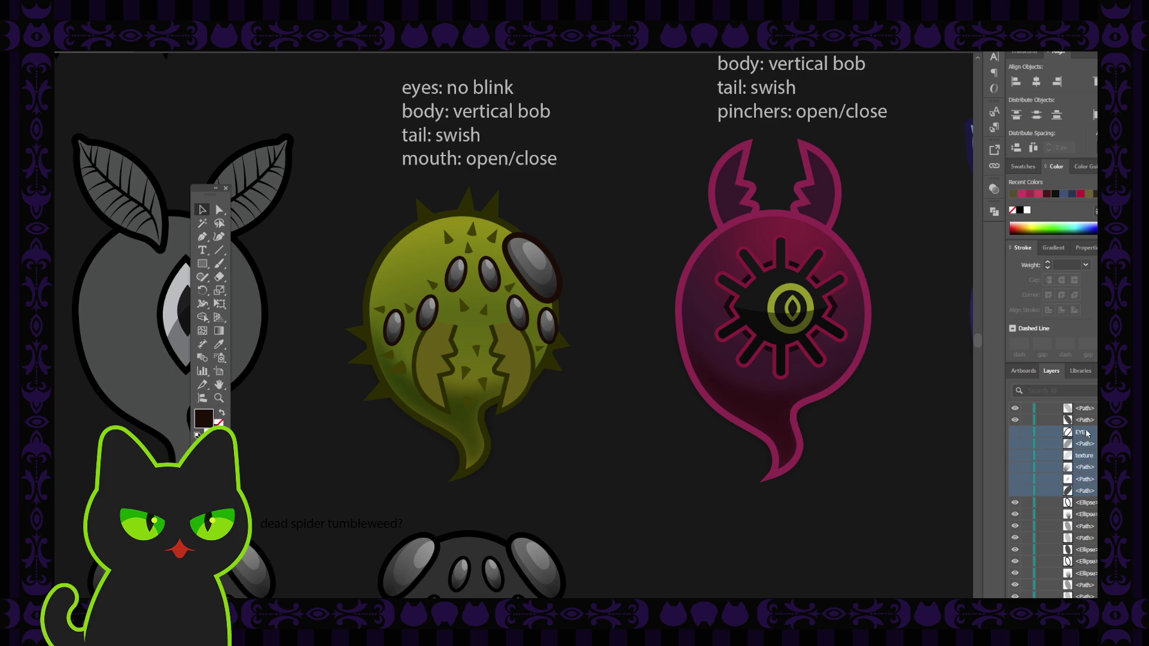
scroll(1085, 455, "up", 3)
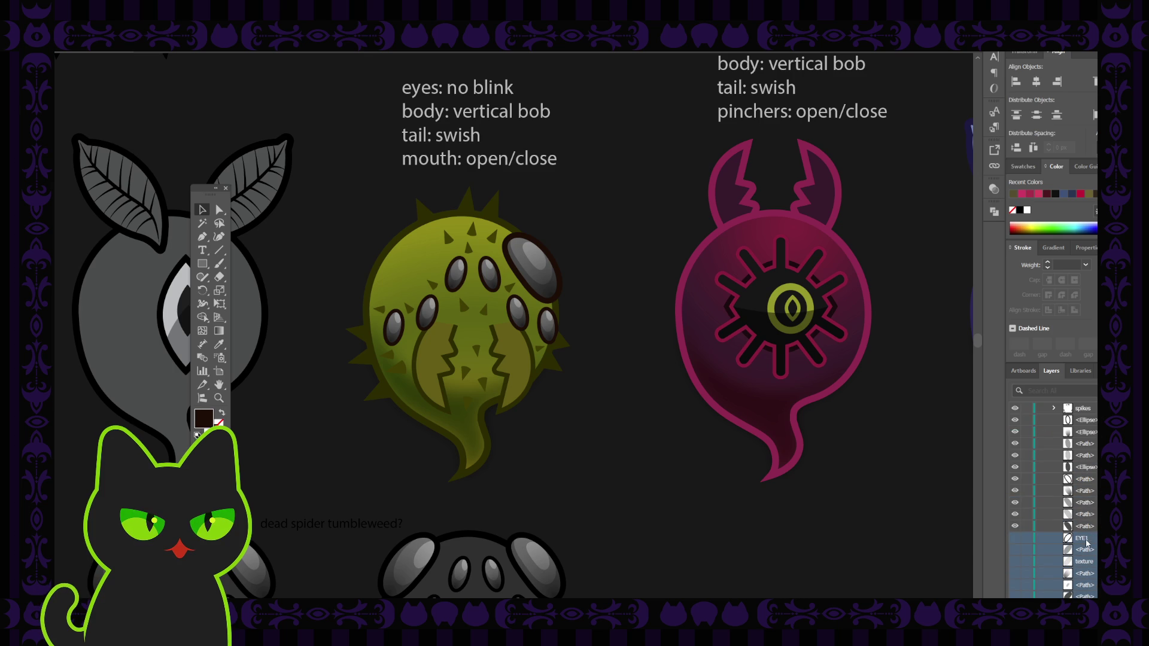
left_click_drag(1084, 417, 1086, 421)
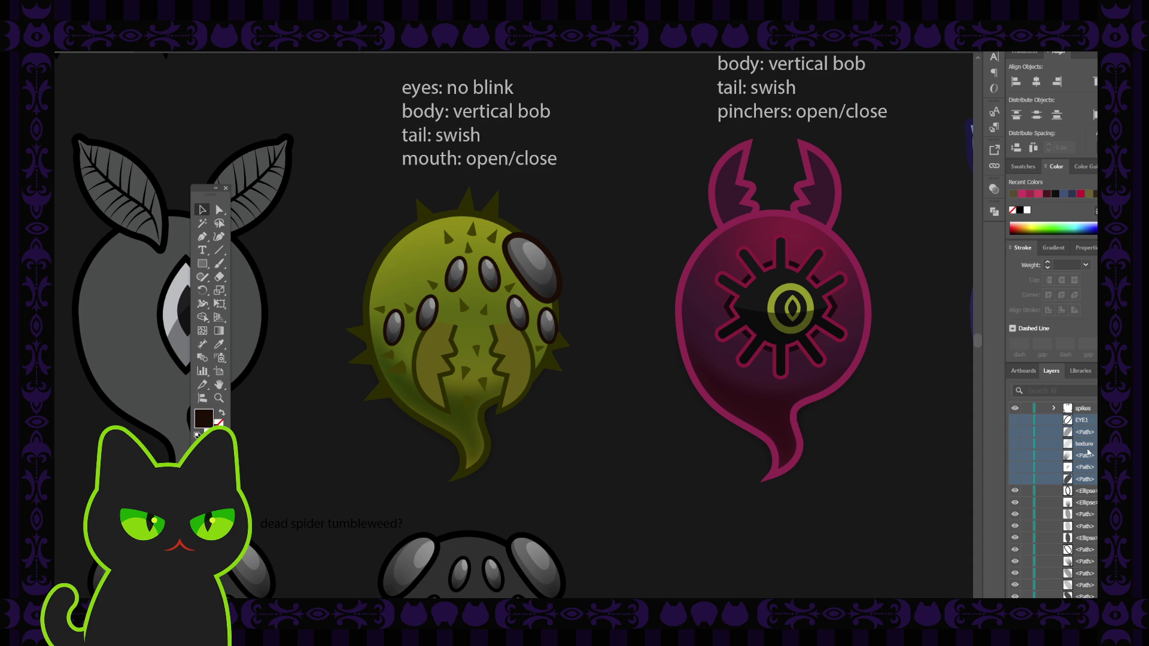
Make the eye ellipse, texture and EYE1 layers visible, then select the large left eye
left_click(1081, 476)
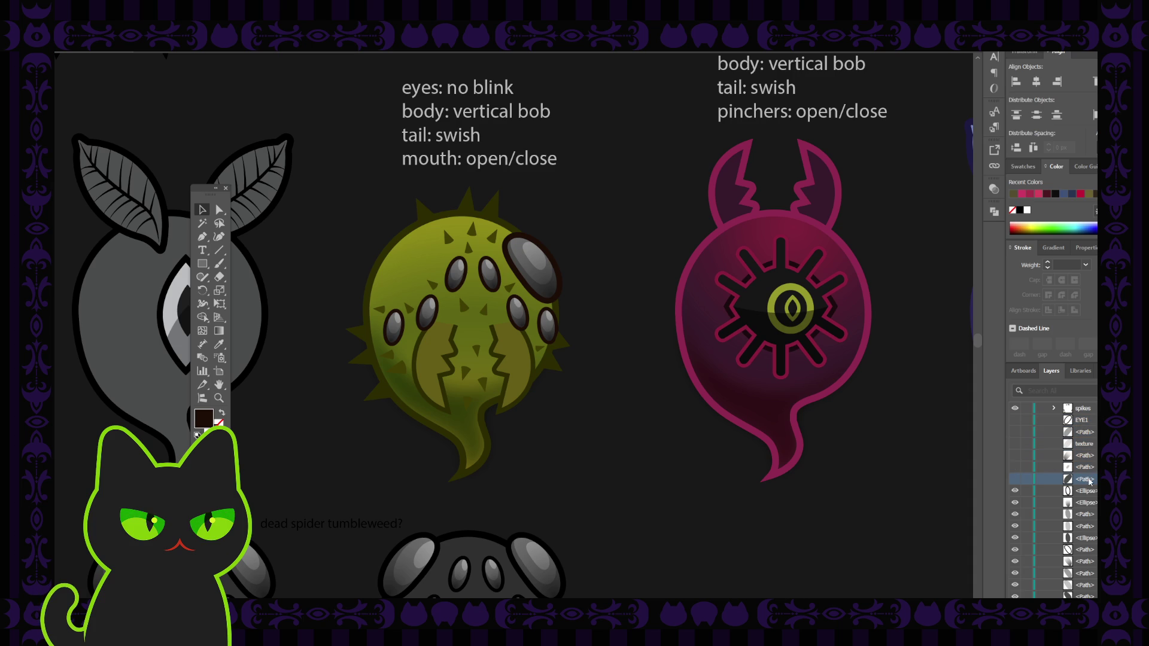
left_click(1015, 479)
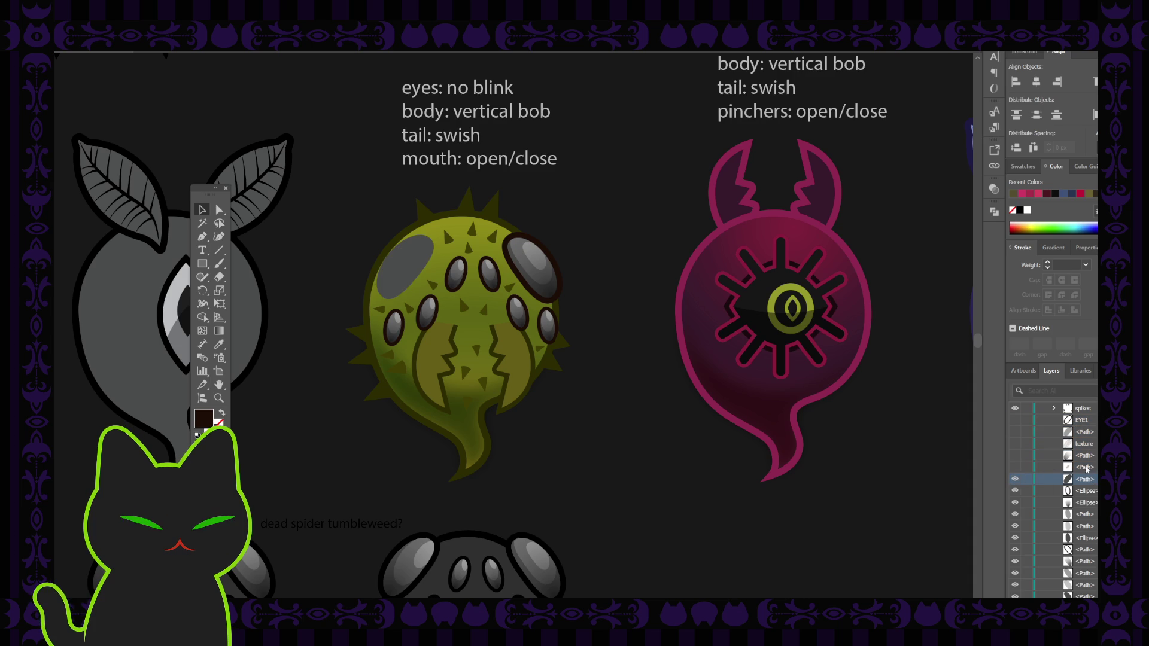
left_click_drag(1015, 467, 1015, 420)
left_click(1085, 468)
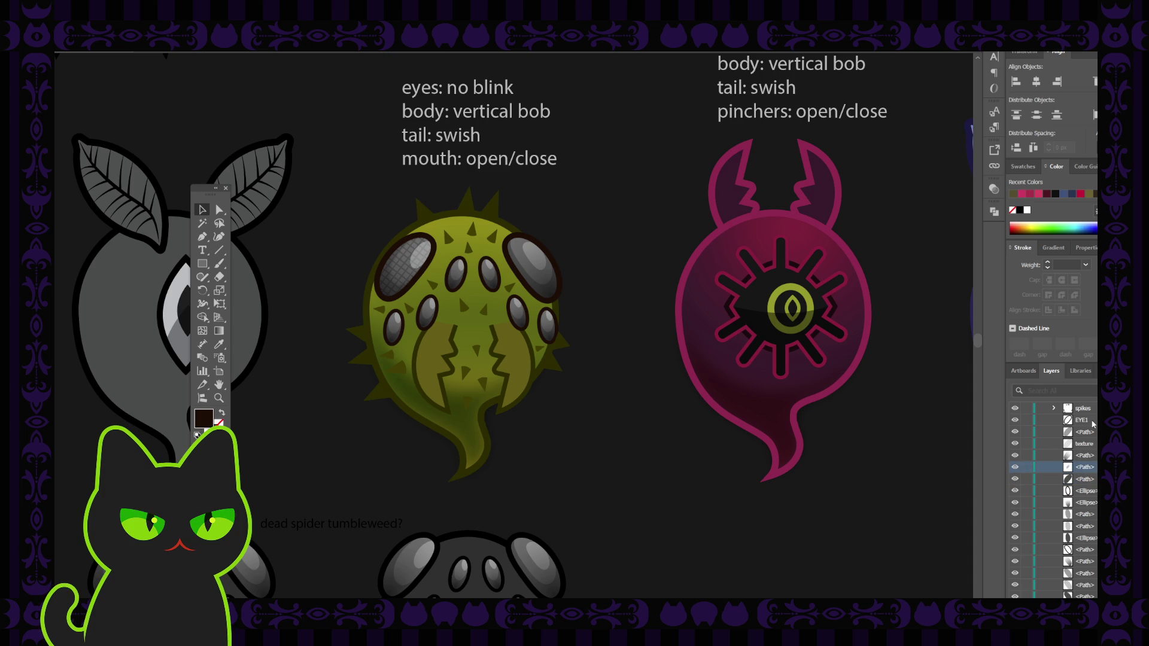
left_click(1092, 422, "shift")
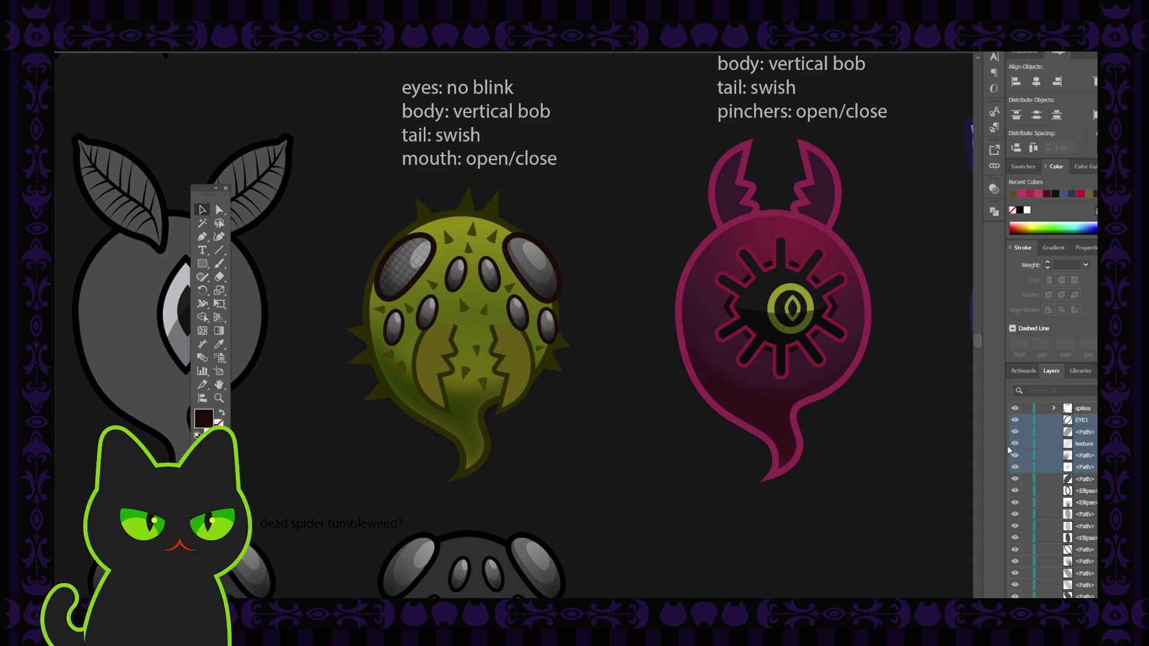
left_click(405, 263)
Group the large left eye's layers, including its texture, with Ctrl+G
left_click(405, 267, "shift")
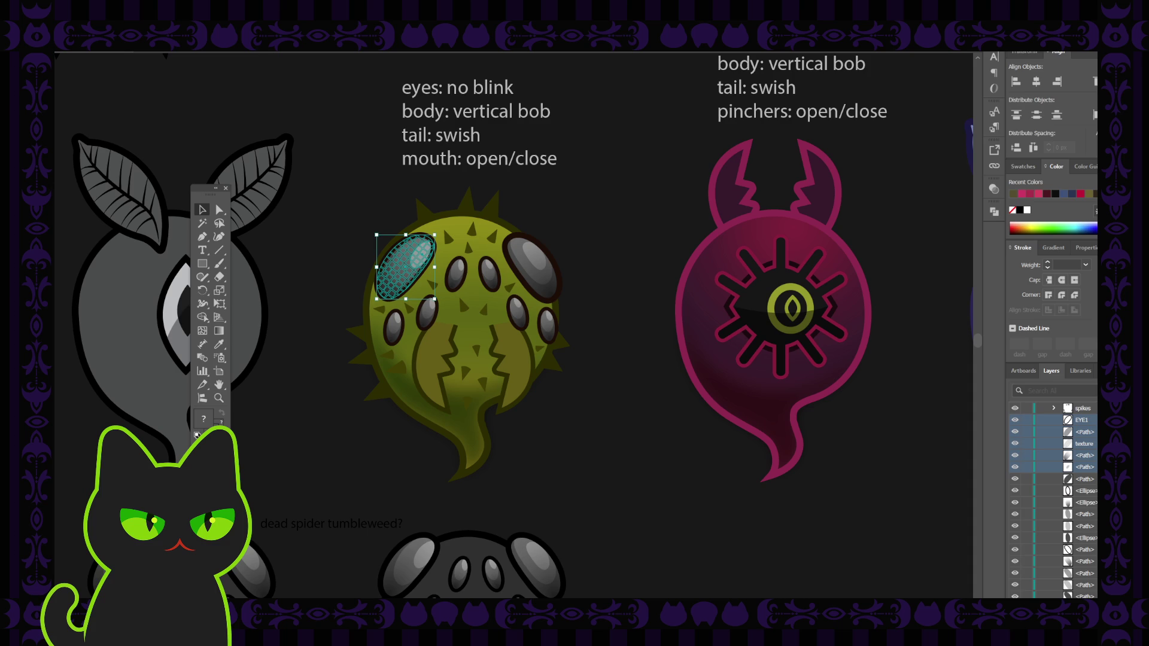
left_click(836, 390)
key("ctrl+g")
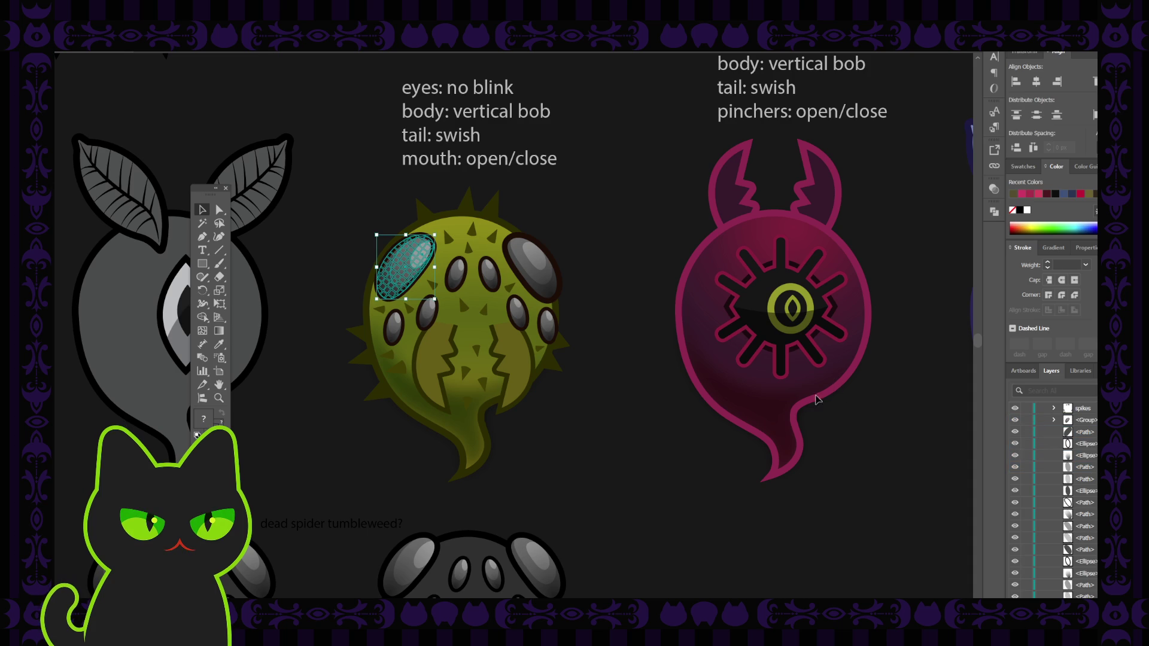
Compare the grouped textured left eye with the large right eye by selecting each in turn
left_click(608, 243)
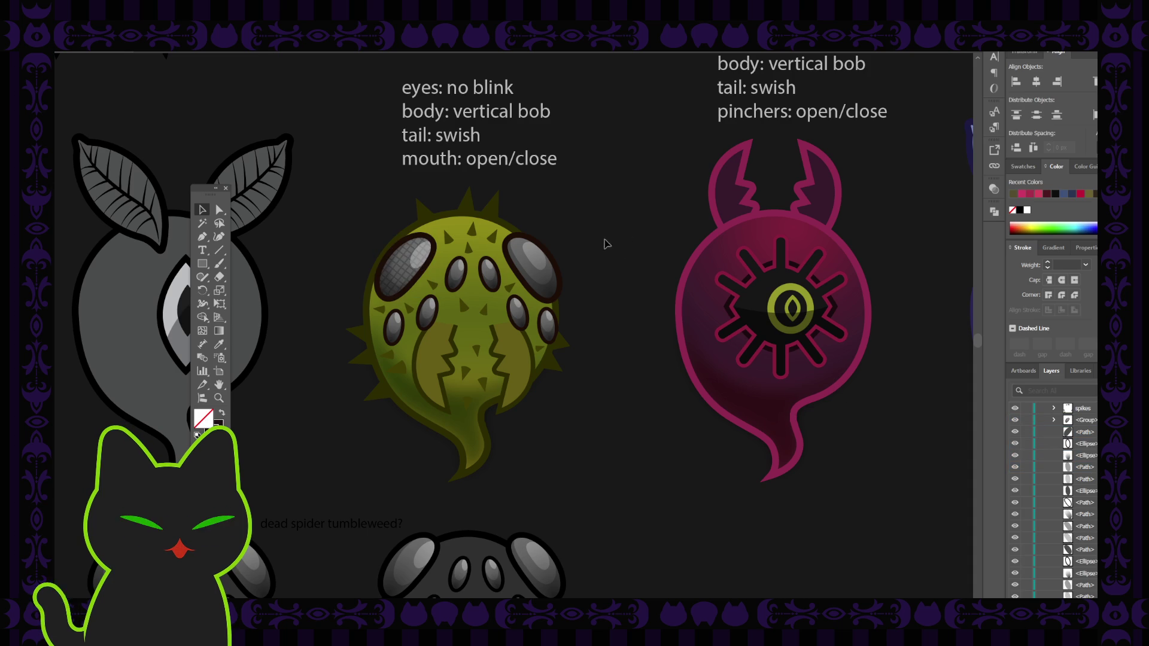
left_click(400, 258)
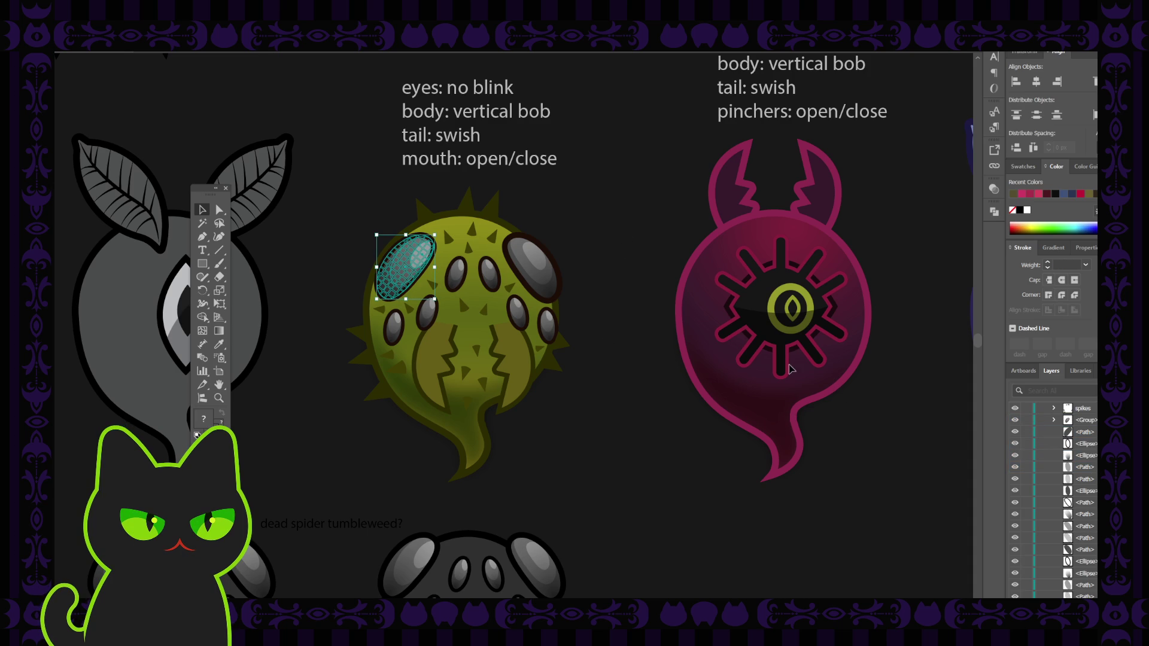
left_click(603, 260)
left_click(539, 266)
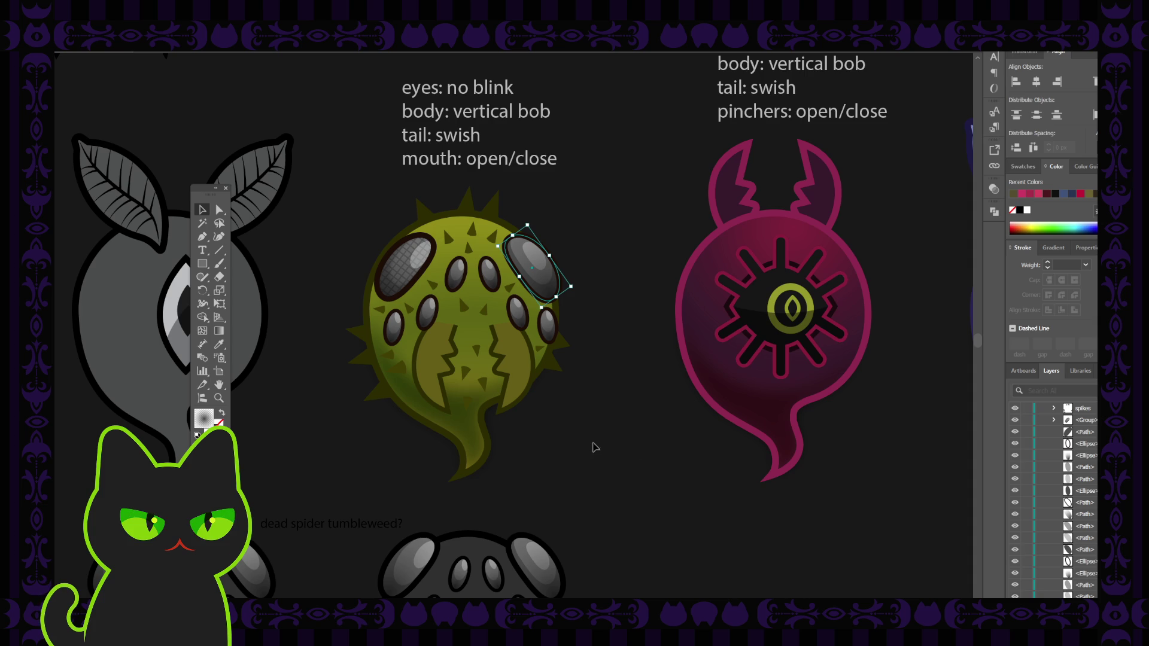
left_click(594, 288)
left_click(410, 266)
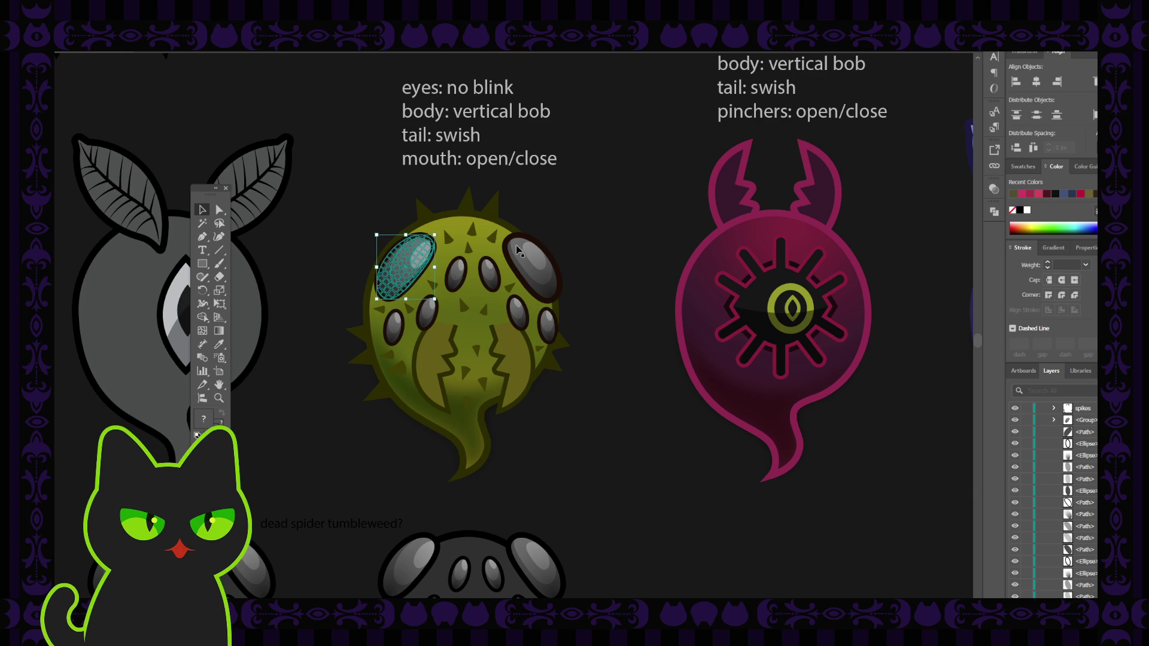
left_click(545, 294)
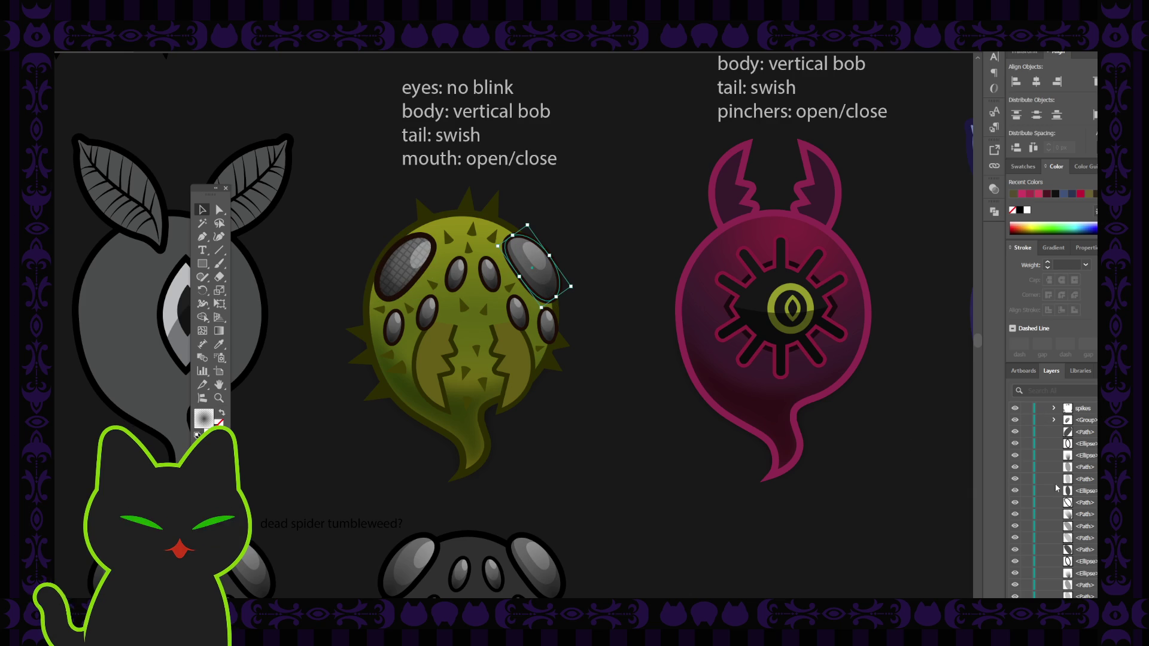
left_click(1091, 515)
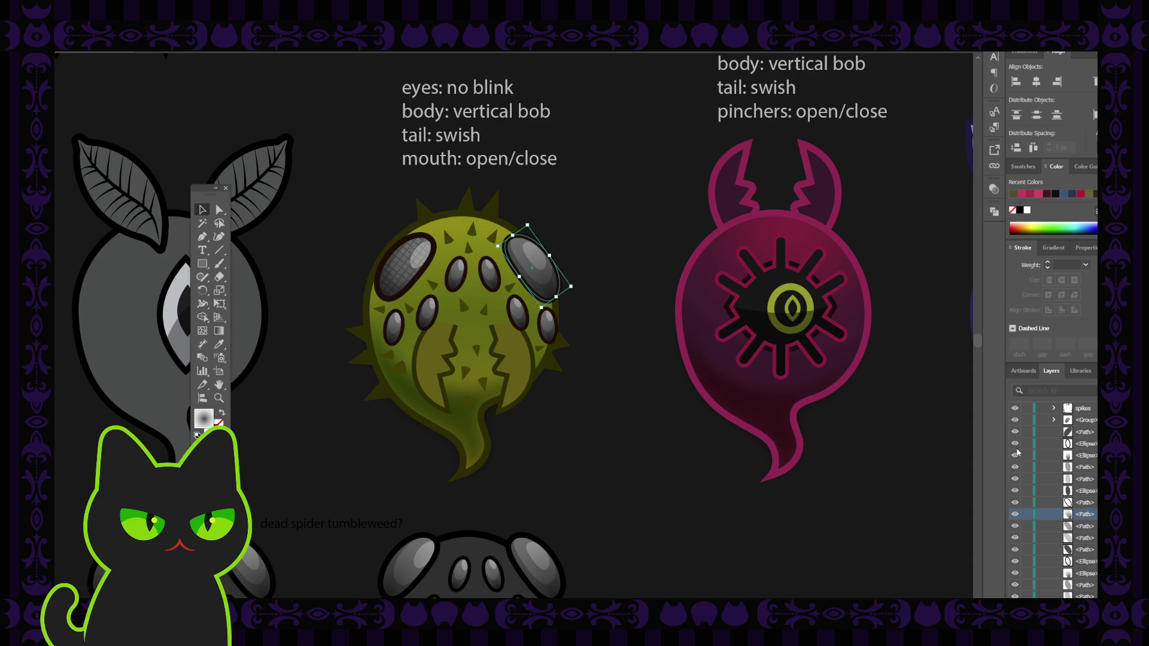
scroll(1085, 548, "down", 10)
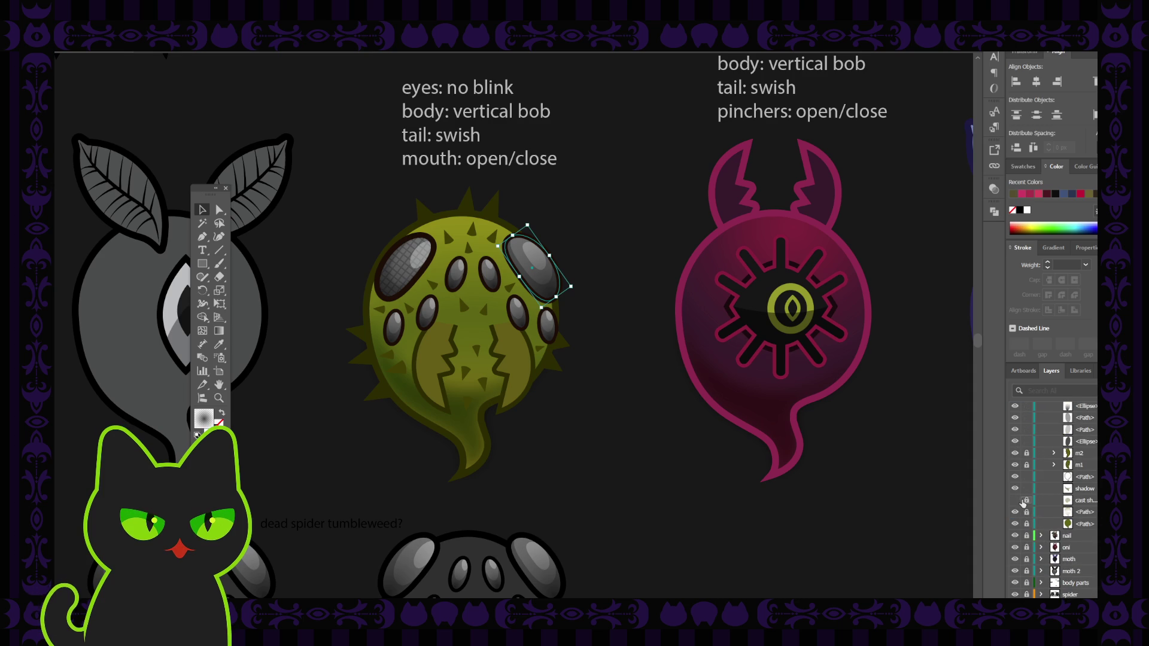
Hide the shadow, body, m1, m2, body spikes and spikes layers, then clear the selection
left_click(1016, 501)
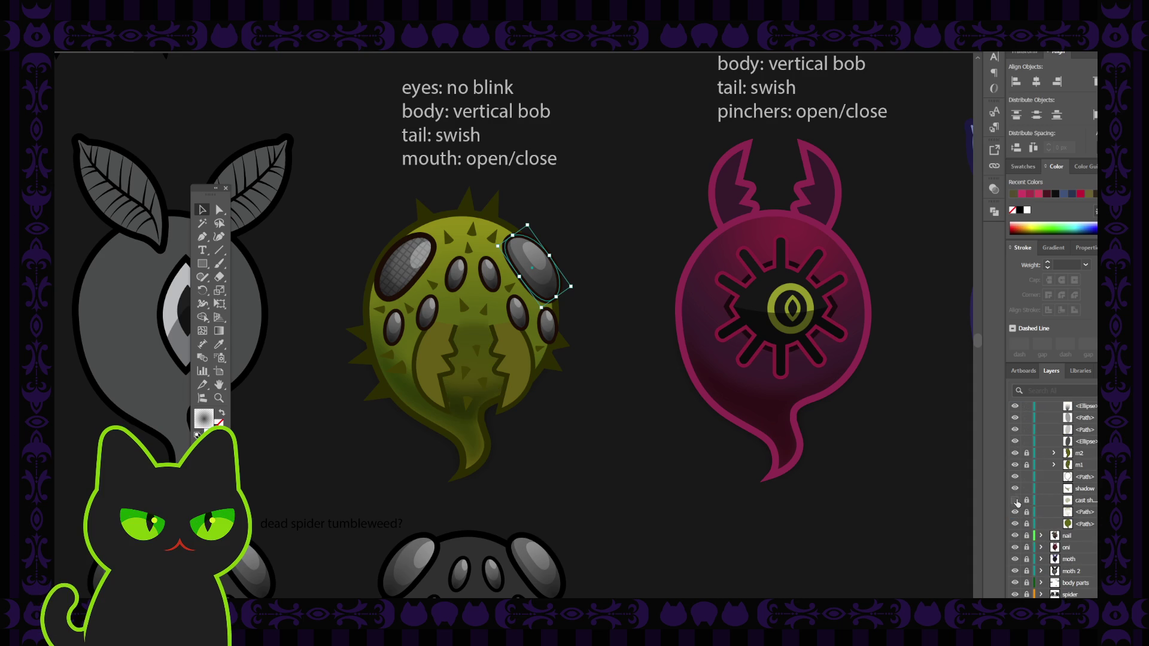
left_click_drag(1016, 501, 1015, 527)
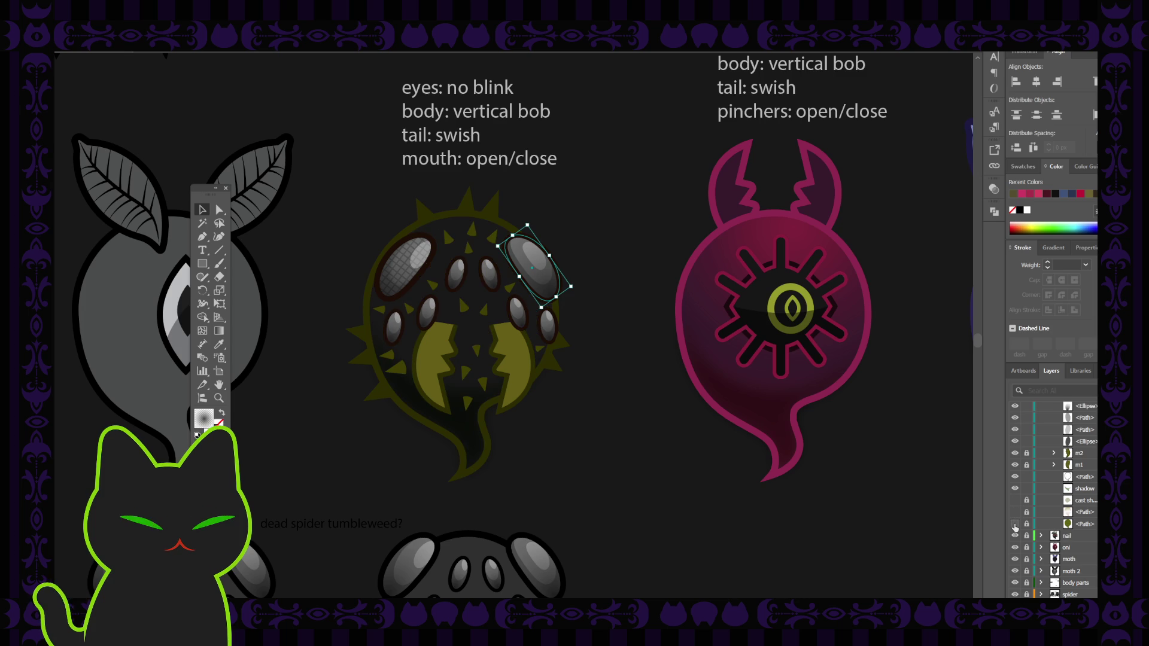
left_click_drag(1015, 477, 1016, 490)
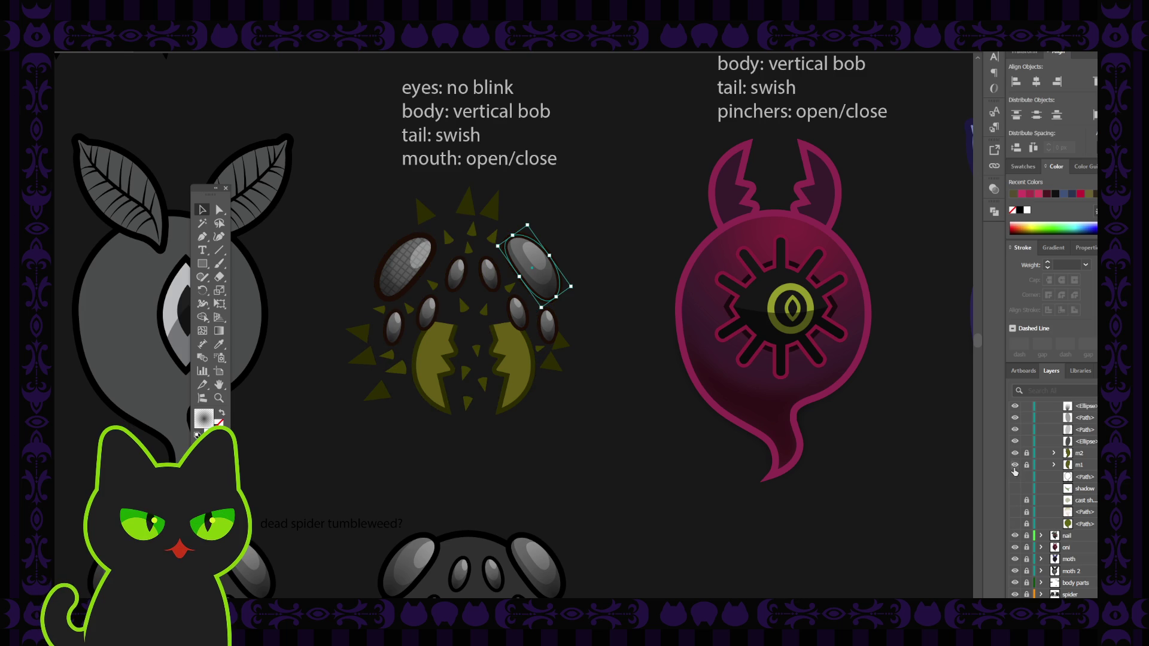
left_click(1015, 464)
left_click(1014, 454)
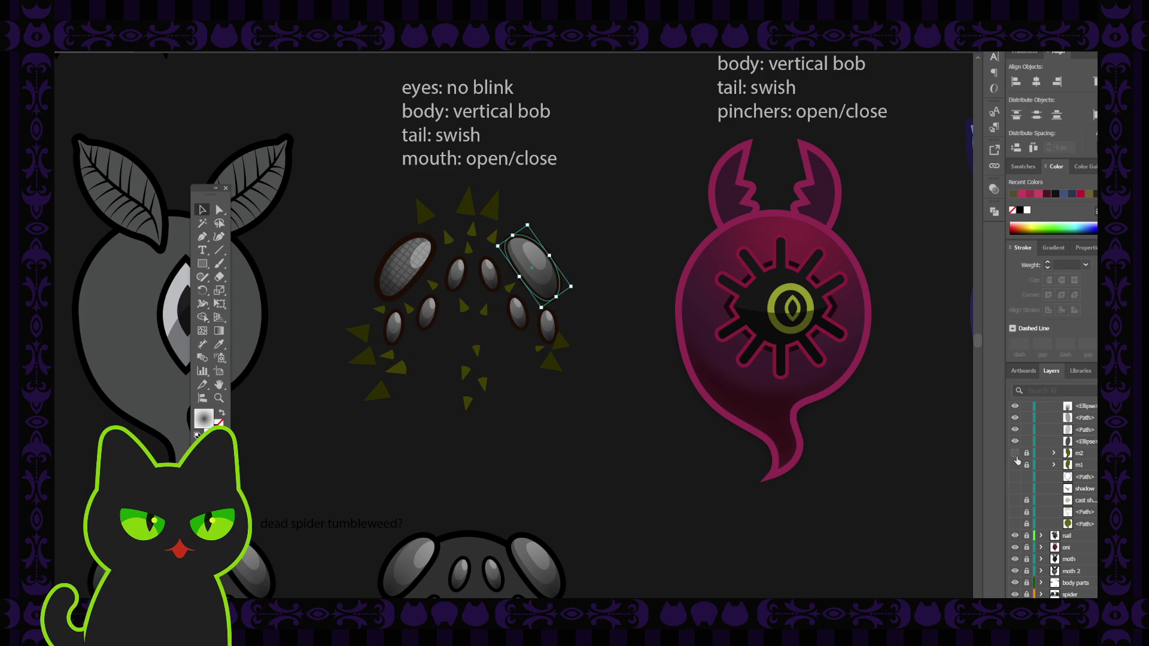
scroll(1015, 455, "up", 5)
scroll(1014, 458, "up", 10)
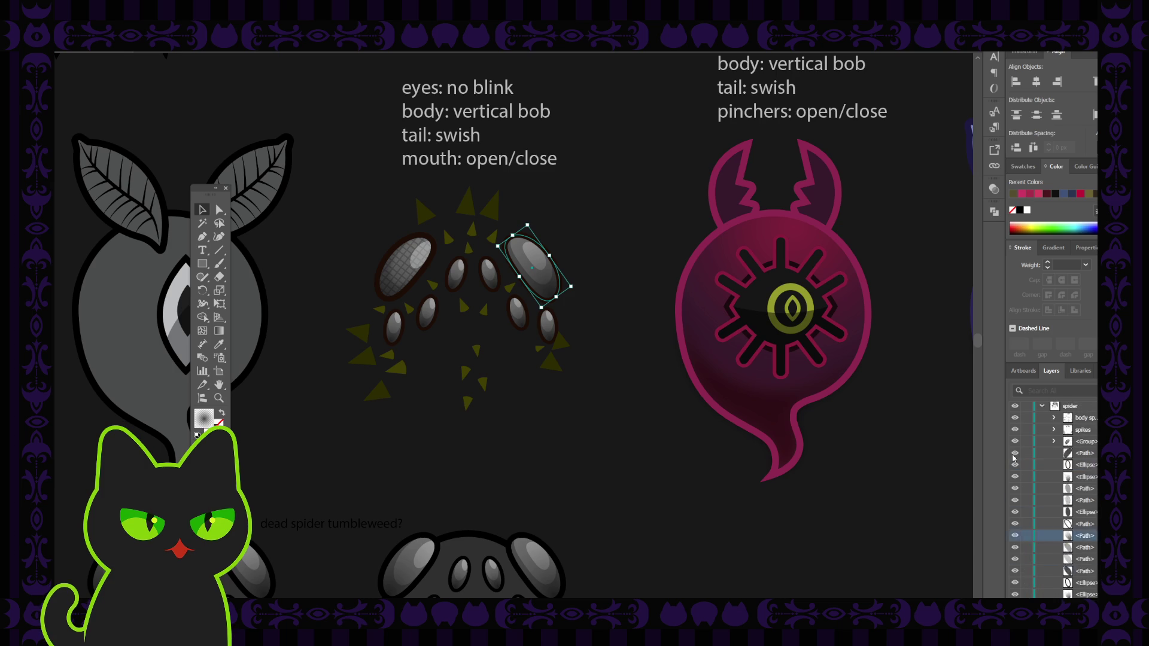
left_click(1016, 489)
left_click(1015, 501)
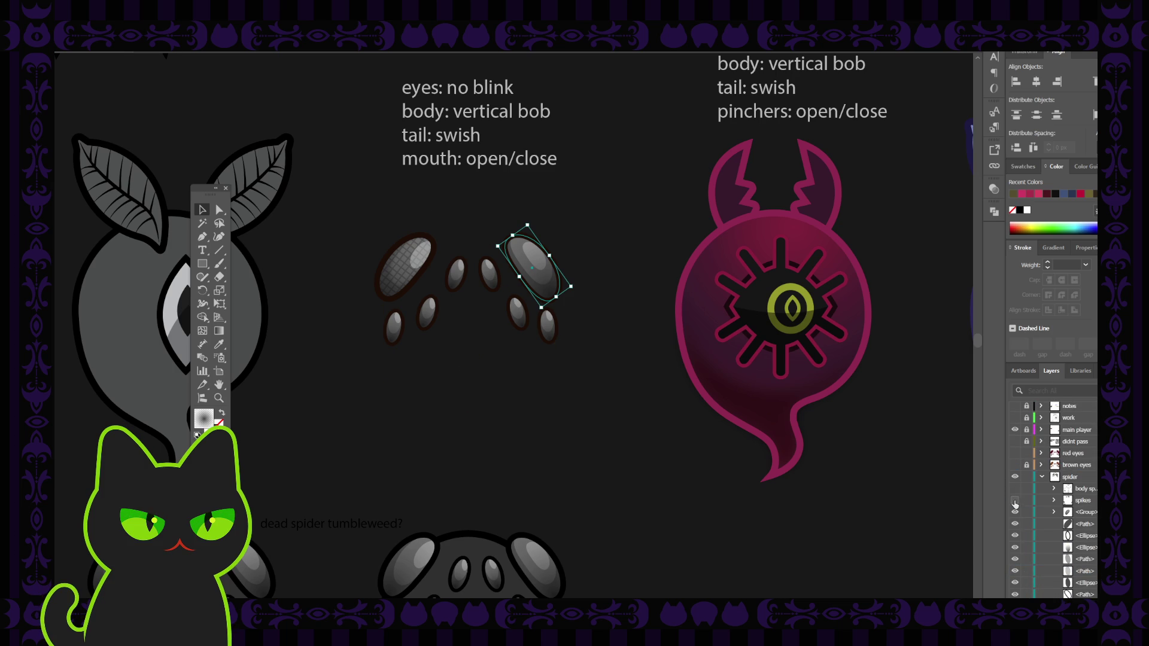
left_click(623, 223)
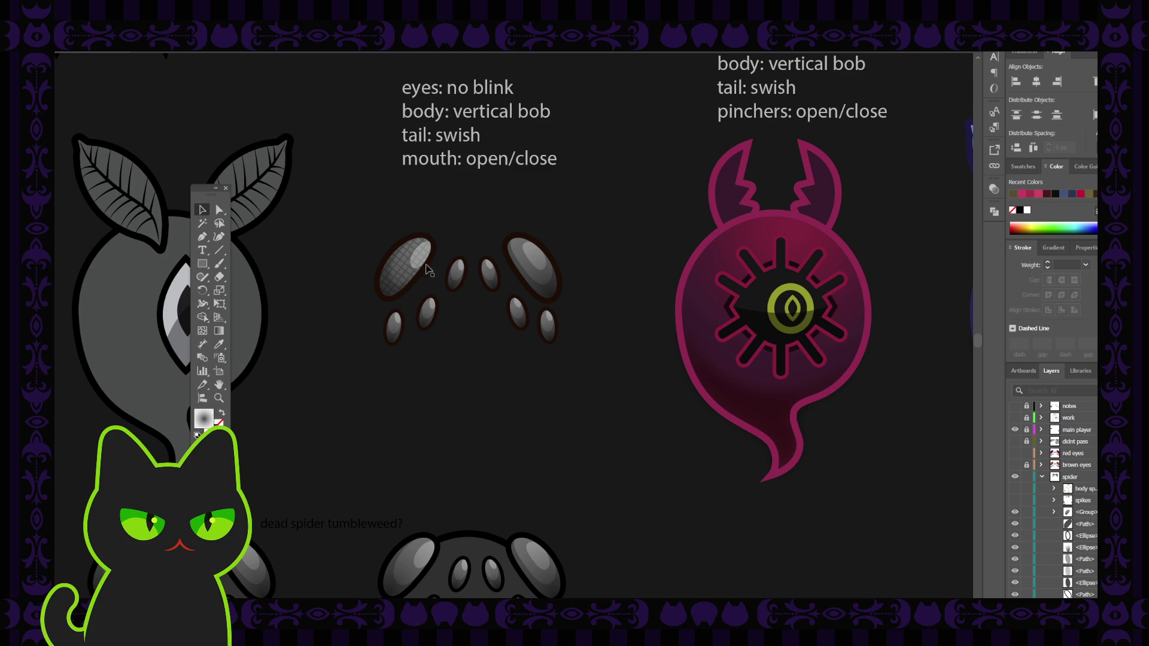
left_click_drag(371, 222, 417, 301)
left_click(471, 224)
left_click_drag(488, 218, 577, 279)
left_click_drag(497, 203, 565, 264)
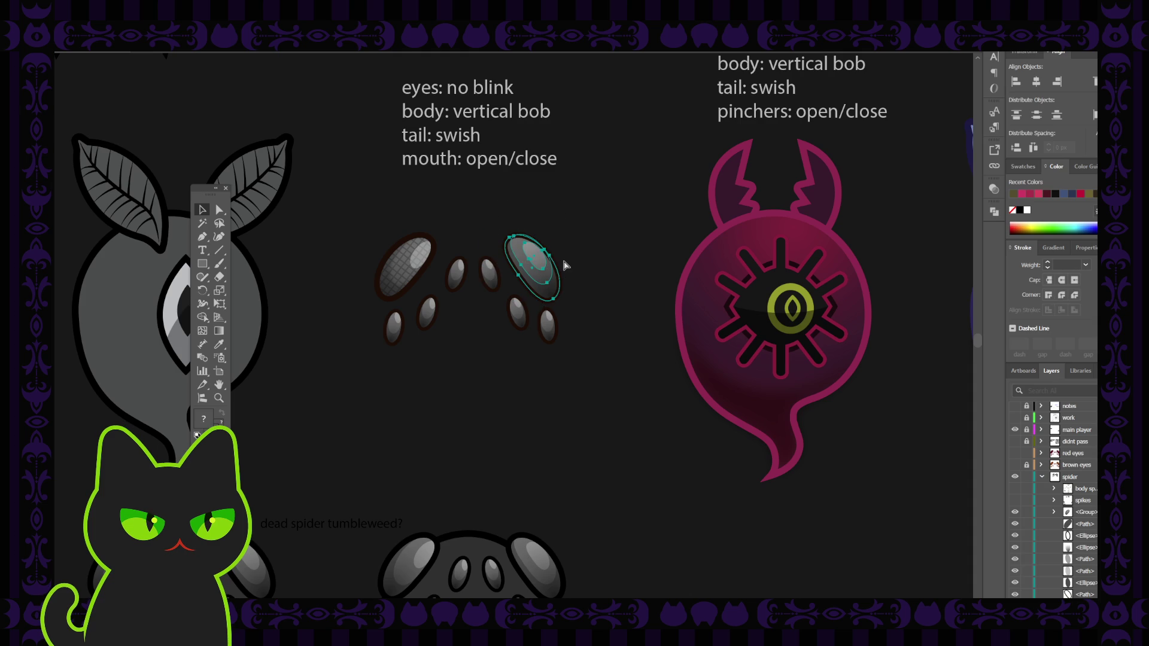
left_click_drag(448, 236, 470, 279)
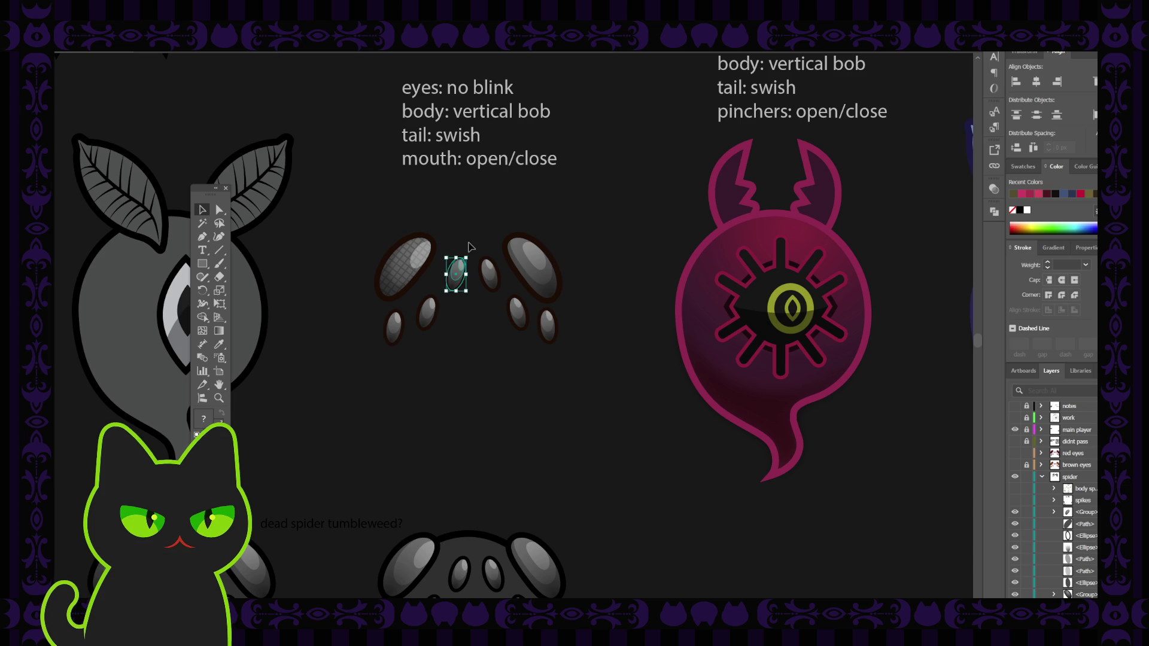
left_click_drag(471, 242, 494, 278)
key("ctrl+shift+a")
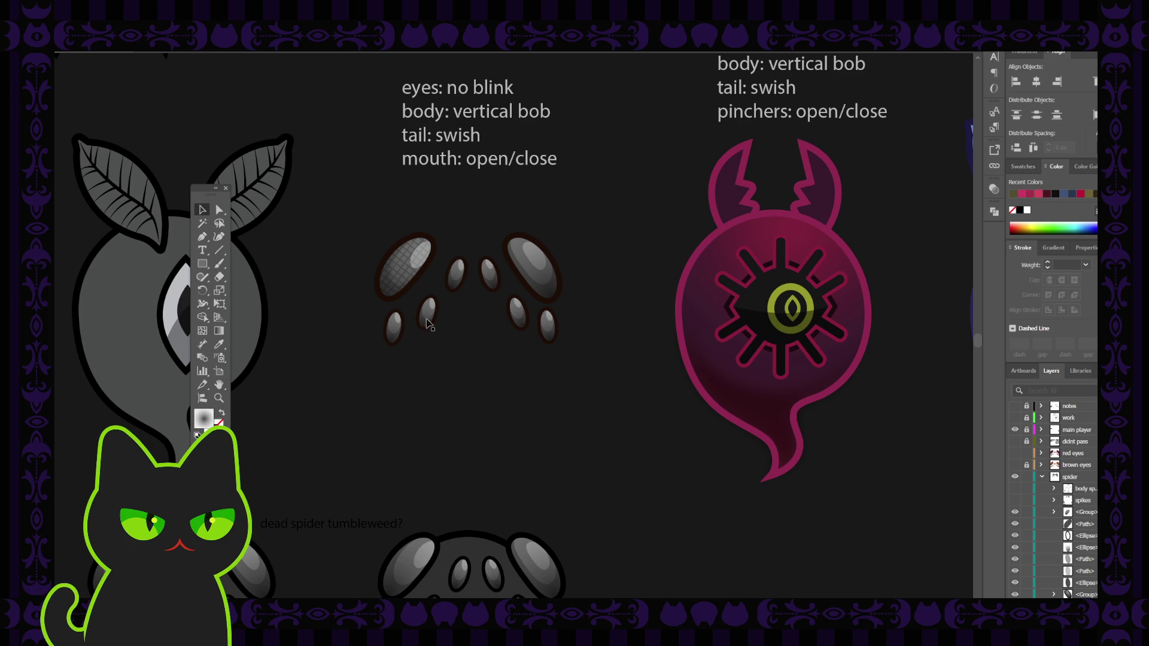
left_click_drag(379, 312, 403, 333)
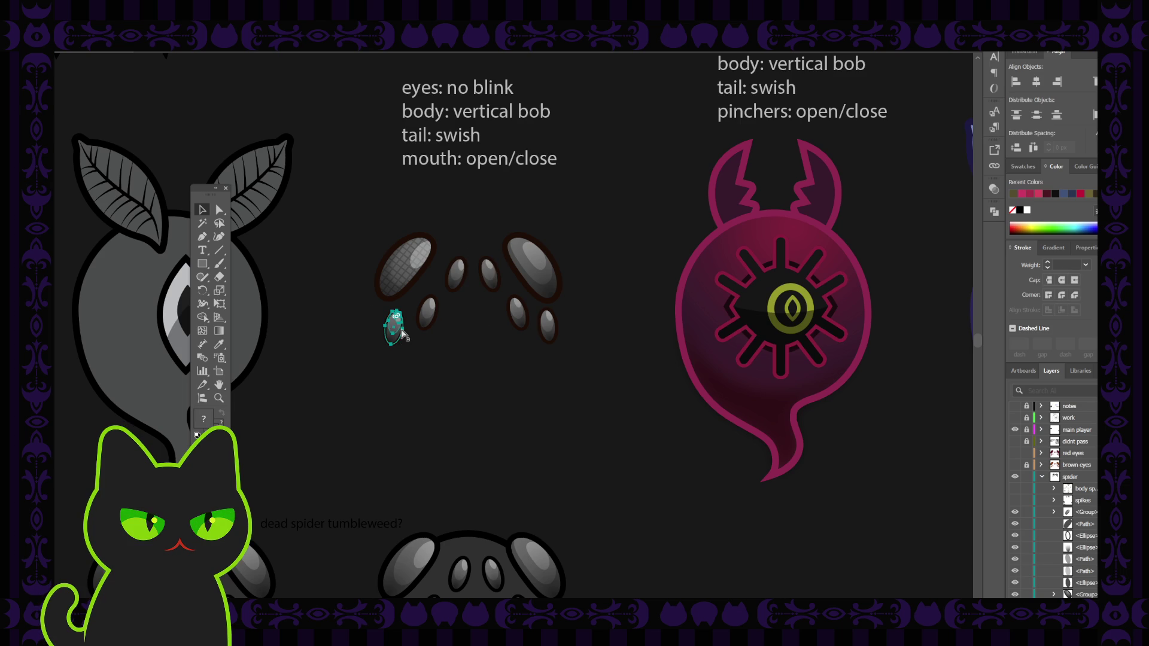
key("ctrl+shift+a")
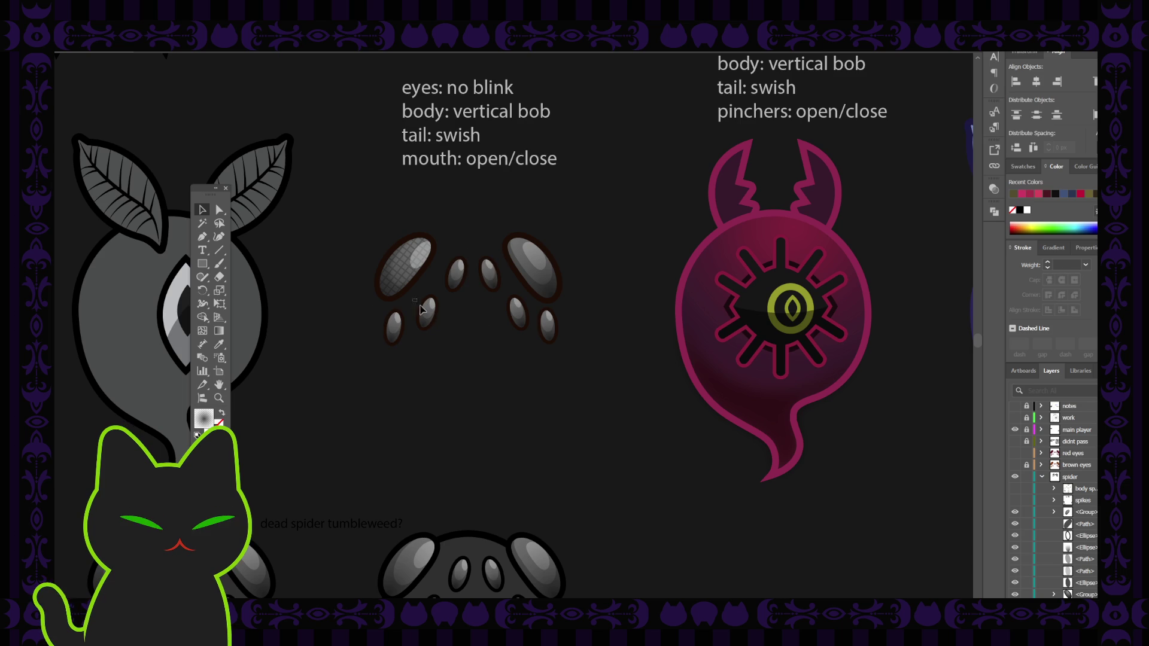
left_click(424, 308)
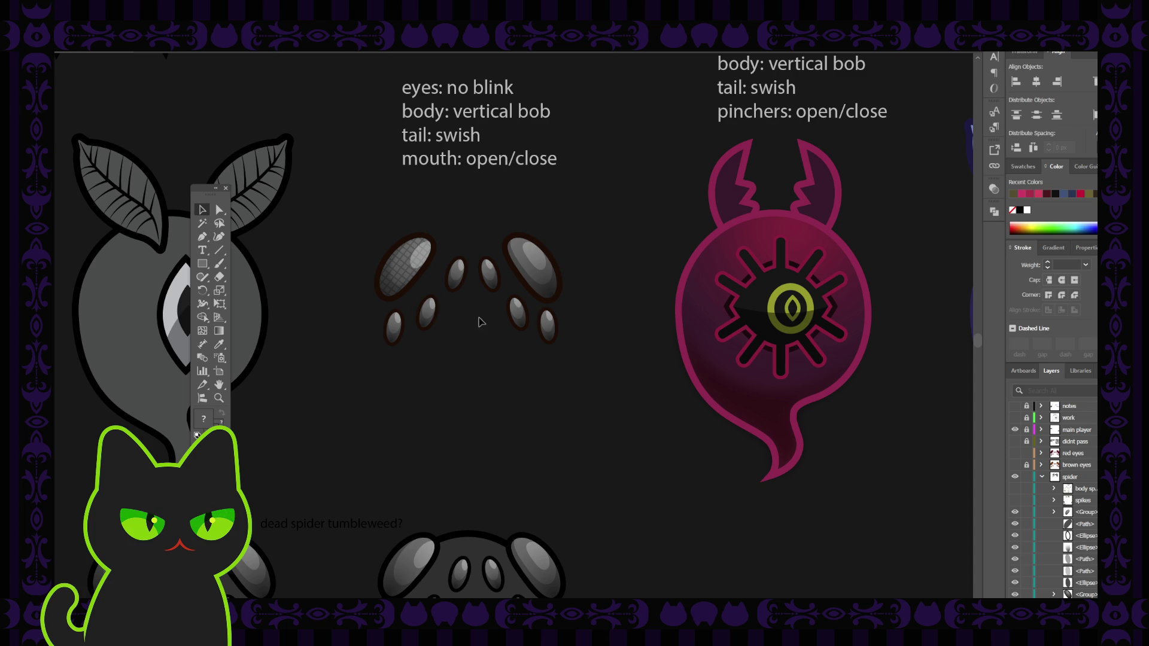
left_click(519, 314)
left_click(547, 323)
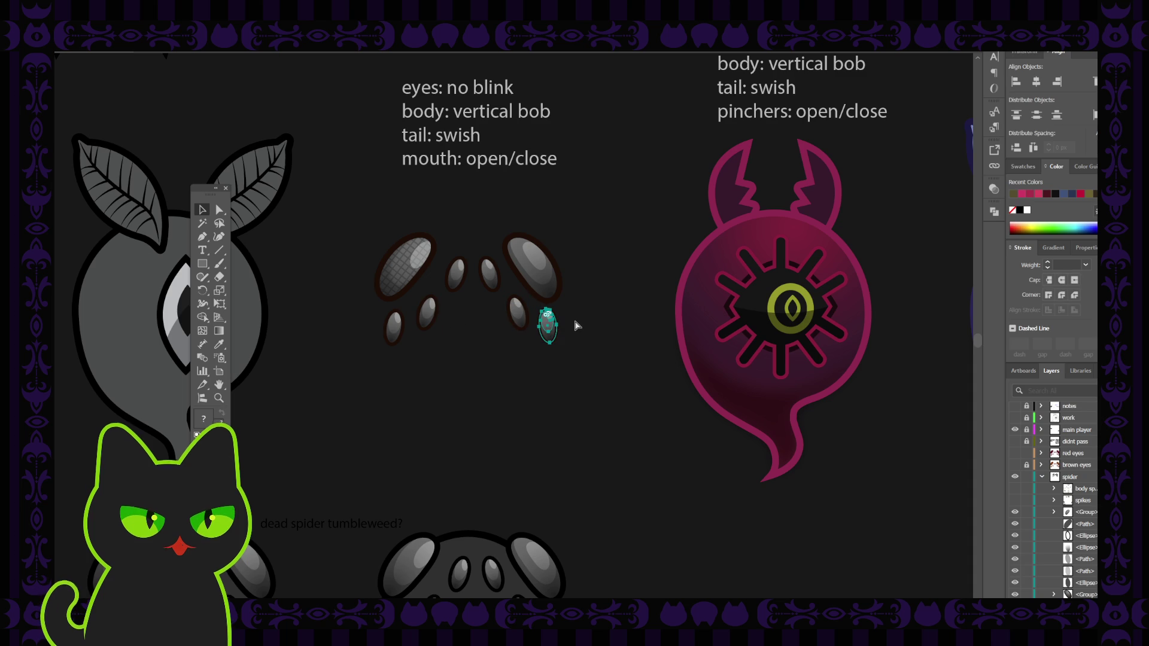
left_click(592, 315)
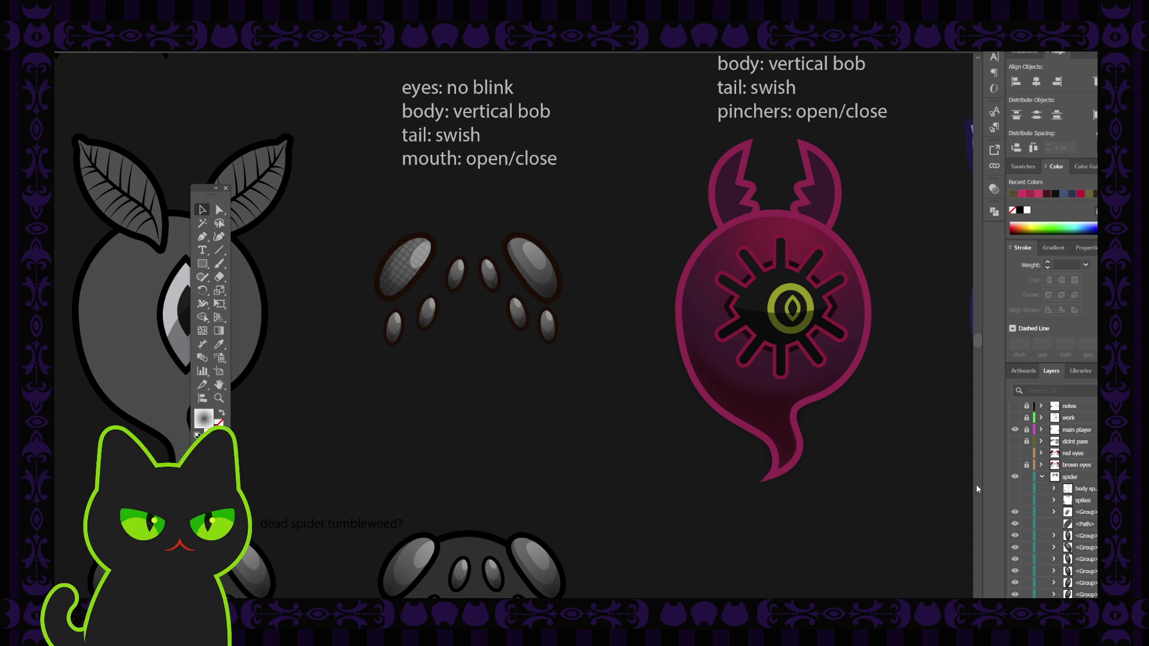
left_click(1015, 524)
left_click(1015, 524)
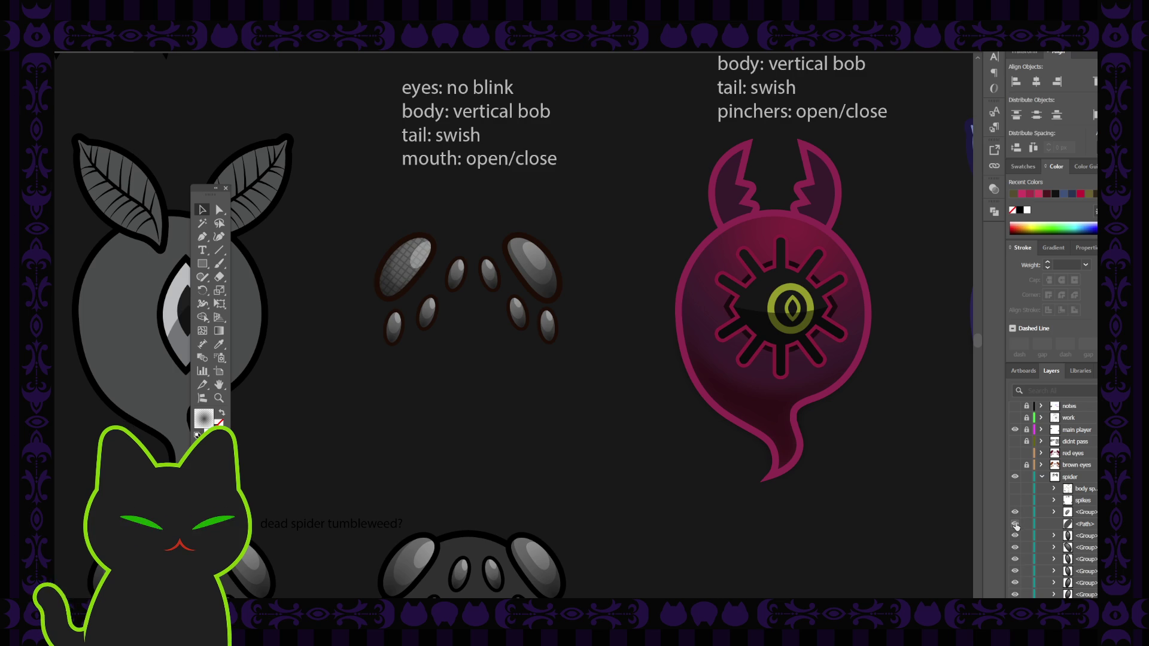
left_click(1015, 513)
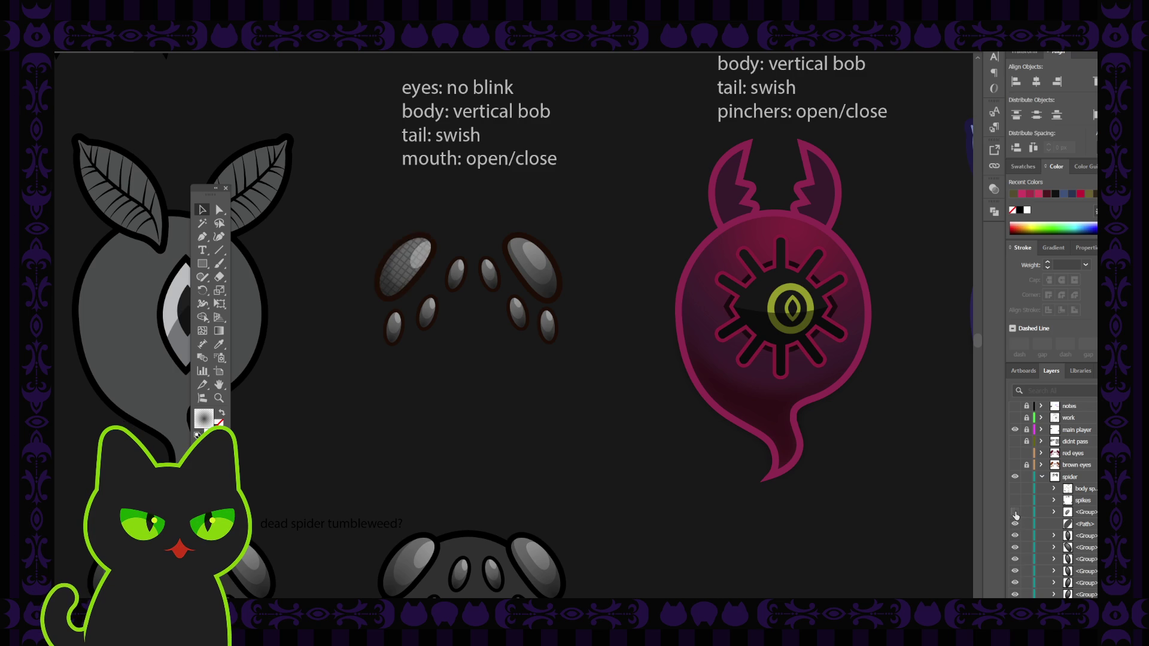
left_click(1015, 513)
left_click(1016, 522)
left_click(1016, 522)
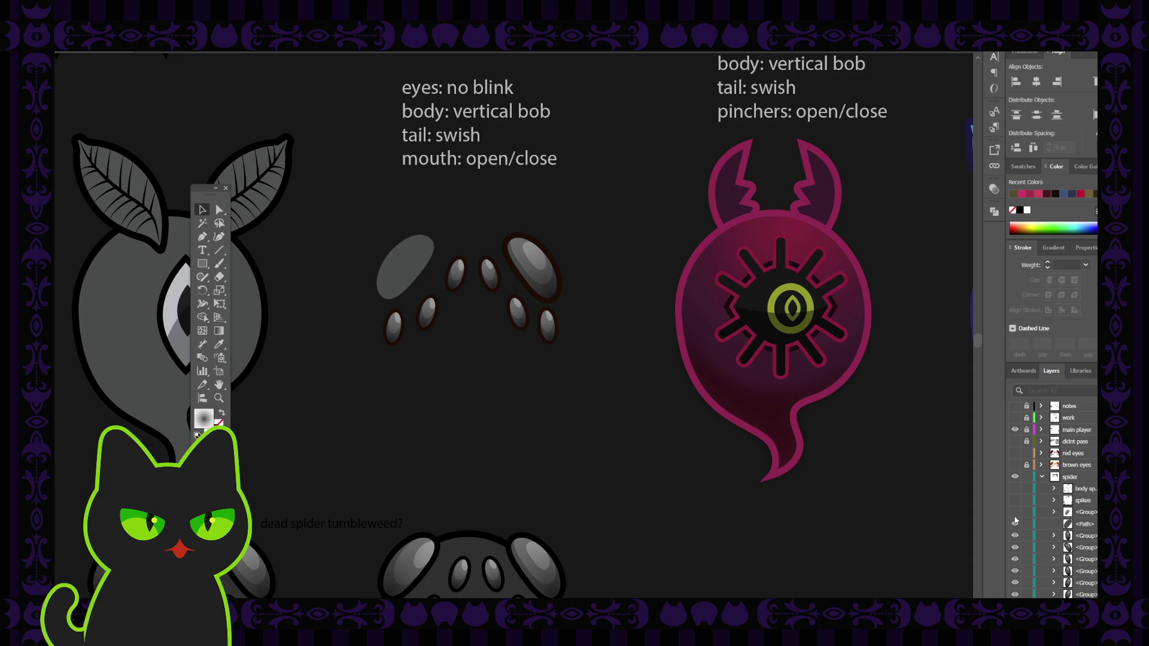
left_click(1015, 513)
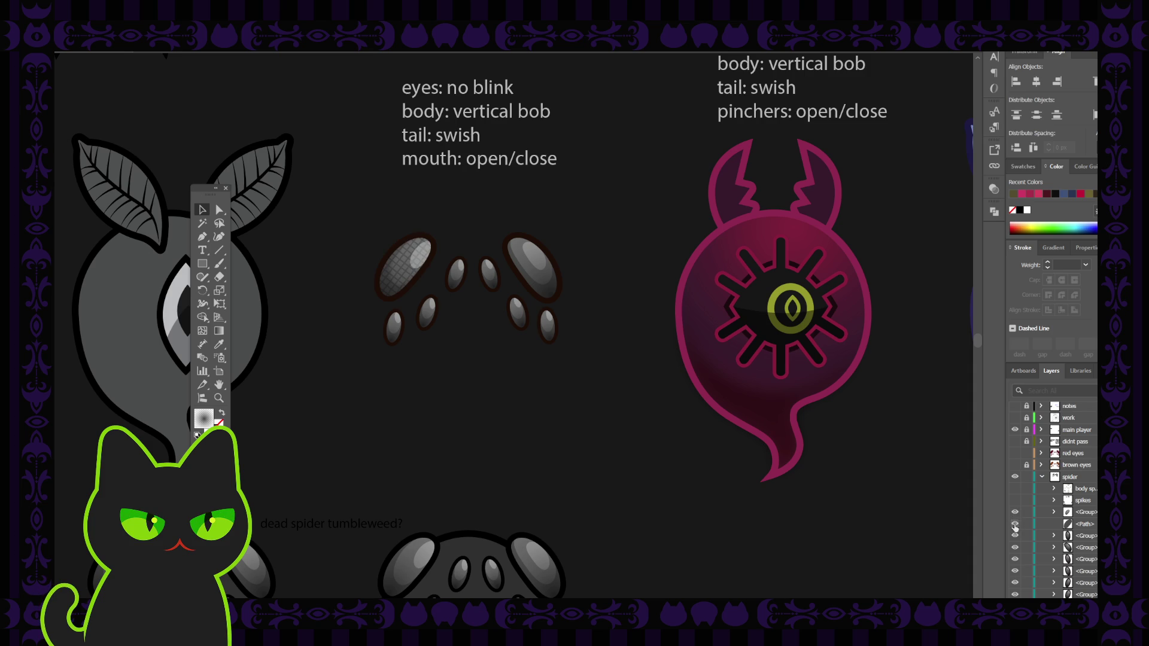
left_click(1015, 523)
left_click(1015, 525)
left_click(1070, 512)
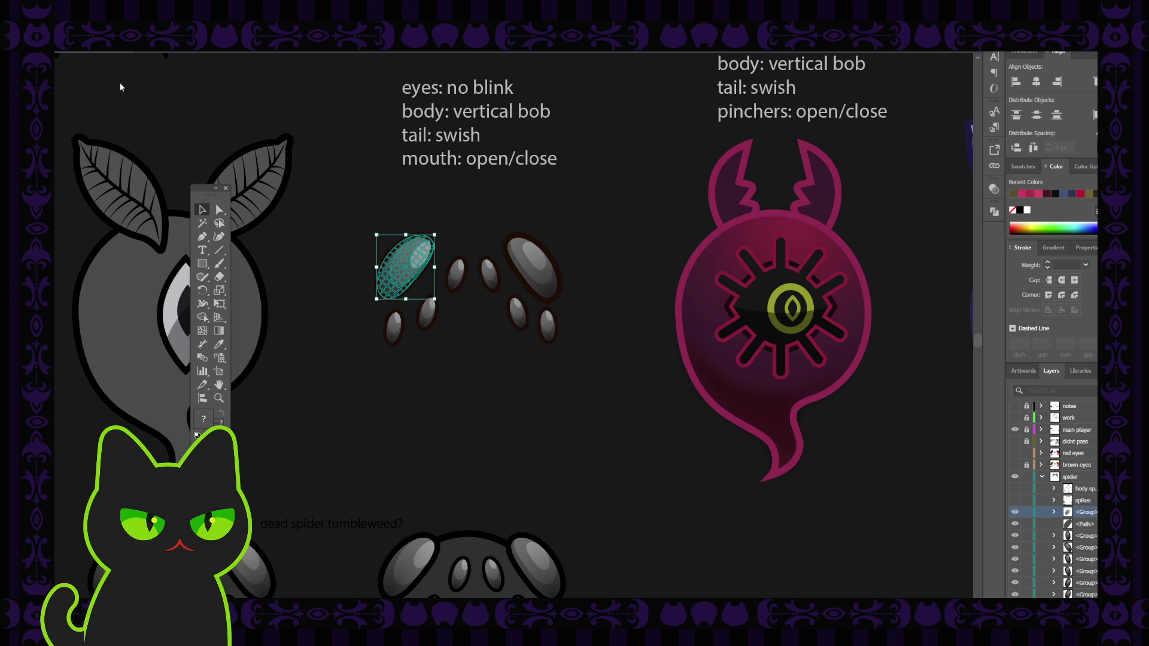
Ungroup the textured upper-left eye and regroup all its parts into one group
key("ctrl+shift+g")
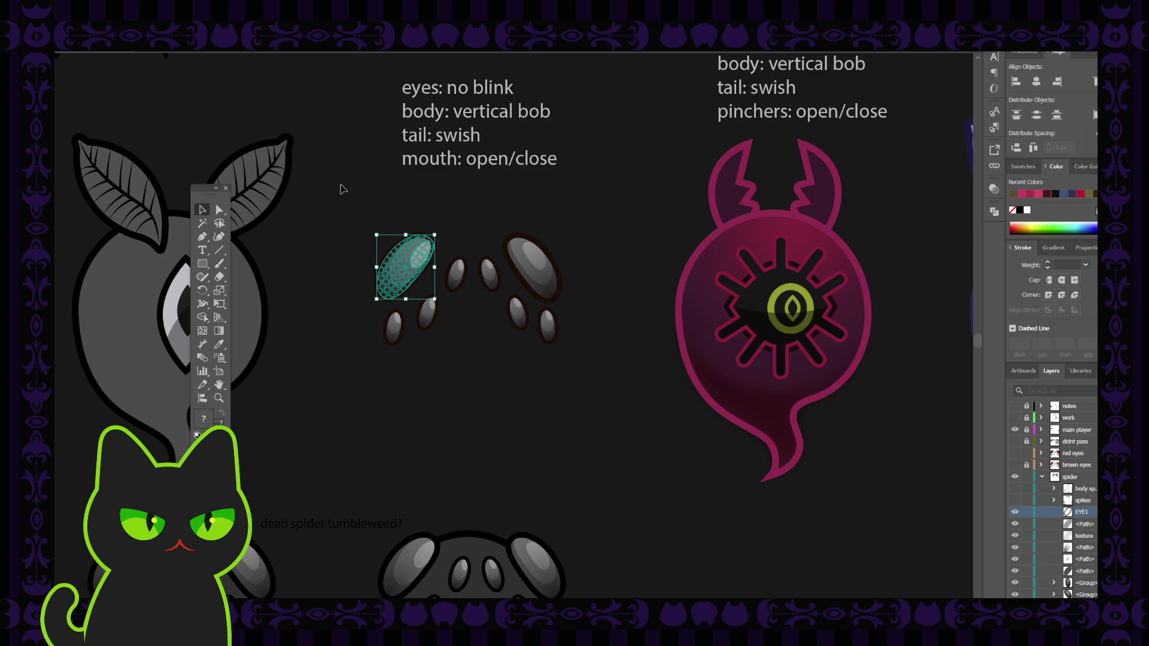
left_click_drag(341, 201, 422, 286)
key("ctrl+g")
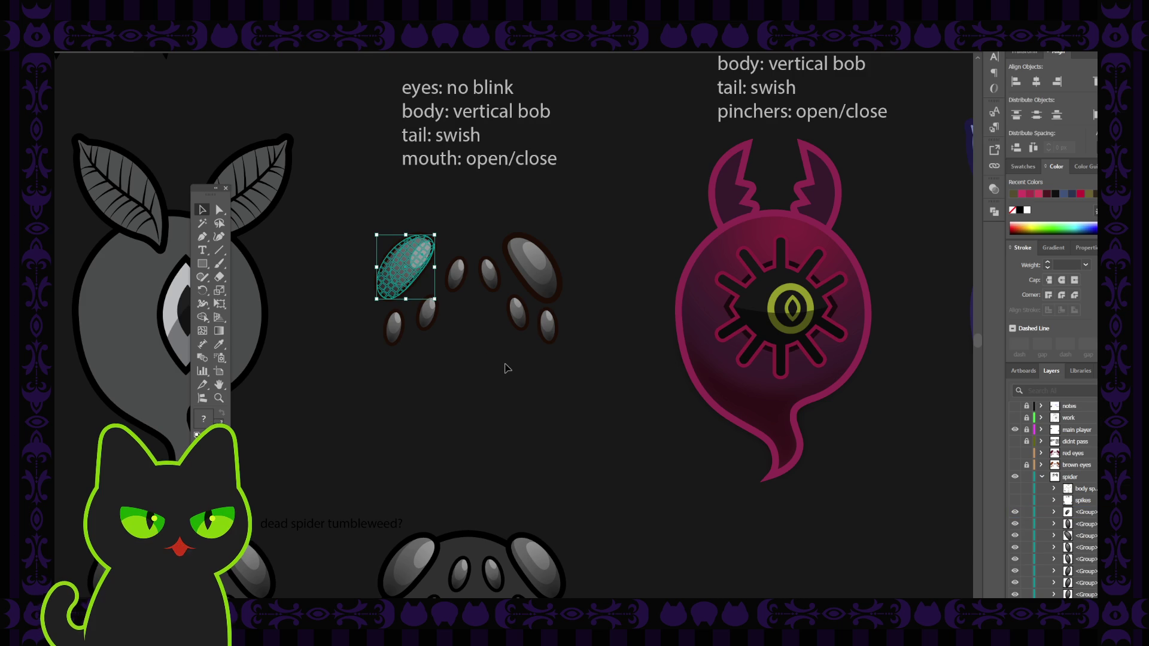
left_click(503, 368)
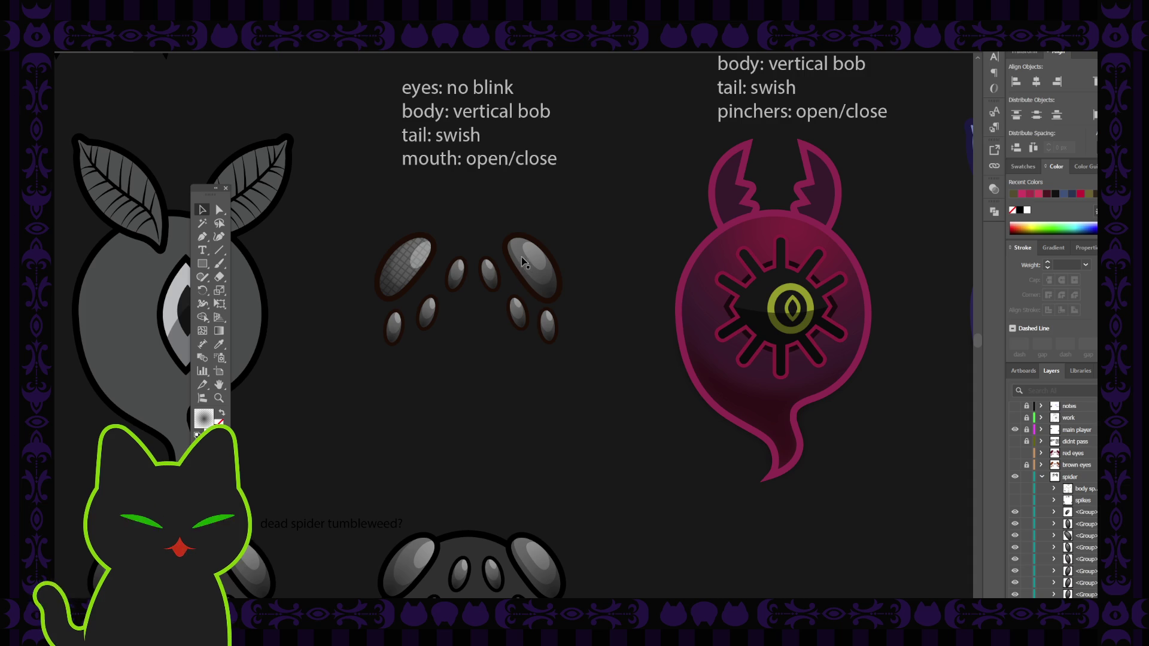
left_click(398, 265)
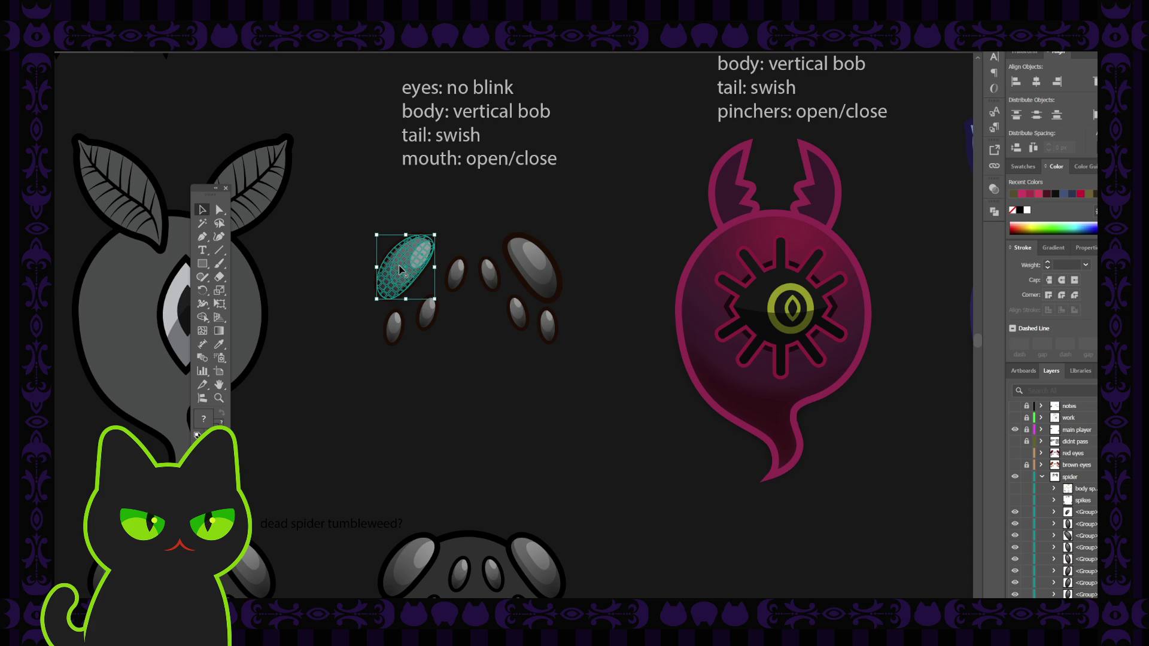
Show the body, gradient fill, lower-edge shadow, outline and both m1 and m2 pinchers
scroll(1024, 542, "down", 5)
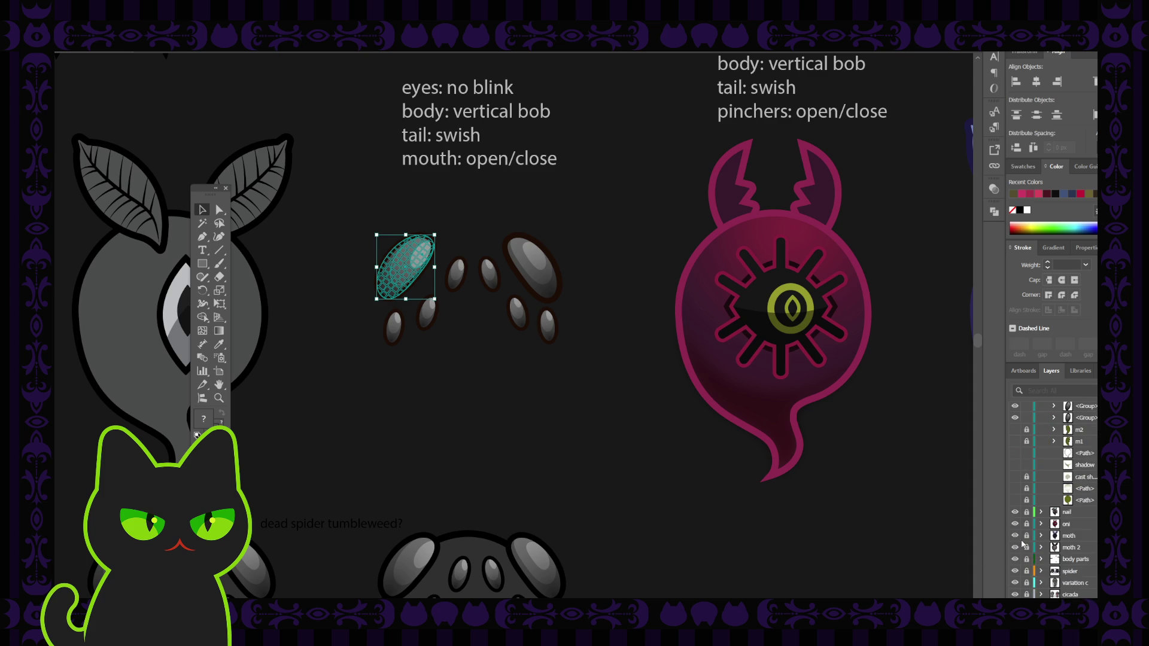
scroll(1023, 544, "up", 3)
left_click(1015, 535)
left_click(1015, 523)
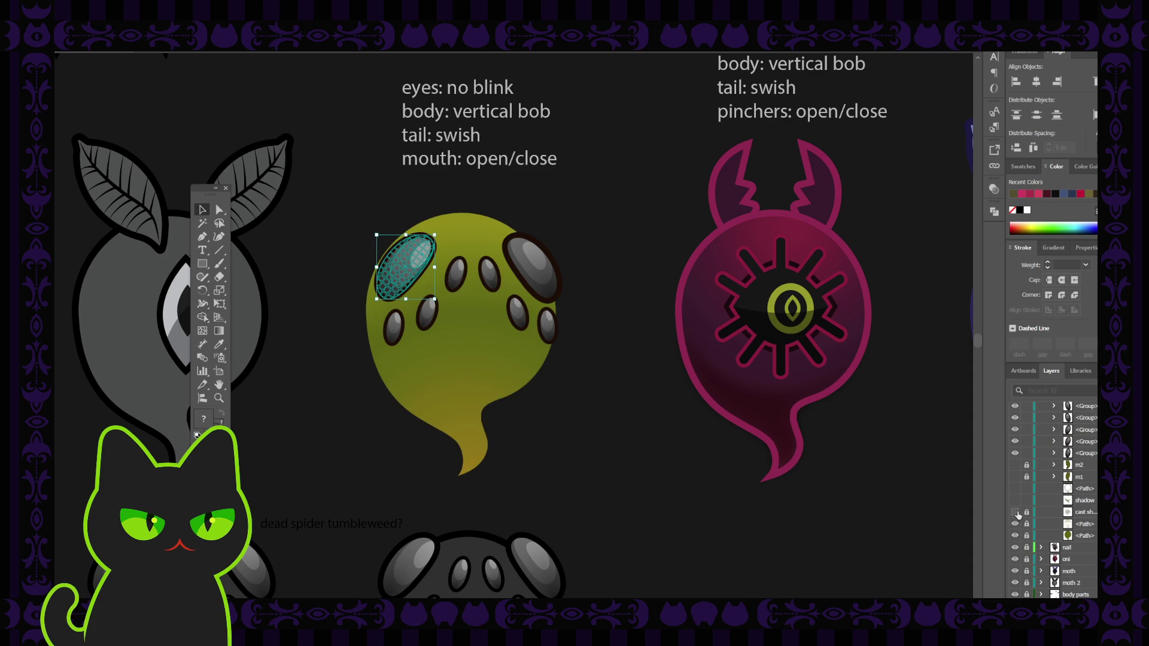
left_click(1015, 512)
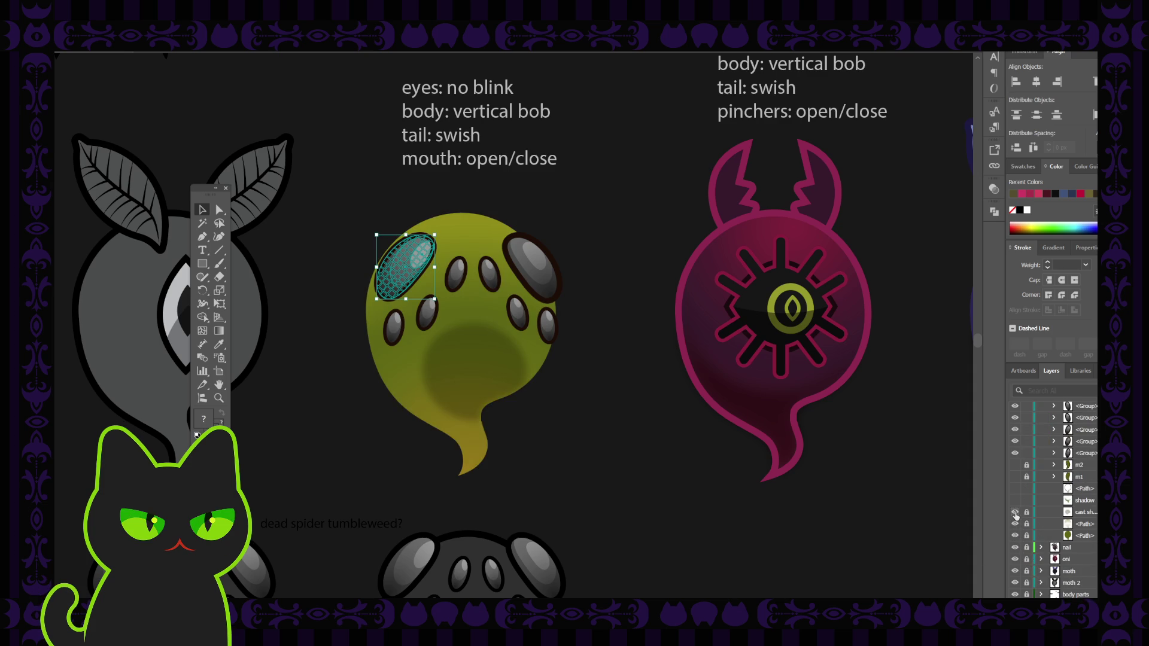
left_click(1015, 513)
left_click(1014, 500)
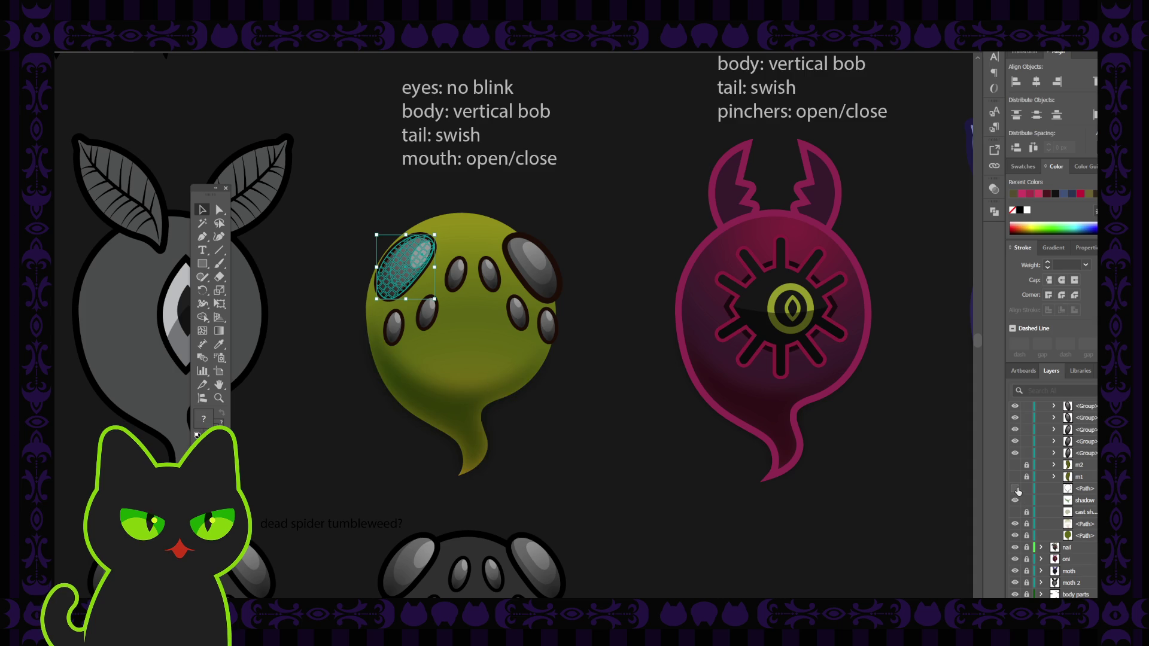
left_click(1015, 488)
left_click(1015, 476)
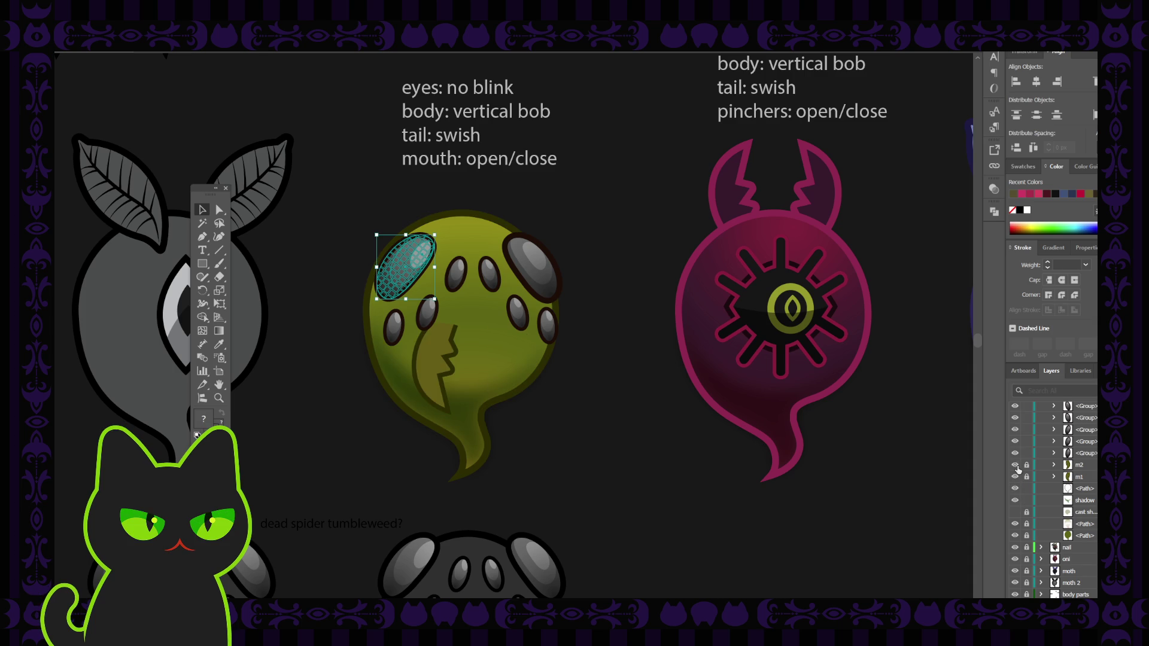
left_click(1015, 465)
Show the body speckles and spikes, then lock the body outline and shadow layers
scroll(1018, 469, "up", 5)
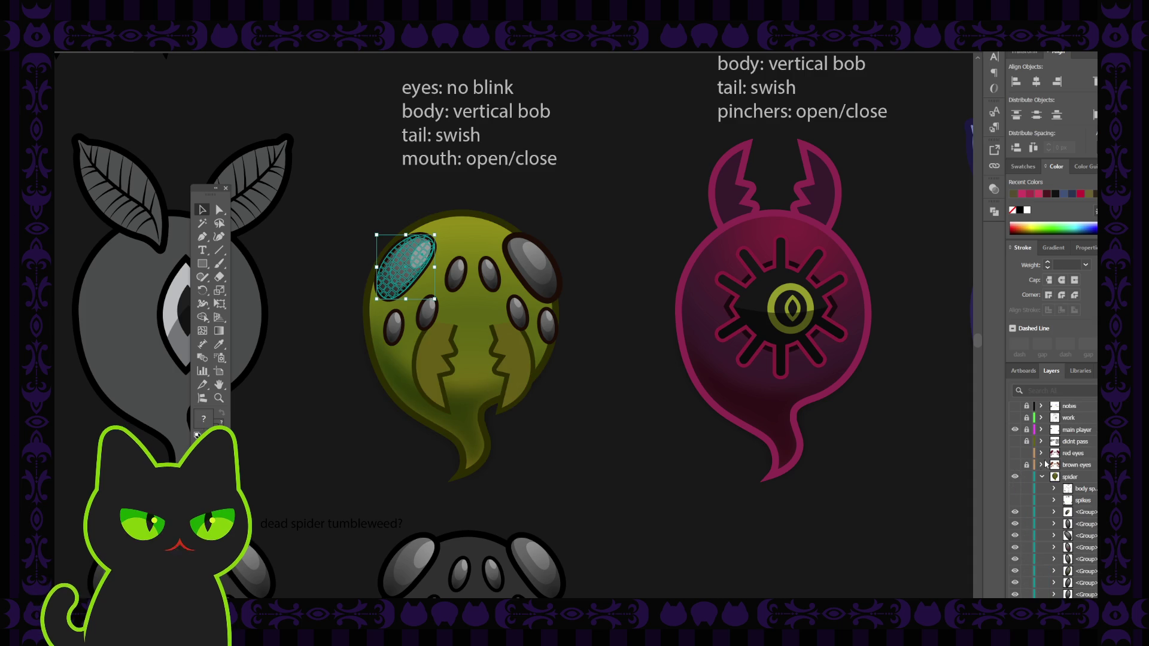
left_click(1015, 489)
left_click(1015, 500)
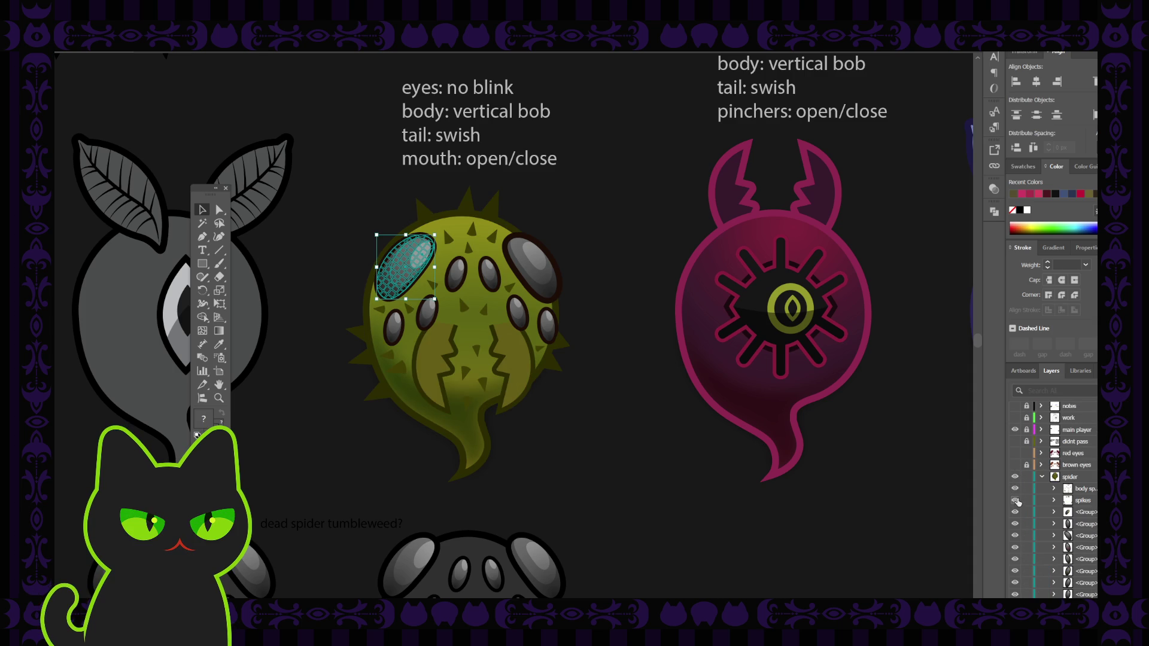
scroll(1024, 527, "down", 3)
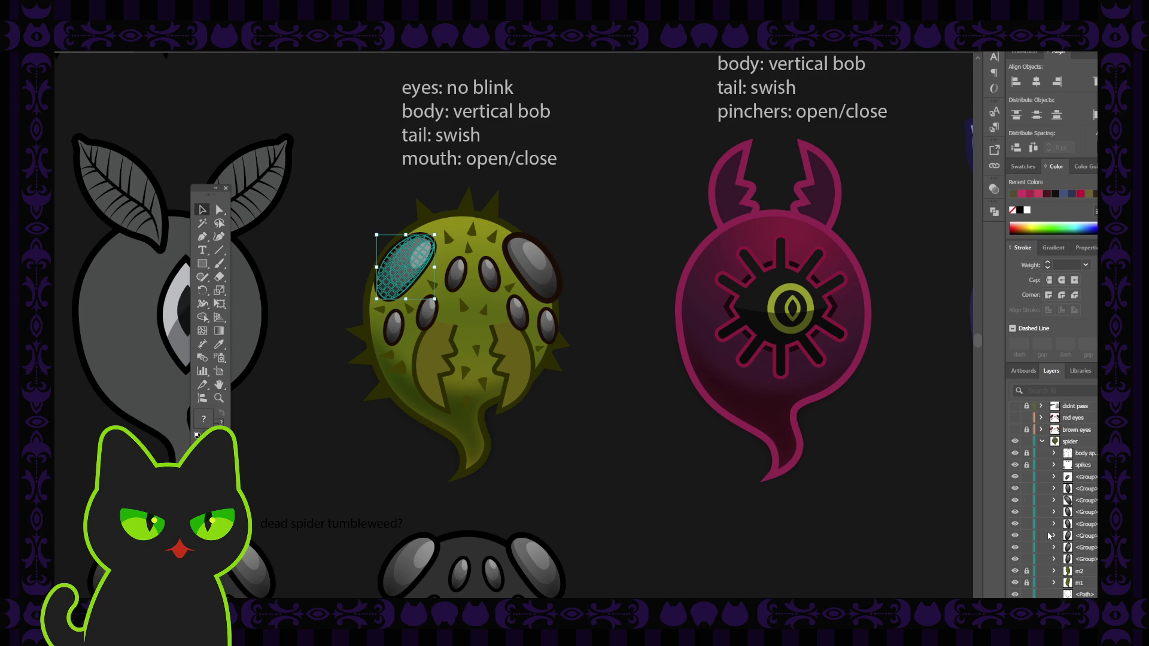
left_click_drag(1026, 524, 1027, 535)
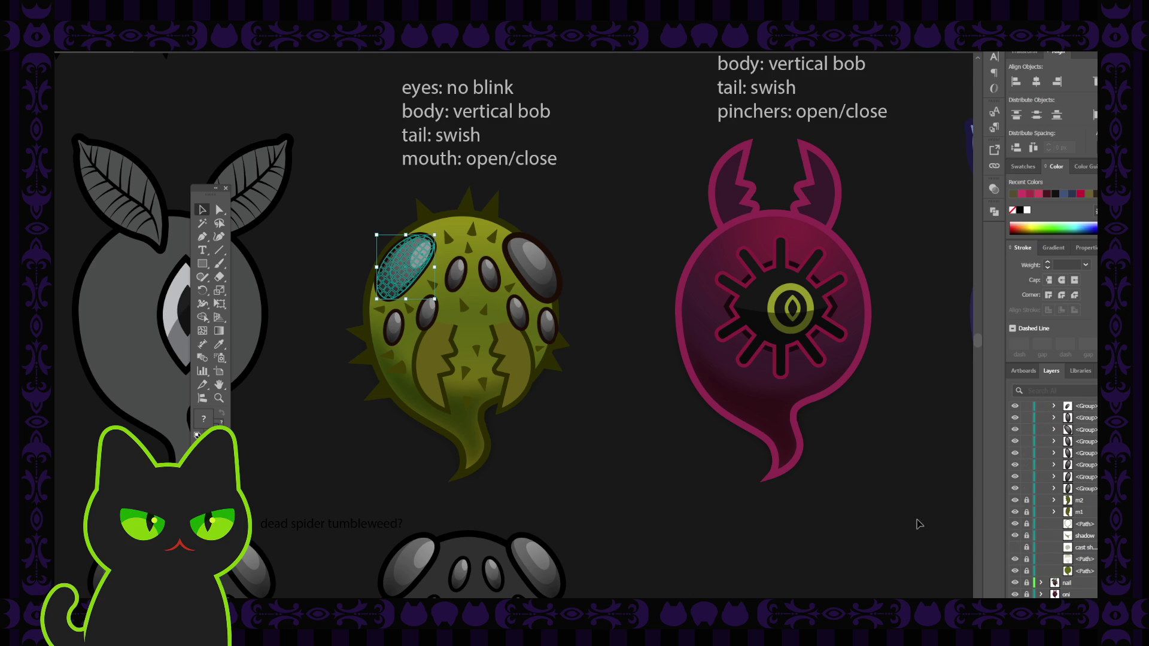
left_click(582, 446)
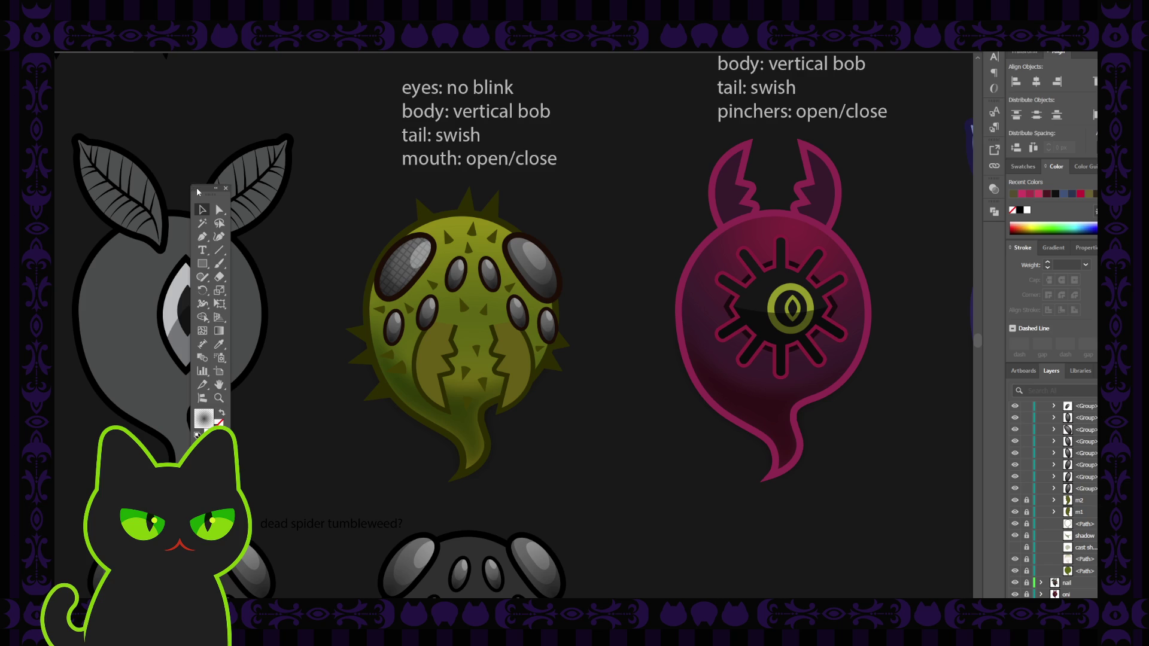
left_click(226, 188)
left_click_drag(292, 189, 294, 189)
left_click(404, 263)
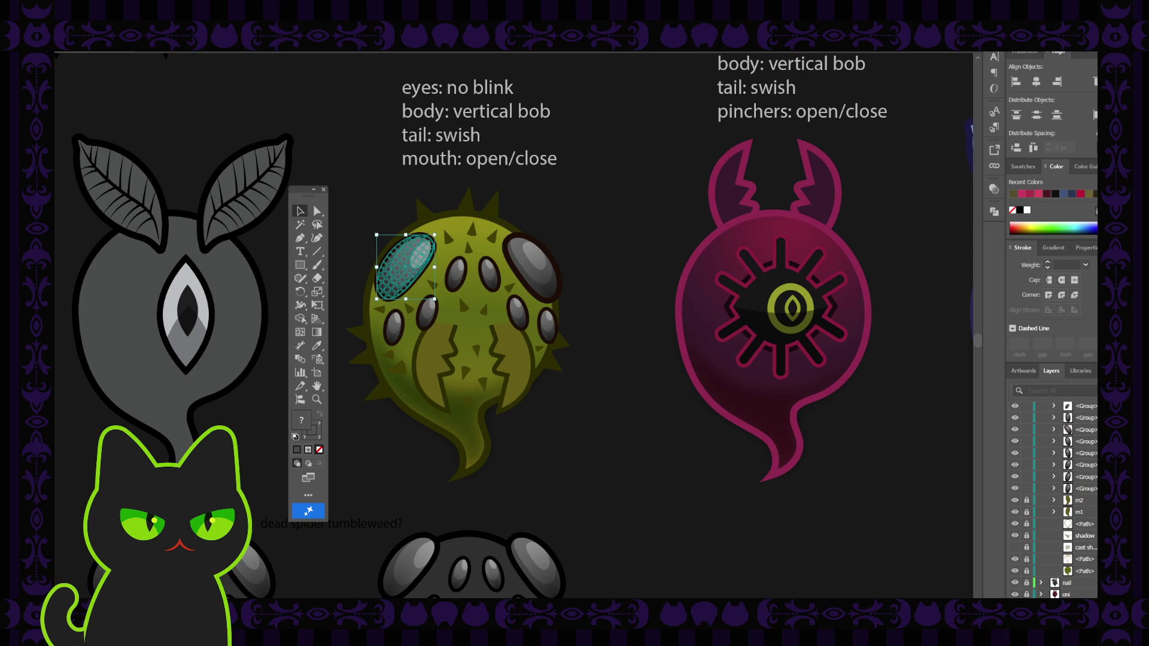
key("ctrl+z")
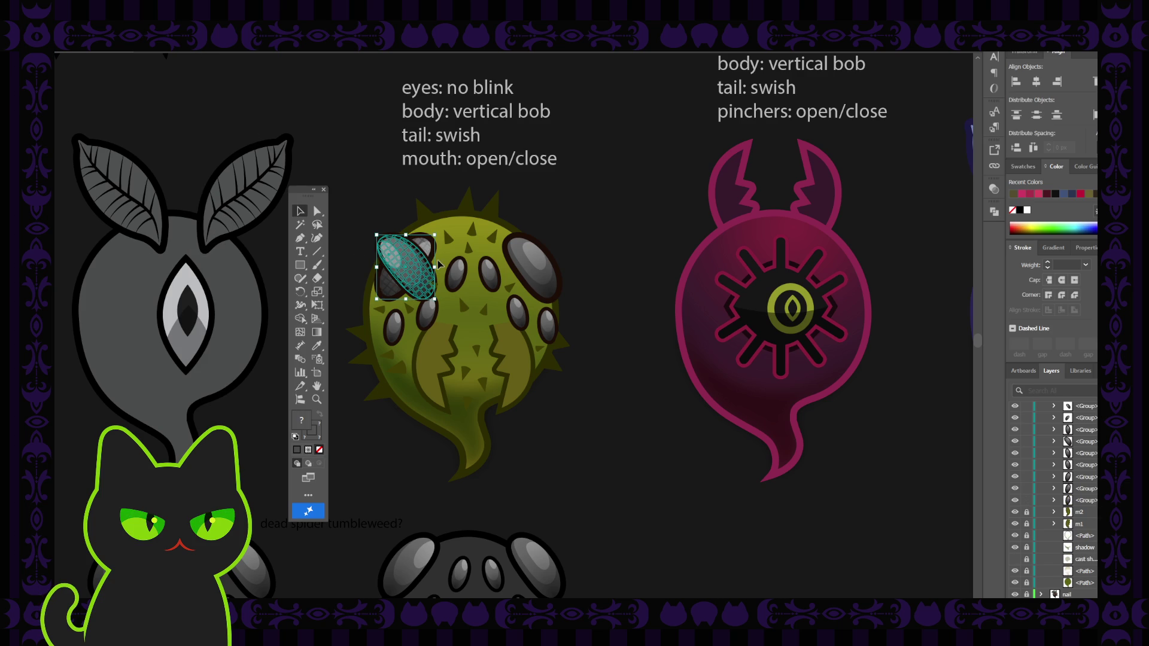
key("ctrl+shift+z")
left_click_drag(521, 267, 537, 267)
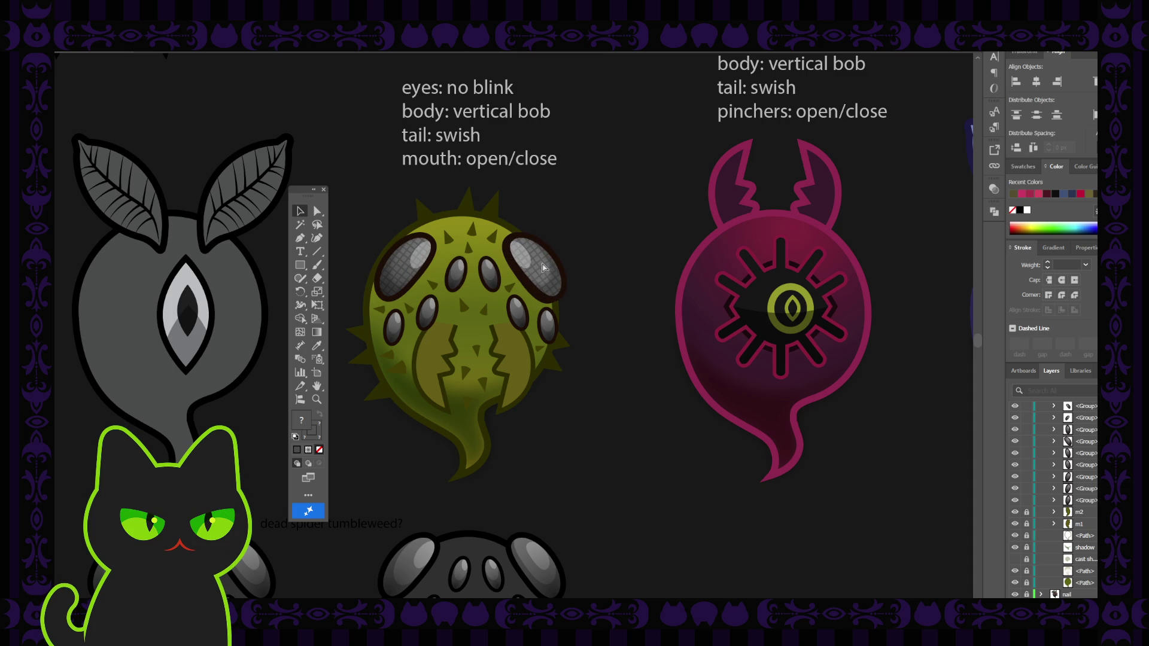
left_click(538, 267)
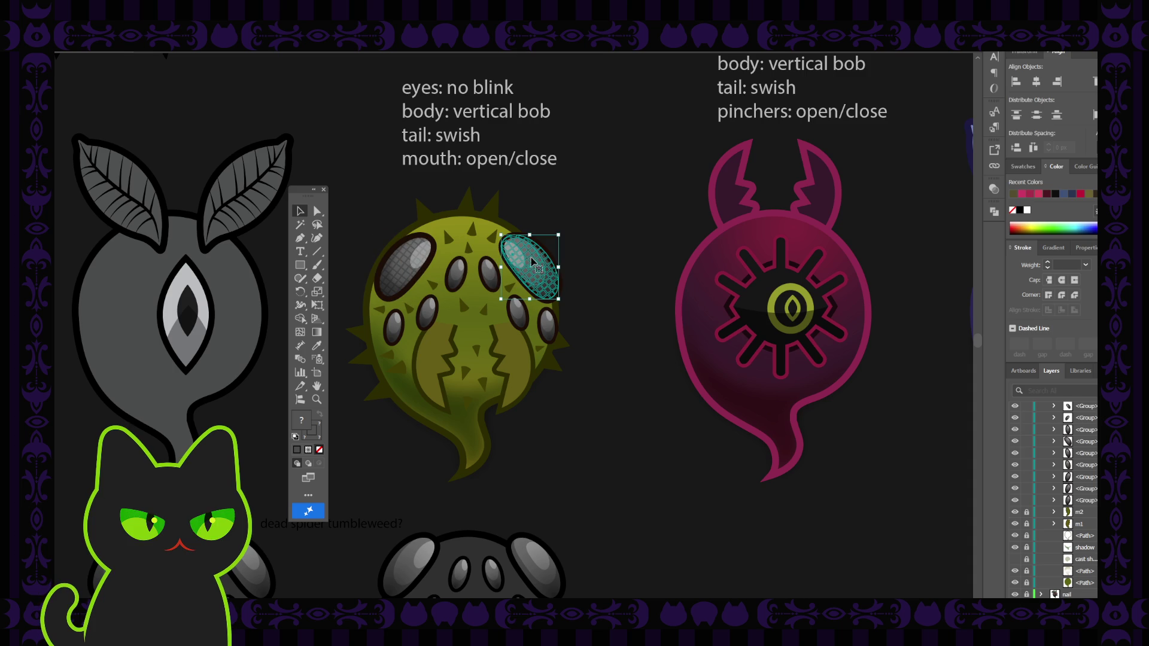
left_click(578, 241)
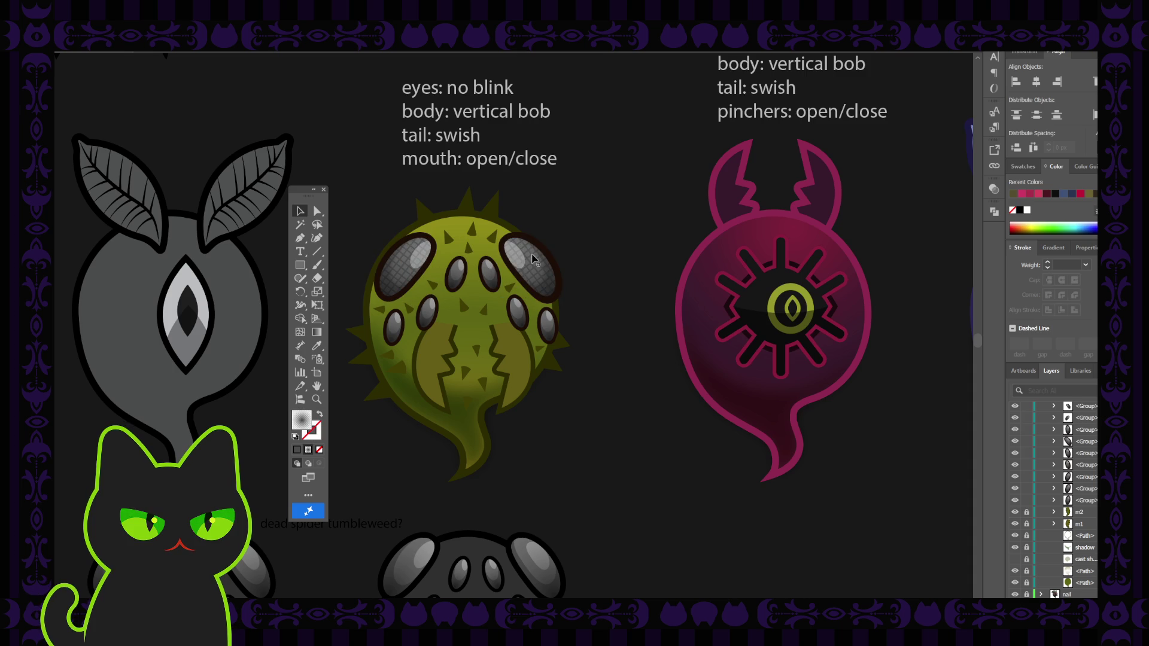
left_click(526, 260)
left_click(578, 253)
left_click_drag(525, 285, 600, 244)
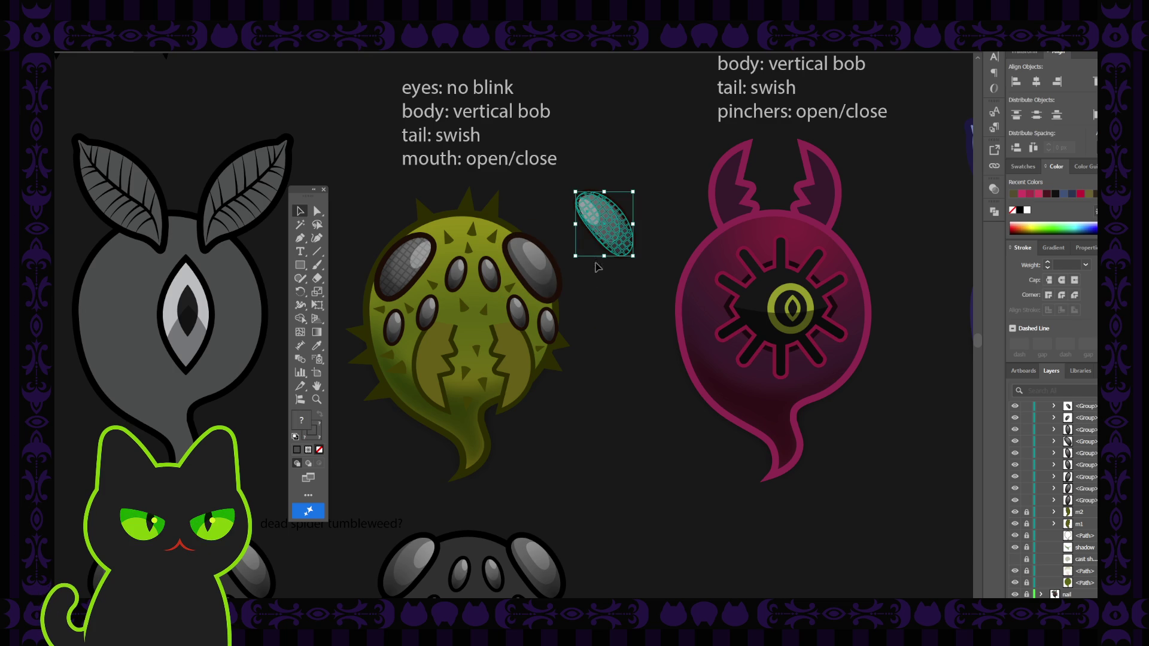
key("Delete")
left_click(397, 261)
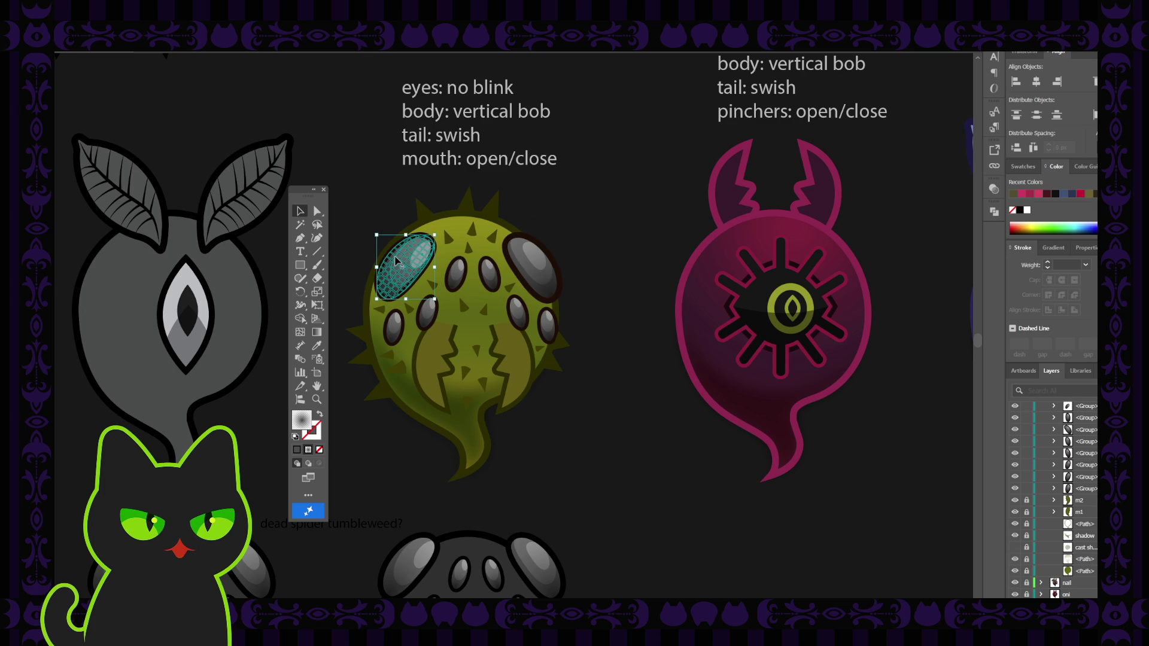
double_click(402, 254)
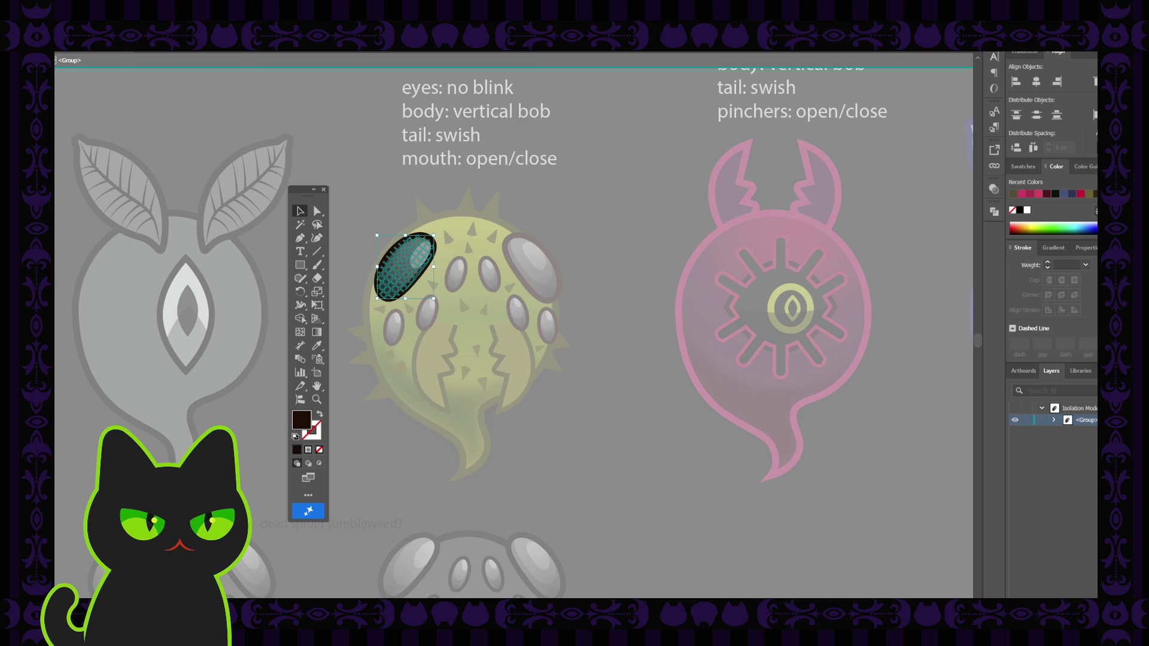
double_click(355, 149)
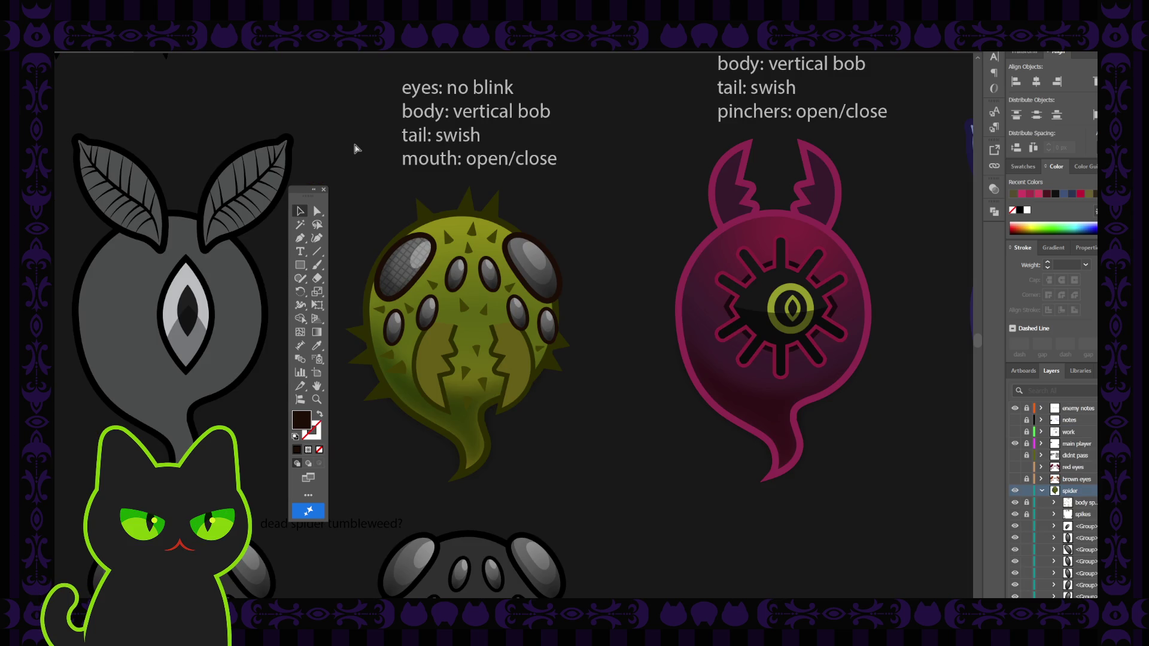
Paste a copy of the grid texture in front and move it onto the right big eye
key("ctrl+f")
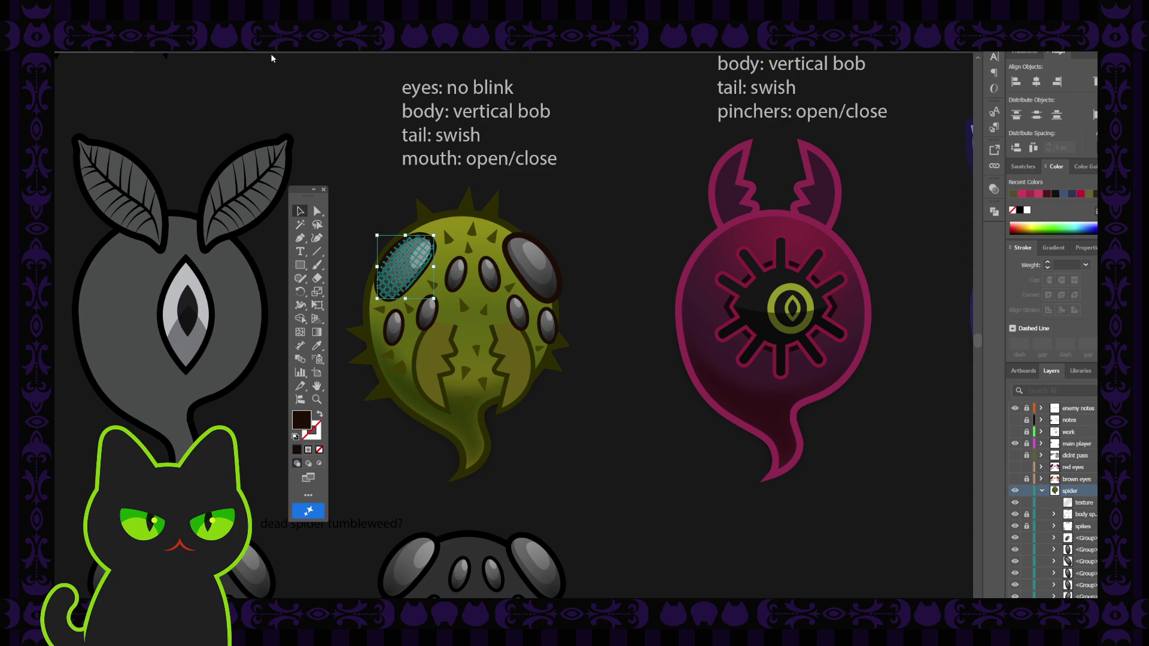
key("ctrl+z")
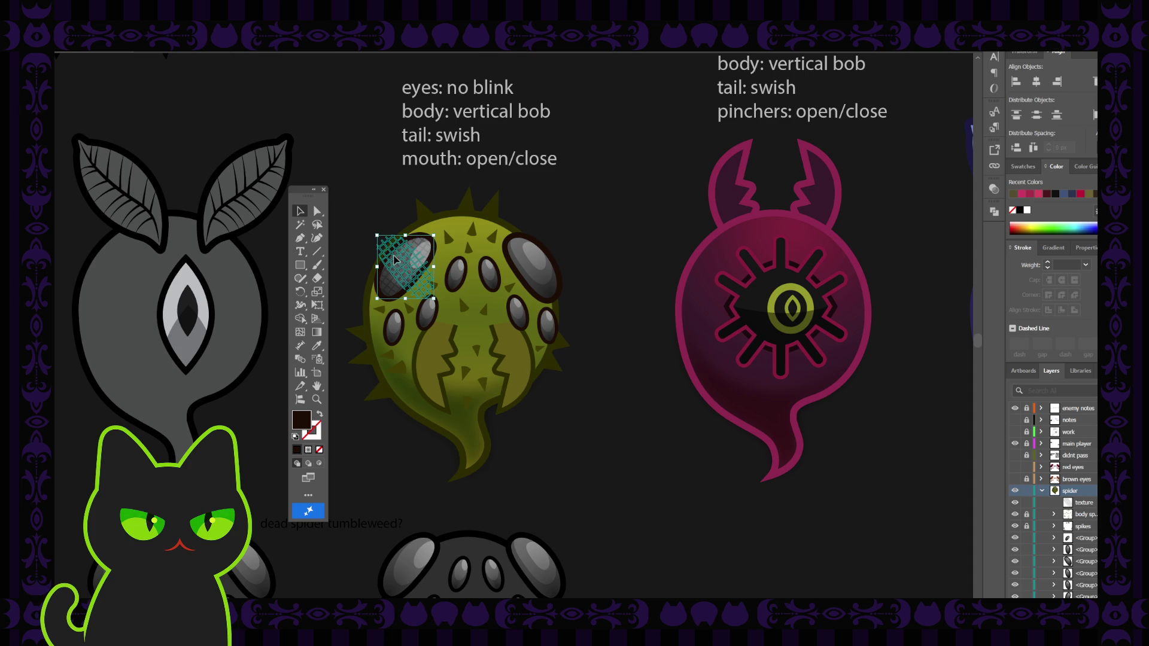
left_click_drag(395, 259, 518, 254)
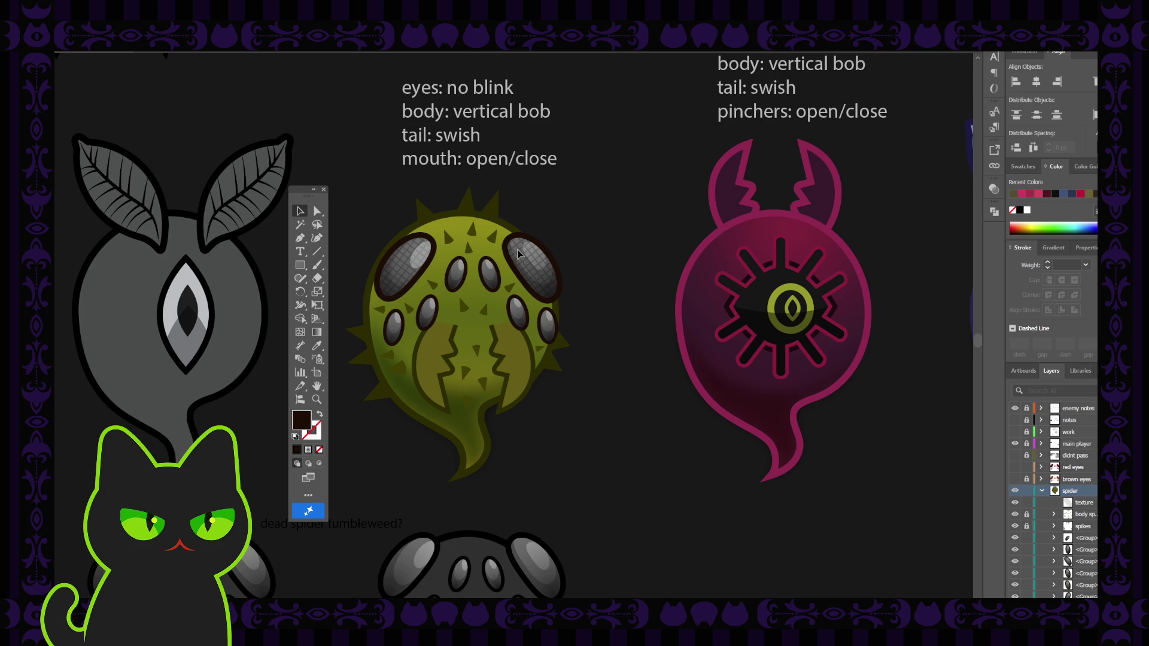
left_click(521, 254)
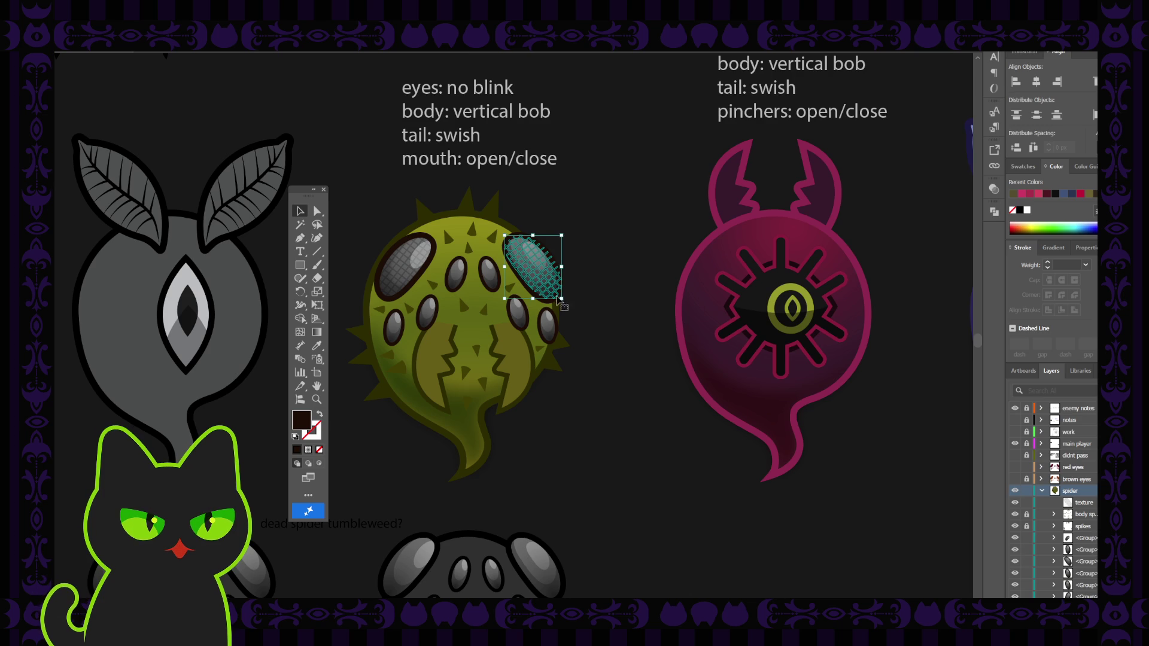
Zoom in and nudge the right eye's texture left and down to fit its oval
scroll(559, 299, "up", 1)
scroll(559, 300, "up", 1)
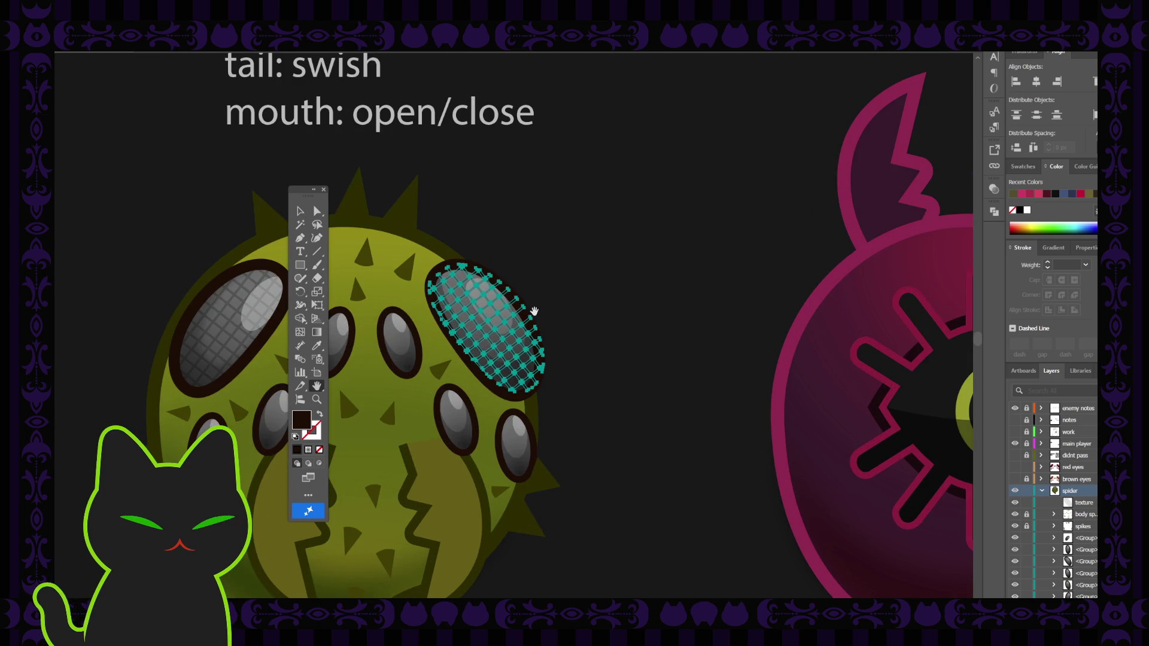
scroll(517, 341, "up", 1)
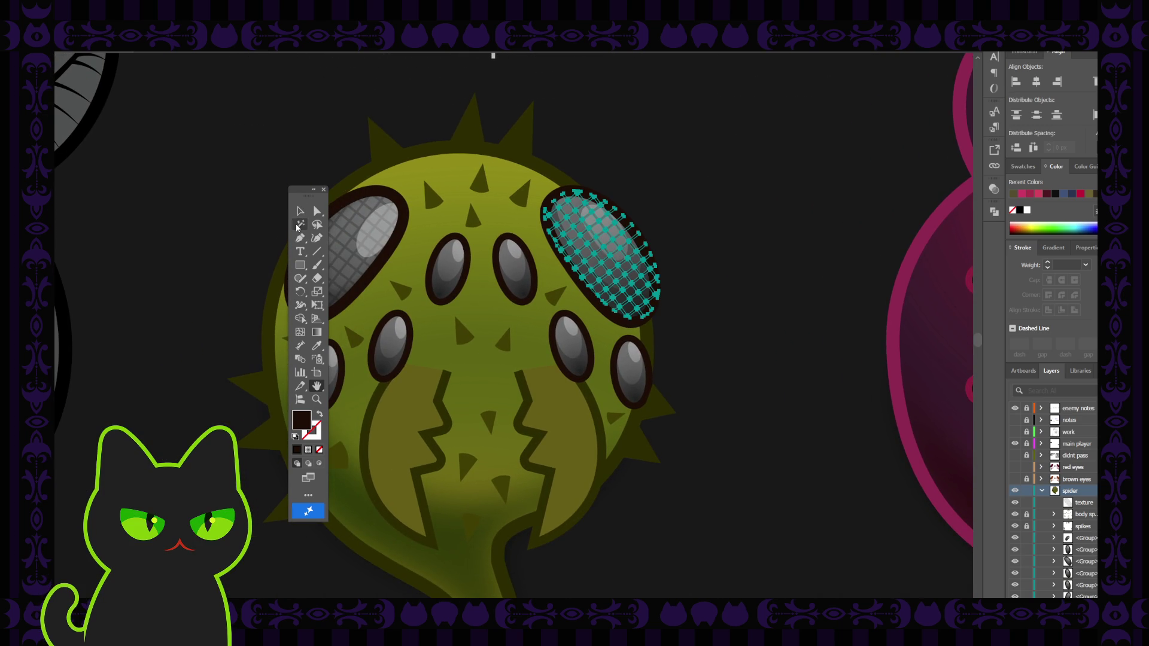
left_click_drag(302, 193, 182, 185)
left_click(172, 206)
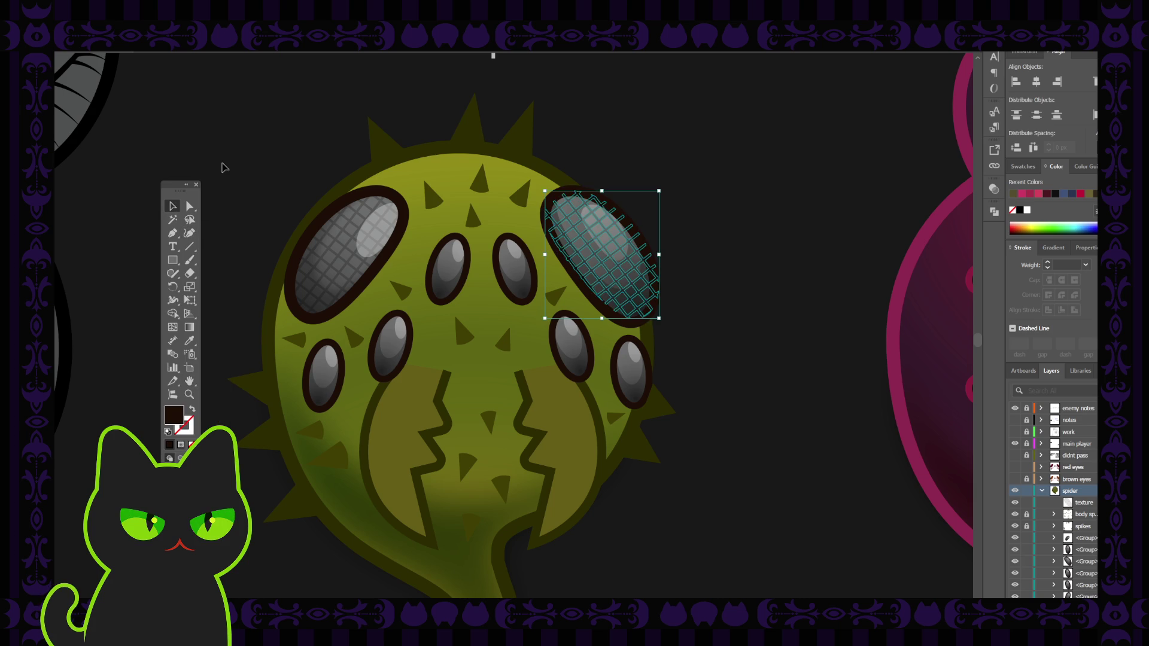
left_click(225, 167)
left_click(609, 253)
key("Left")
key("Down")
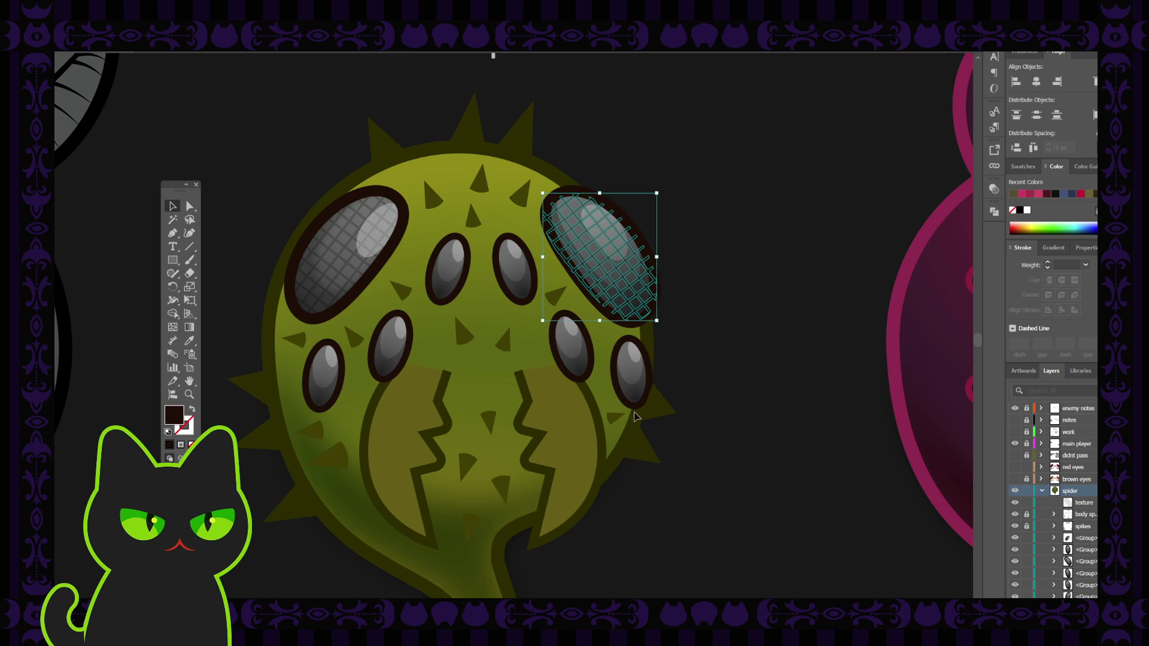
Rename the left eye's group layer to eye1
left_click(334, 251)
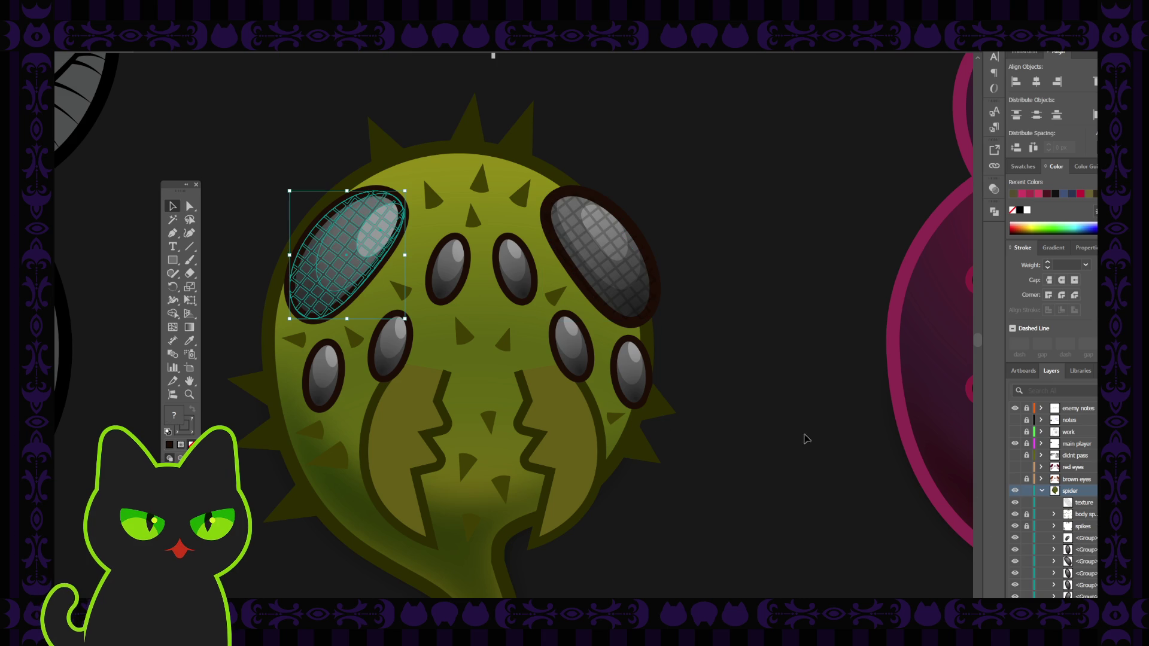
double_click(1088, 538)
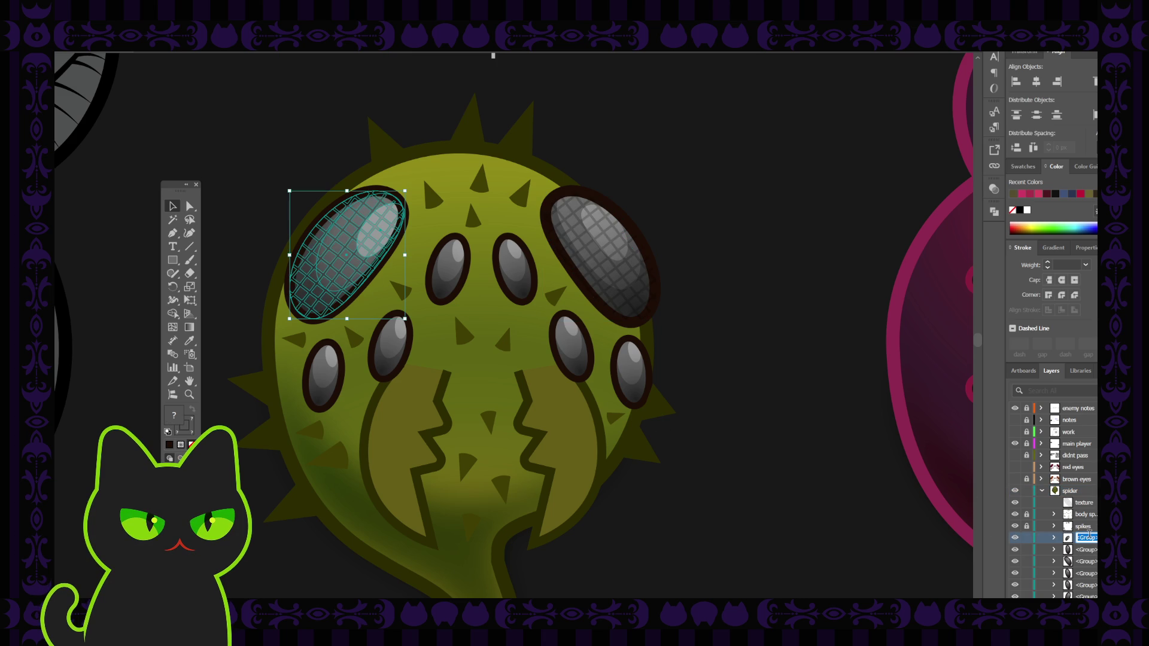
type("eye1")
left_click(1092, 551)
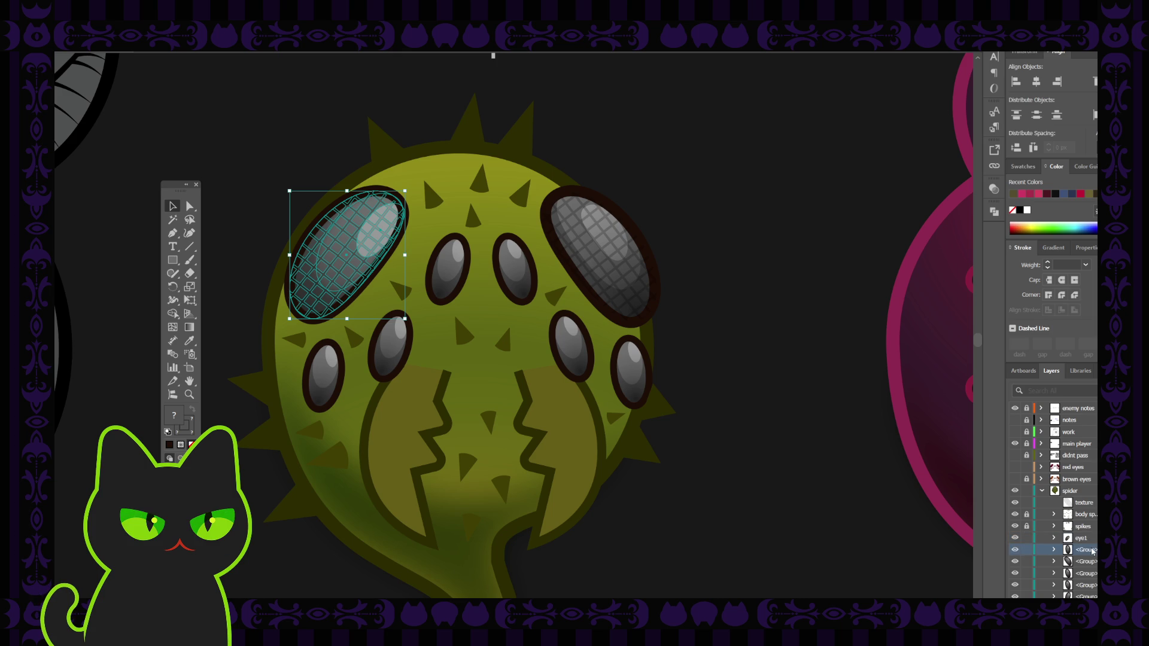
Identify the right eyes' layers by toggling visibility, then rename the next group to eye2
left_click(1015, 550)
left_click(1015, 551)
left_click(1015, 561)
left_click(1015, 561)
left_click(1086, 562)
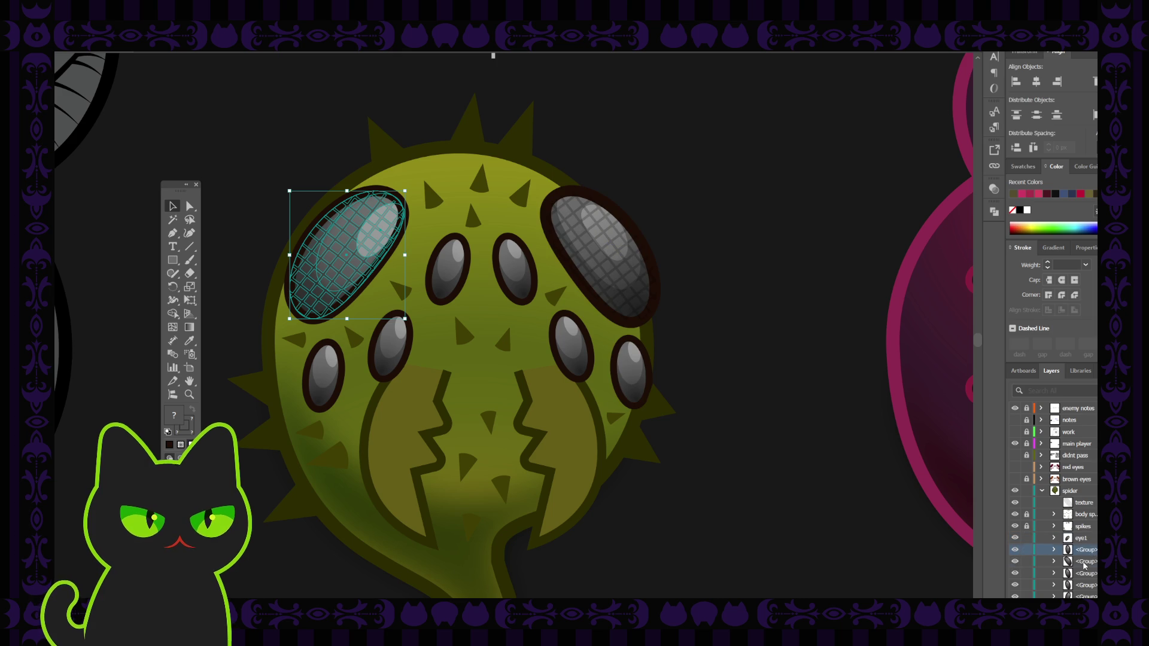
left_click(1083, 554)
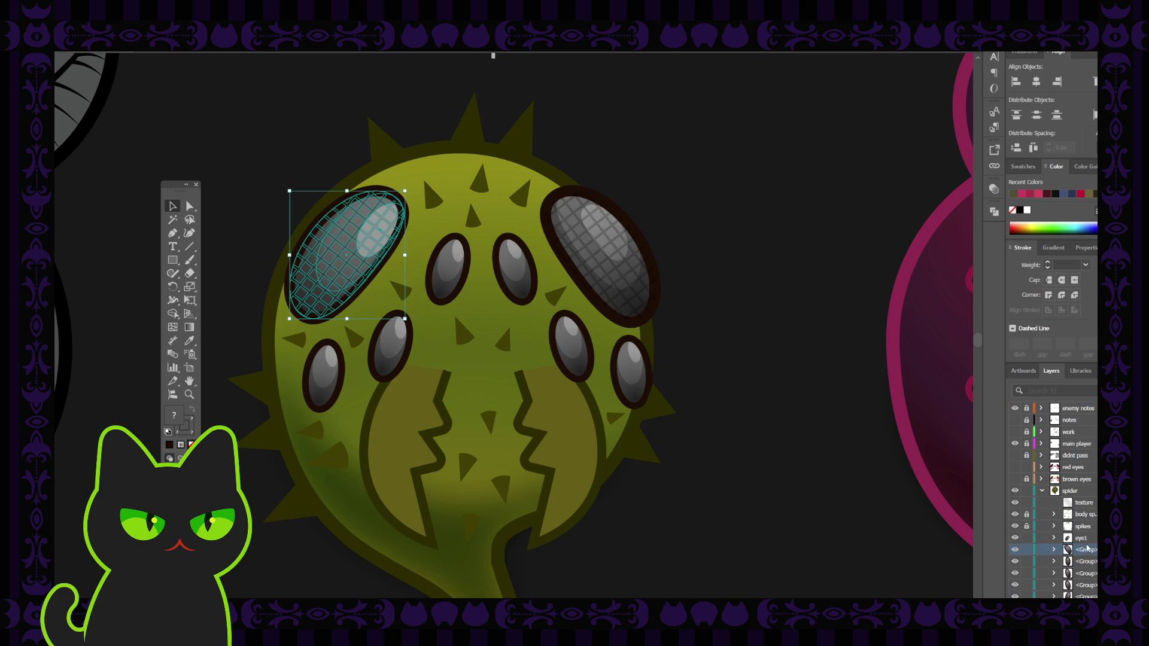
double_click(1087, 548)
type("eye2")
key("Tab")
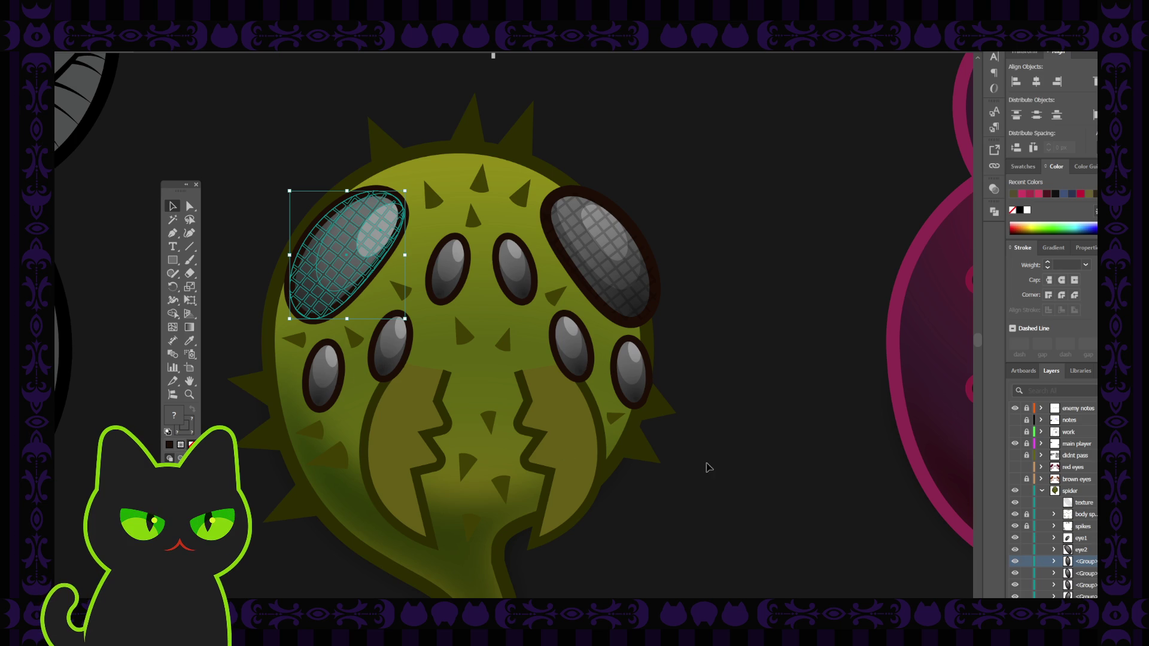
Move the small lower-left eye's group below eye2 and name it eye3
left_click(318, 378)
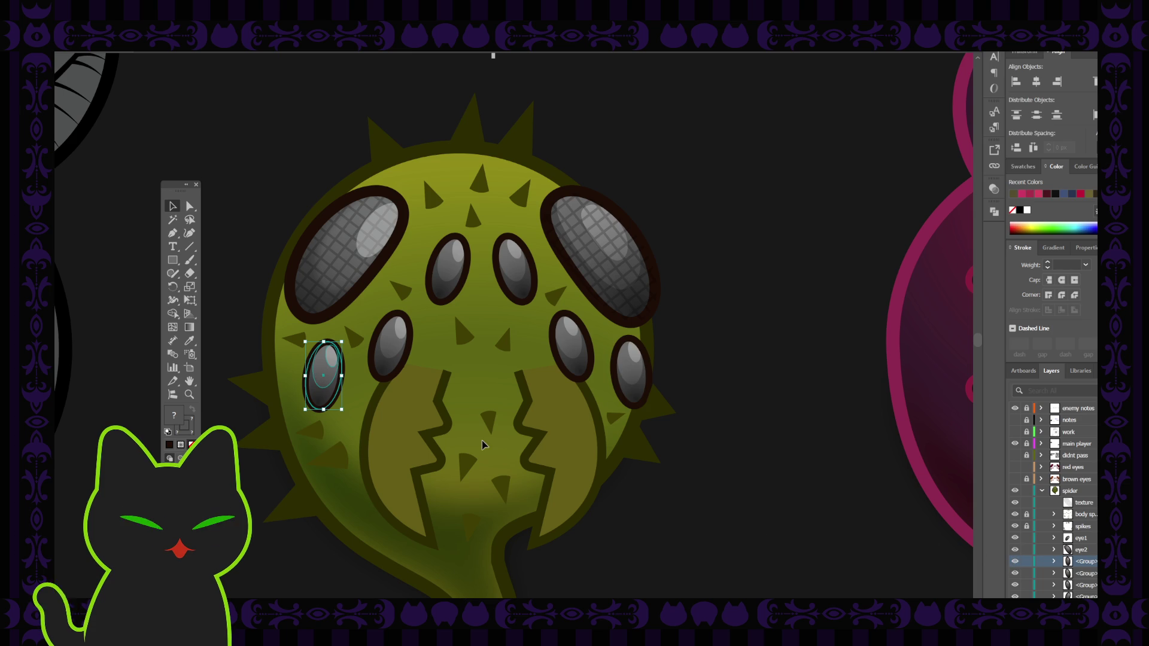
scroll(1039, 545, "down", 3)
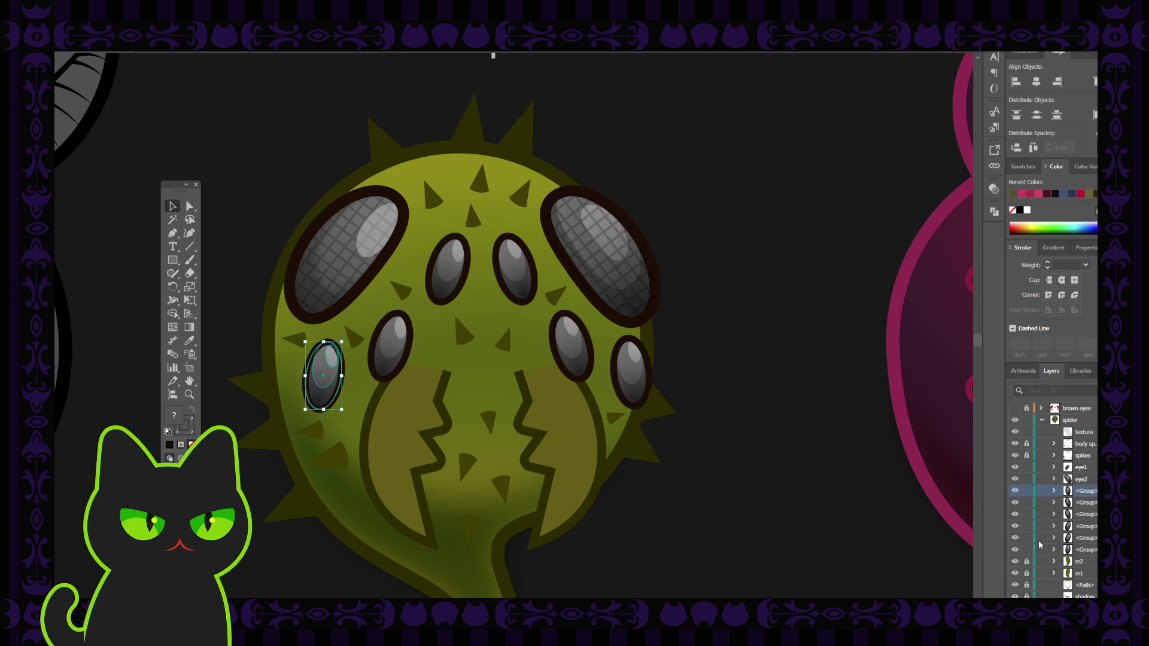
left_click(1076, 552)
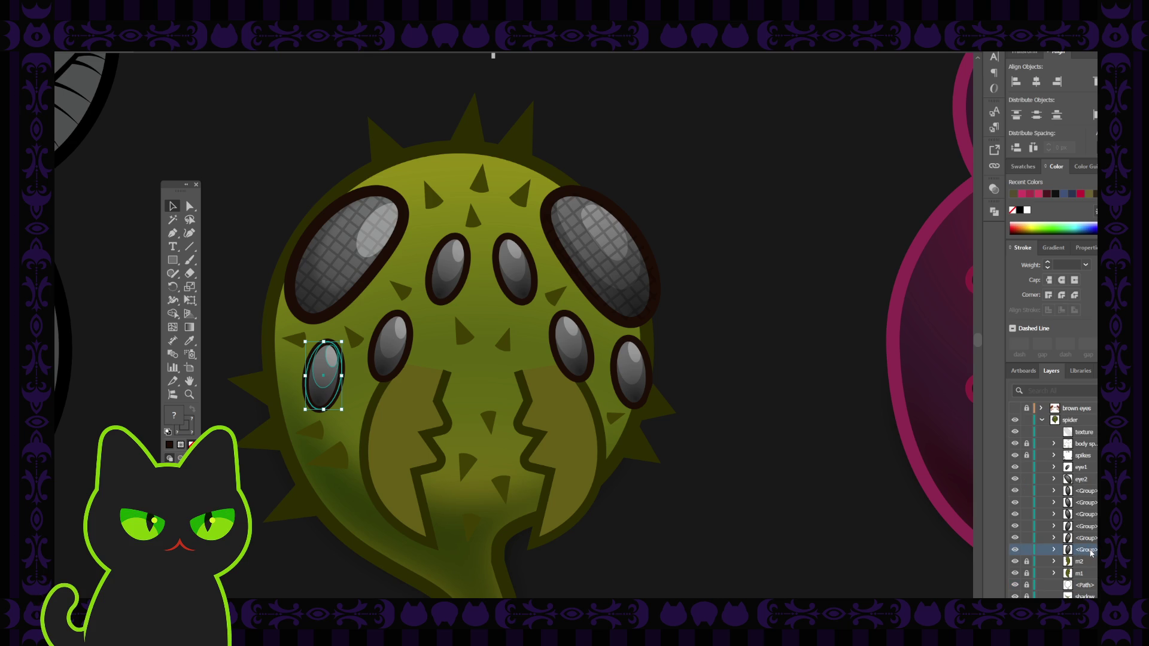
left_click_drag(1091, 551, 1080, 487)
double_click(1086, 491)
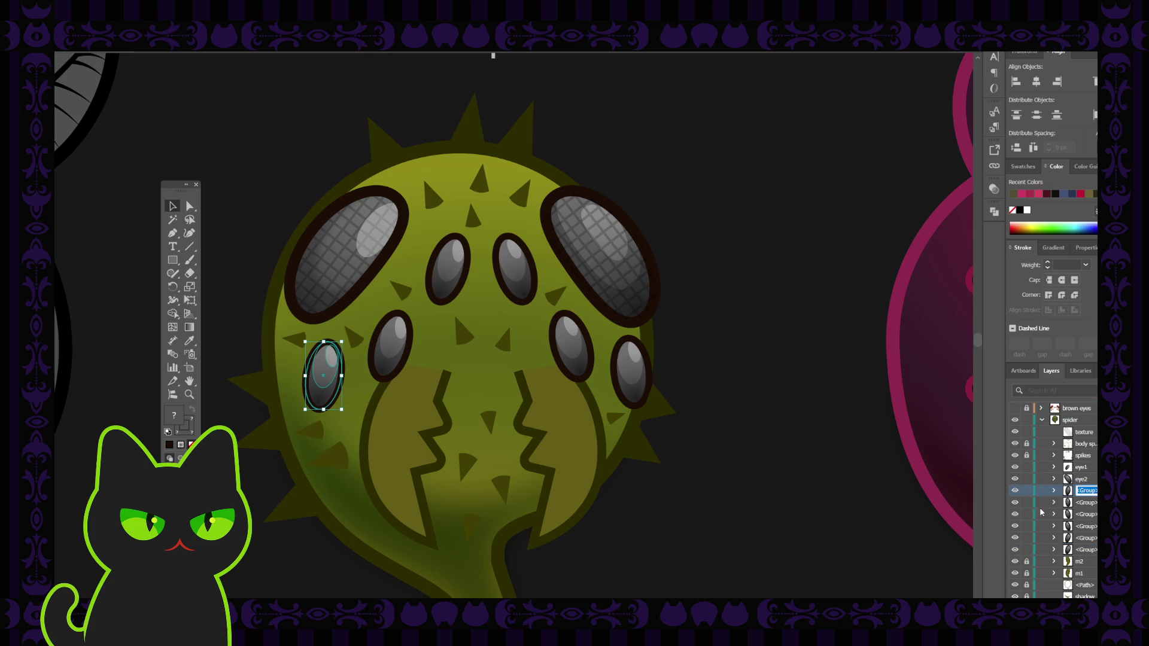
type("eye")
type("3")
left_click(1069, 506)
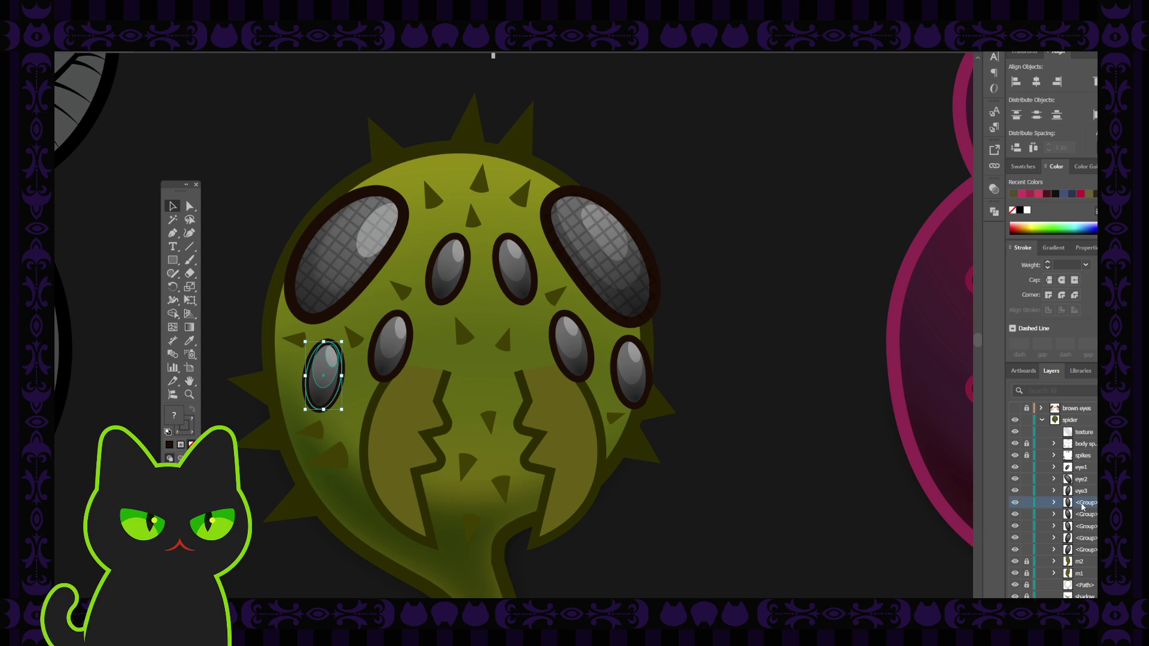
Name the next two small eye groups eye4 and eye5, each placed below the previous eye
left_click(389, 350)
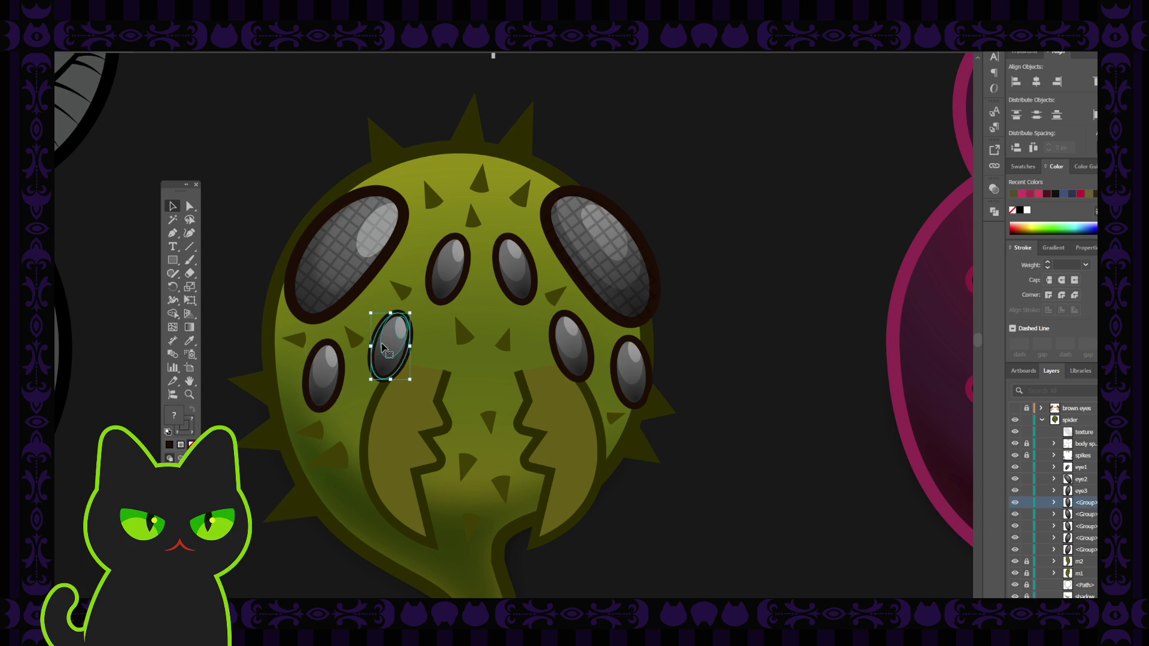
double_click(1089, 538)
type("eye4")
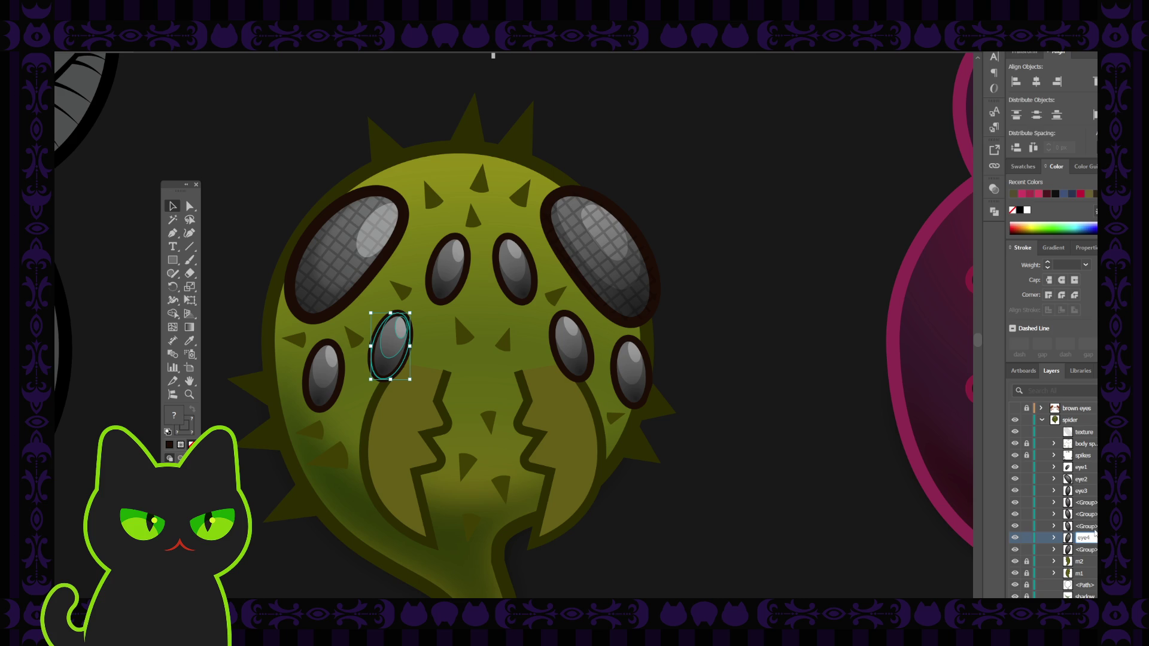
key("Return")
left_click_drag(1088, 540, 1058, 509)
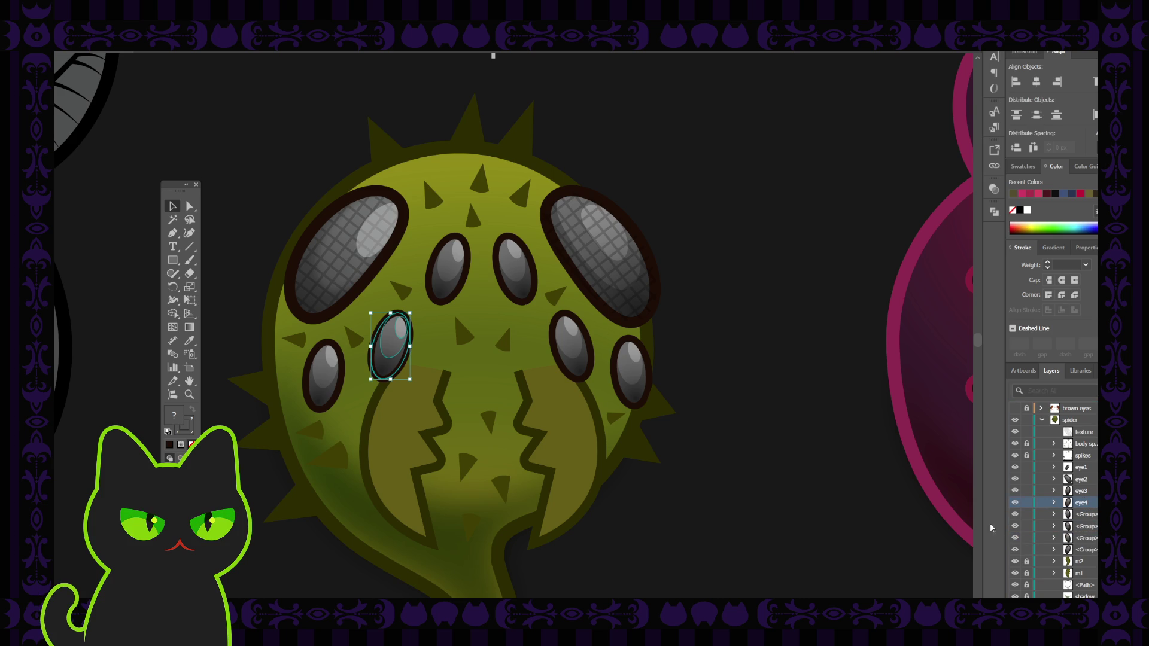
left_click(446, 282)
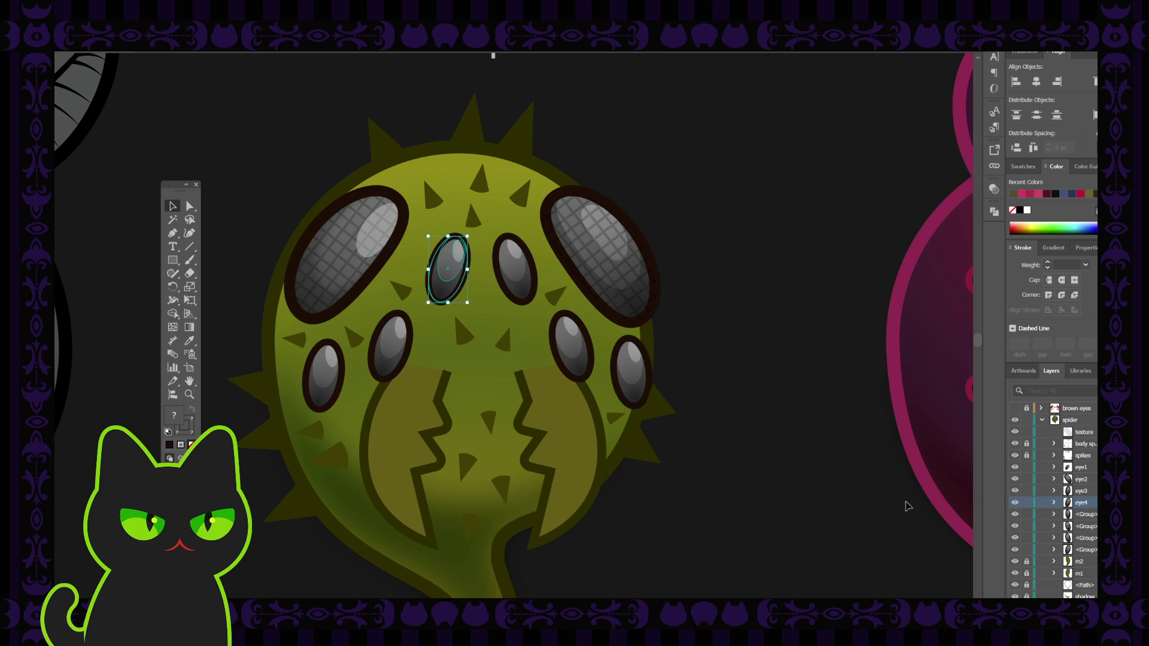
double_click(1087, 550)
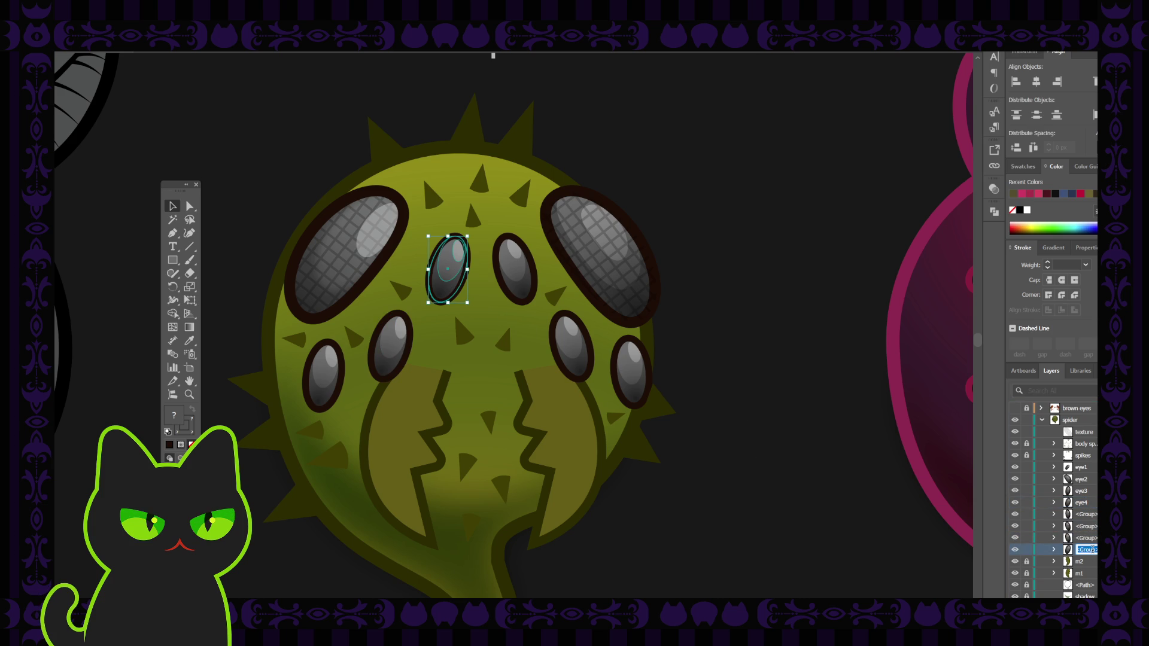
type("eye5")
key("Return")
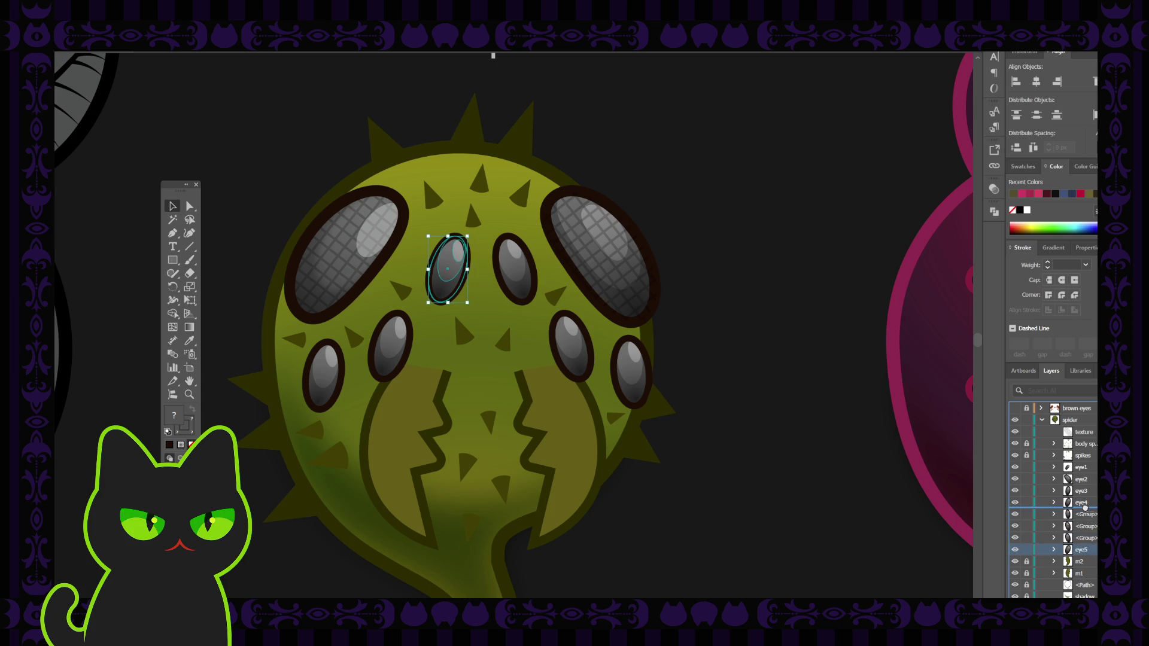
left_click_drag(1087, 509, 1087, 510)
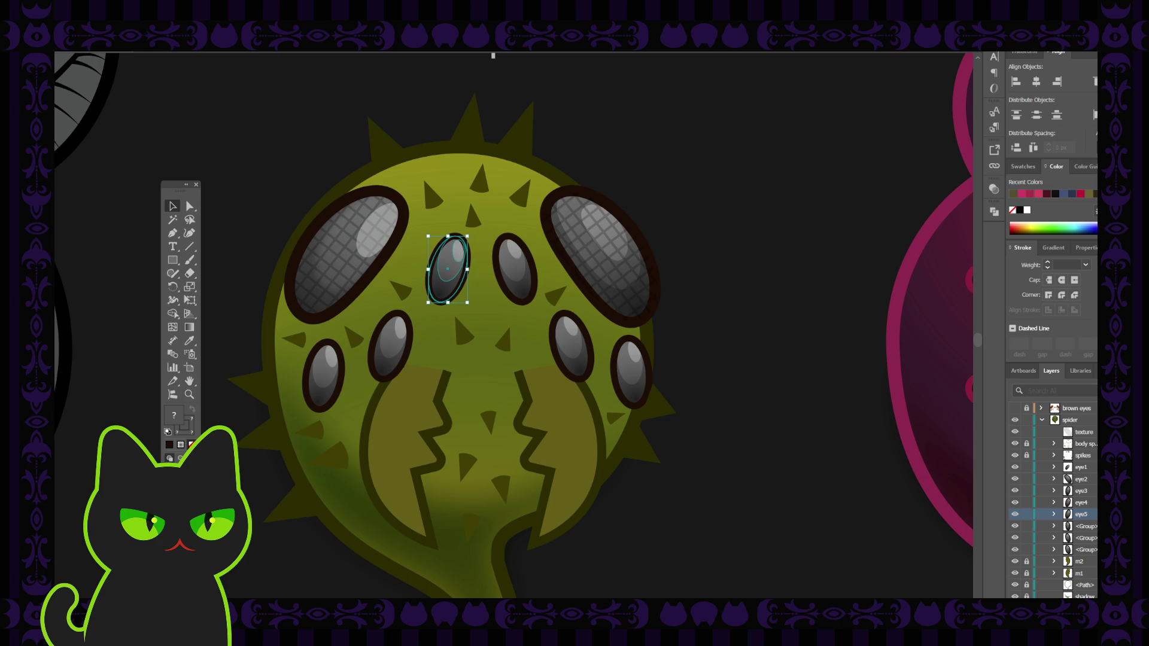
Rename the upper small eye right of centre's group to eye6 and place it under eye5
left_click(518, 267)
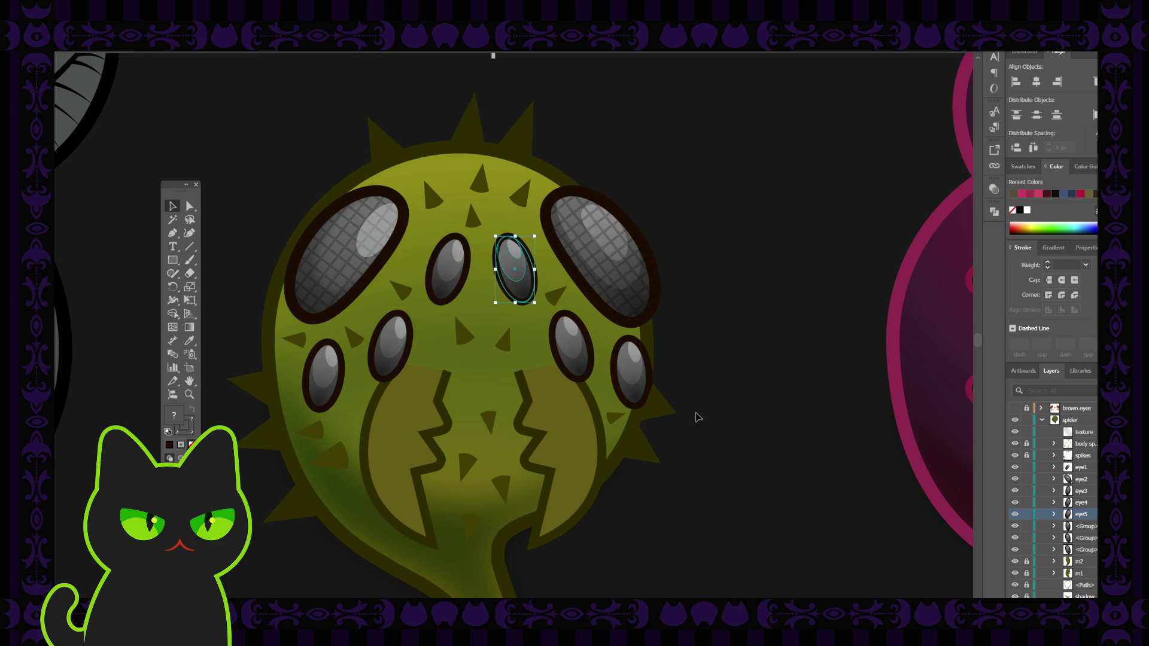
double_click(1086, 549)
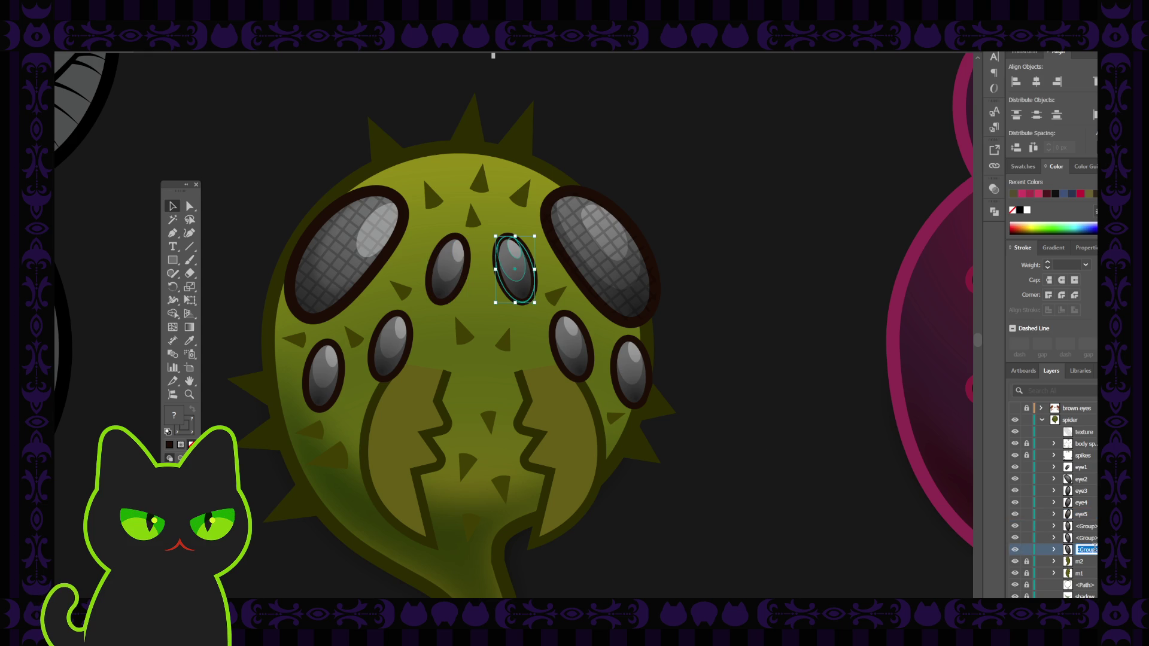
type("eye6")
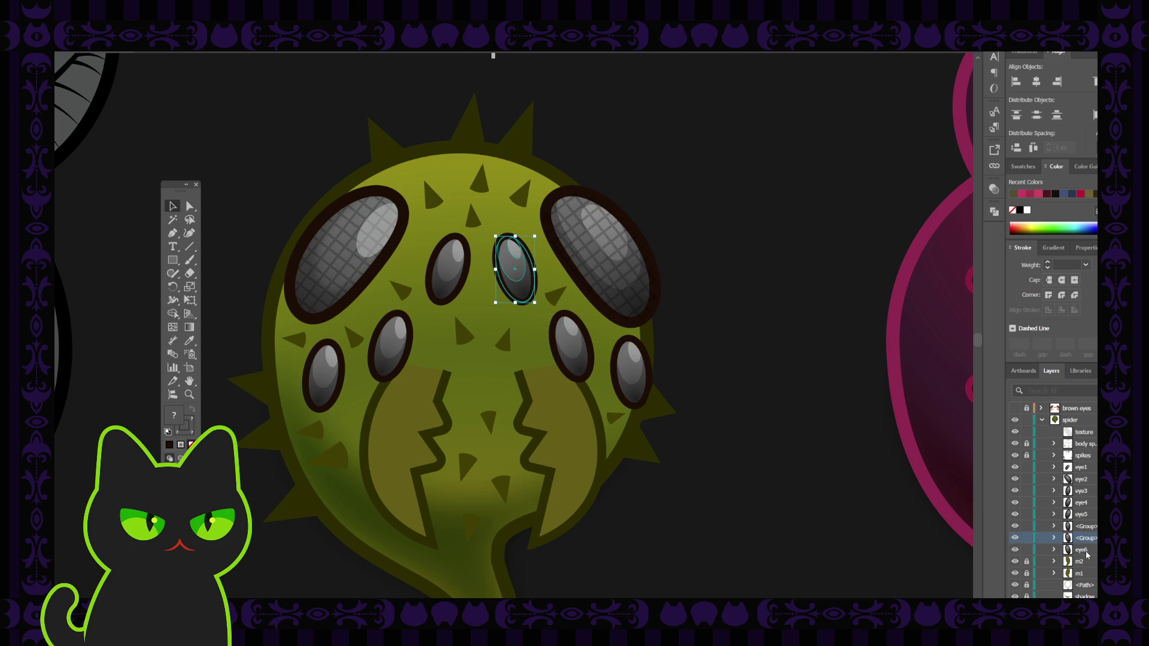
key("Return")
left_click_drag(1088, 554, 1068, 526)
Name the remaining groups eye7 and eye8, with eye7 moved under eye6
left_click(566, 350)
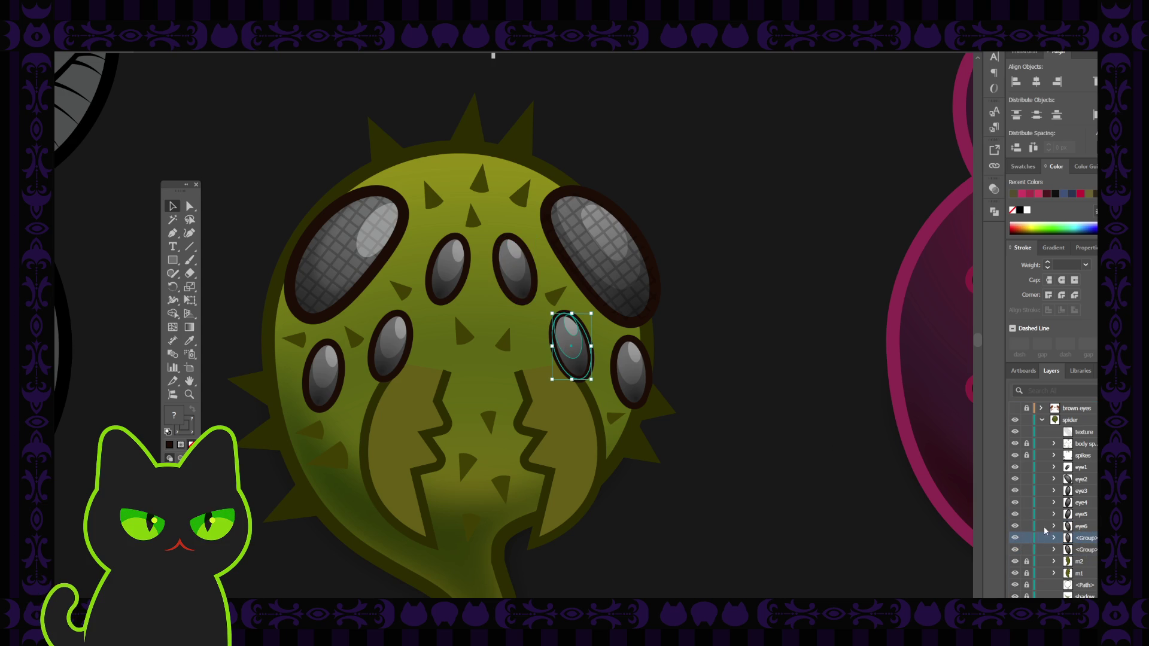
double_click(1086, 549)
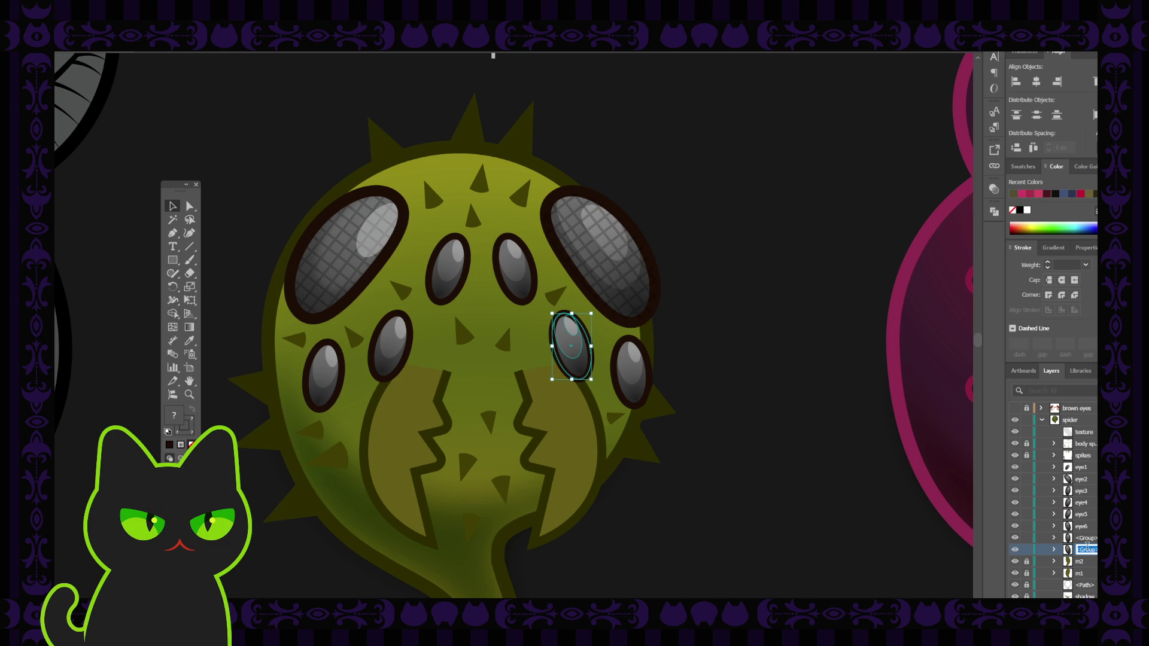
type("eye7")
key("Return")
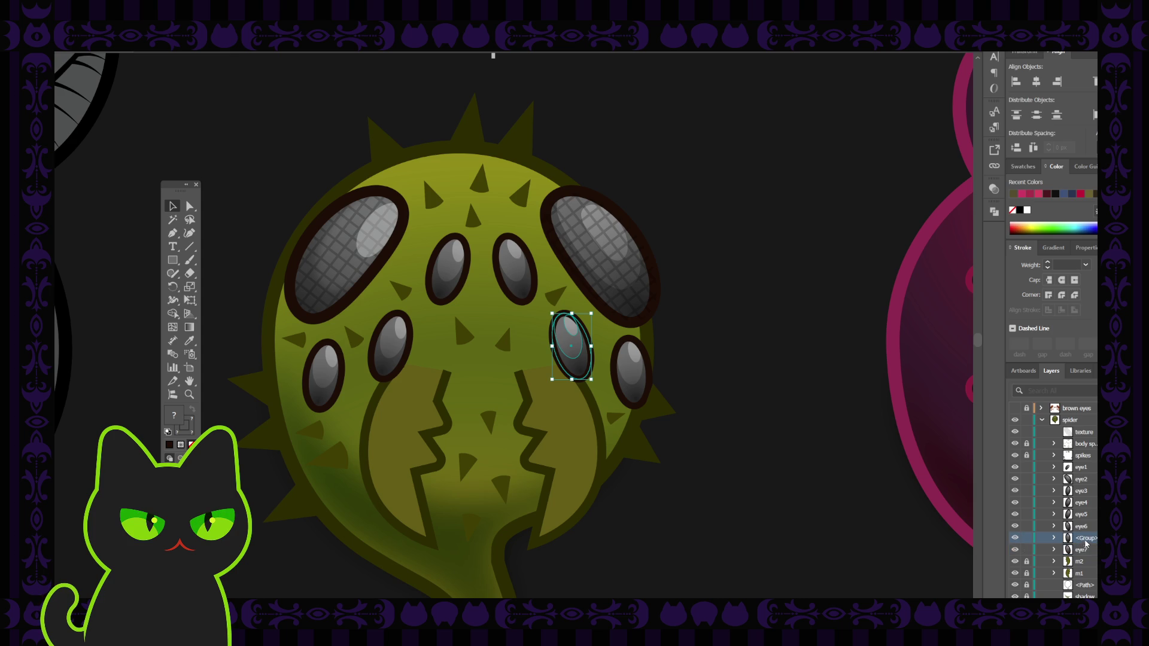
left_click_drag(1083, 550, 1090, 534)
double_click(1086, 549)
type("eye8")
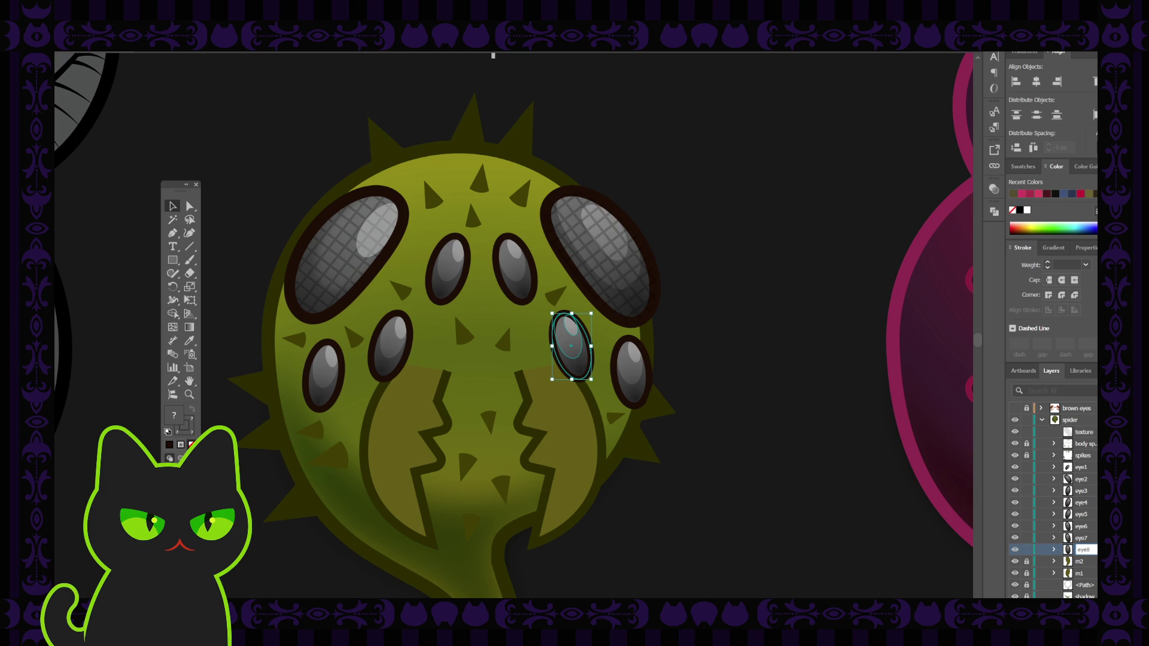
left_click(1090, 490)
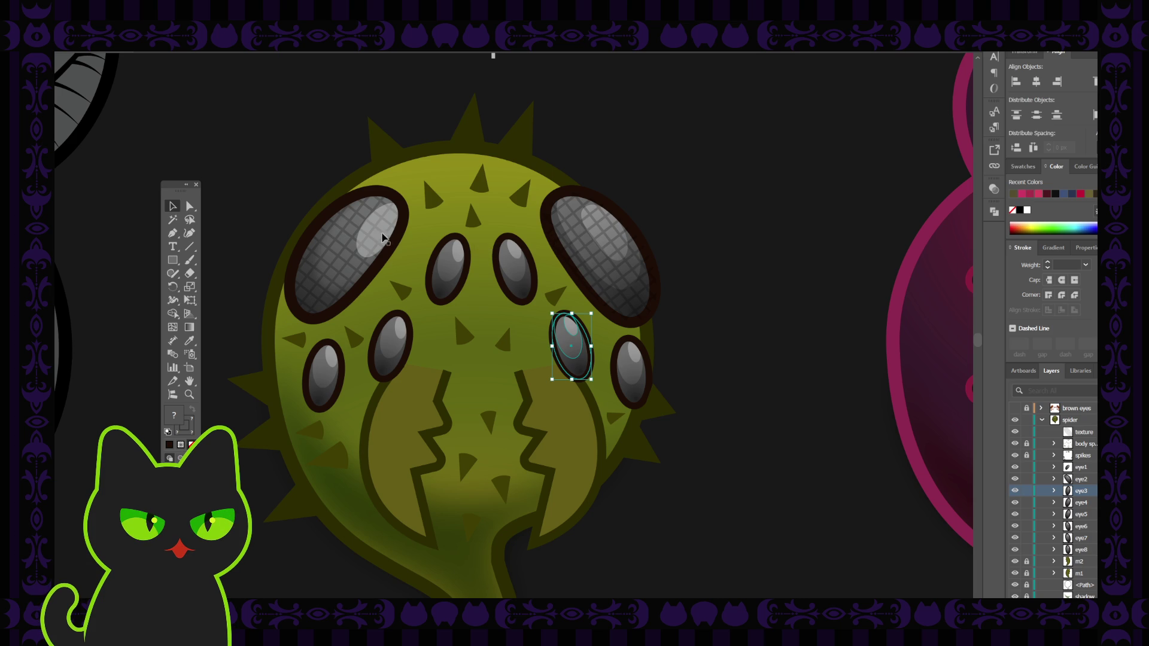
Inspect the large left eye's mesh and transparency in isolation, then select the right eye group
left_click(371, 237)
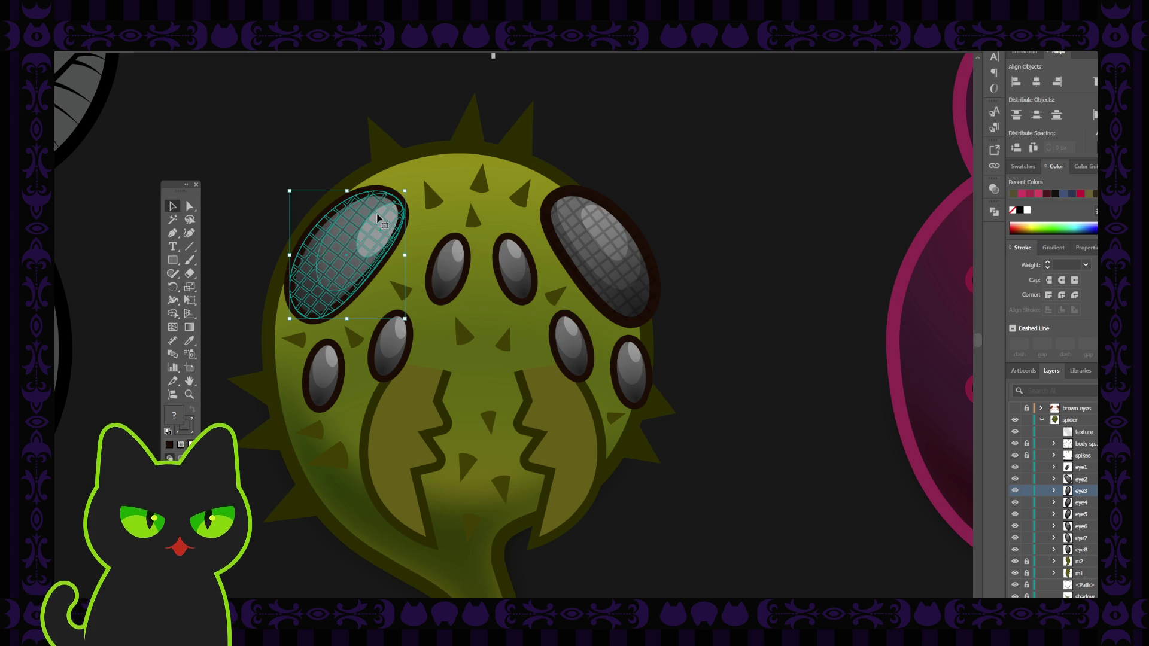
double_click(377, 219)
left_click(366, 213)
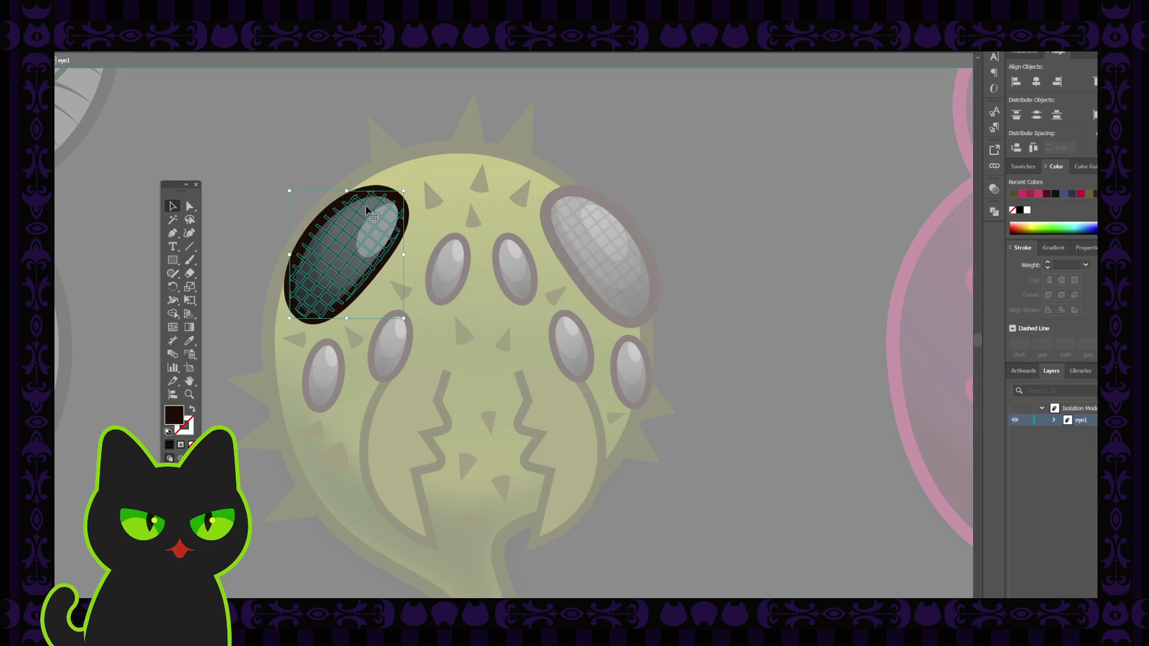
left_click(995, 191)
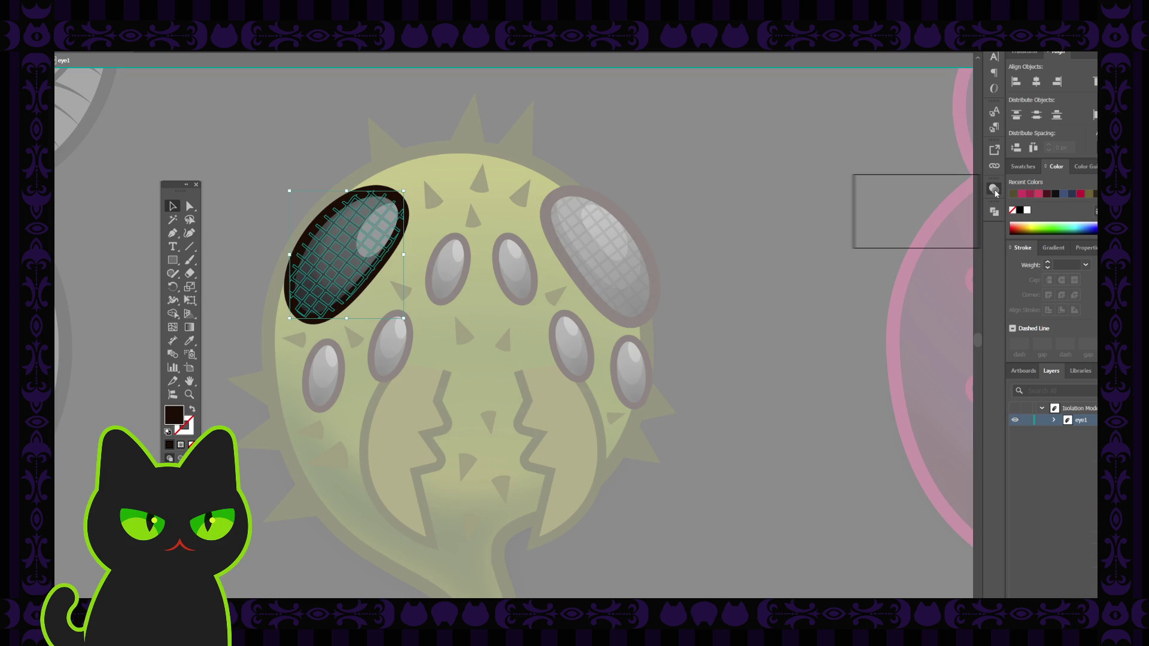
double_click(805, 192)
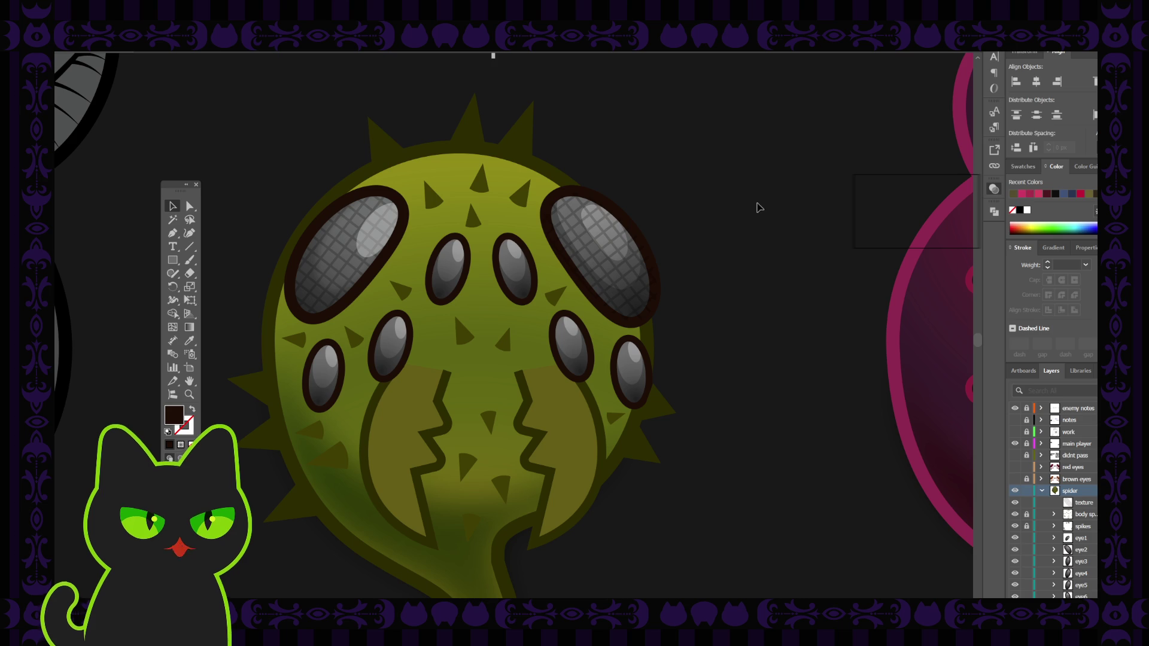
left_click(618, 235)
left_click(706, 199)
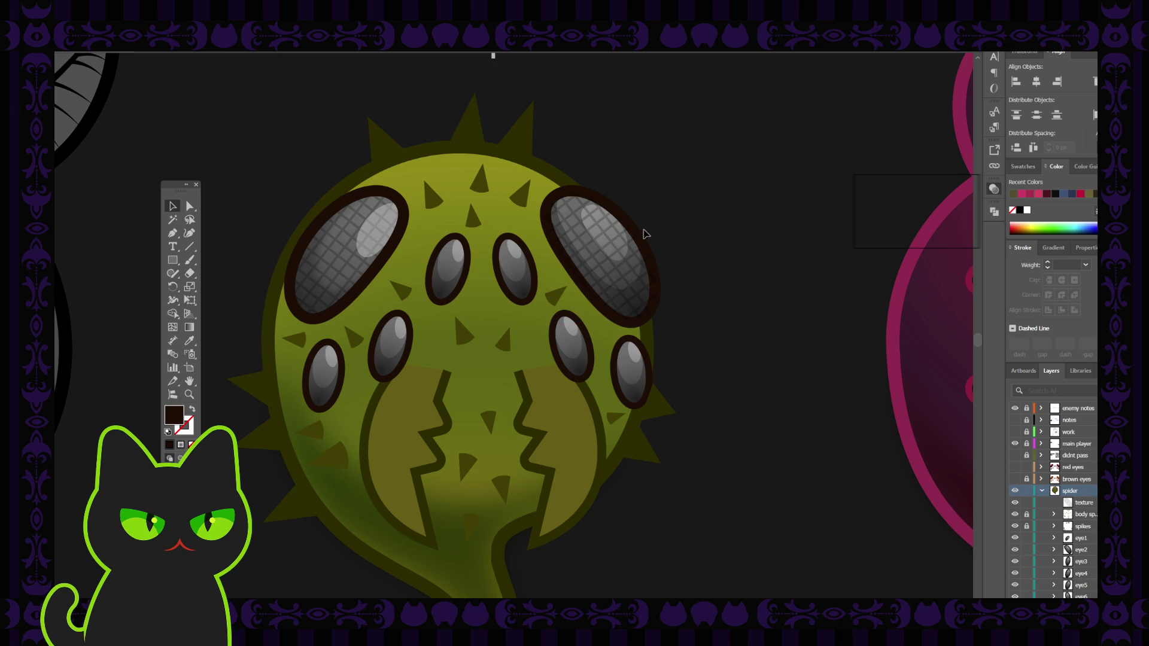
left_click(609, 238)
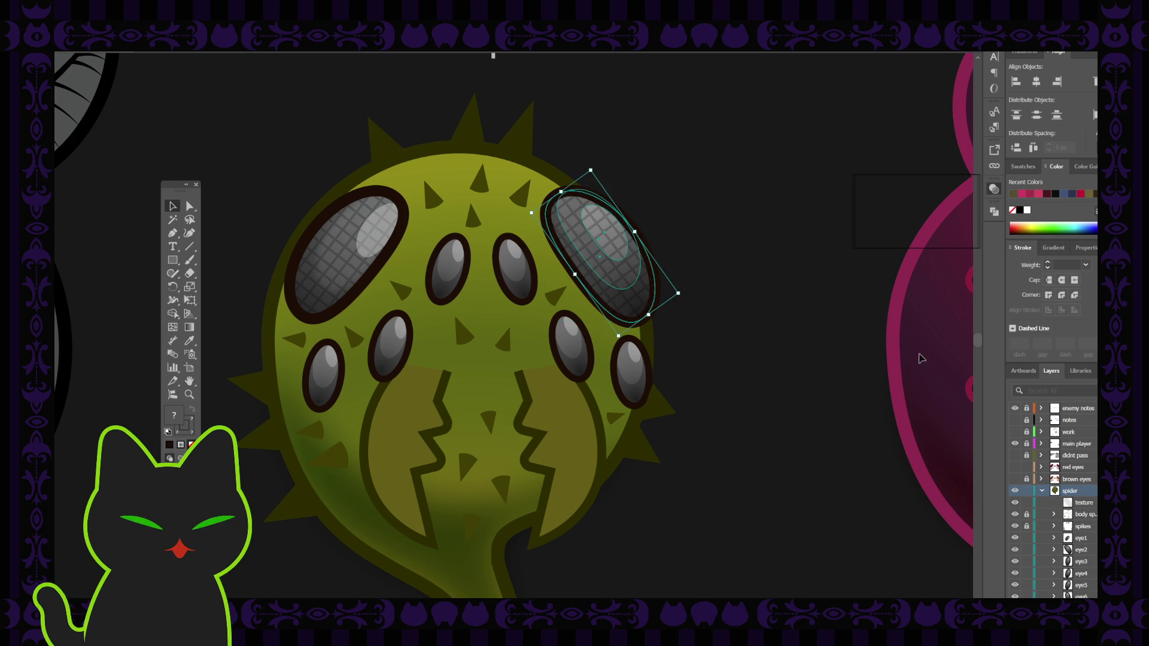
Move the texture layer into the eye2 group in the Layers panel
left_click(1070, 504)
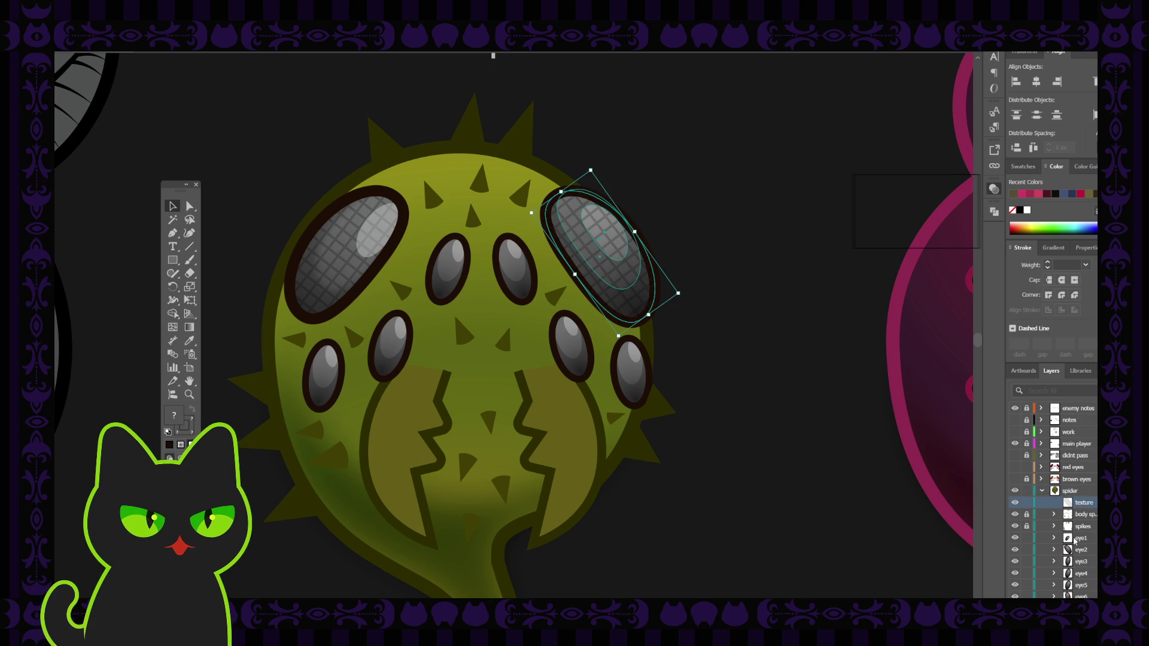
left_click(1055, 551)
scroll(1071, 552, "down", 3)
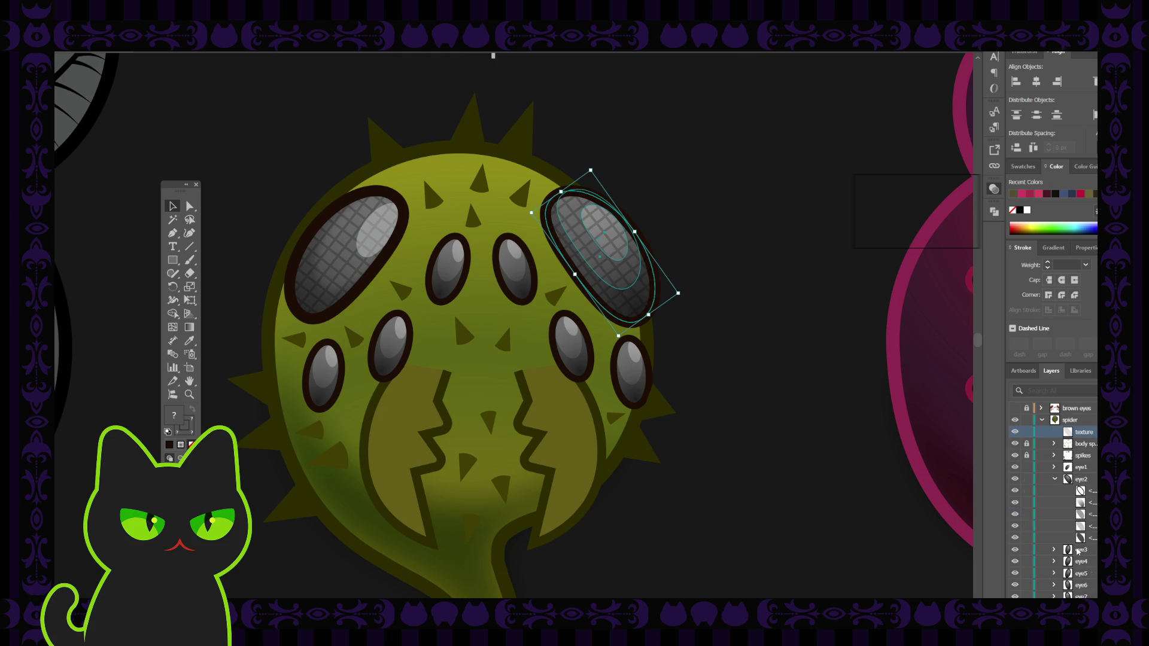
scroll(1077, 552, "up", 1)
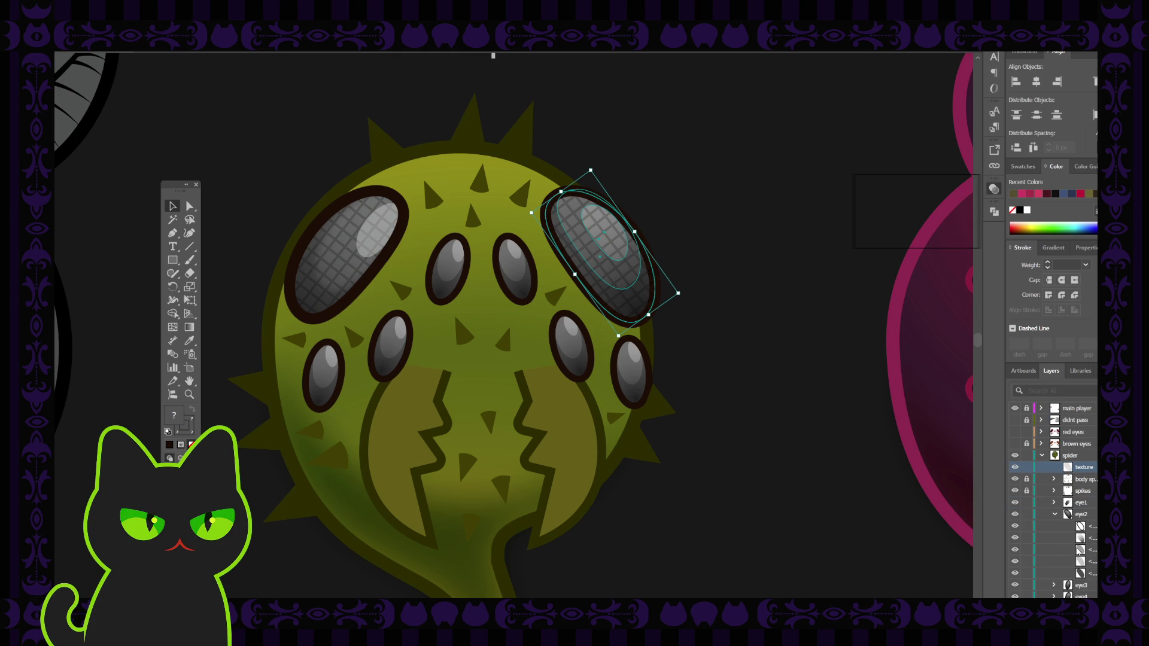
left_click(1054, 504)
scroll(1078, 544, "down", 1)
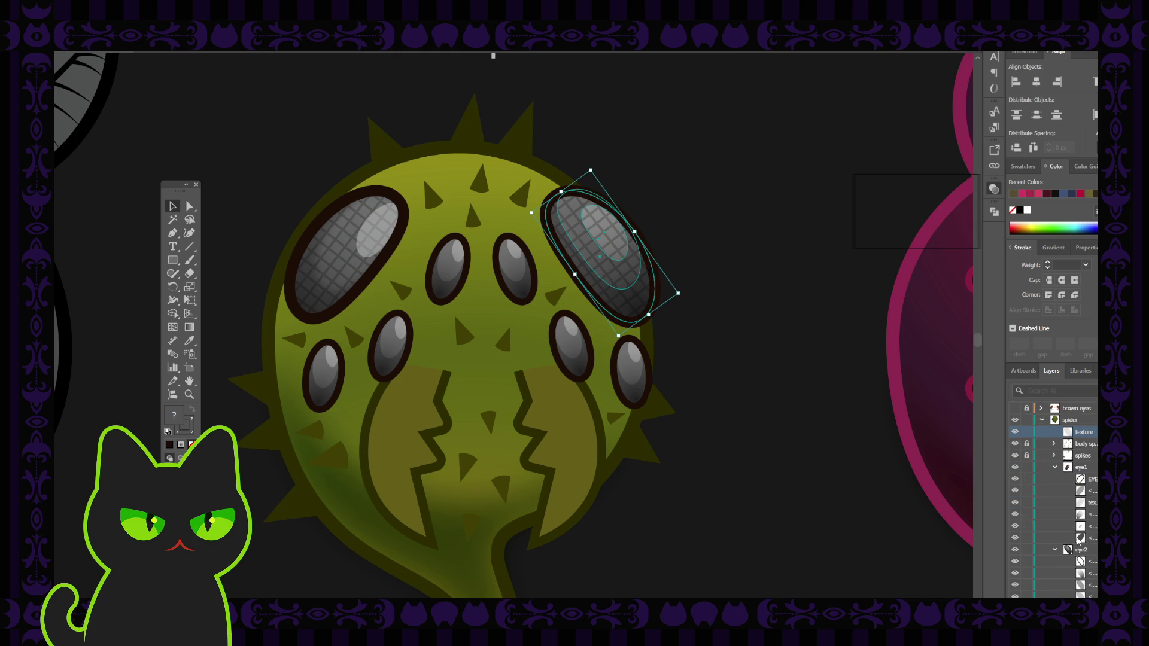
left_click_drag(1086, 433, 1091, 580)
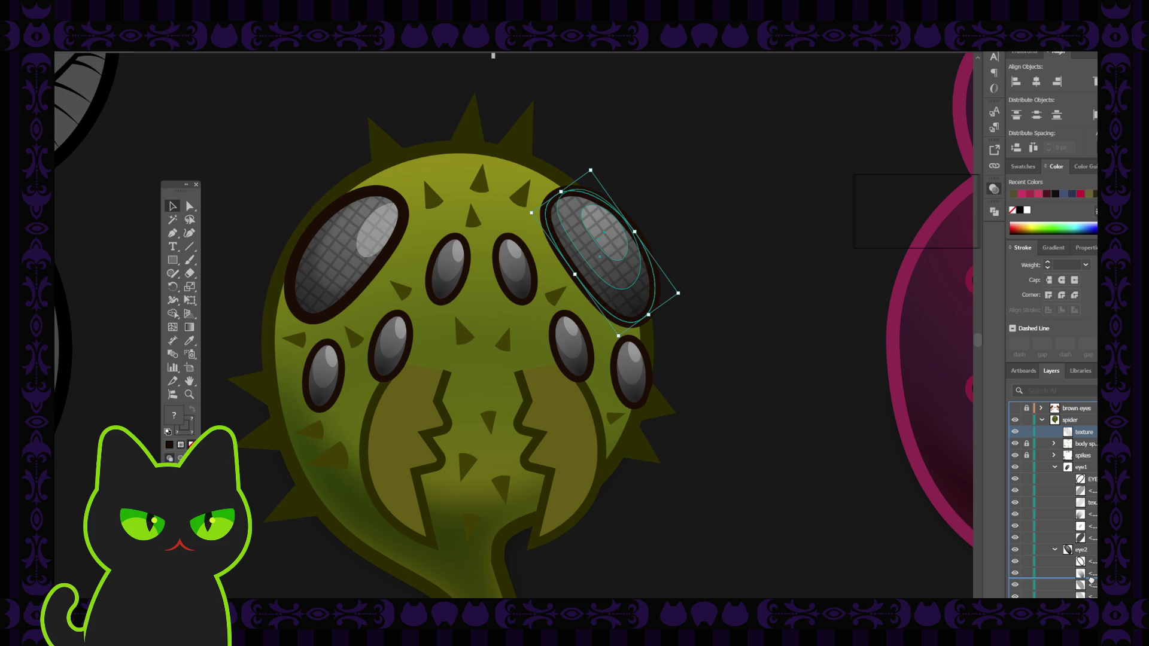
left_click_drag(1090, 584, 1093, 586)
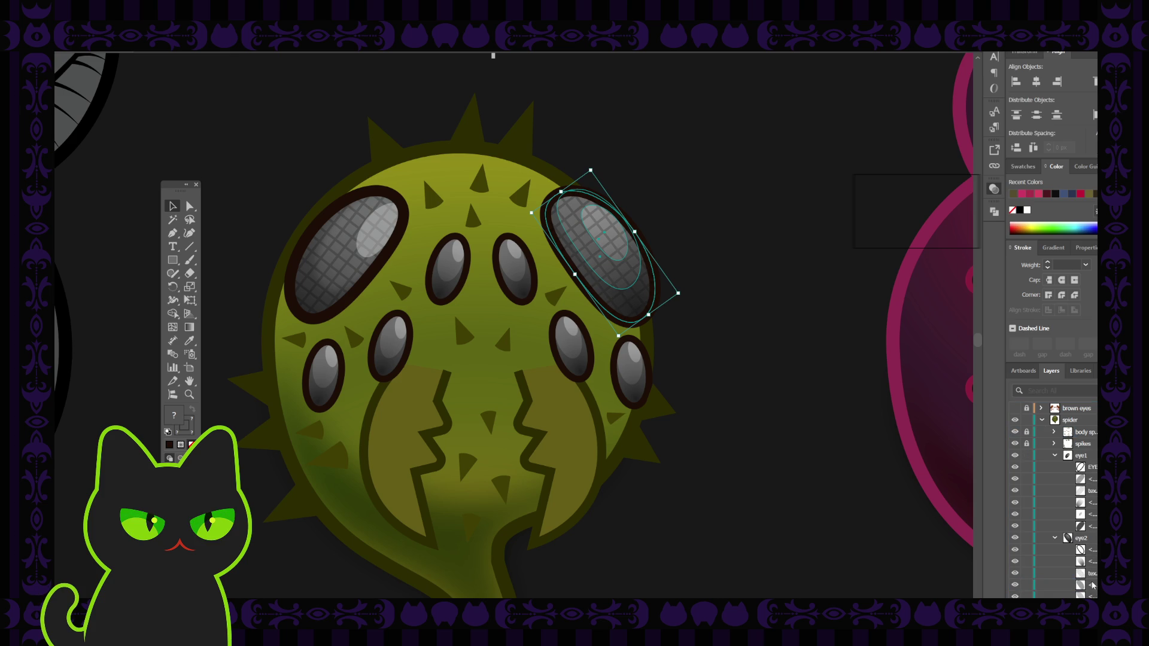
Toggle both large eyes' highlight sublayers off and on to compare the look
left_click(804, 338)
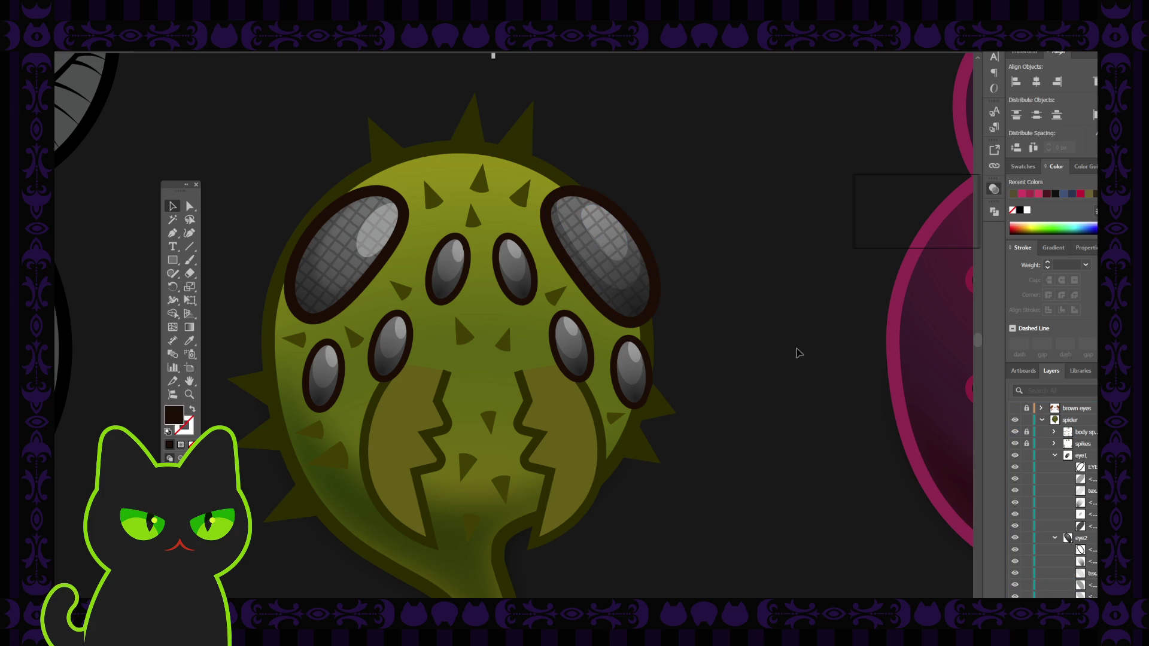
scroll(1061, 567, "down", 1)
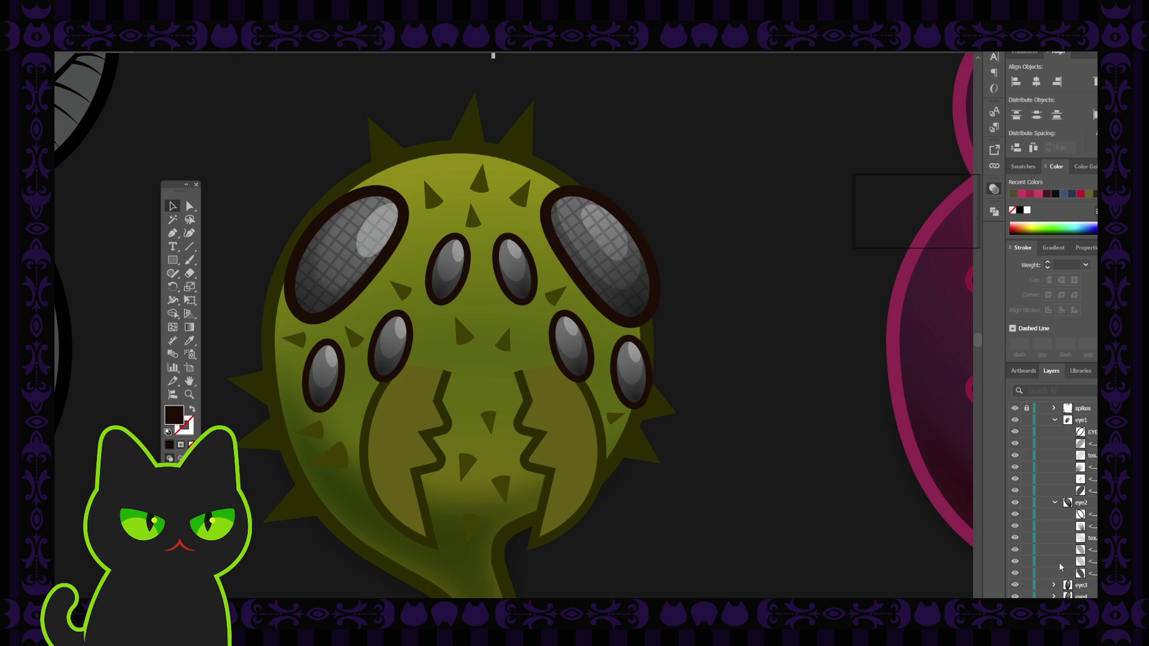
left_click(1015, 444)
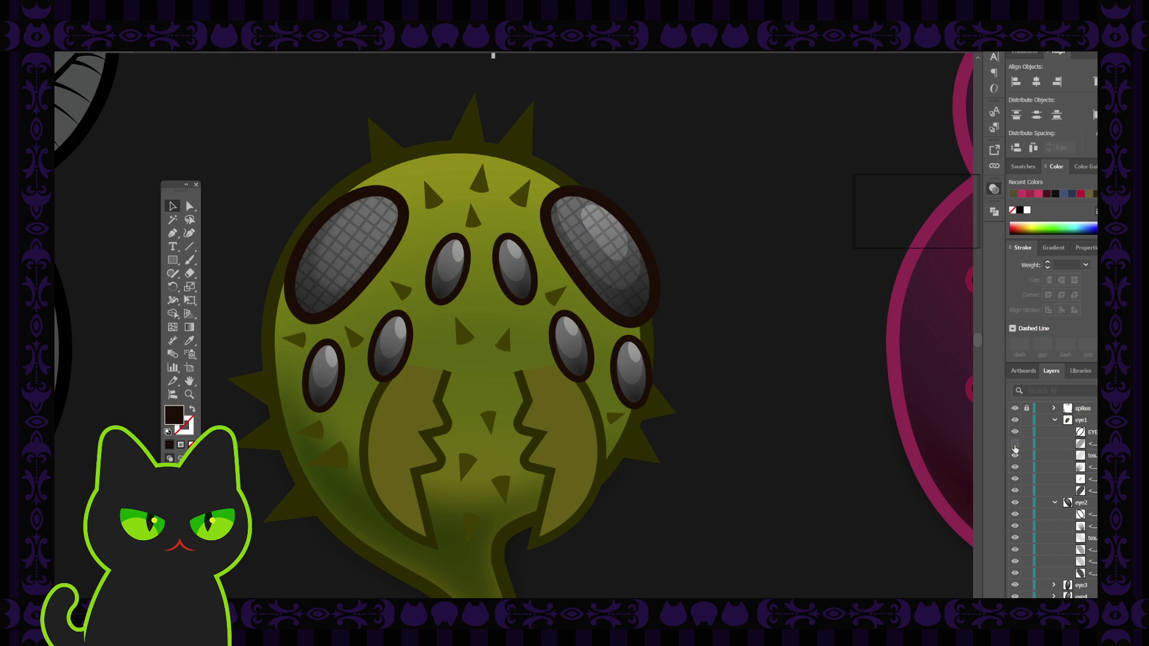
left_click(1015, 445)
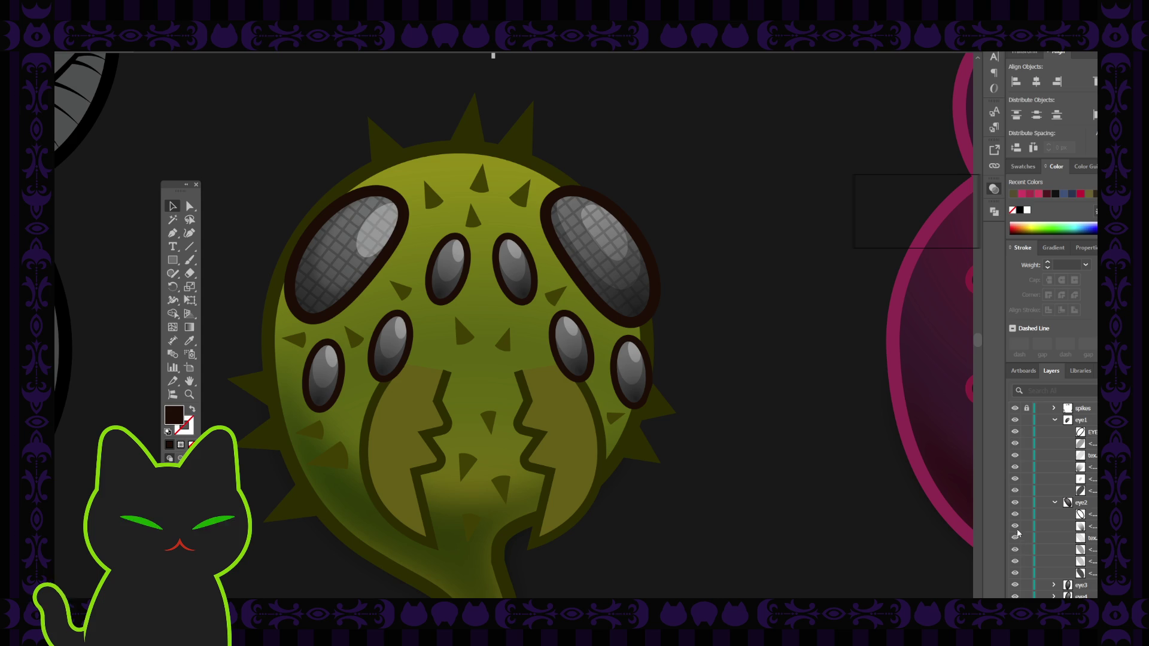
left_click(1015, 562)
left_click(1015, 563)
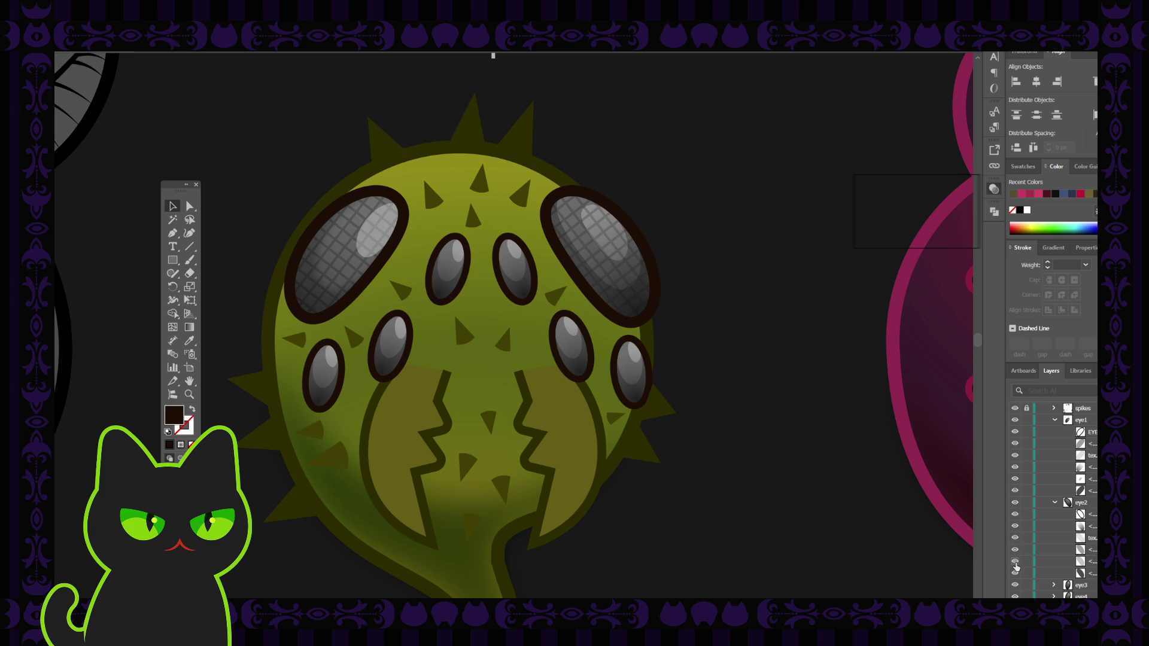
left_click(1015, 563)
left_click(1015, 563)
left_click(1015, 563)
left_click(1015, 563)
Reorder eye2 so the highlight sits above the texture and another sublayer below it
left_click_drag(1080, 549, 1090, 527)
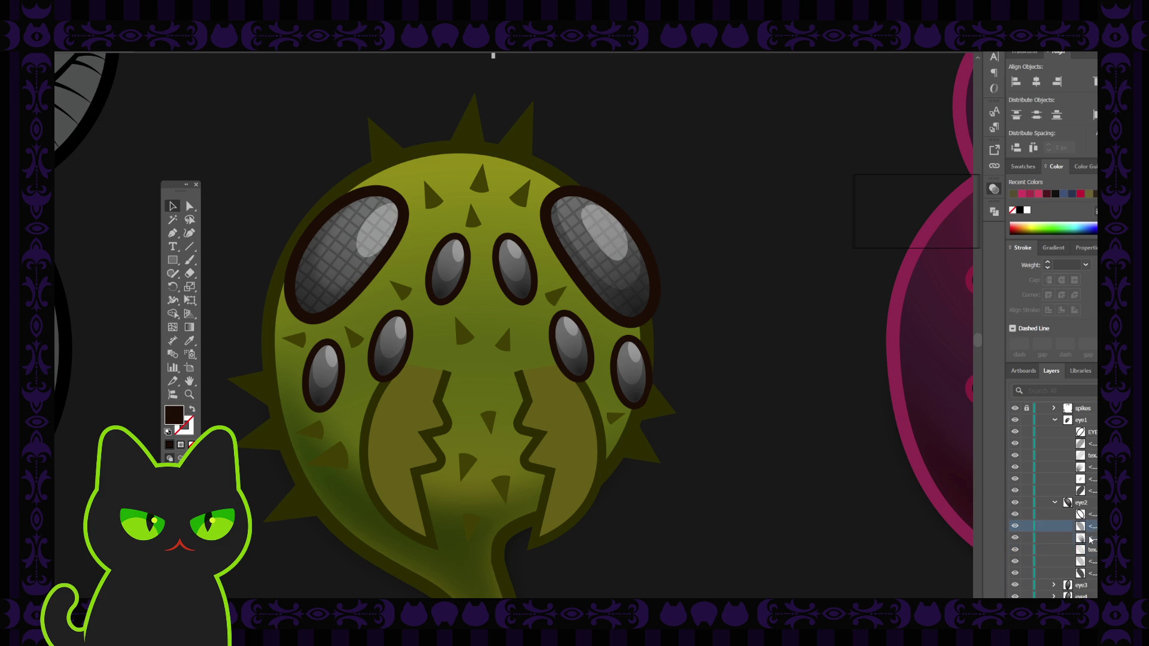
left_click(1090, 539)
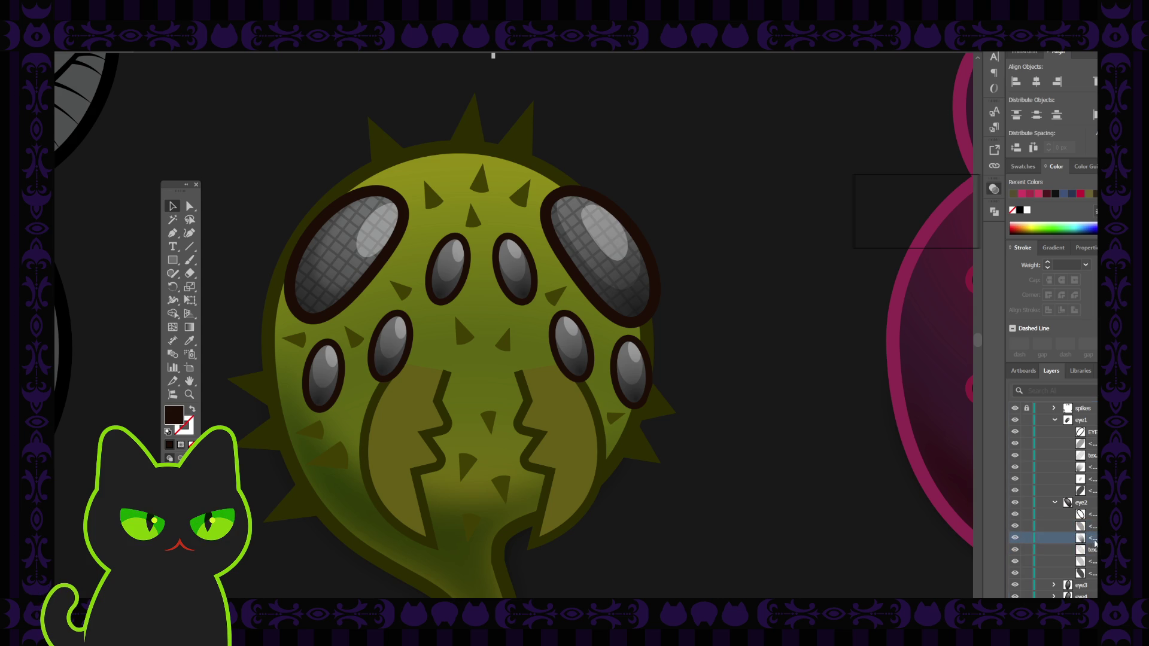
left_click_drag(1095, 543, 1094, 553)
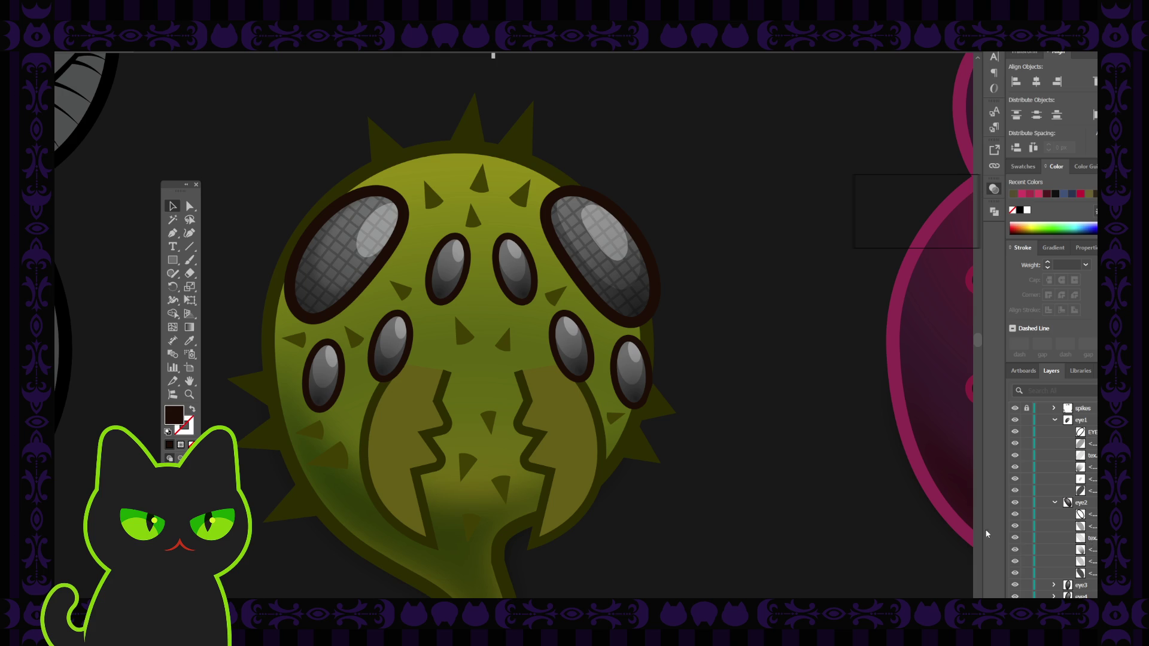
Isolate the left and right eye groups in turn, exiting isolation each time
left_click(379, 223)
double_click(374, 221)
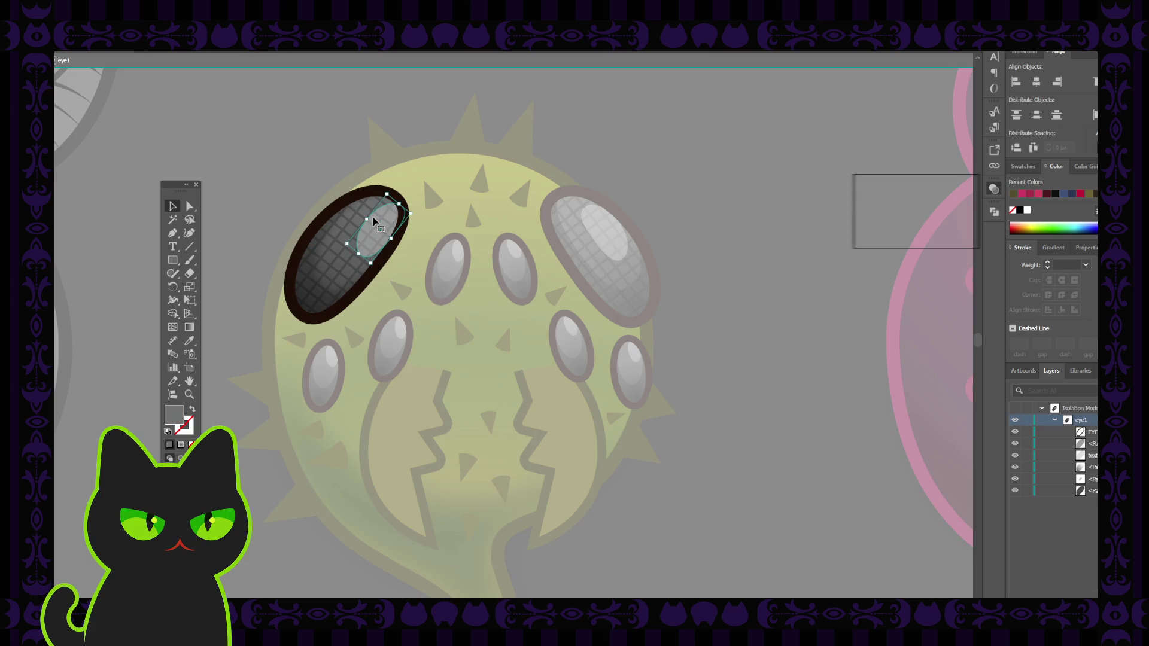
double_click(626, 167)
left_click(609, 235)
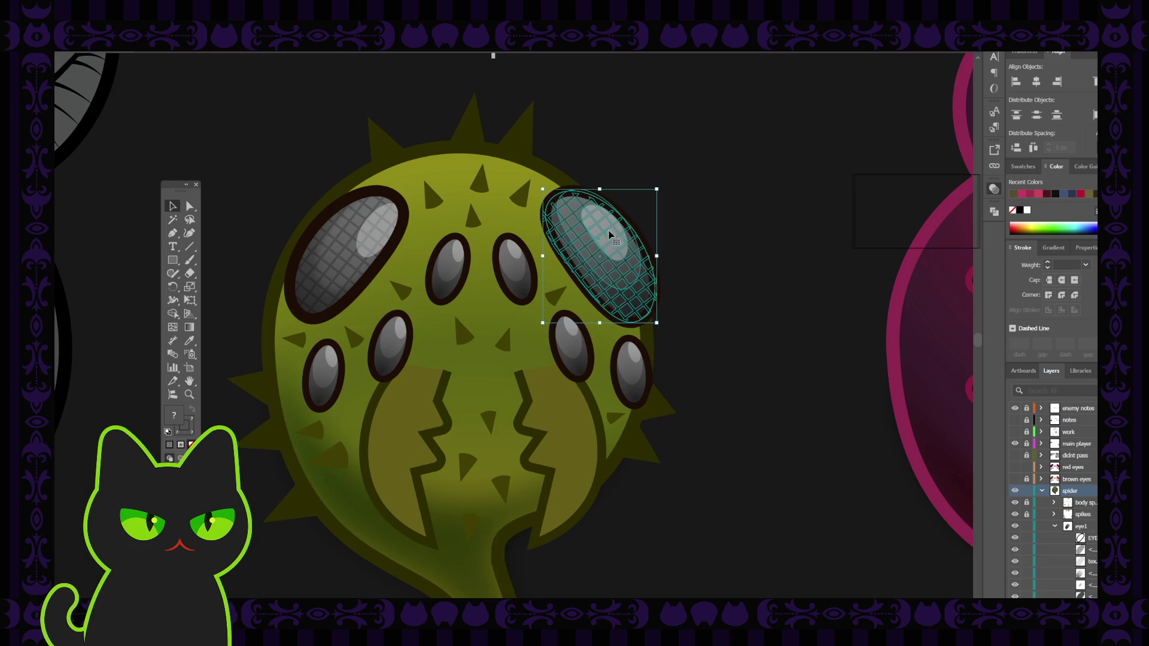
double_click(609, 235)
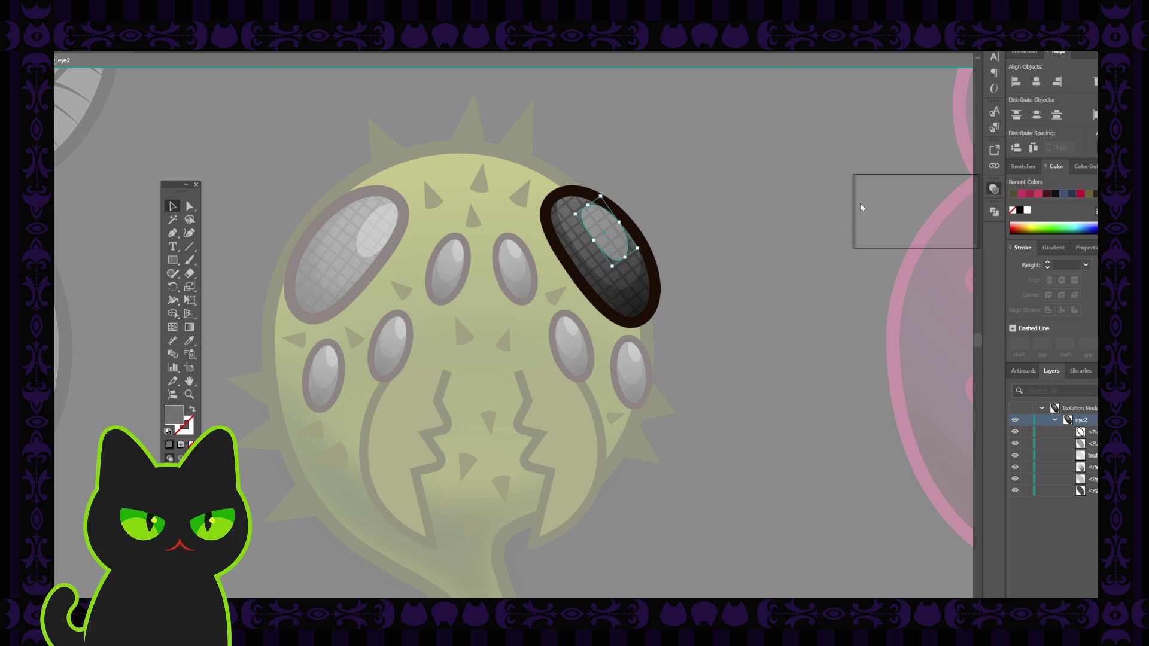
double_click(784, 209)
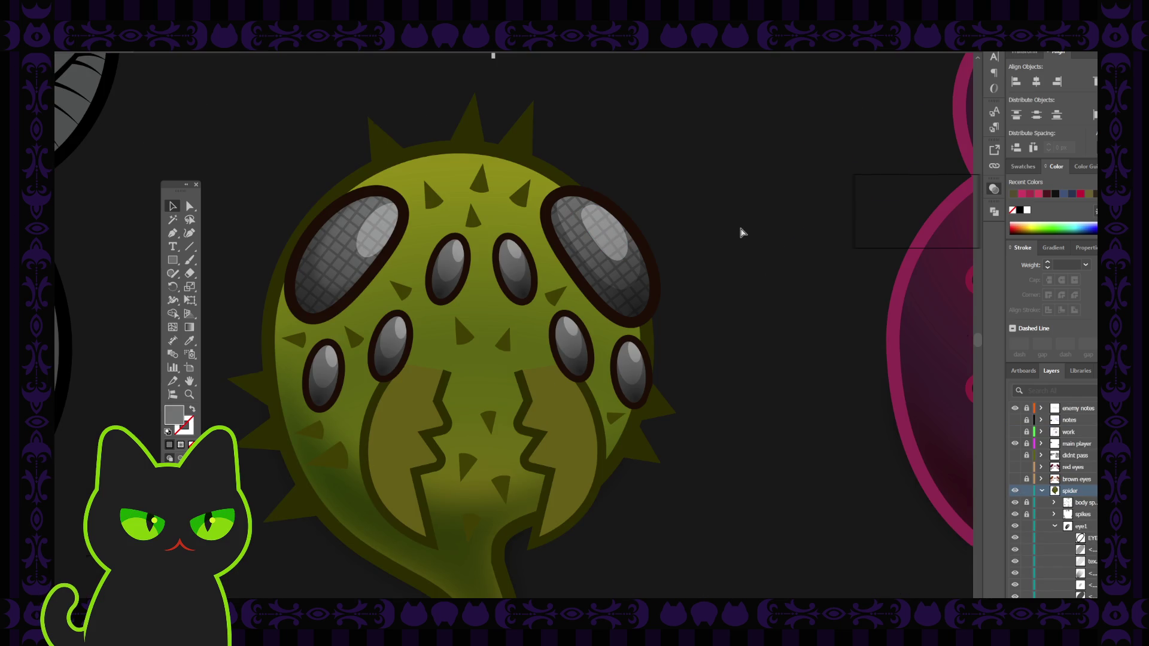
Zoom out and back in on the spider, then collapse eye1 in the Layers panel
key("ctrl+minus")
key("ctrl+minus")
key("ctrl+minus")
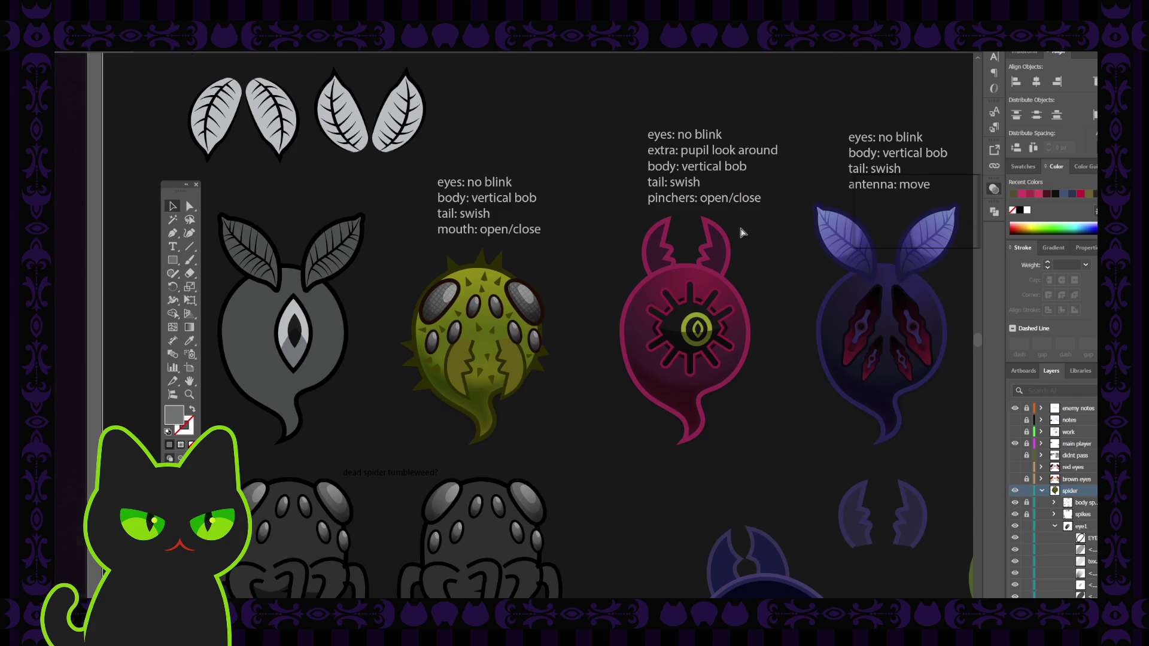
key("ctrl+plus")
key("ctrl+plus")
key("ctrl+minus")
key("ctrl+plus")
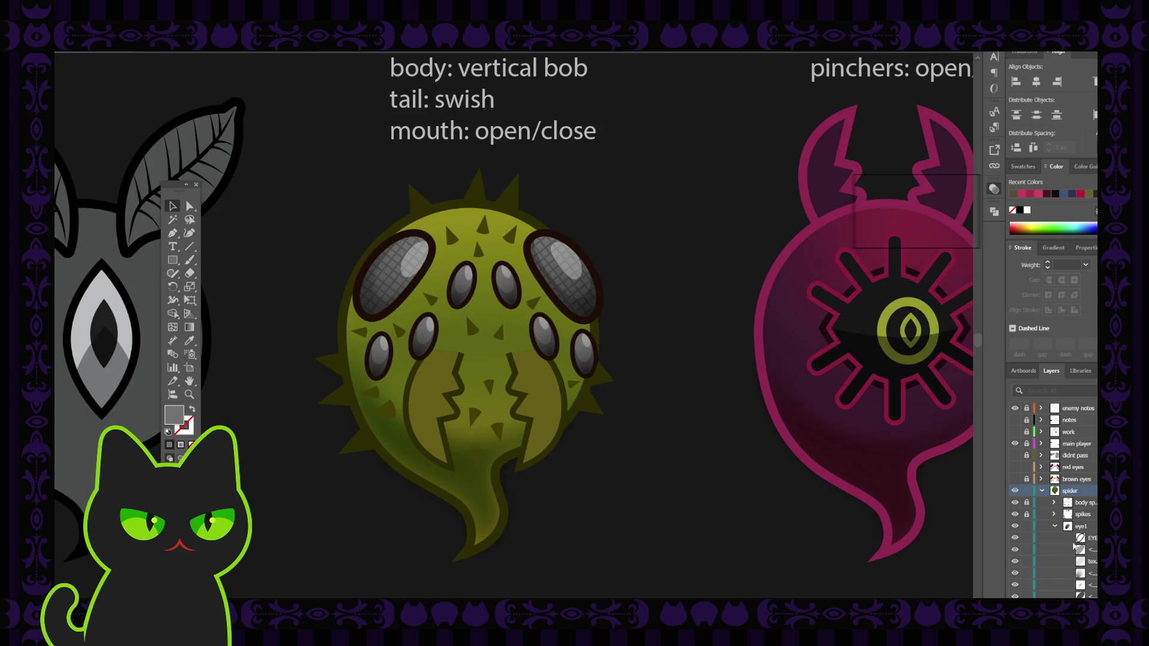
left_click(1055, 527)
scroll(1065, 564, "down", 1)
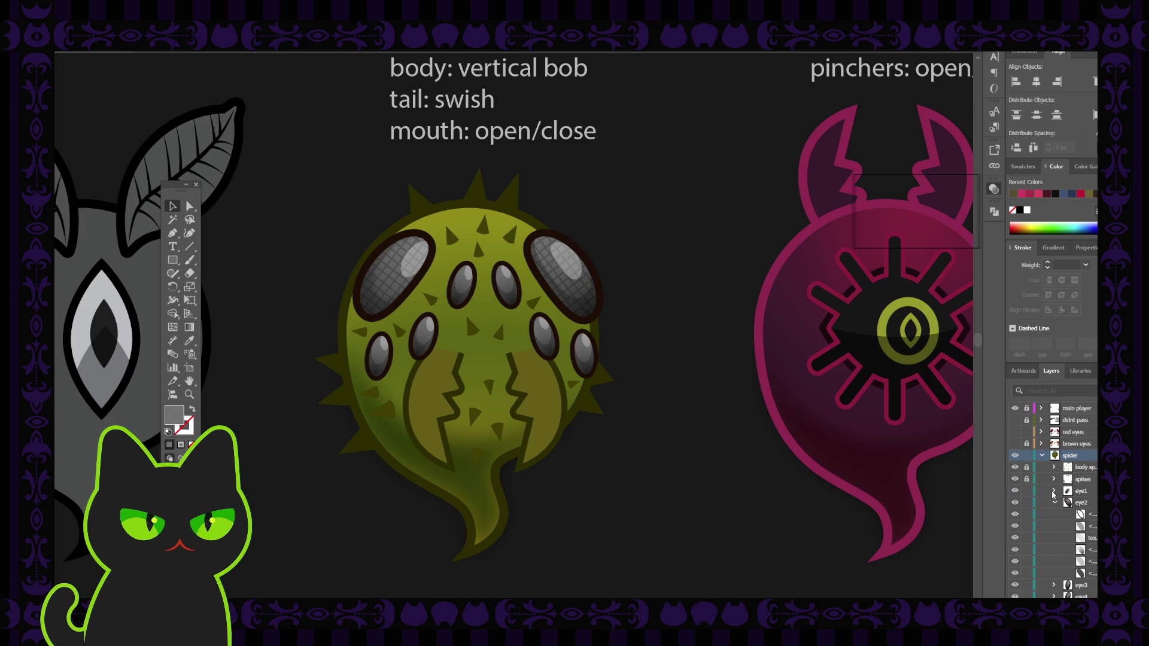
Expand eye1, compare its shading sublayers, hide its grid texture, and open Appearance (Shift+F6)
left_click(1053, 491)
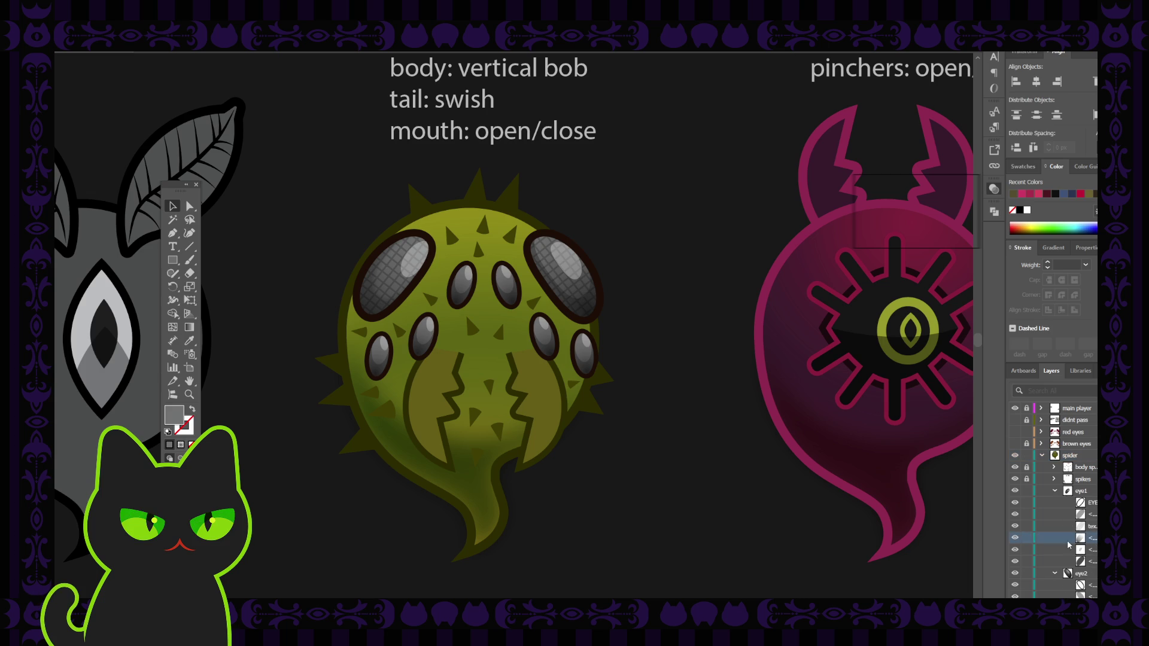
left_click(1015, 538)
left_click(1015, 538)
left_click(1015, 537)
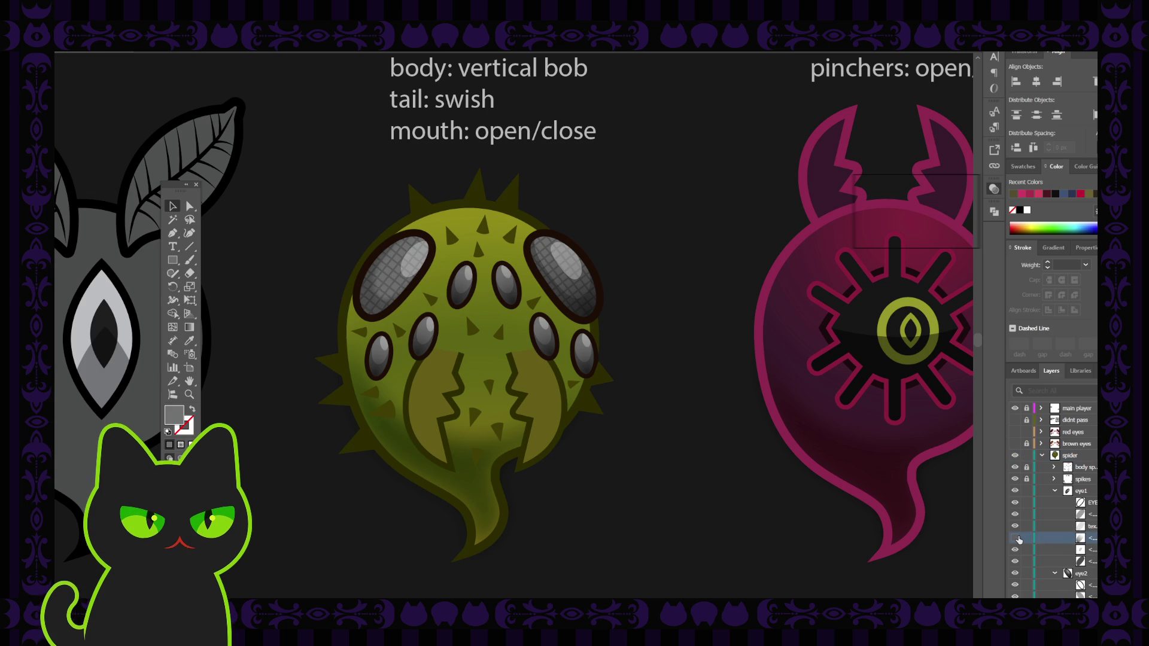
left_click(1016, 538)
left_click(1015, 527)
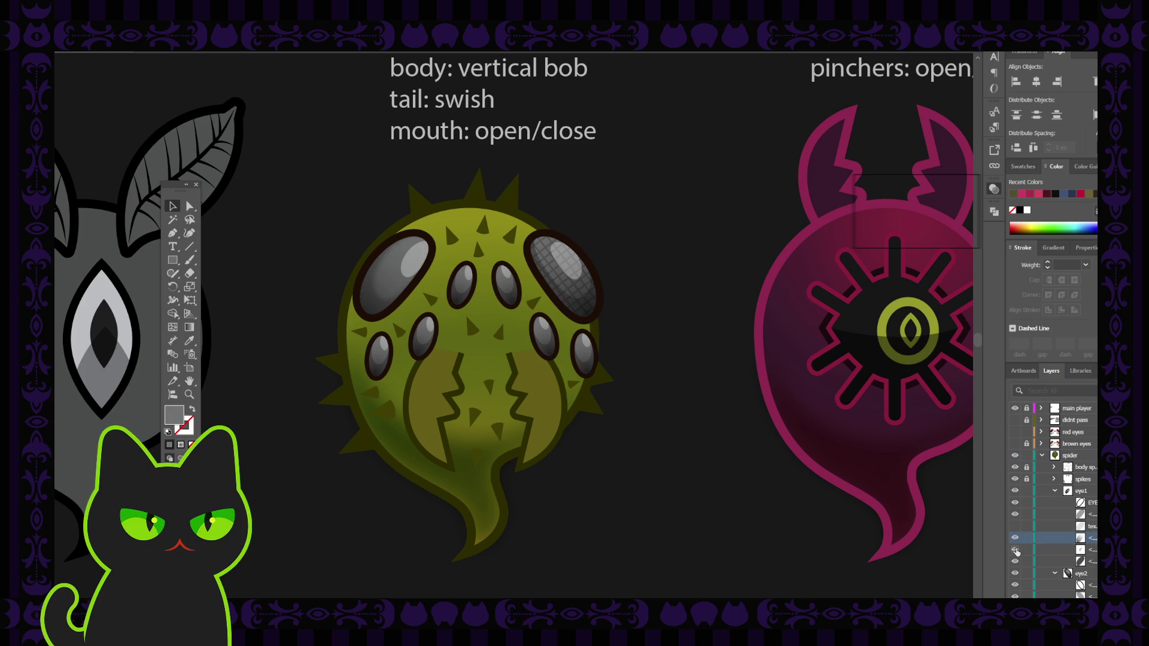
left_click(1015, 549)
left_click(1016, 549)
left_click(1043, 550)
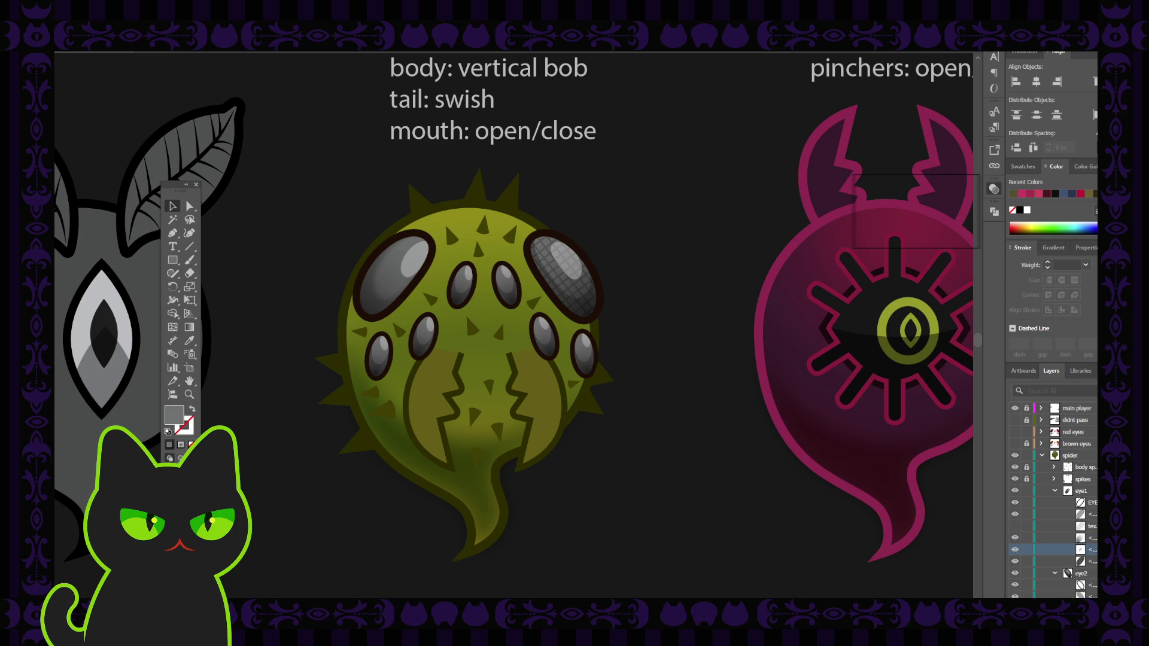
key("shift+F6")
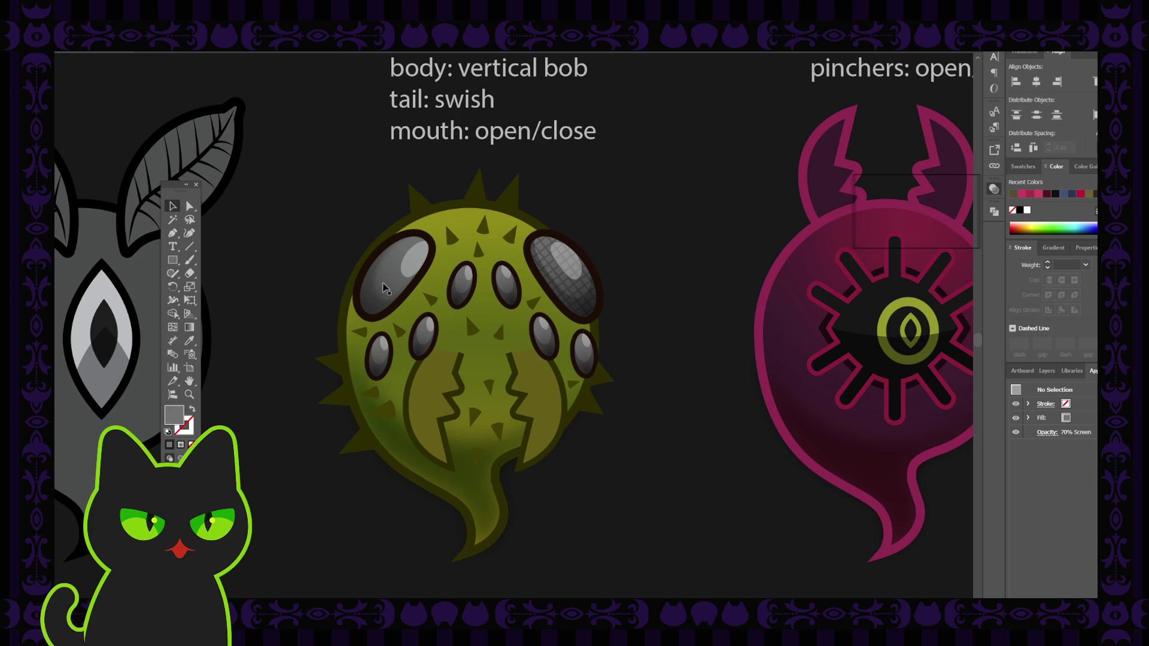
Isolate the left eye group and hide its bottom and one shading sublayer
double_click(388, 278)
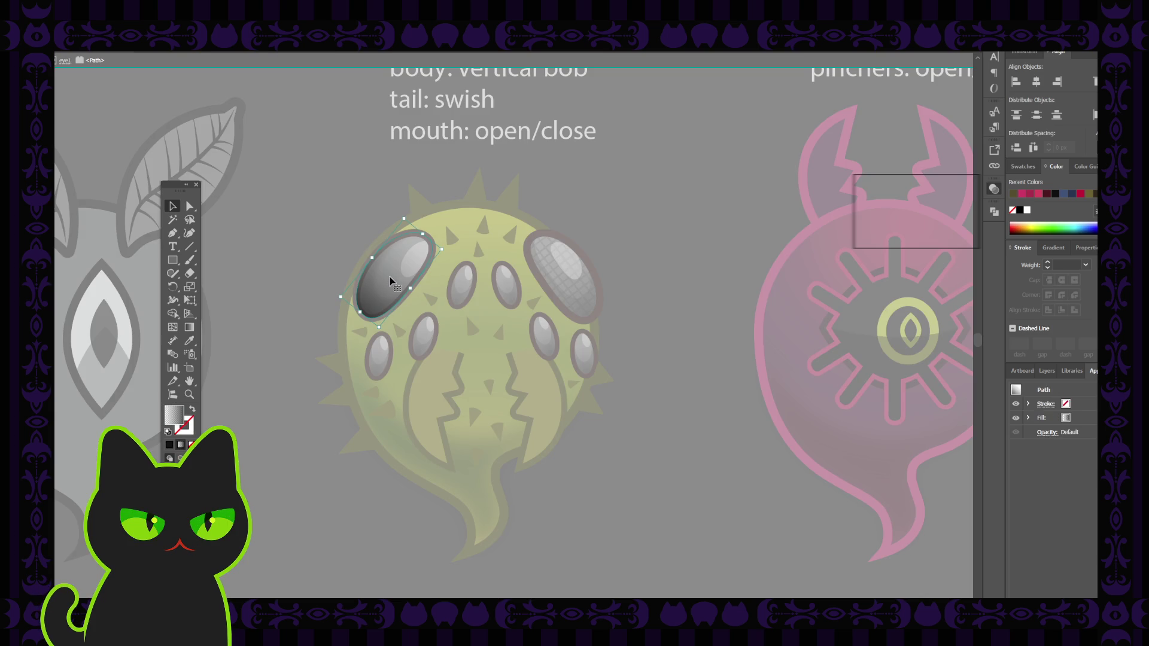
key("Escape")
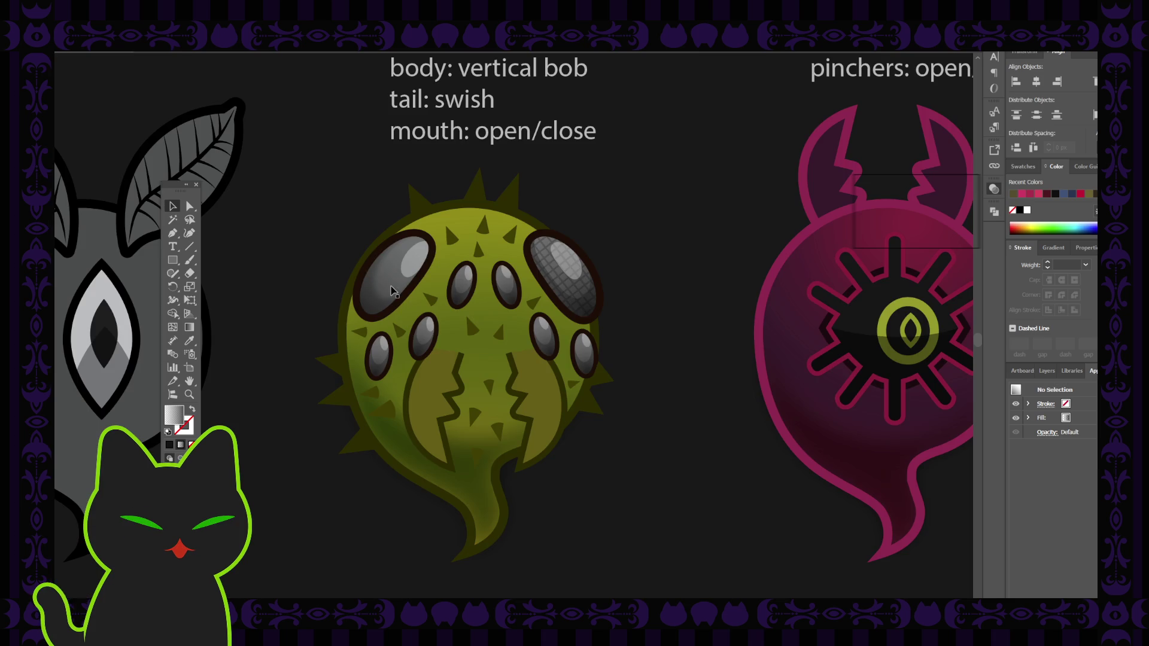
left_click(393, 291)
double_click(400, 258)
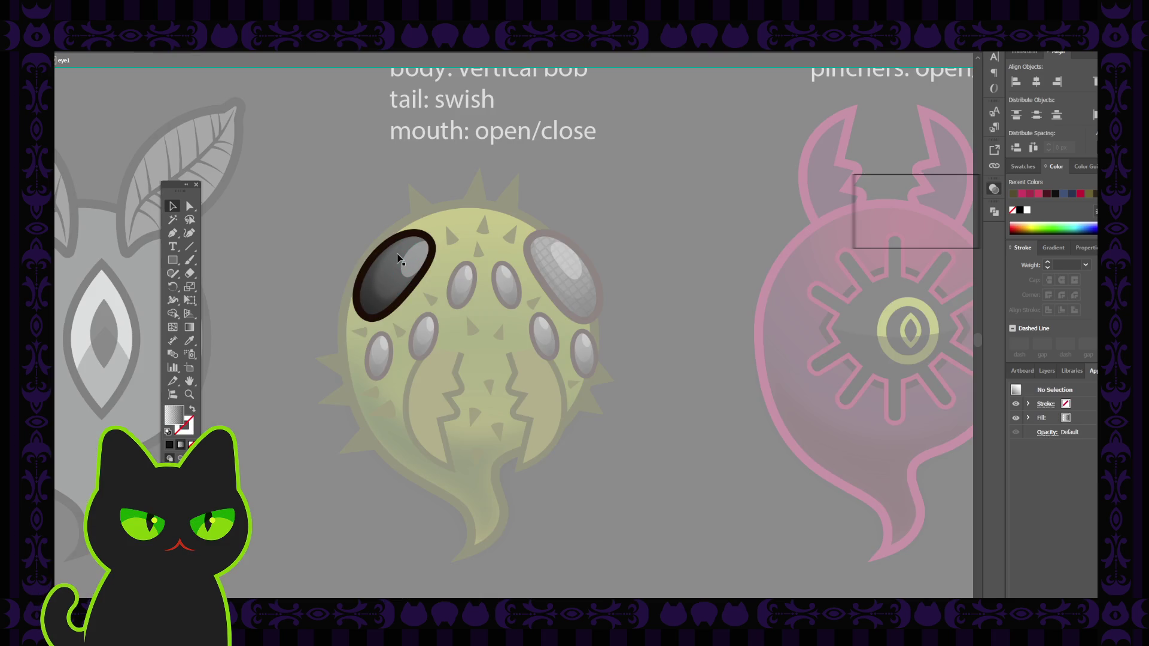
left_click(400, 258)
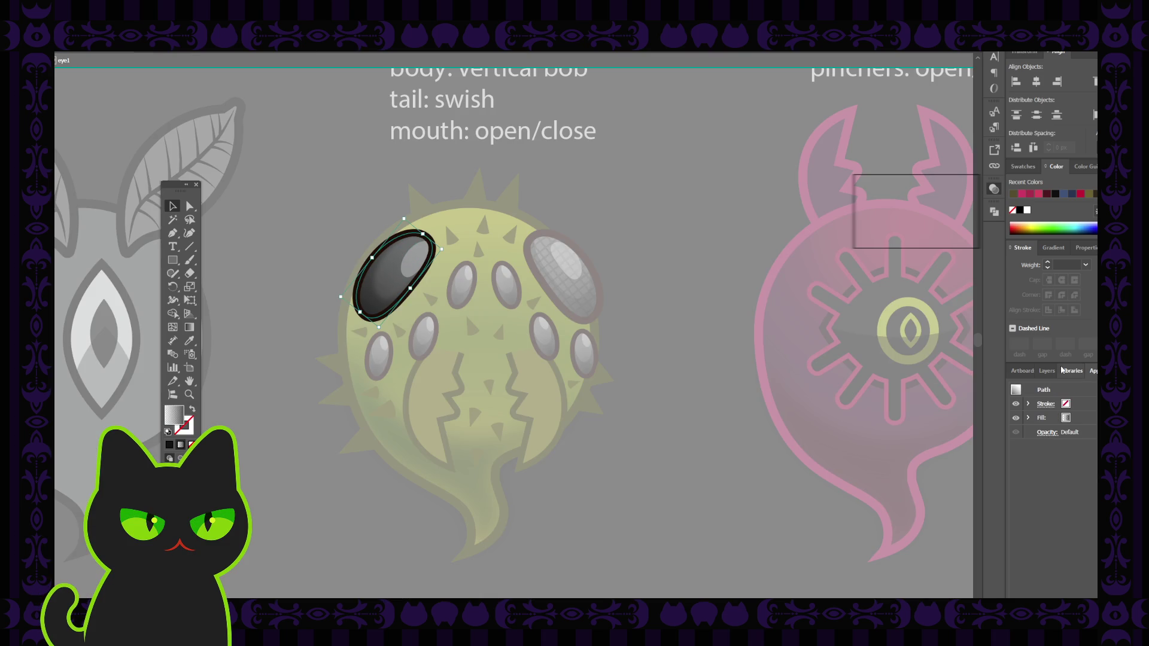
left_click(1049, 370)
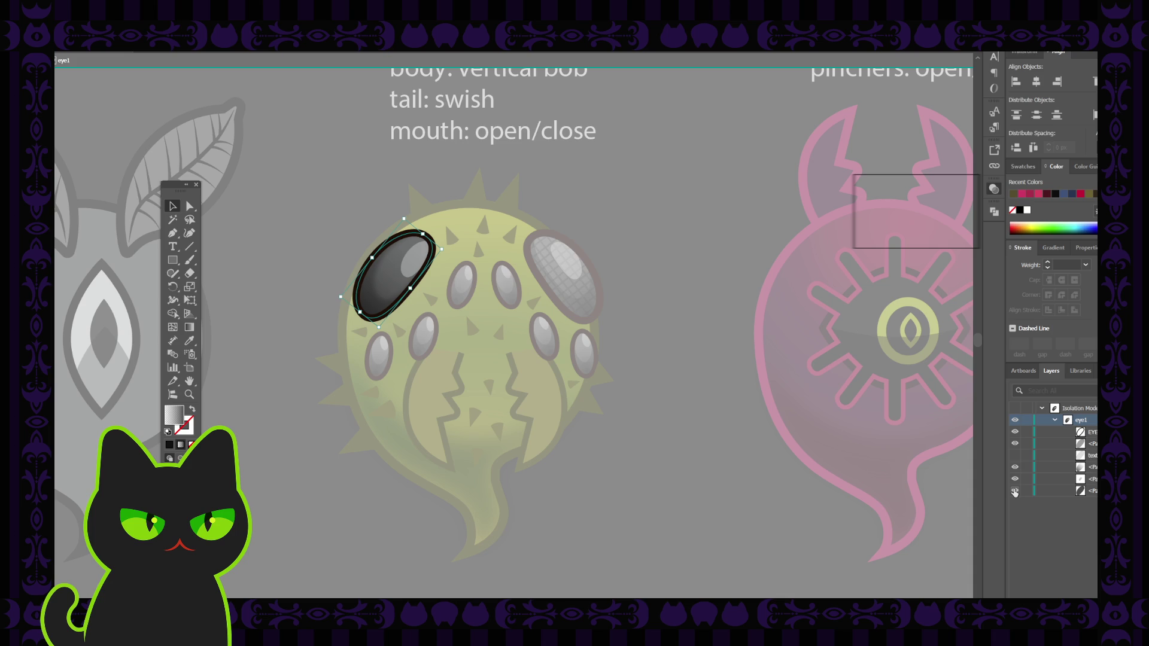
left_click(1014, 491)
left_click(1015, 467)
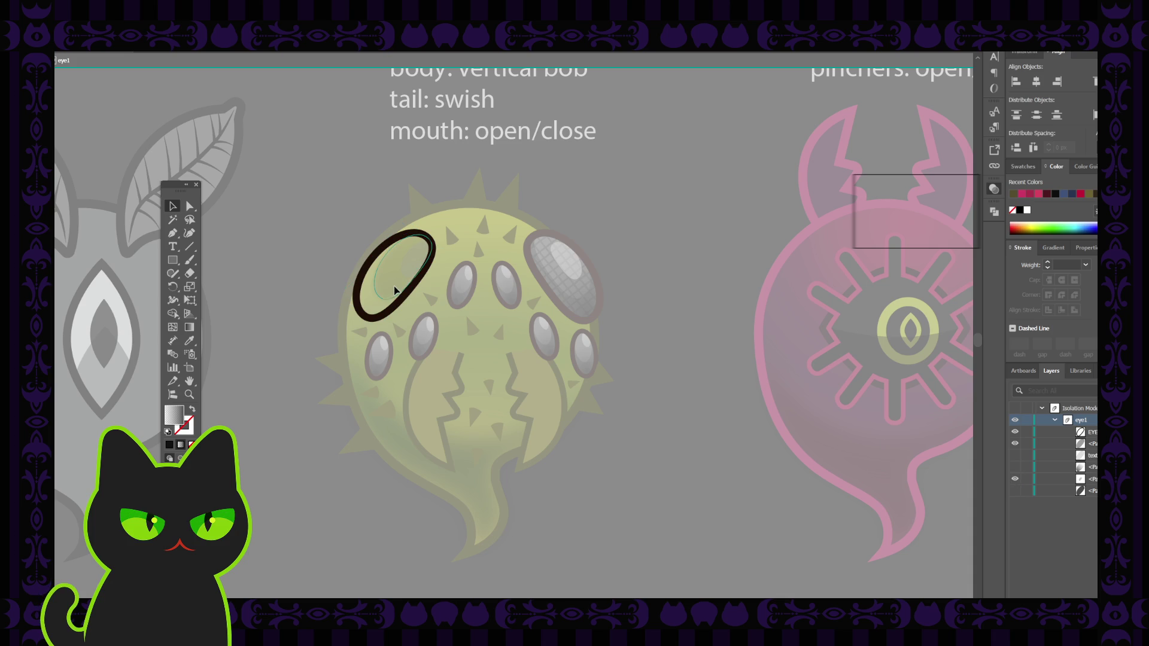
Inspect the left eye's inner highlight path and its Gaussian Blur effect in Appearance
left_click(393, 289)
double_click(390, 285)
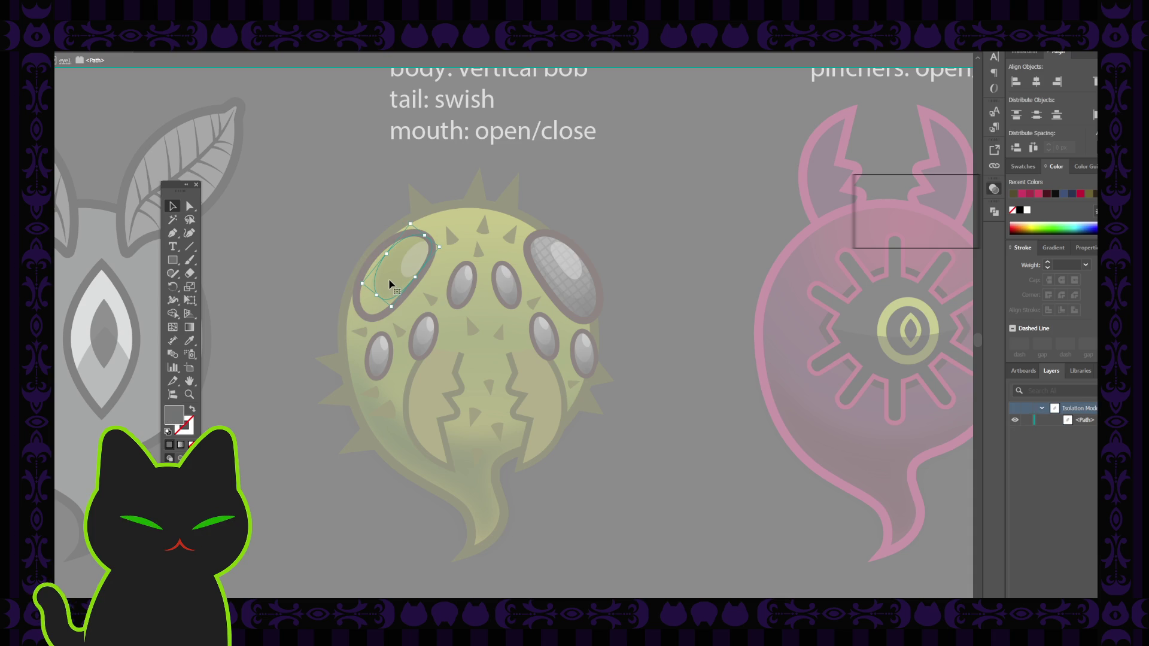
left_click(1091, 371)
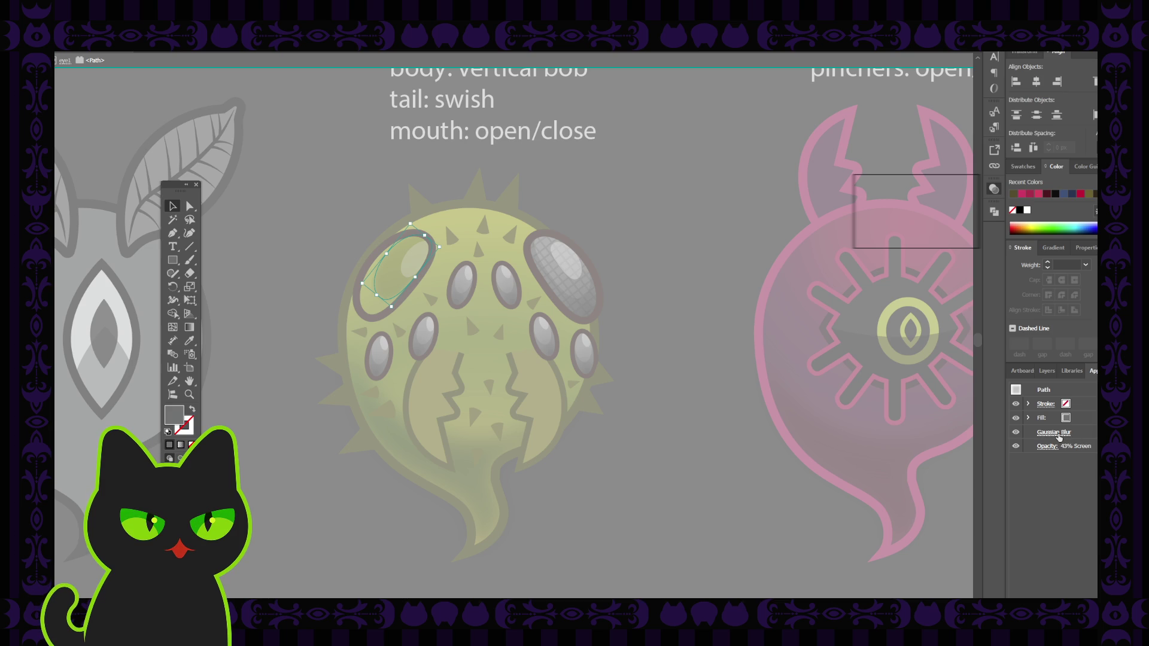
left_click(1059, 433)
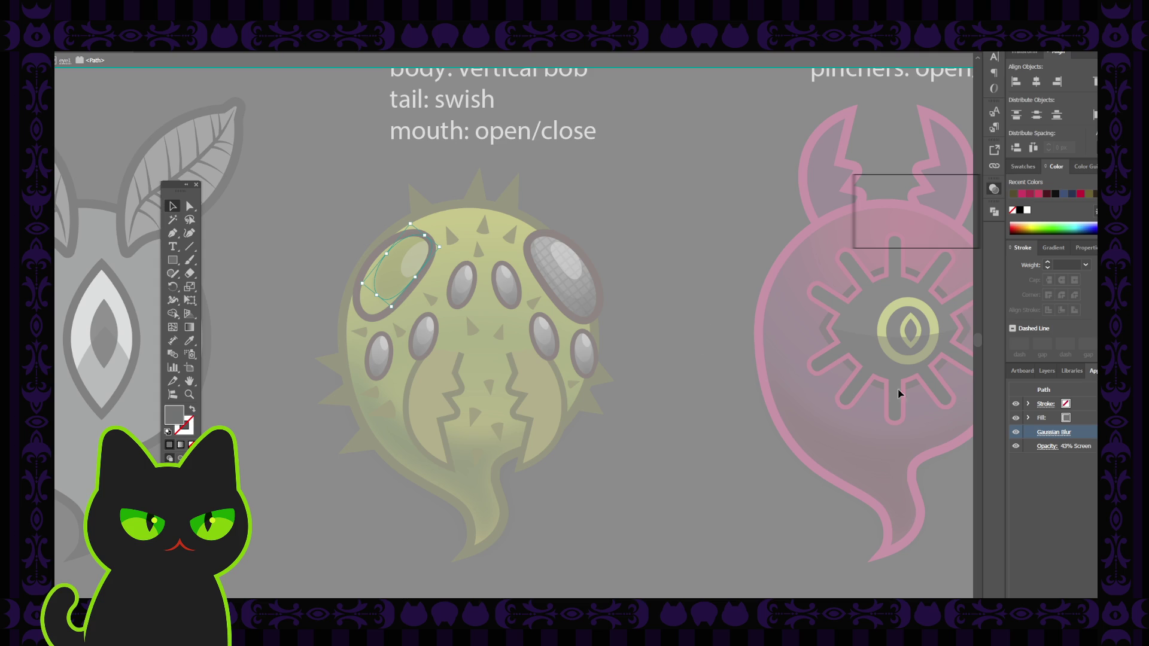
double_click(750, 274)
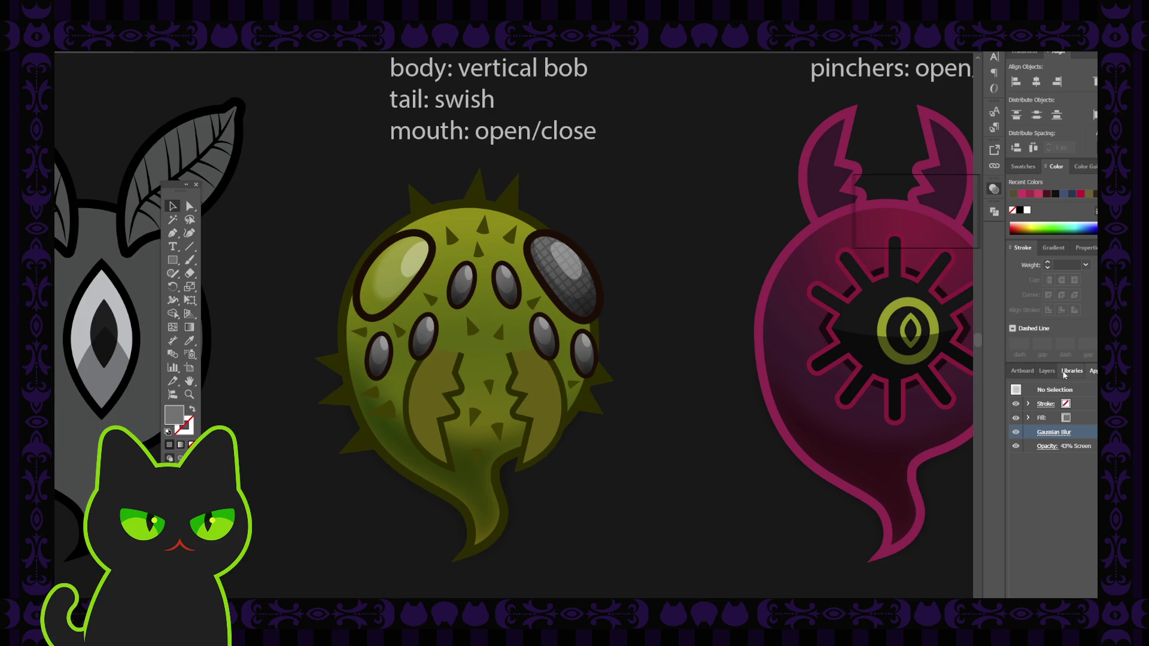
left_click(1052, 372)
left_click(1052, 372)
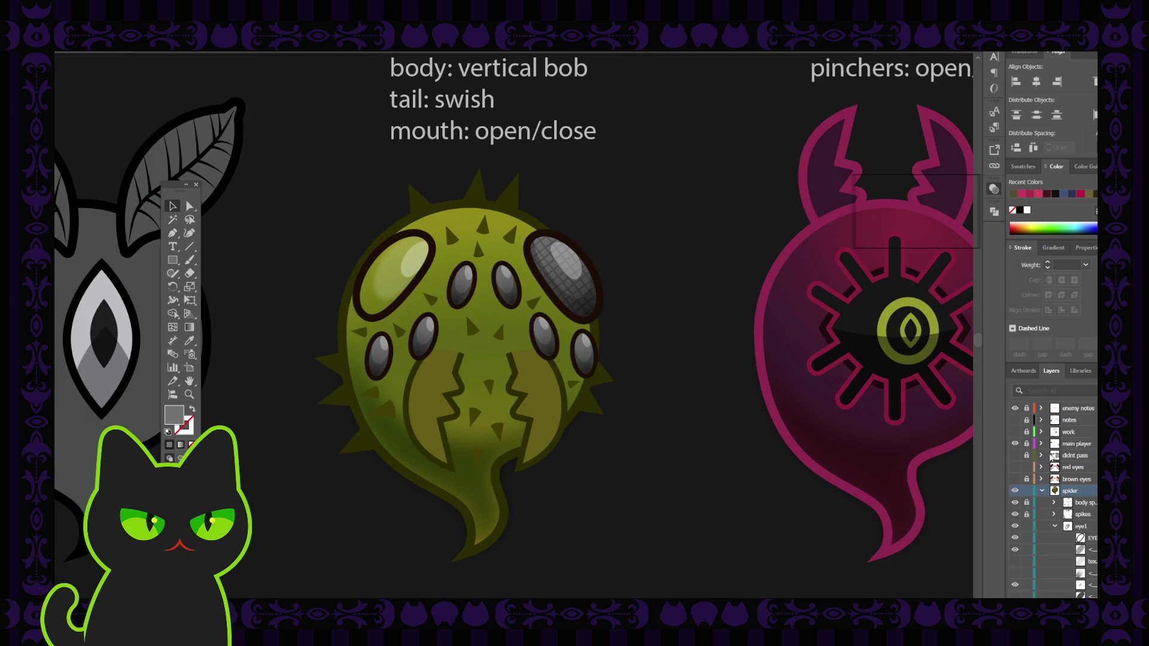
left_click(1050, 372)
Turn the left eye's grid texture and its three shading sublayers back on
scroll(1077, 513, "down", 3)
left_click(1015, 526)
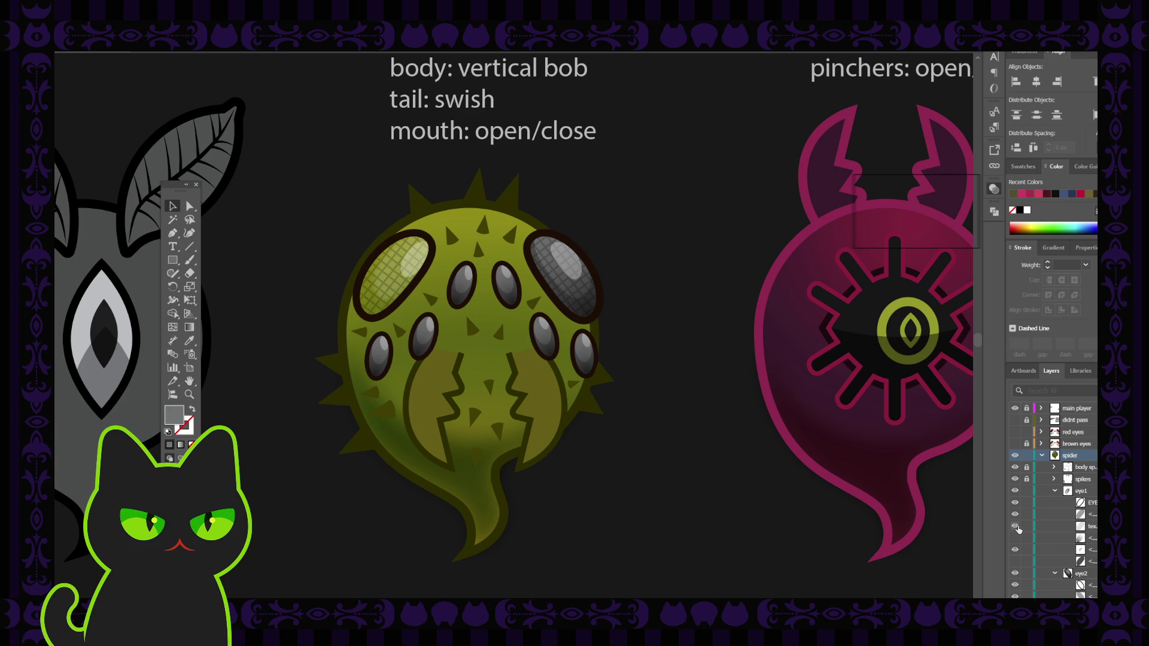
left_click(1014, 537)
left_click(1015, 550)
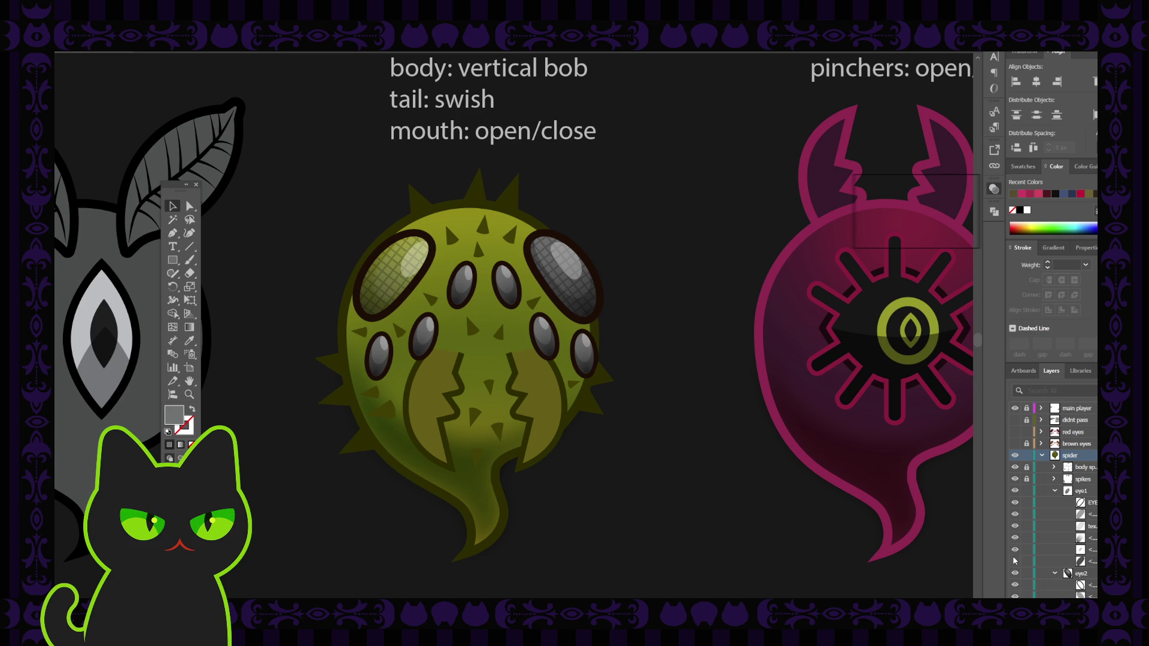
left_click(1014, 562)
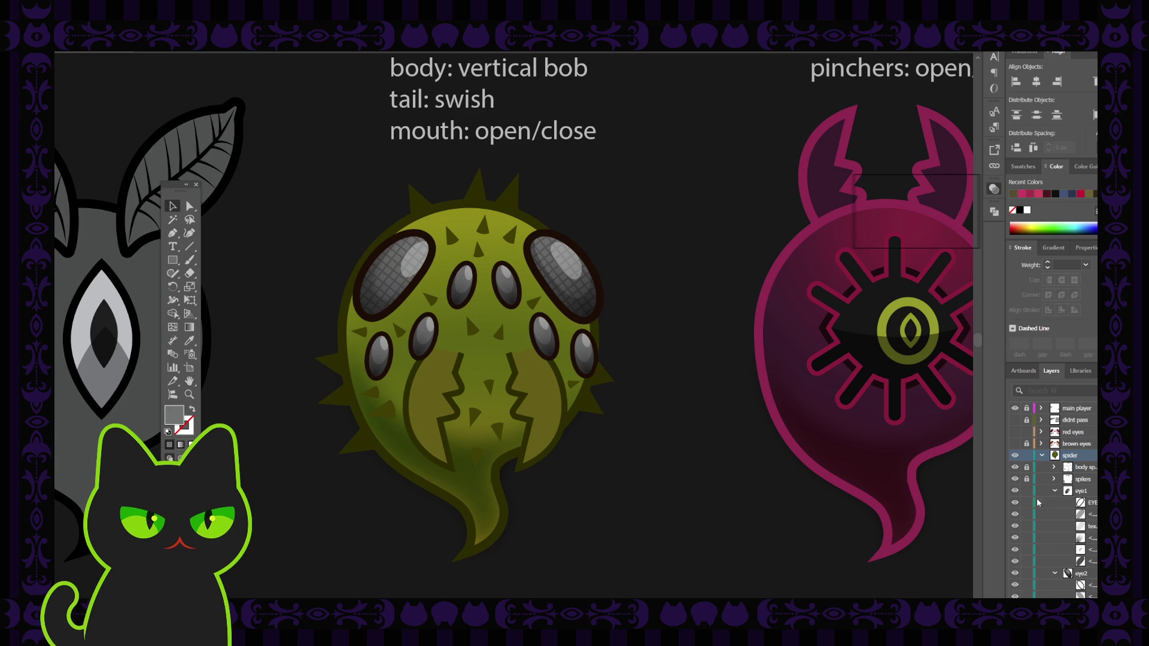
Rename the first eye1 sublayer to 'out'
scroll(1055, 520, "down", 3)
scroll(1055, 526, "down", 3)
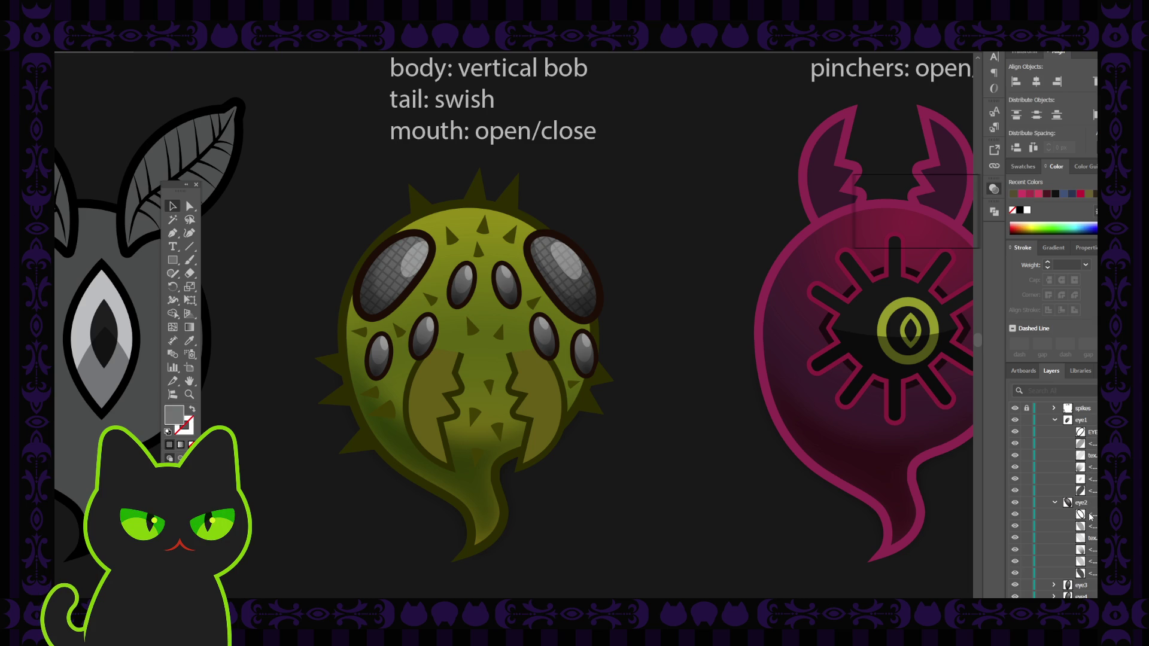
double_click(1093, 432)
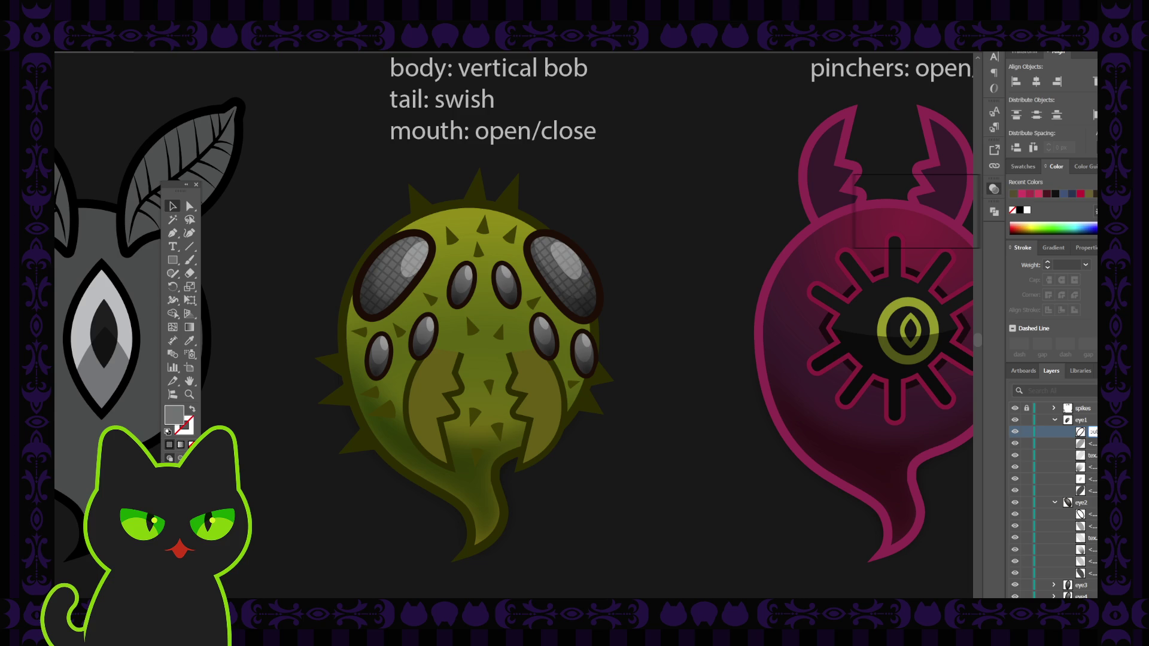
type("out")
Select the texture sublayer inside eye1 and view its appearance settings
left_click(1091, 561)
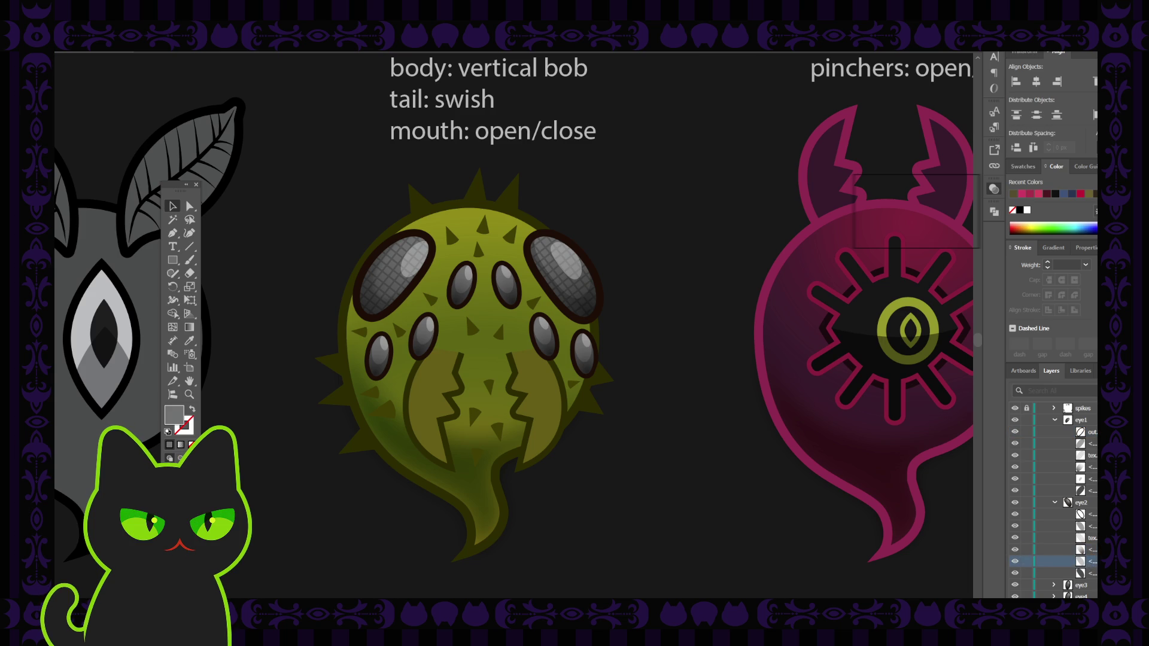
left_click(1092, 563)
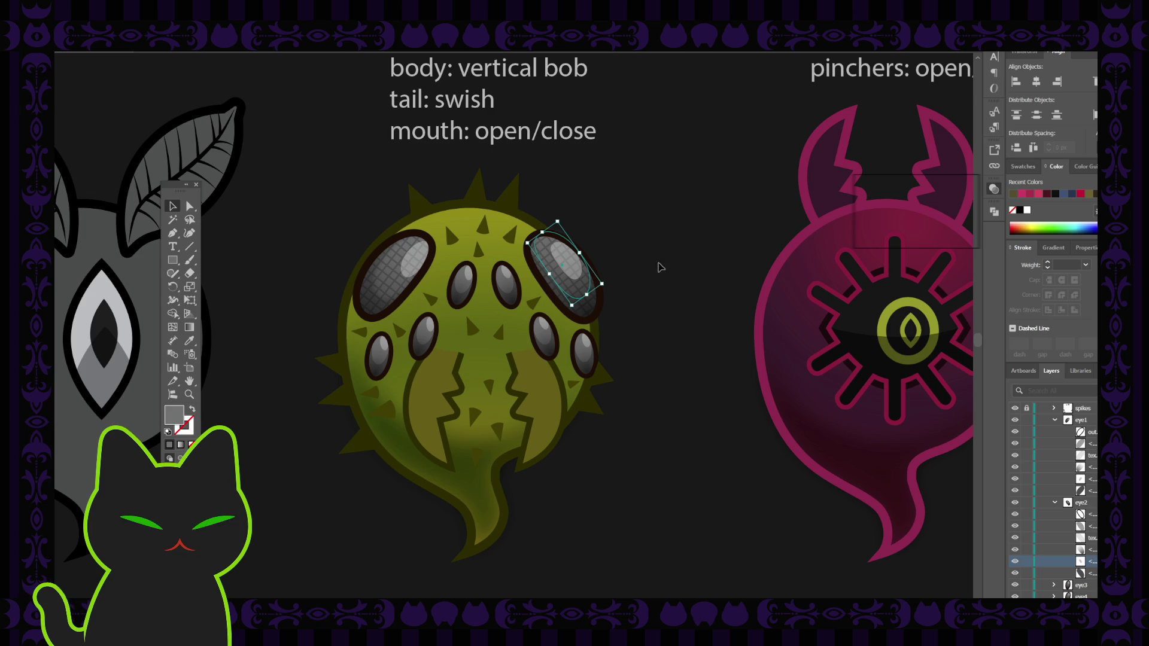
left_click(676, 239)
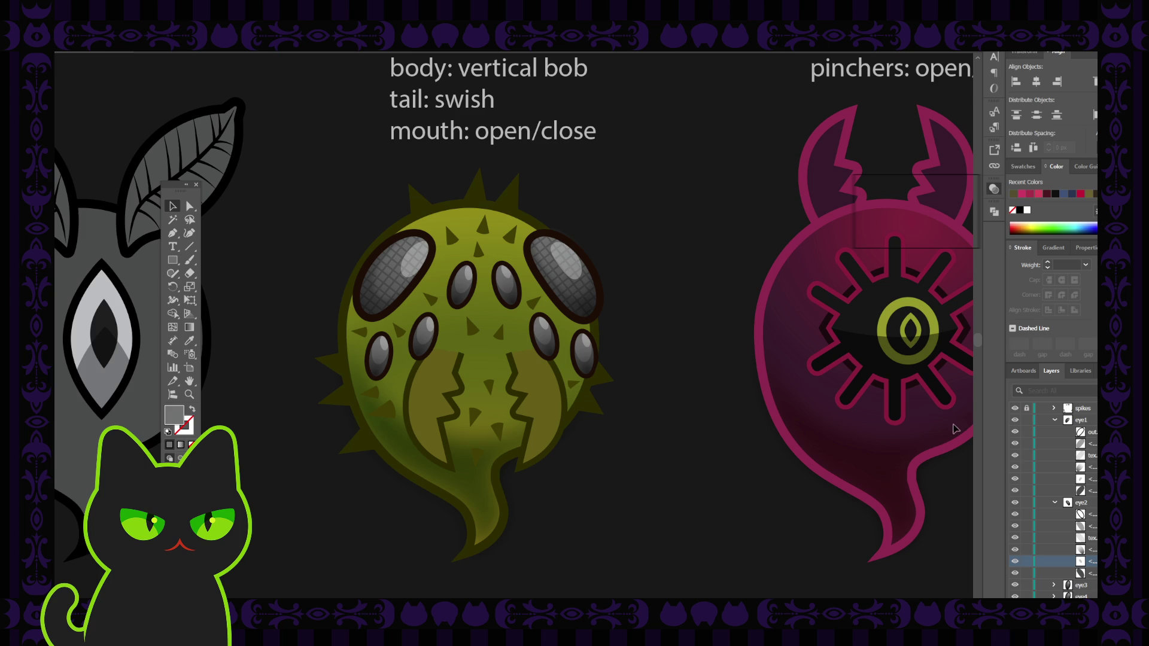
left_click(1041, 454)
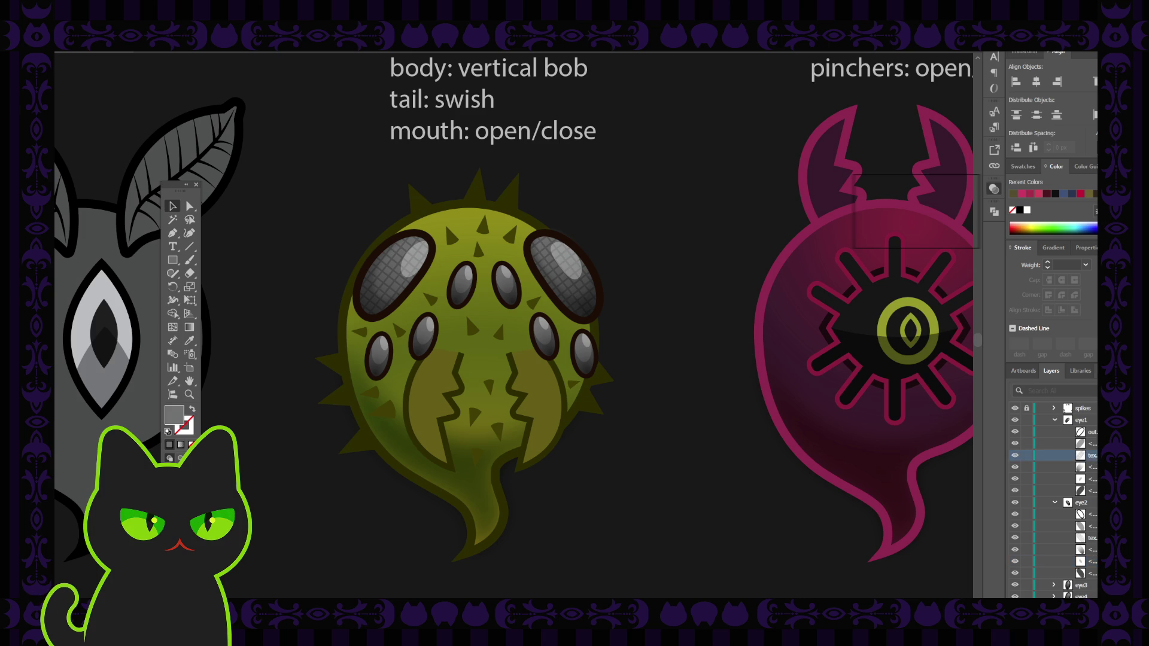
key("shift+F6")
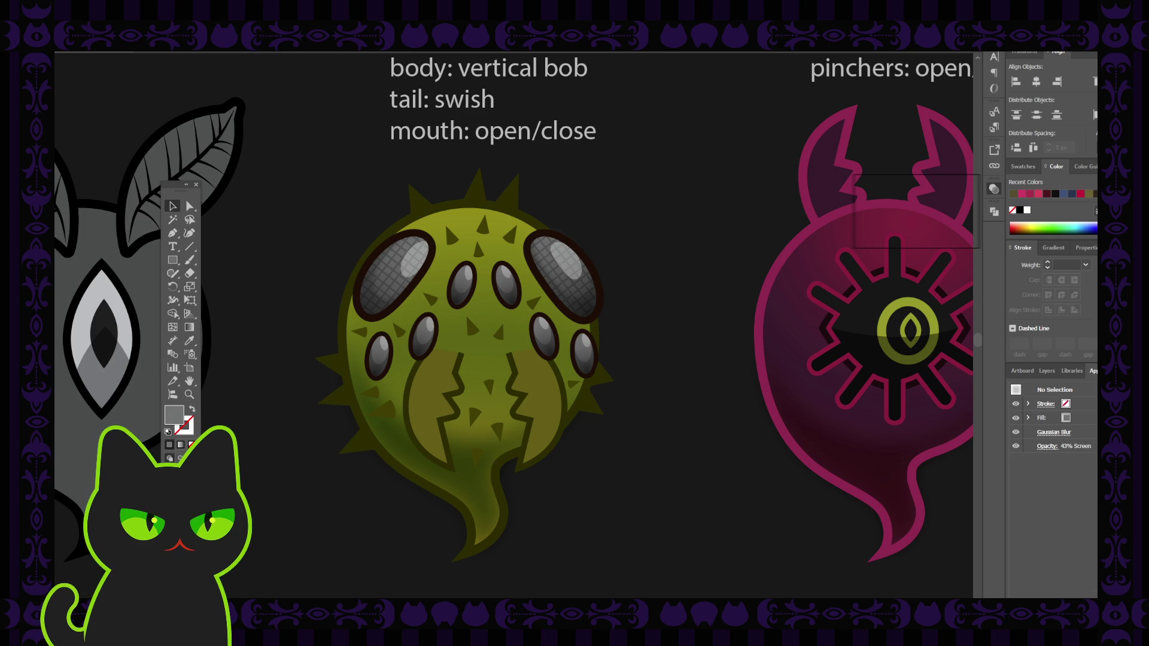
Select the left big eye's textured overlay and check its compound path in Appearance
left_click(1048, 371)
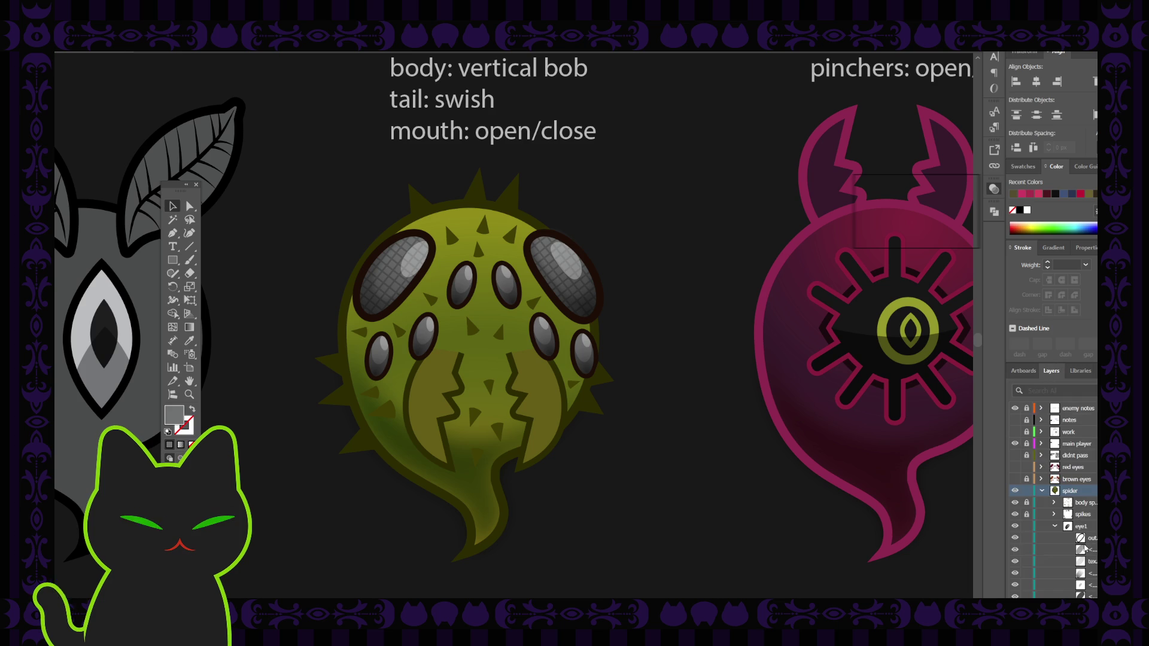
left_click(1087, 550)
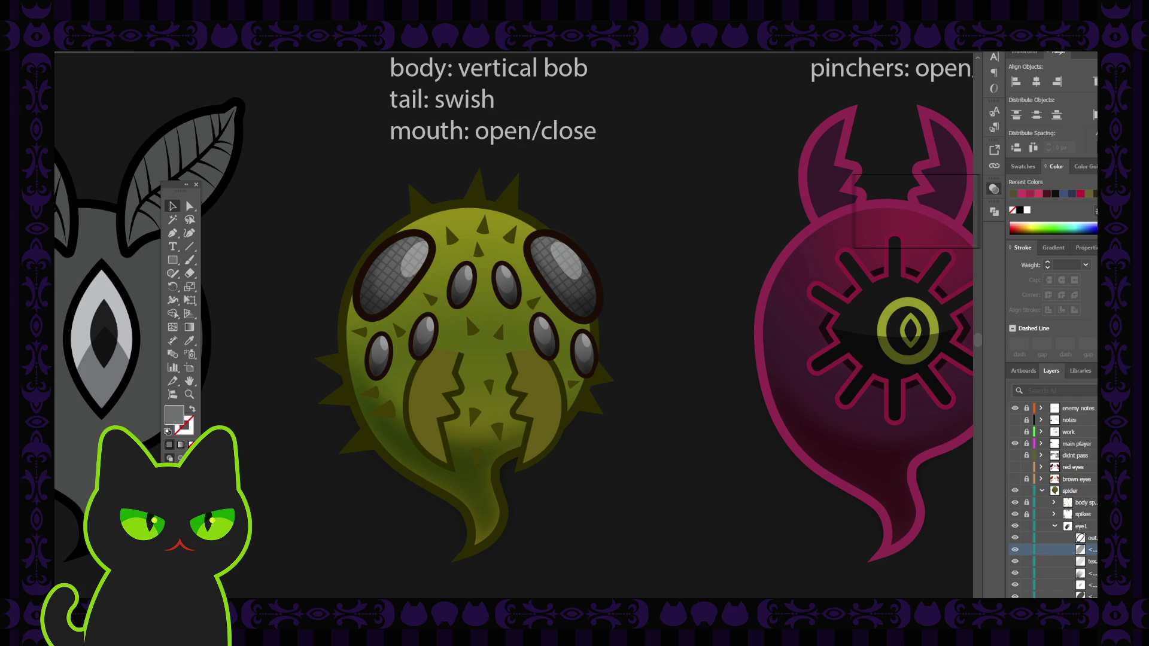
left_click(1094, 549)
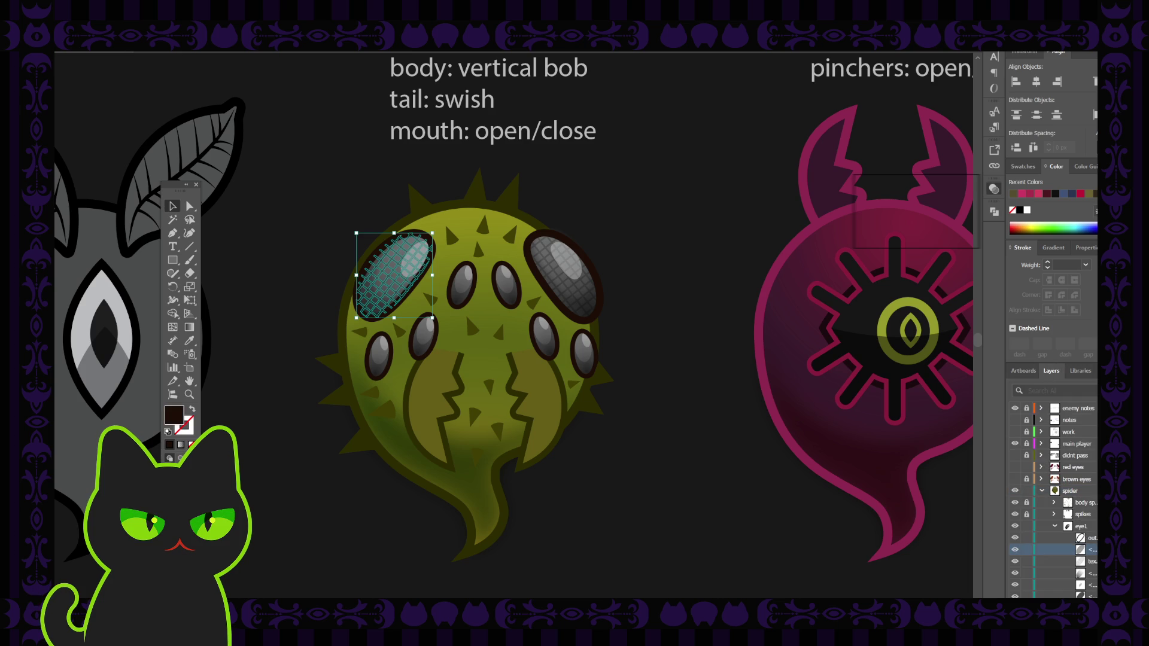
key("shift+F6")
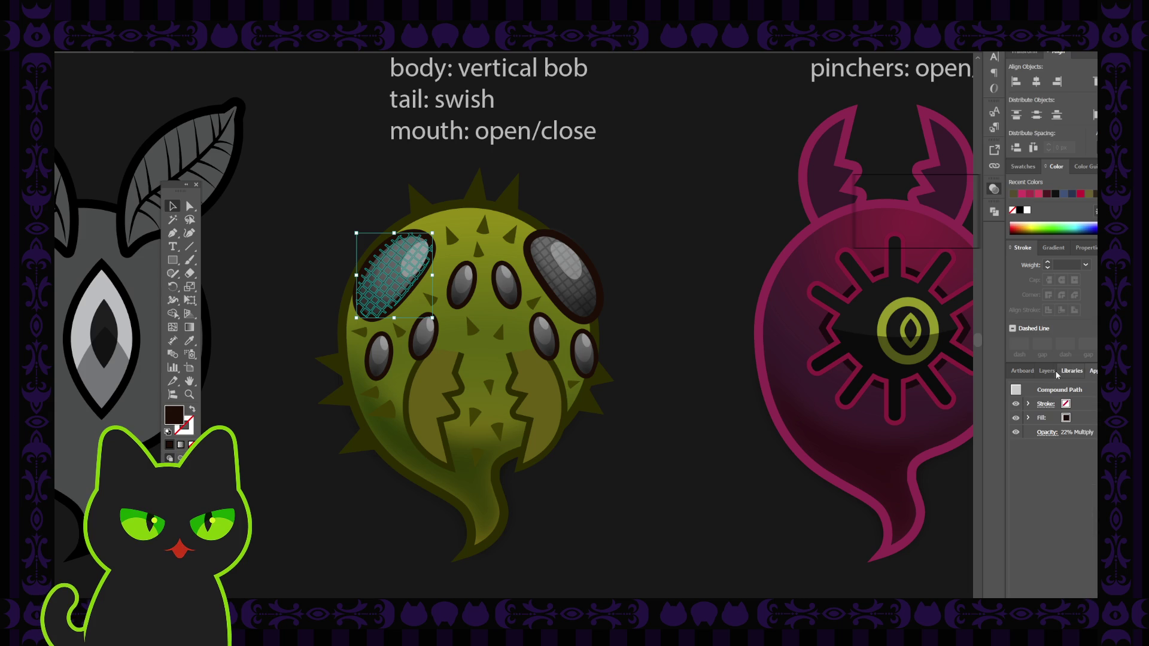
key("shift+F6")
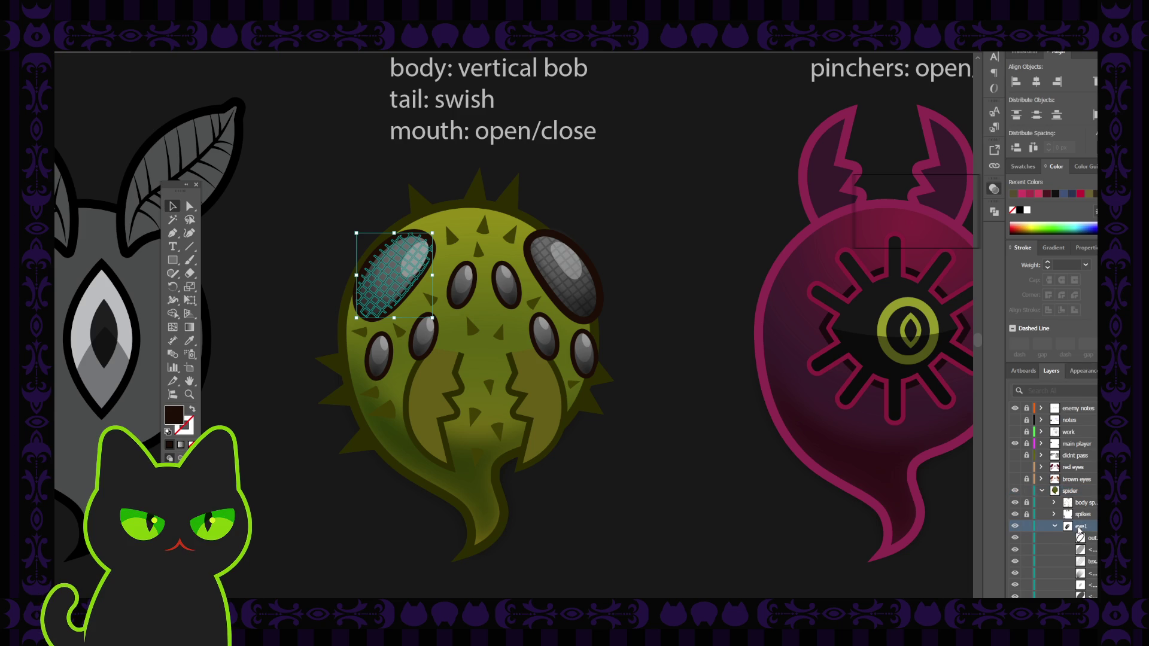
Collapse eye1, expand eye2's sublayers, deselect the artwork, and zoom out
left_click(1054, 527)
left_click(1055, 527)
left_click(1054, 538)
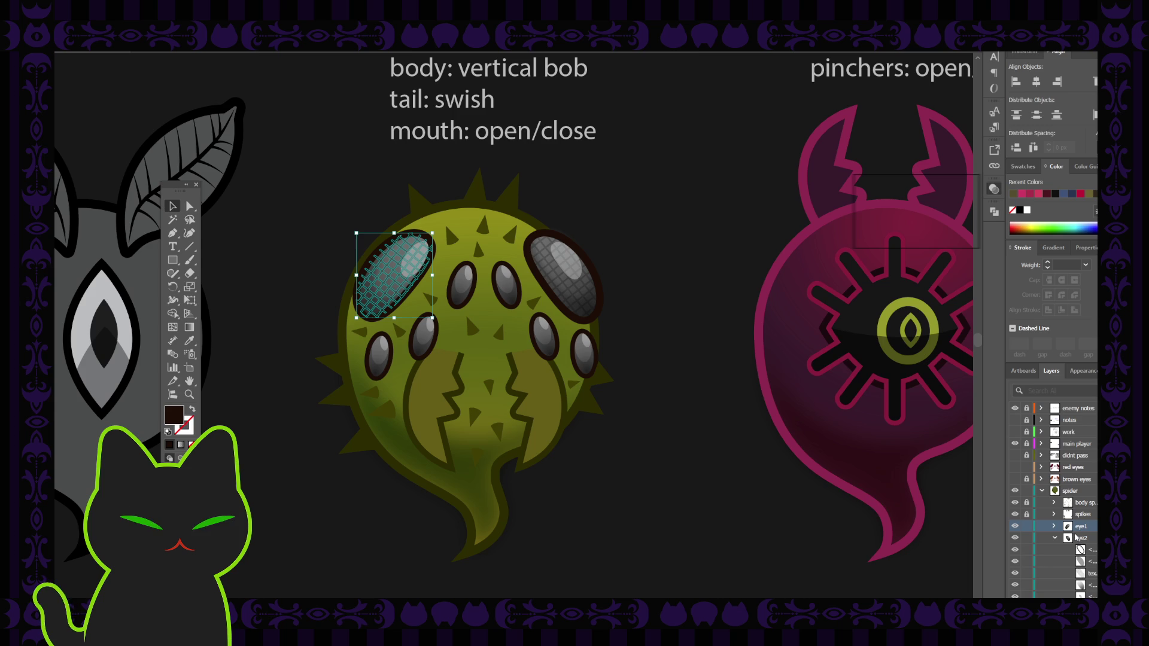
scroll(1090, 561, "down", 3)
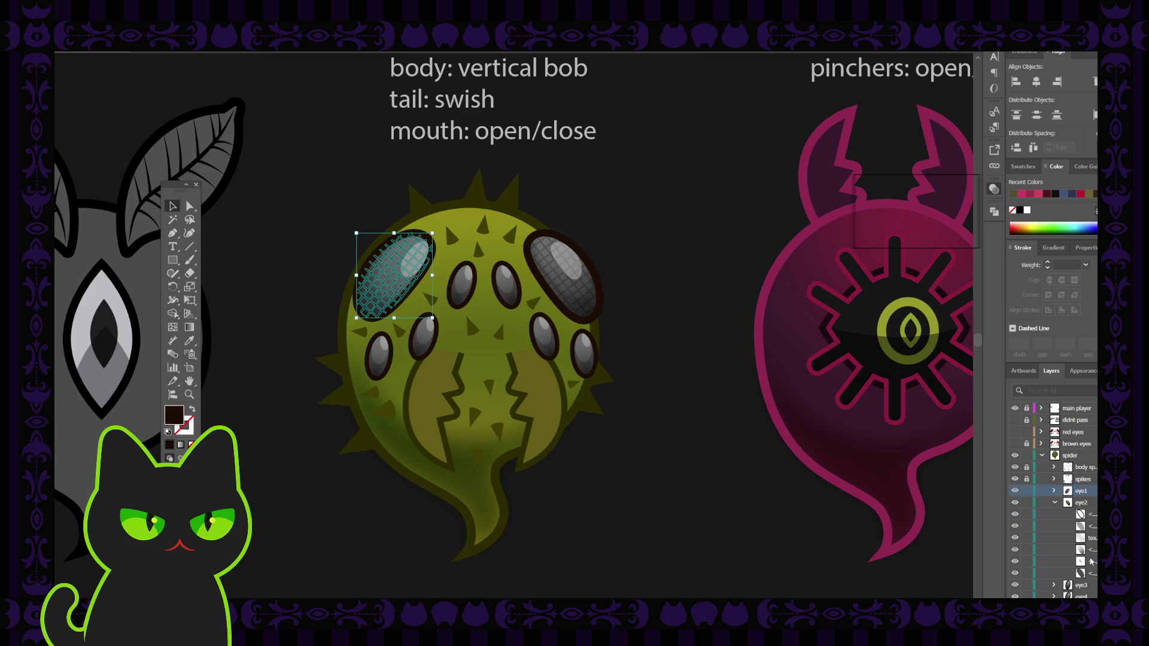
left_click(1074, 526)
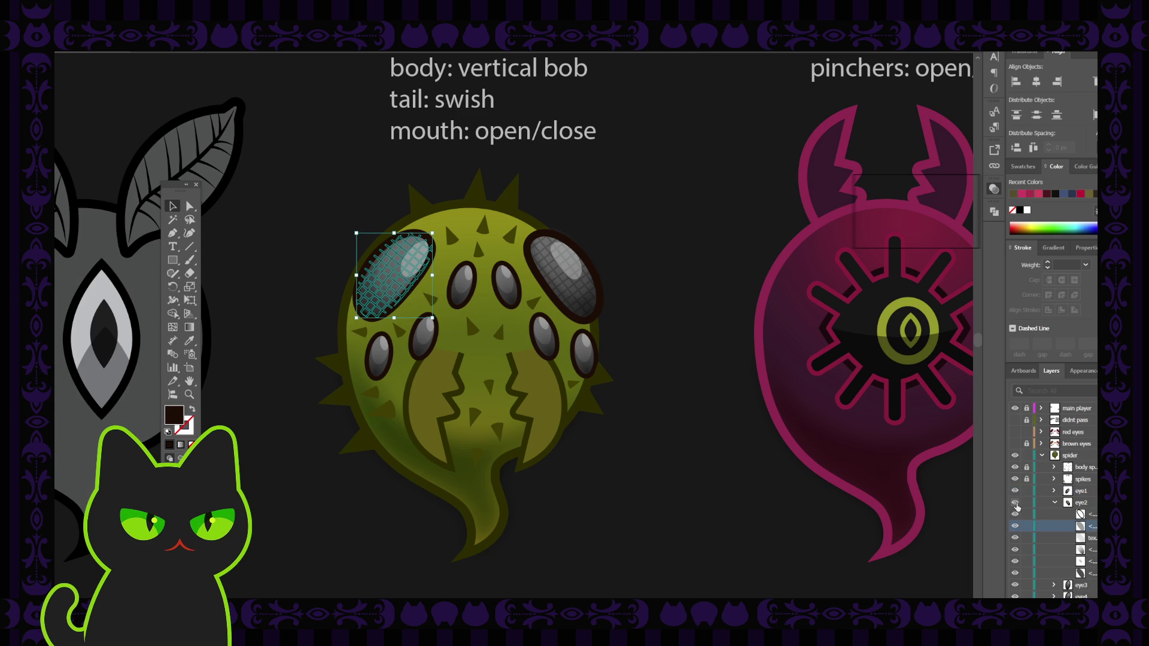
left_click(722, 363)
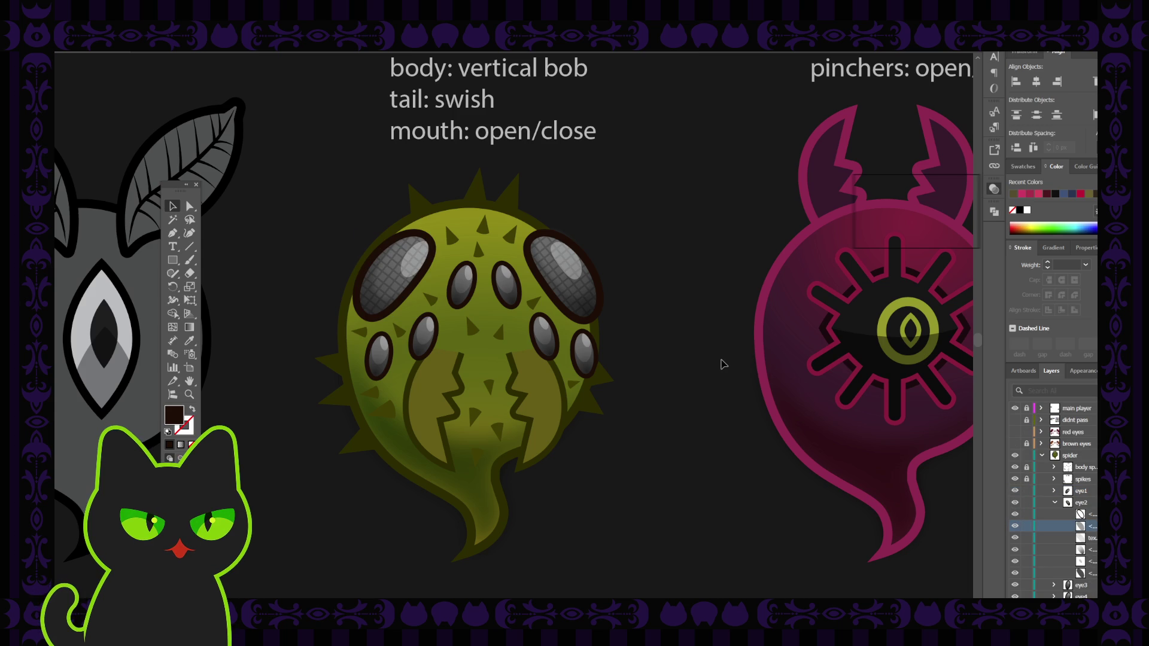
key("ctrl+minus")
key("ctrl+minus")
key("ctrl+minus")
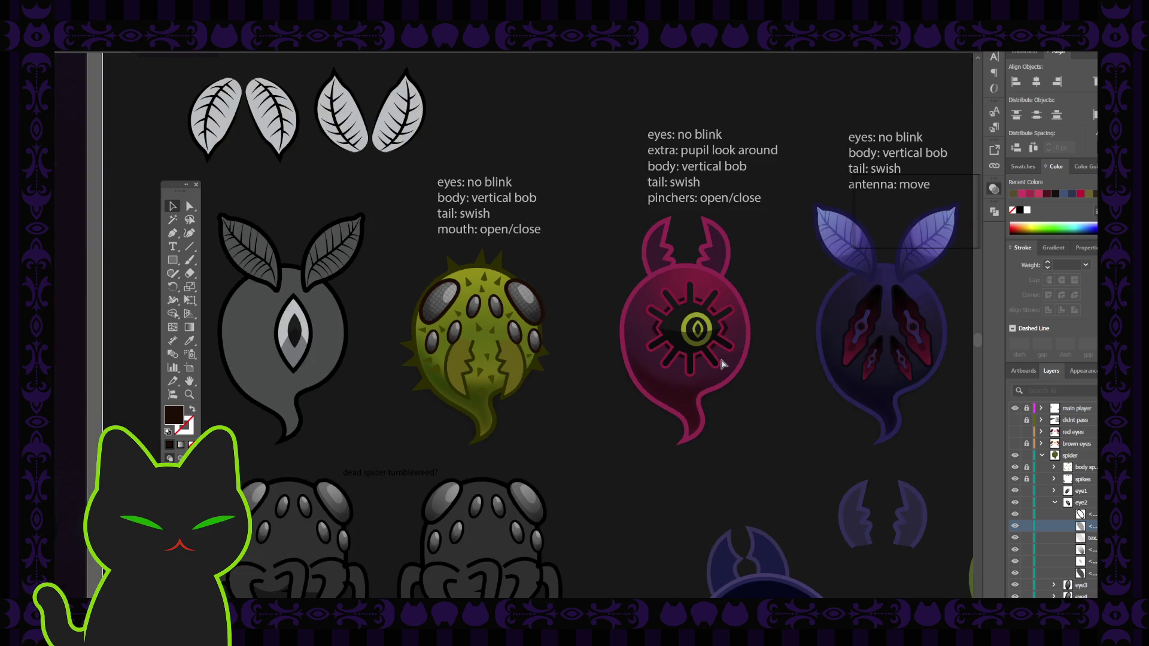
Re-centre the zoomed view on the spider and move the Tools panel beside it
key("ctrl+plus")
key("ctrl+plus")
key("ctrl+plus")
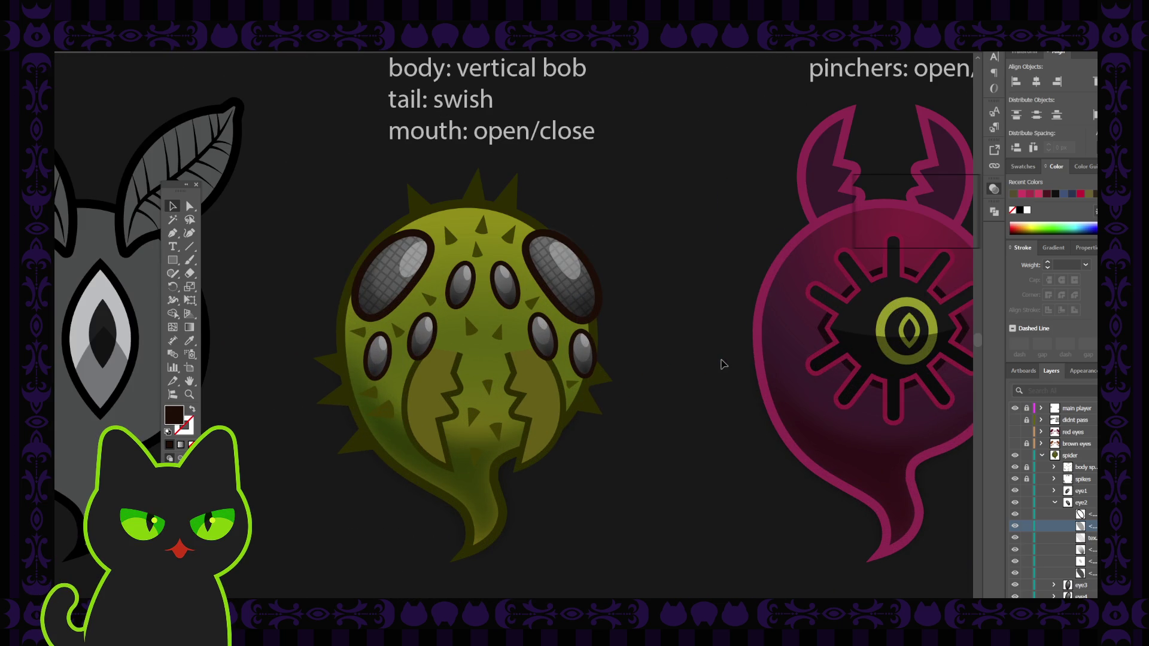
left_click_drag(404, 452, 426, 431)
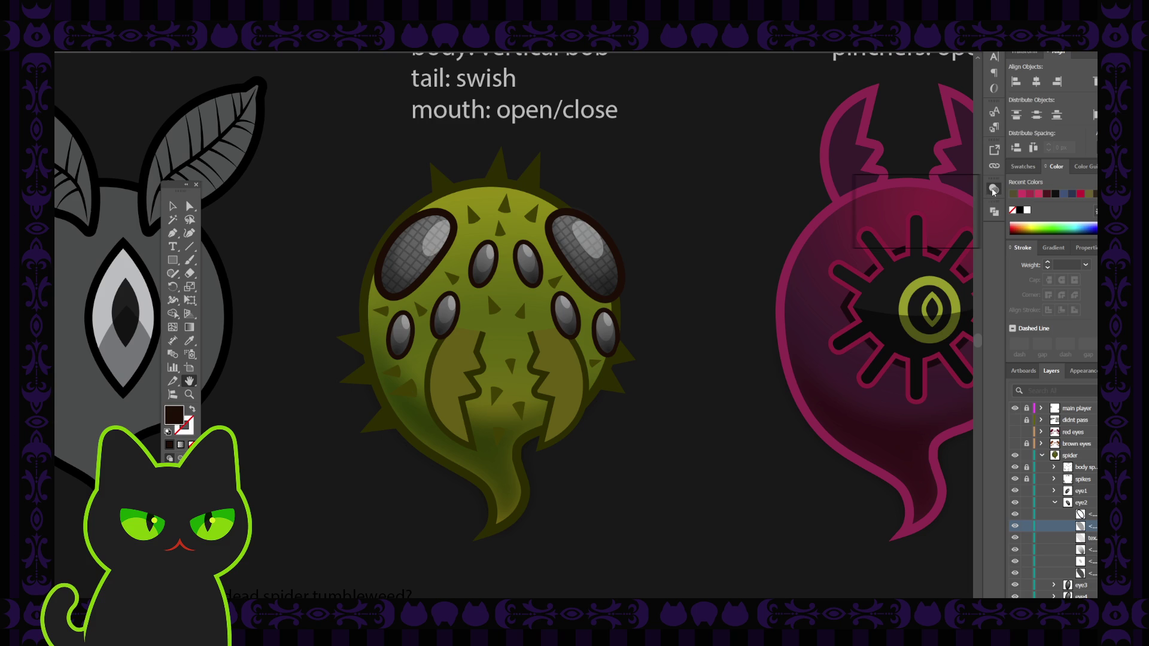
left_click(196, 184)
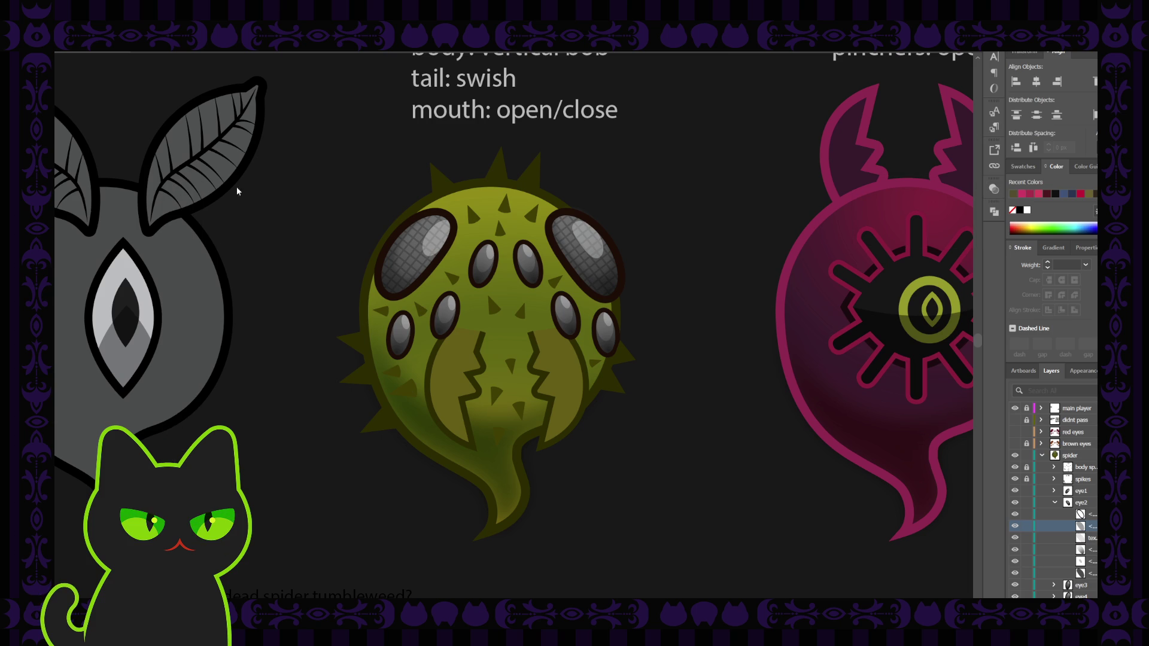
left_click_drag(238, 191, 279, 189)
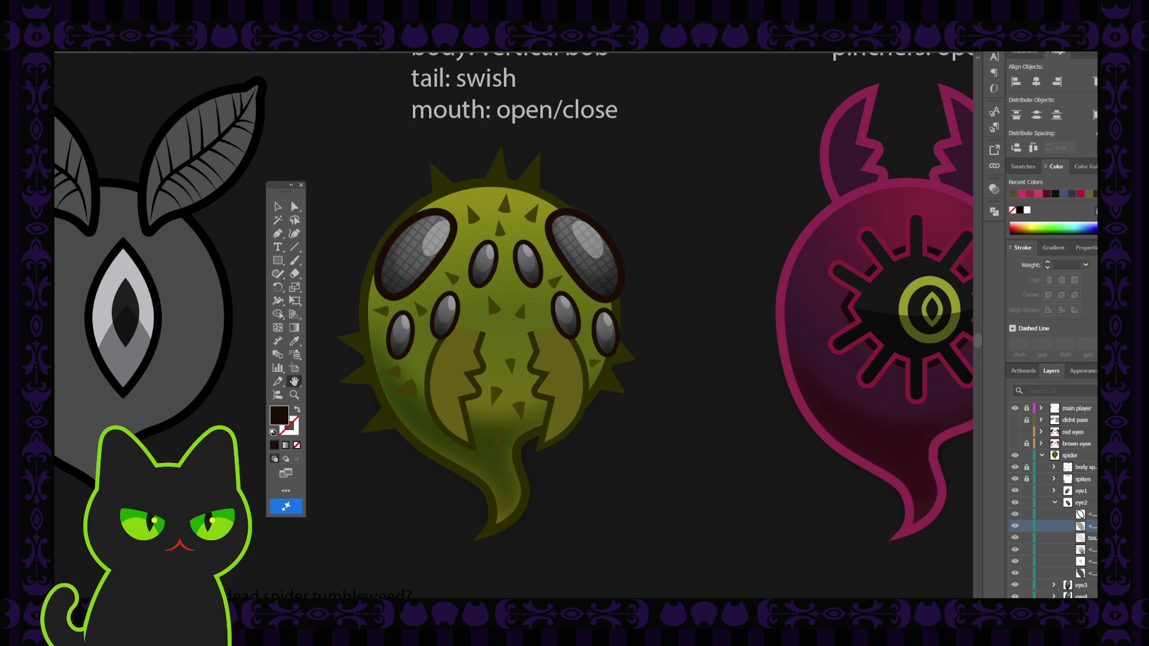
left_click_drag(379, 463, 387, 482)
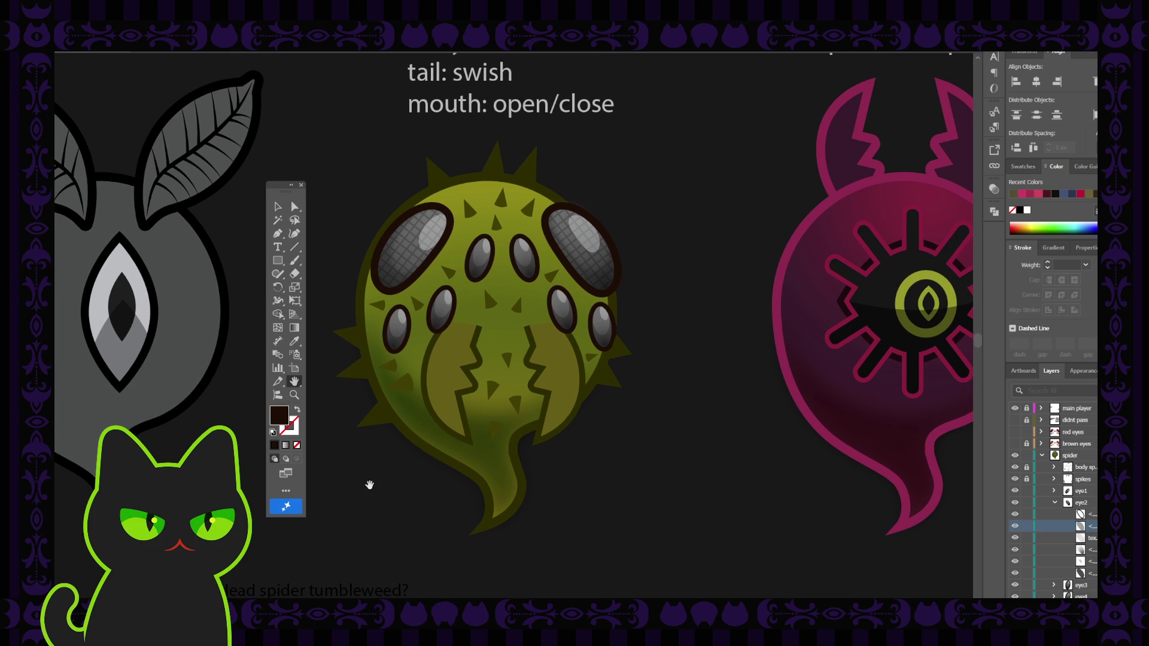
Collapse eye2, lock eye1 and eye2, then unlock eye1 and expand its sublayers
left_click(1055, 503)
left_click(1027, 490)
left_click(1026, 503)
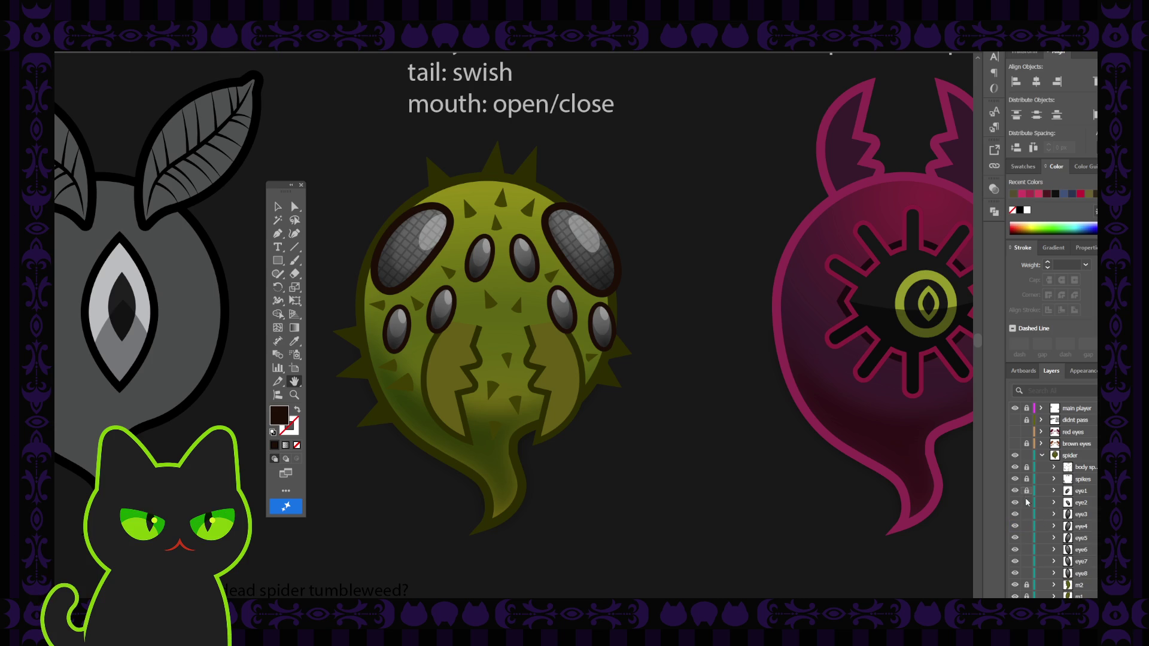
left_click(1074, 518)
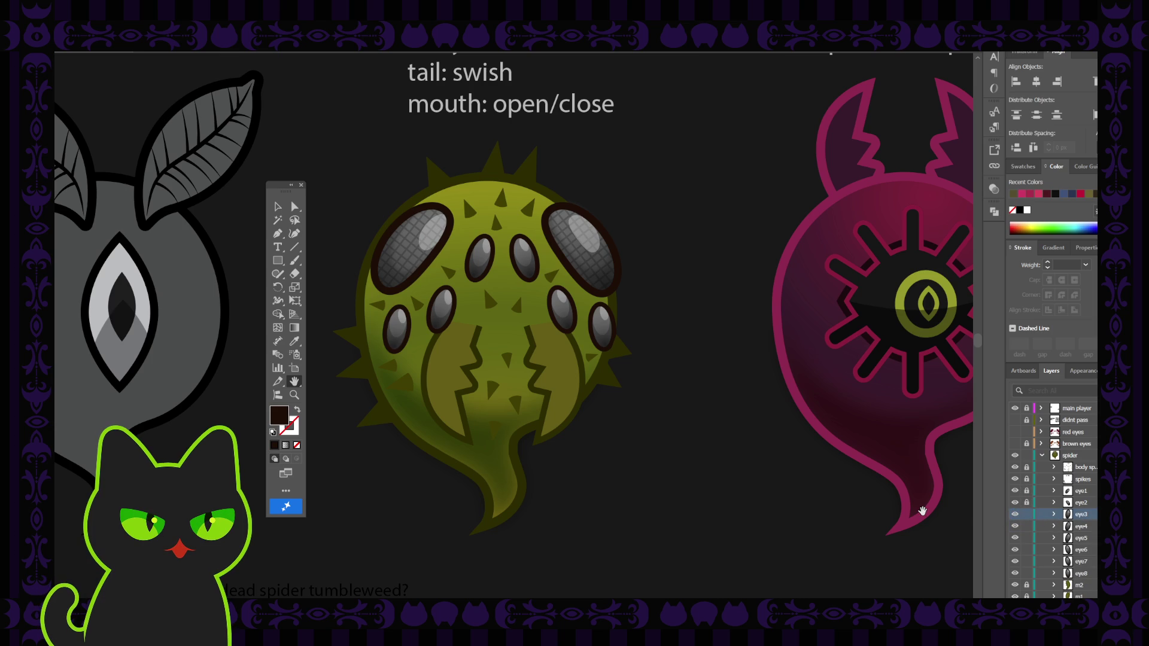
left_click(1026, 491)
left_click(1053, 491)
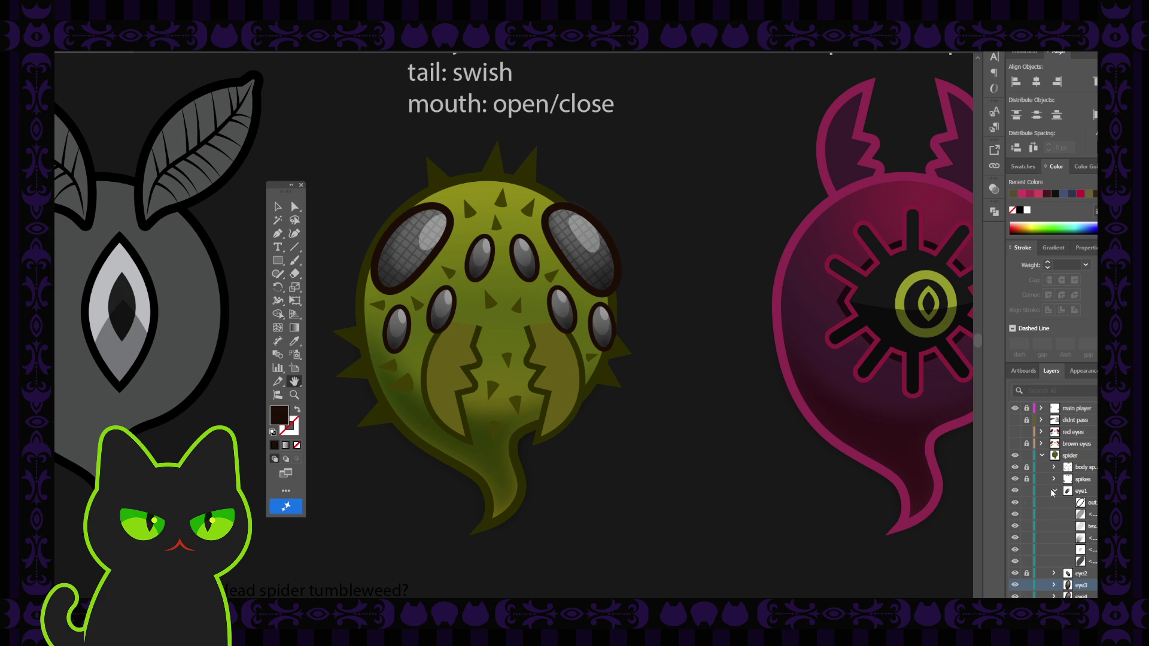
left_click(1056, 526)
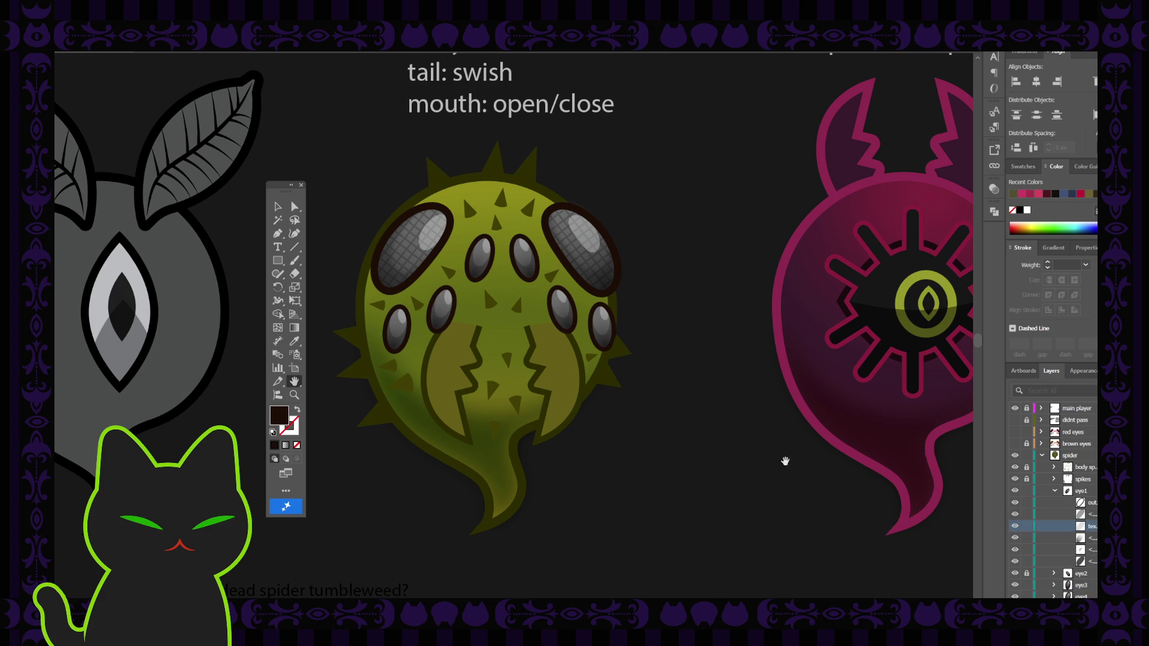
Isolate the spider's left big eye, then return to the full artwork
left_click(278, 208)
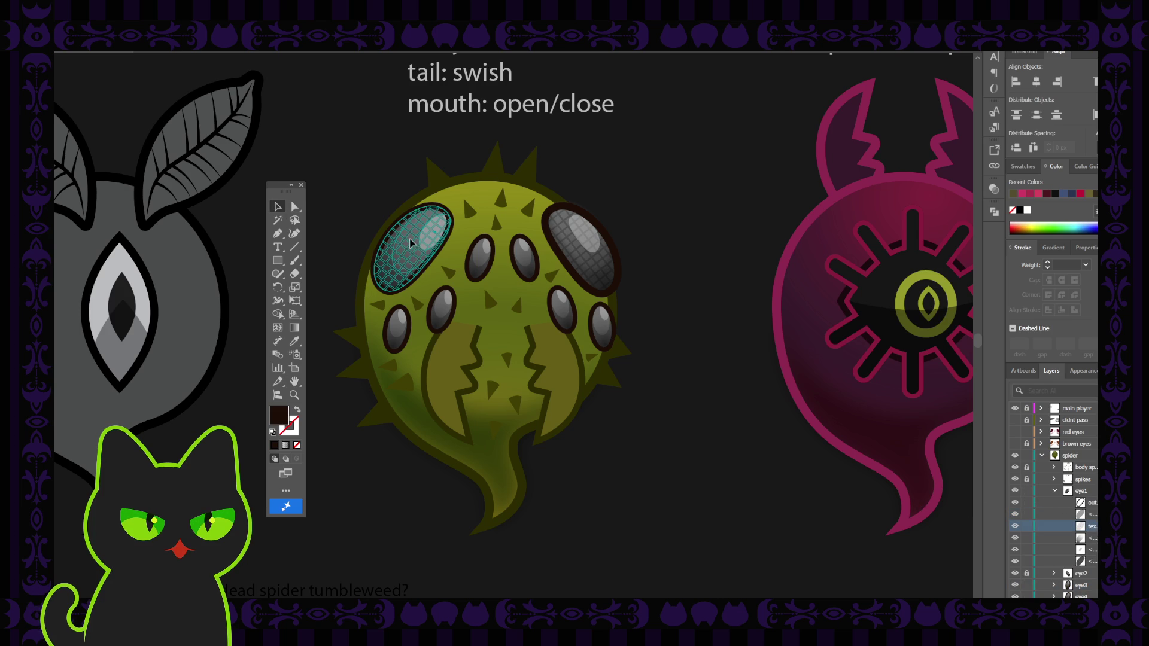
left_click(399, 237)
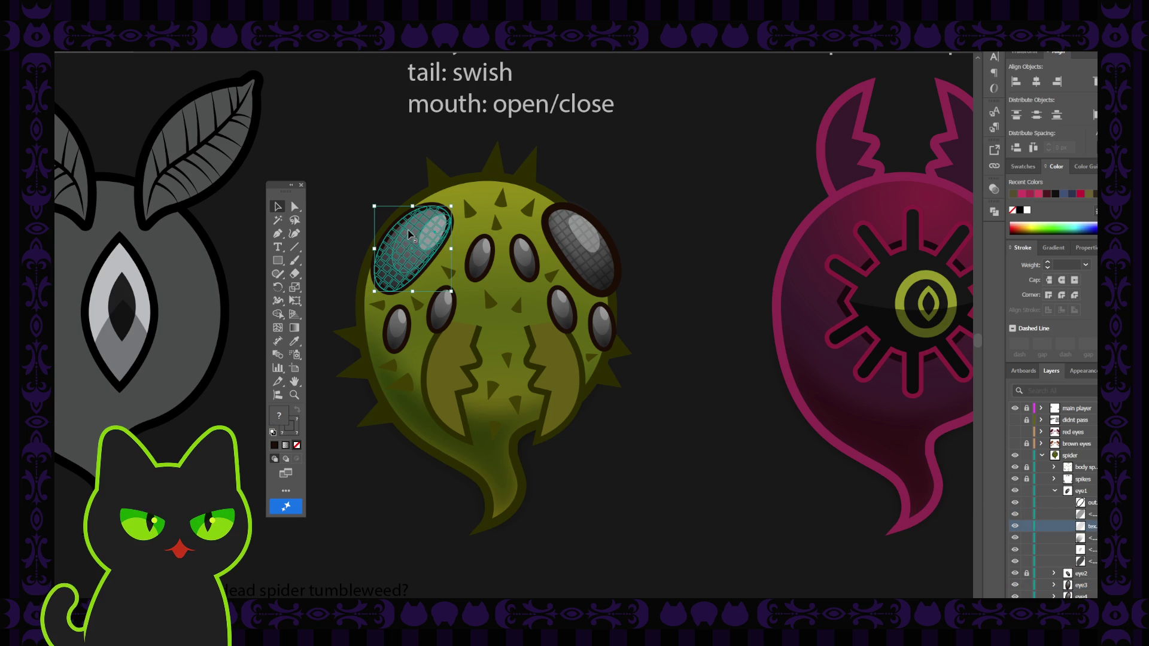
double_click(408, 233)
left_click(377, 198)
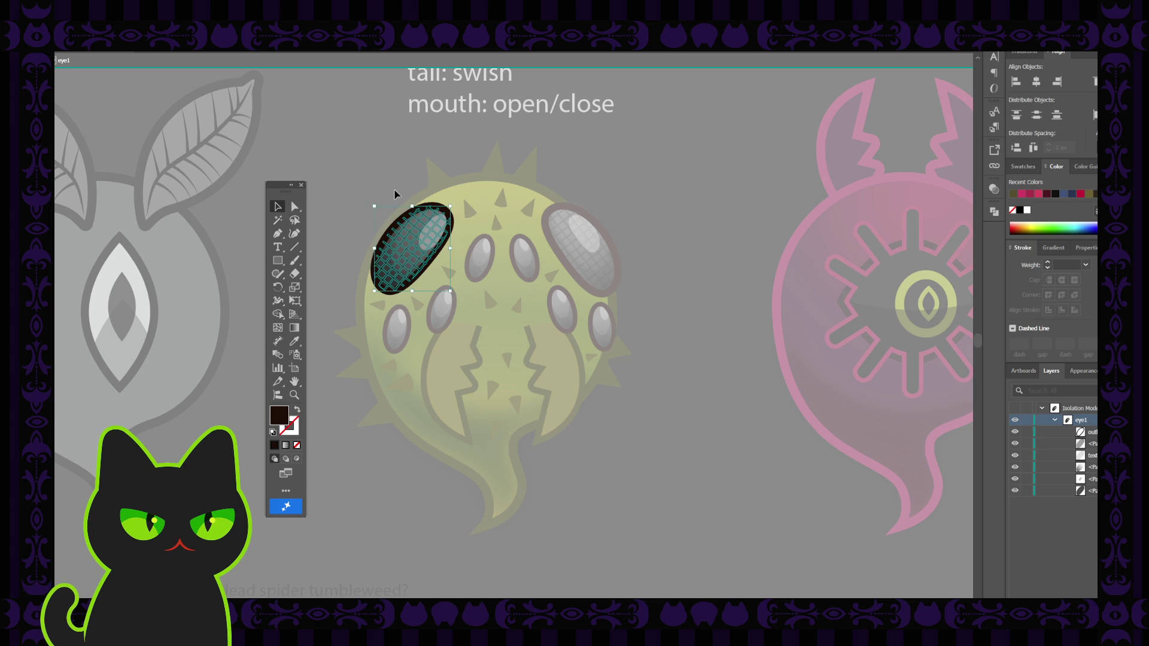
double_click(390, 188)
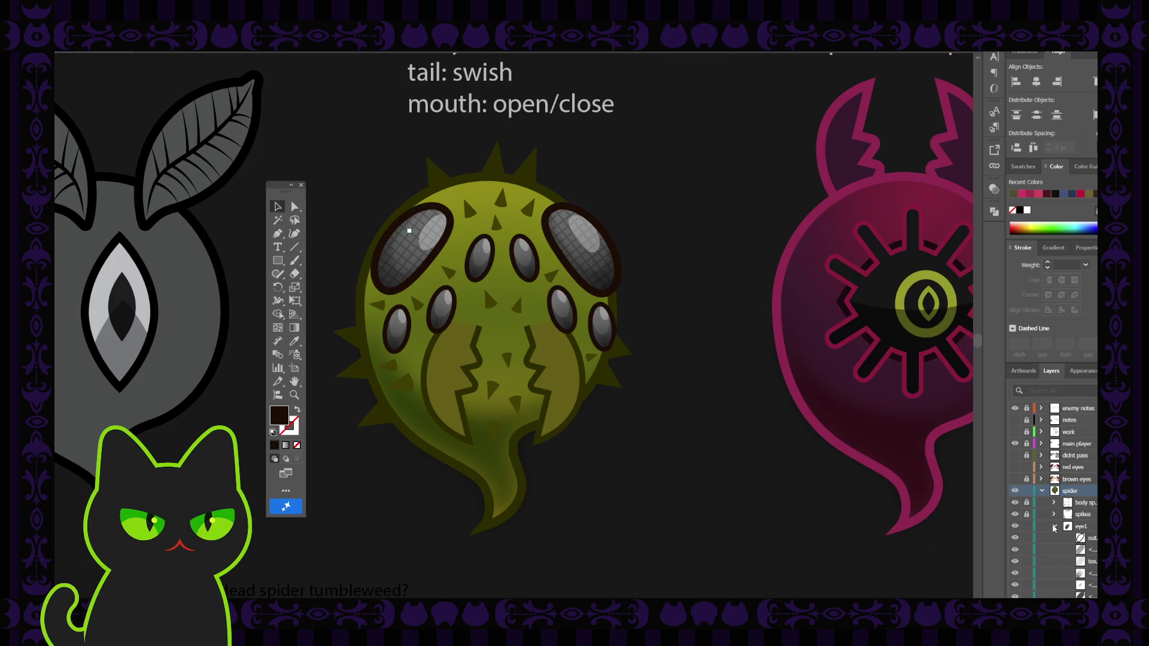
Lock eye1, expand eye3, and move its fourth sublayer up to second place
left_click(1054, 527)
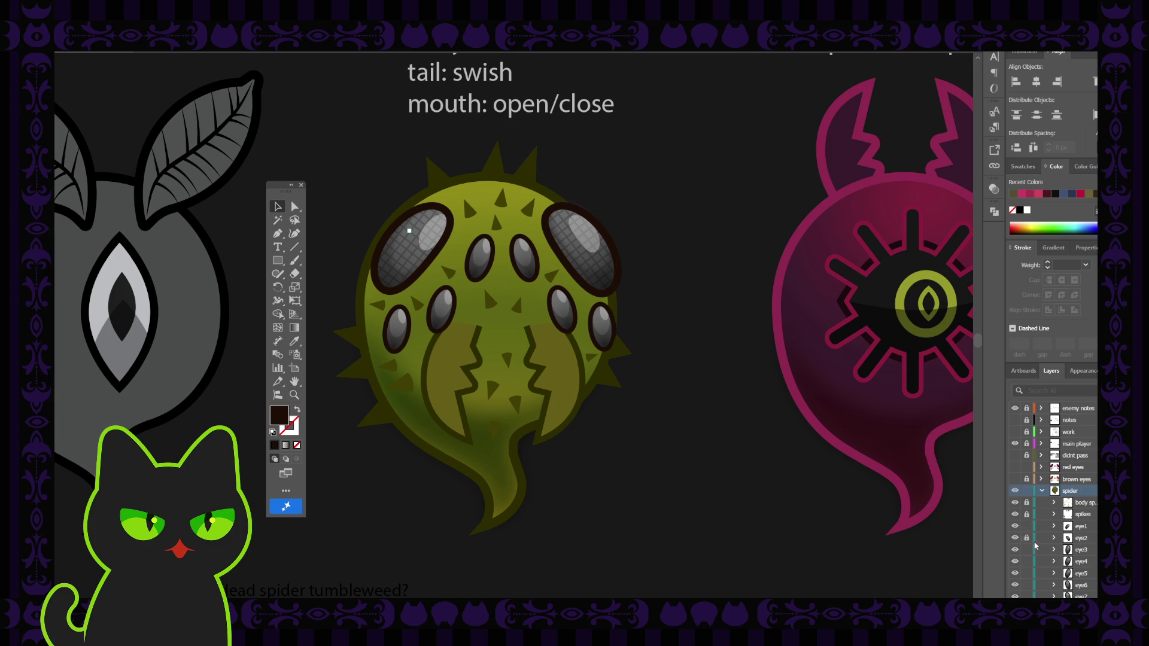
left_click(1027, 527)
left_click(1054, 550)
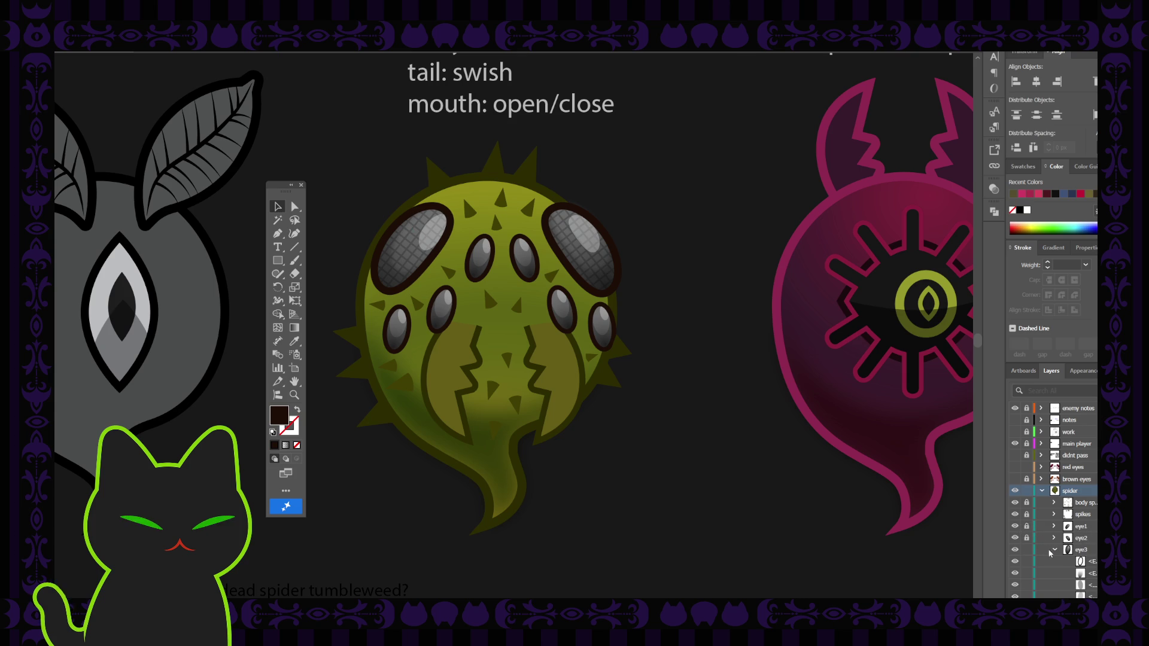
scroll(1083, 571, "down", 1)
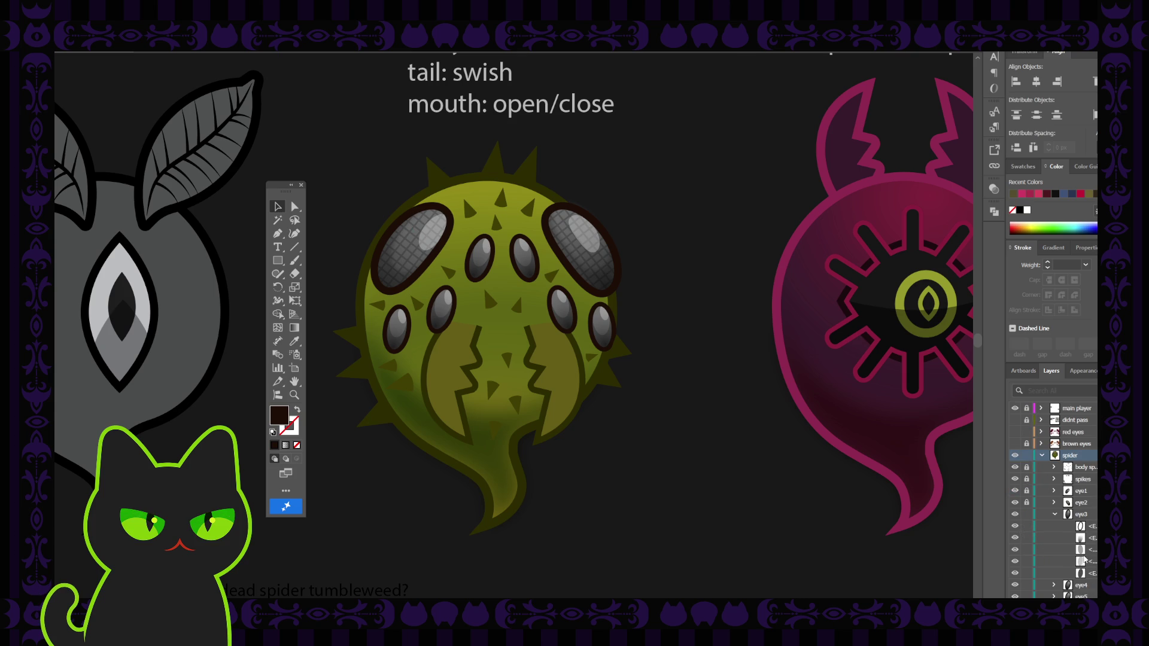
left_click(1091, 560)
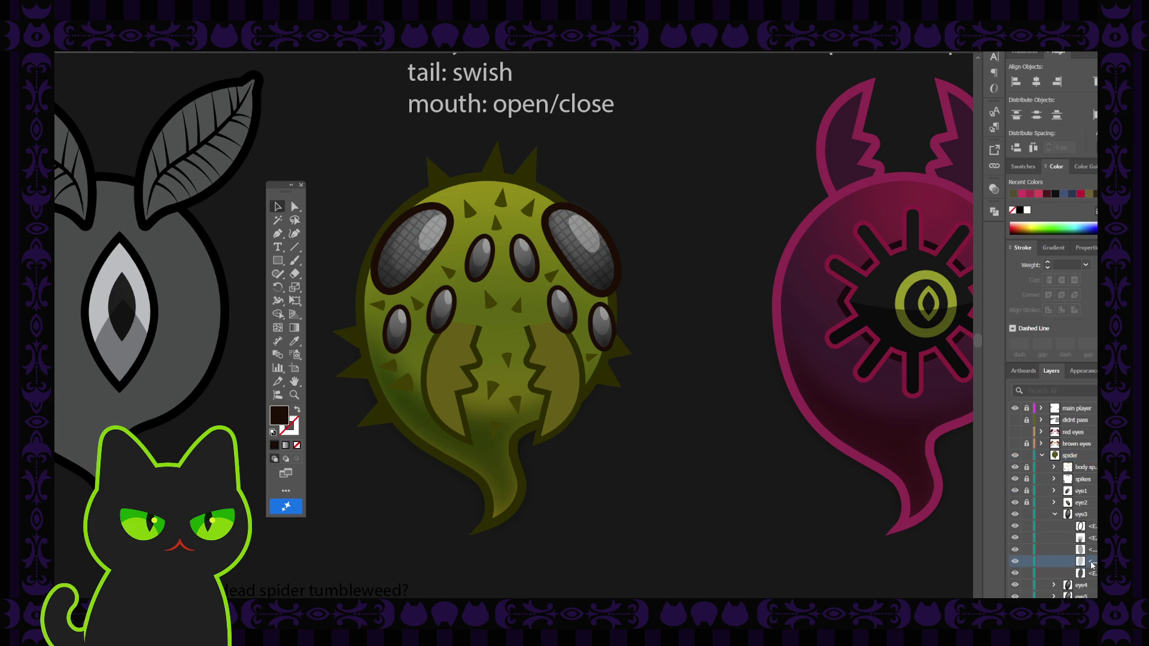
left_click_drag(1096, 545, 1094, 541)
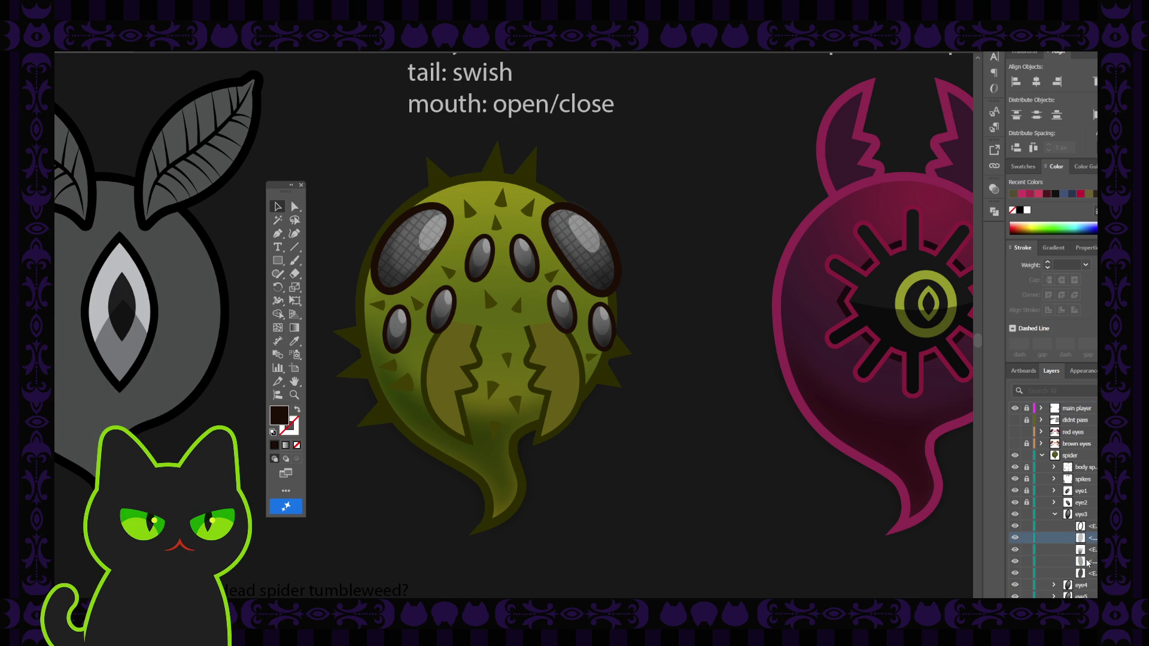
Expand eye1 and click through eye1 and eye3 sublayers, then reselect the big left eye
left_click(1054, 491)
scroll(1088, 532, "down", 1)
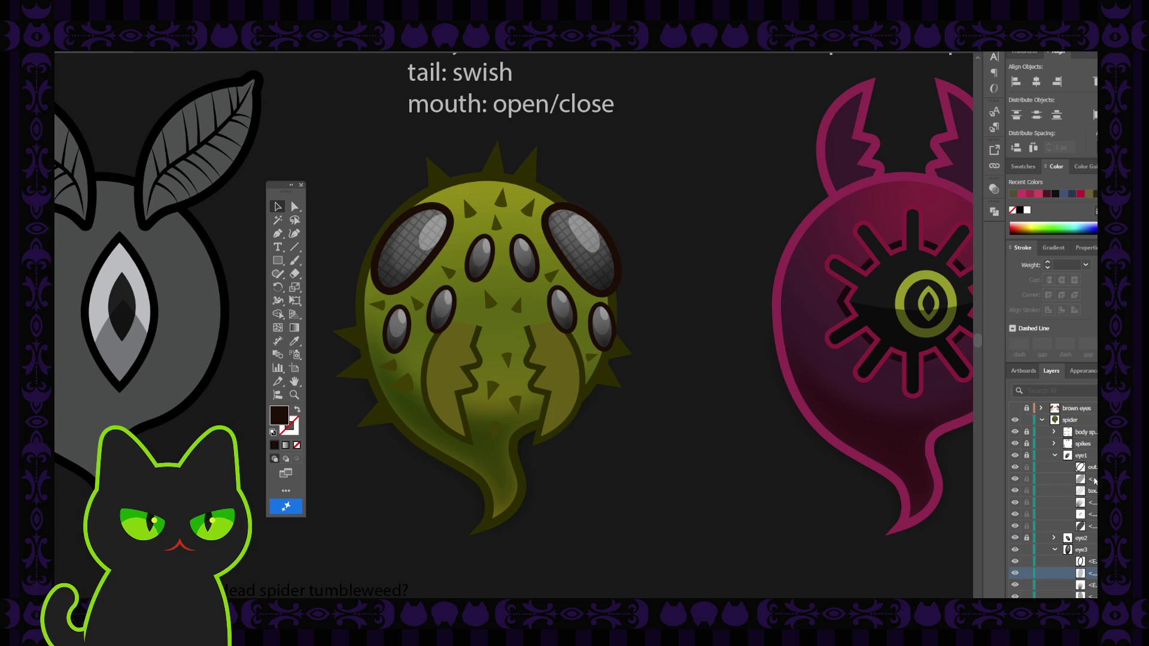
left_click(1092, 480)
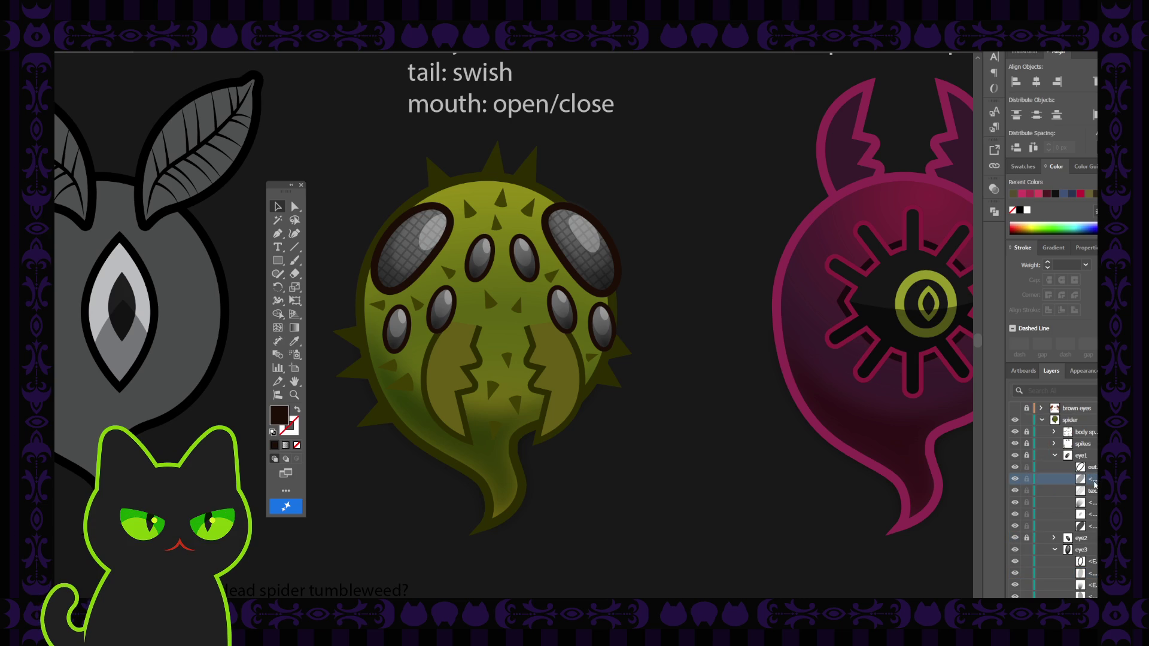
scroll(1088, 542, "down", 1)
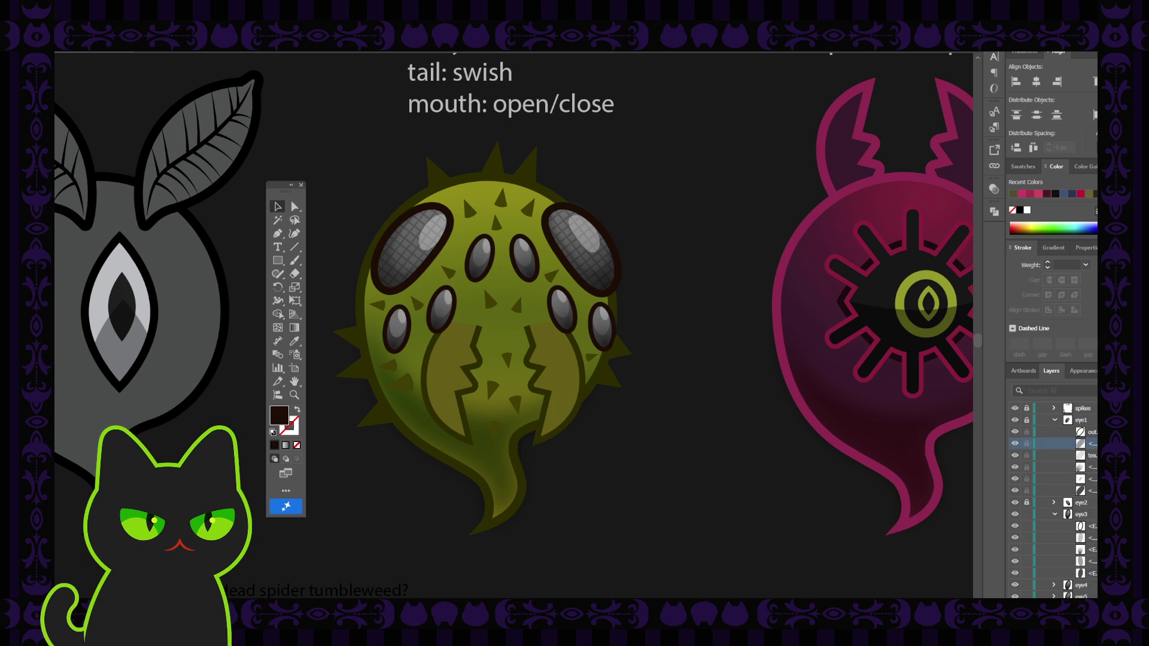
left_click(1094, 563)
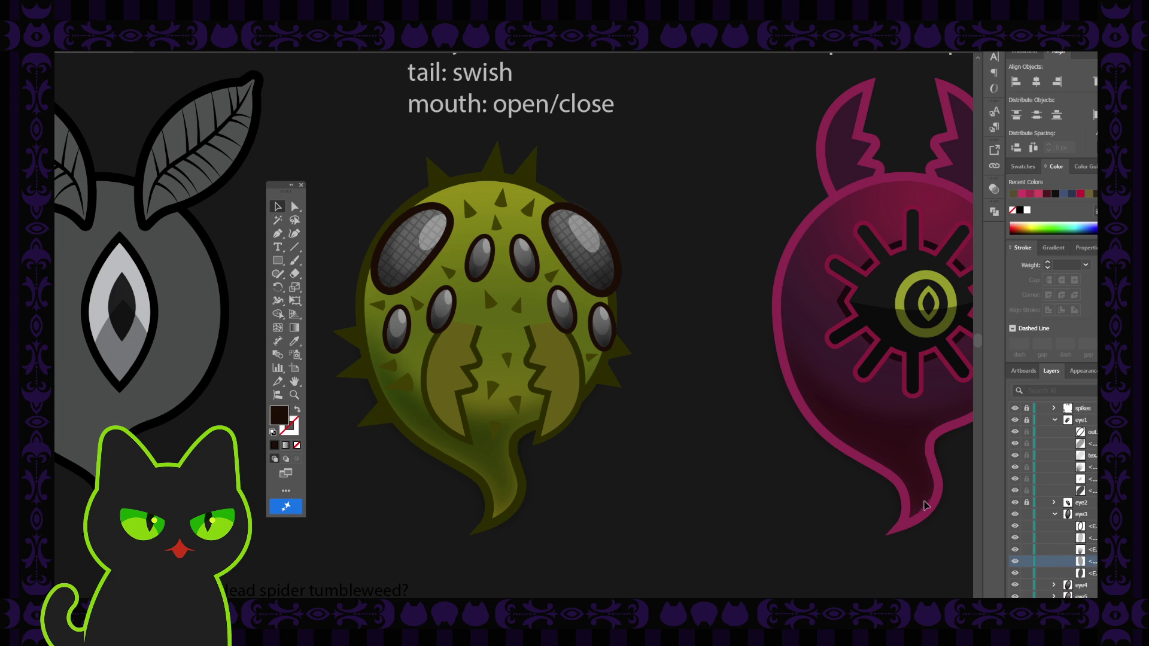
left_click(1088, 526)
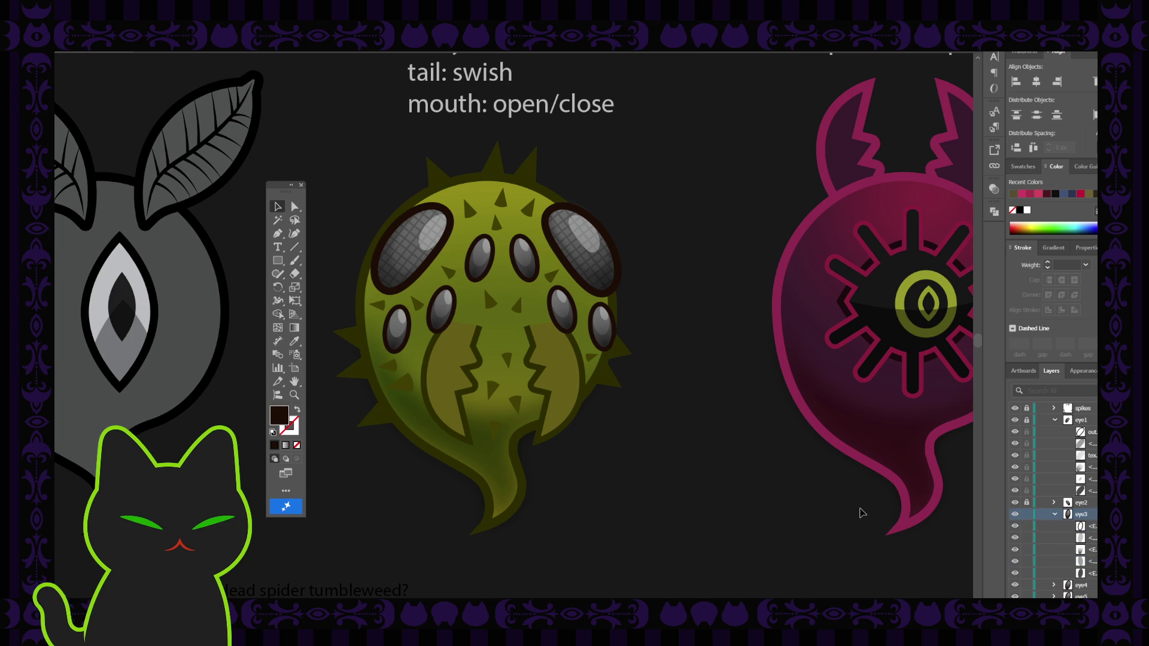
key("ctrl+z")
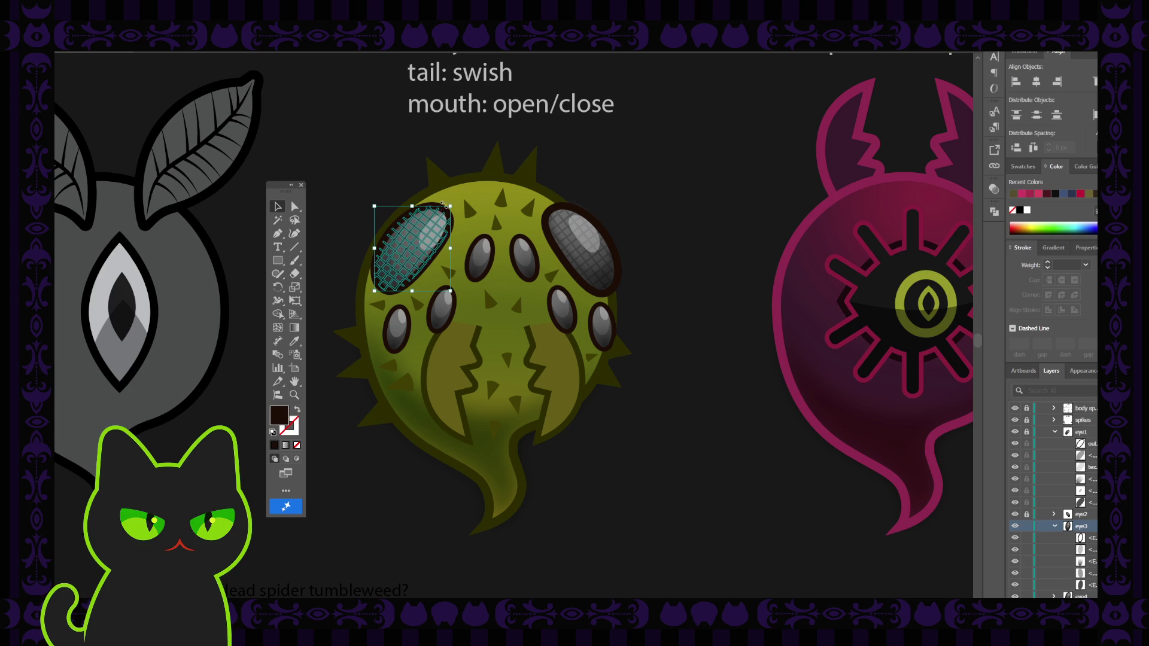
Shrink the grid texture onto the small left eye and tilt it to match the oval
key("ctrl+shift+a")
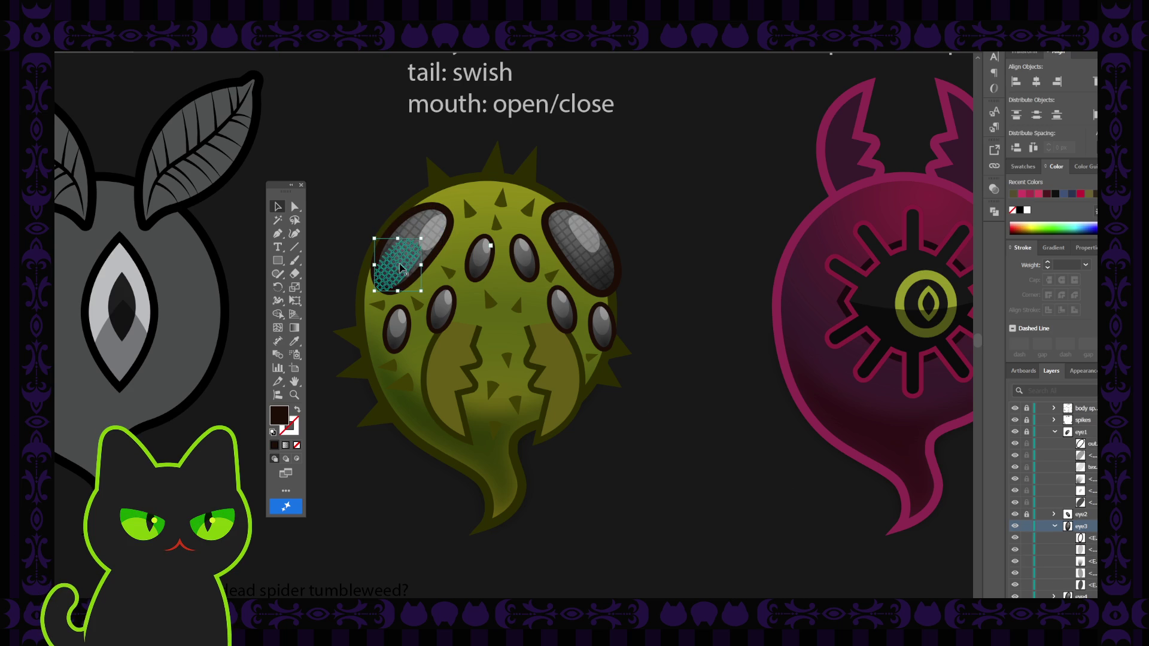
left_click(399, 328)
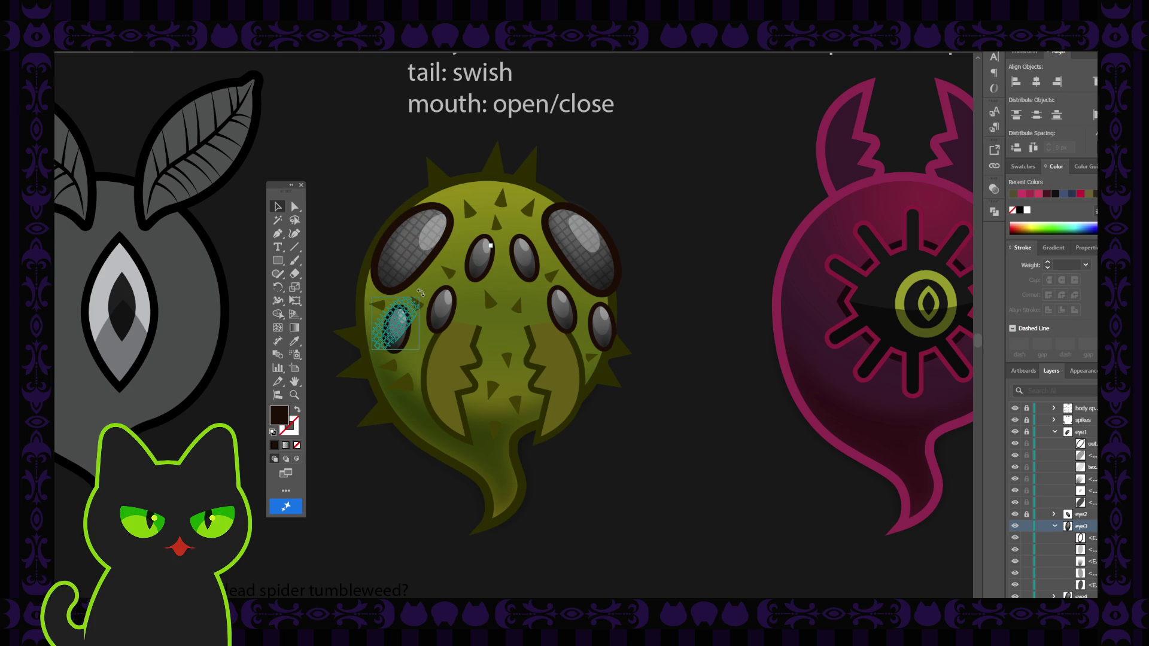
left_click_drag(399, 290, 396, 338)
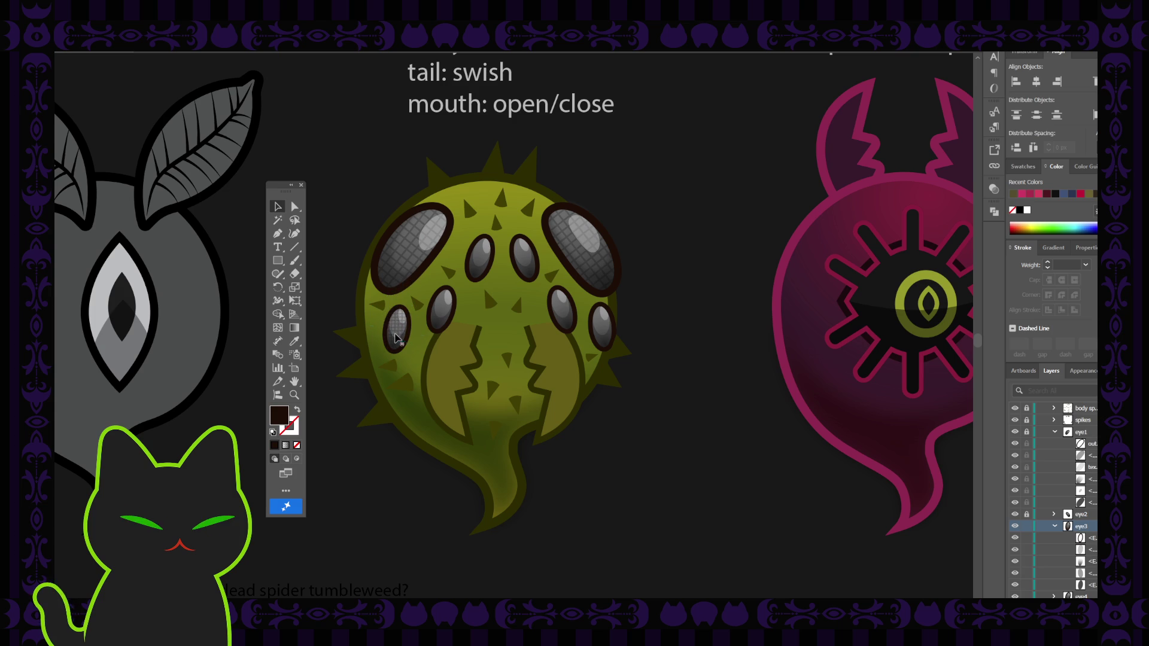
key("ctrl+equal")
key("ctrl+equal")
key("ctrl+equal")
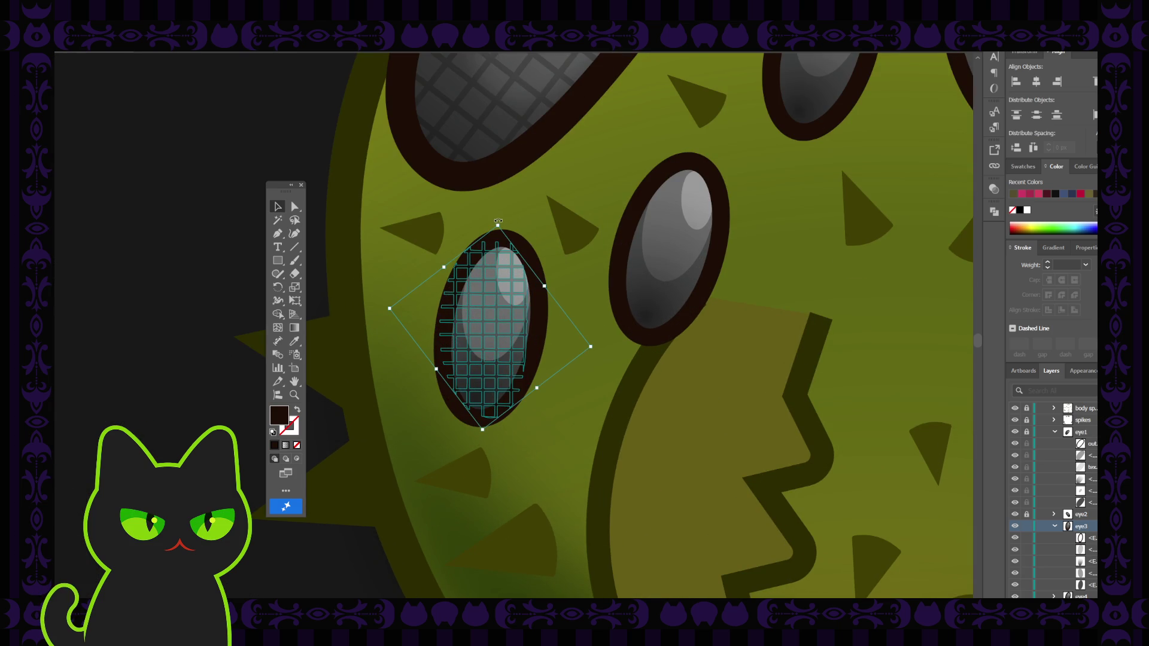
left_click_drag(497, 221, 513, 221)
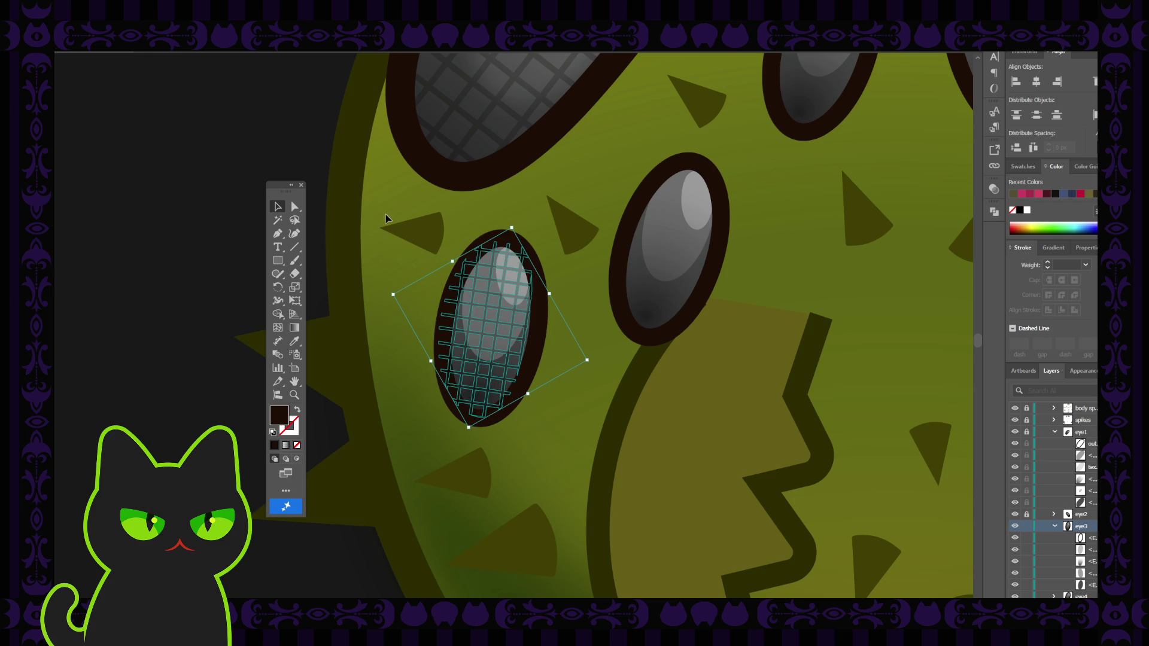
key("ctrl+z")
left_click(495, 291)
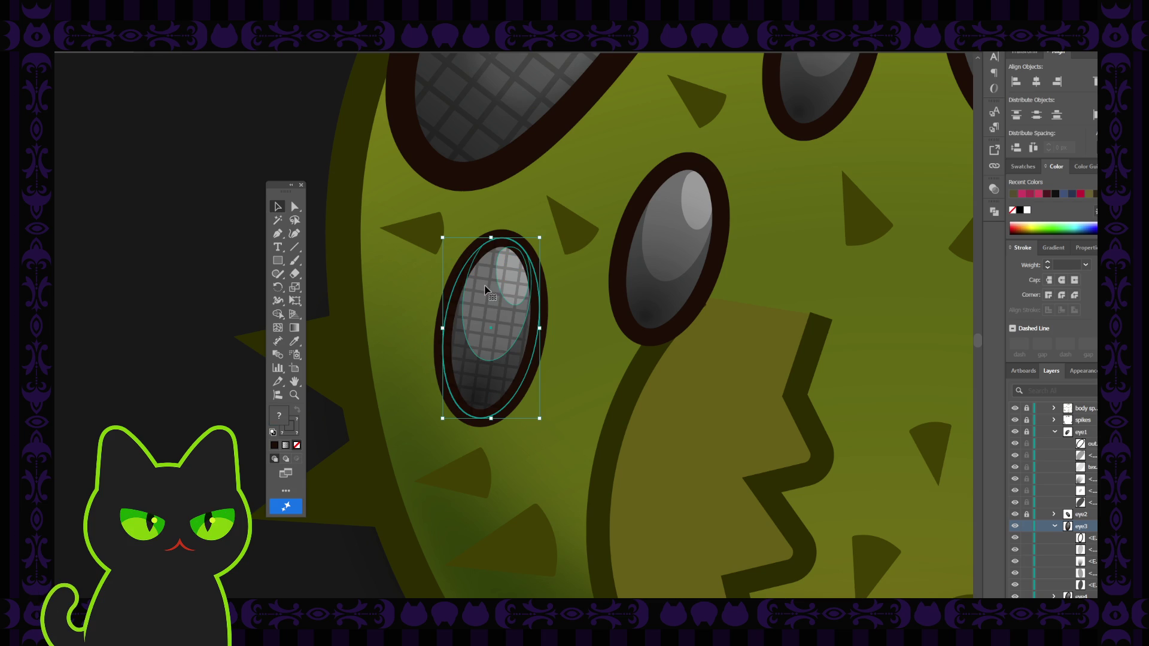
left_click(493, 289)
key("ctrl+shift+a")
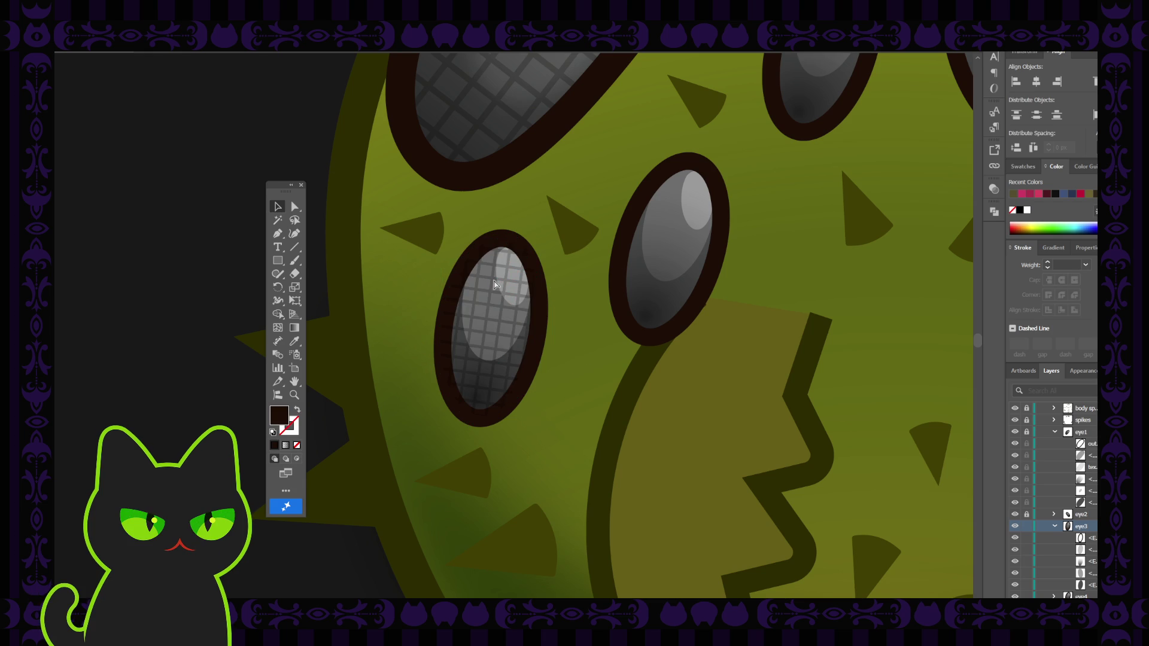
key("ctrl+z")
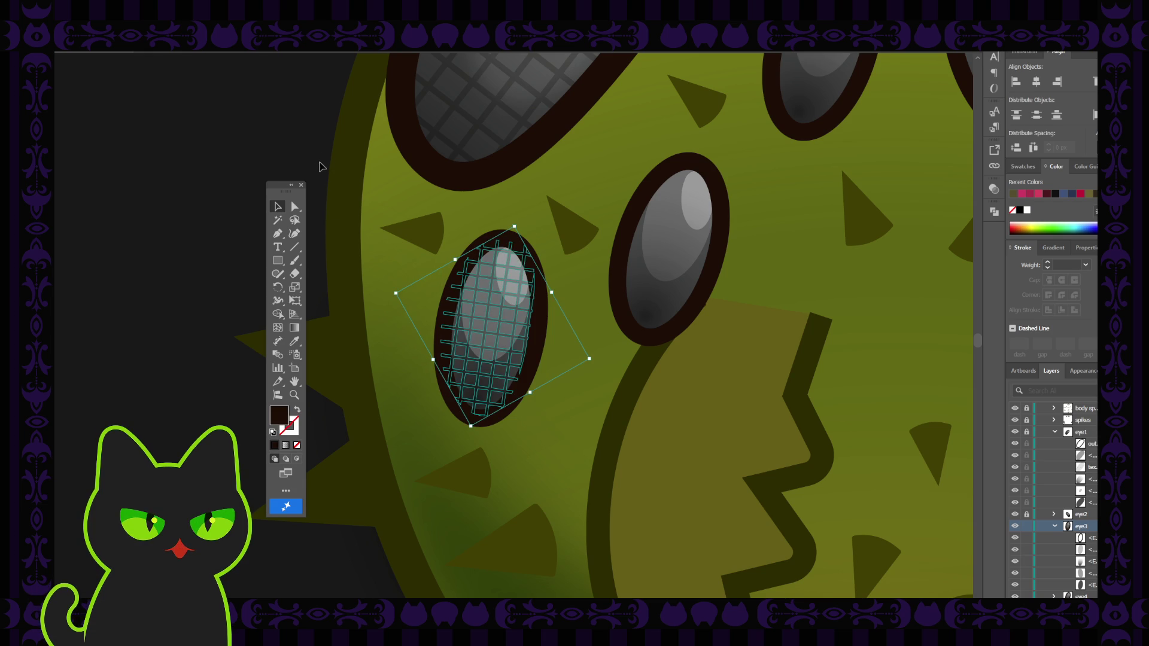
left_click(316, 151)
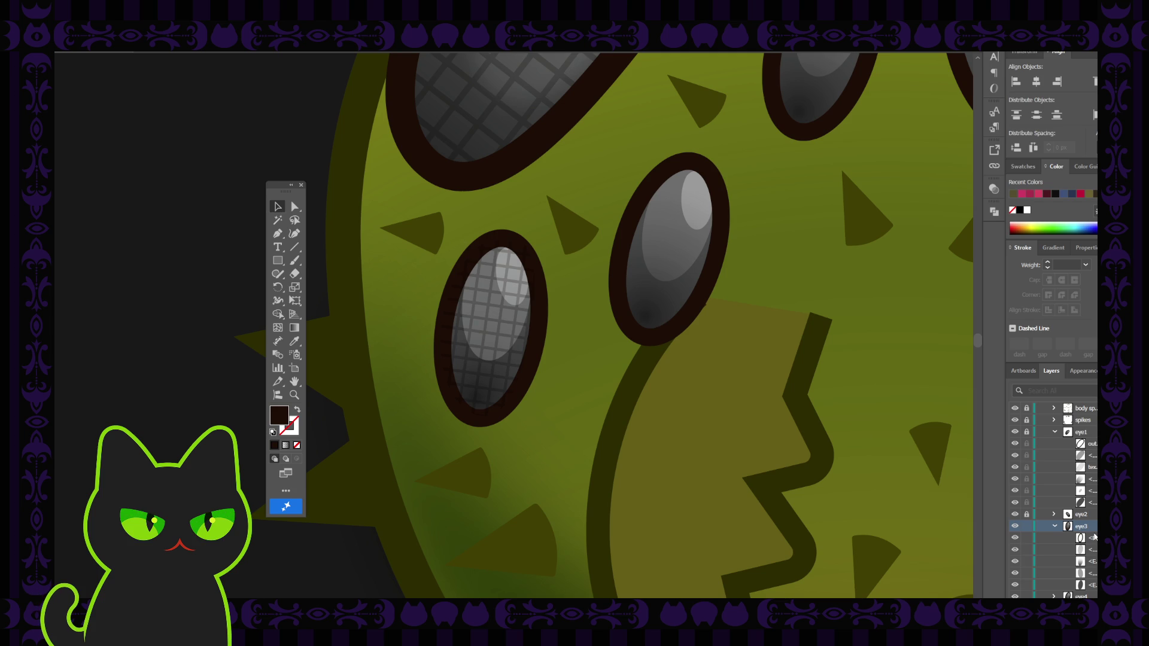
left_click(501, 311)
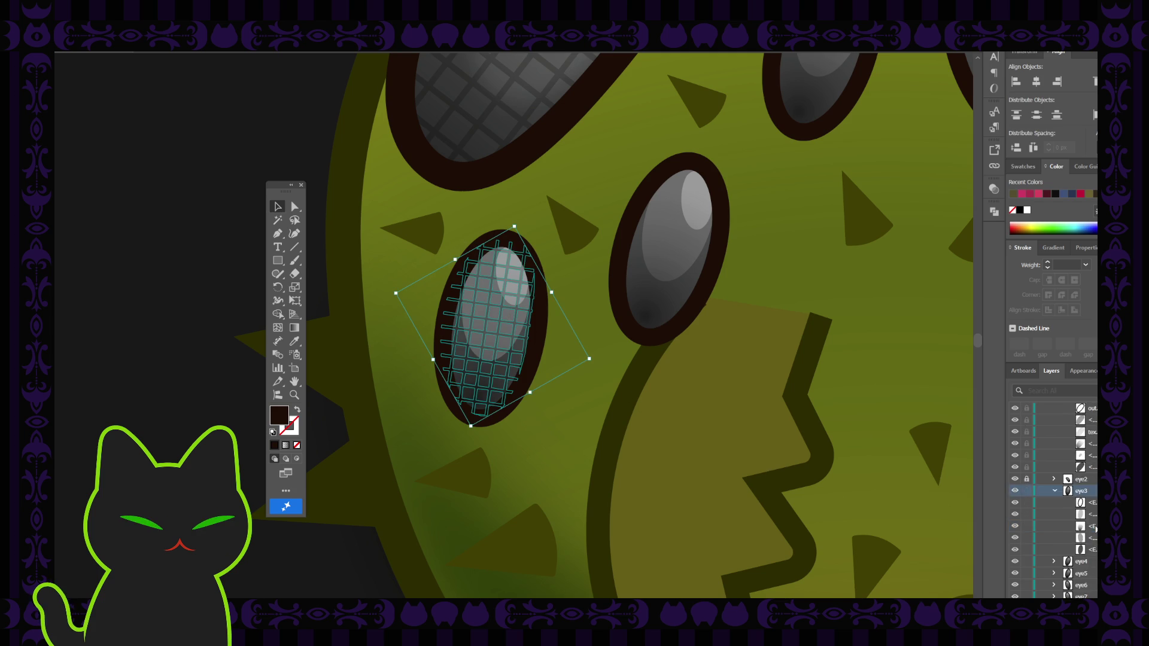
Drag the small eye's texture layer into an eye group in the Layers panel
scroll(1095, 527, "up", 3)
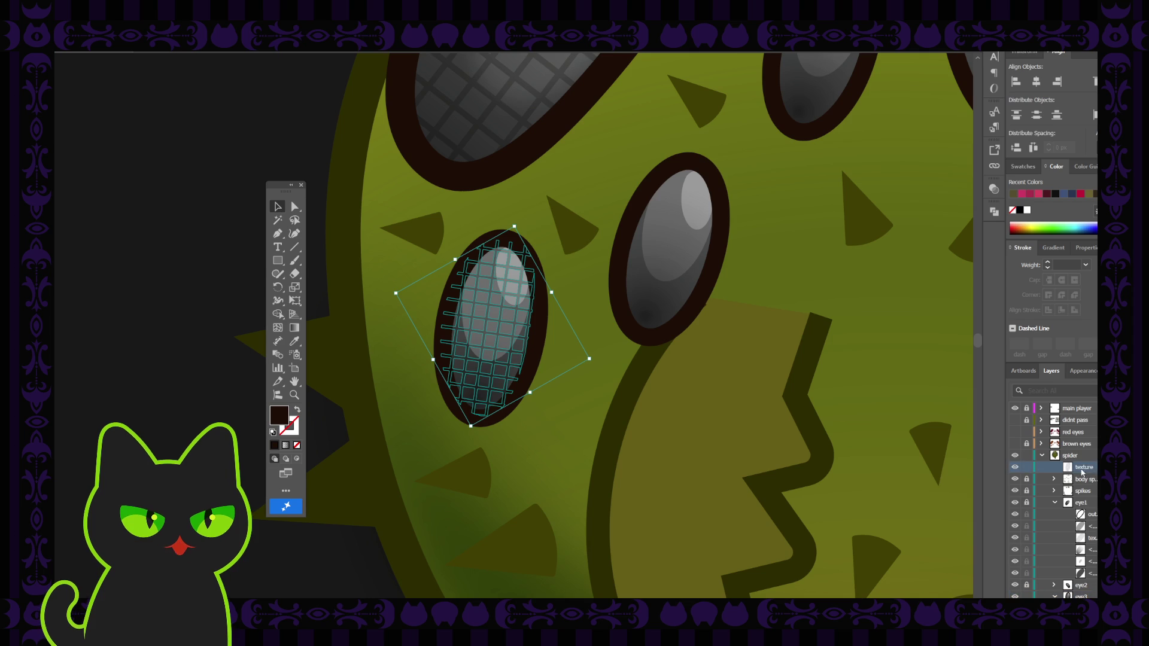
mouse_move(1084, 467)
left_mouse_down()
mouse_move(1093, 592)
mouse_move(1090, 510)
left_mouse_up()
scroll(1091, 509, "down", 1)
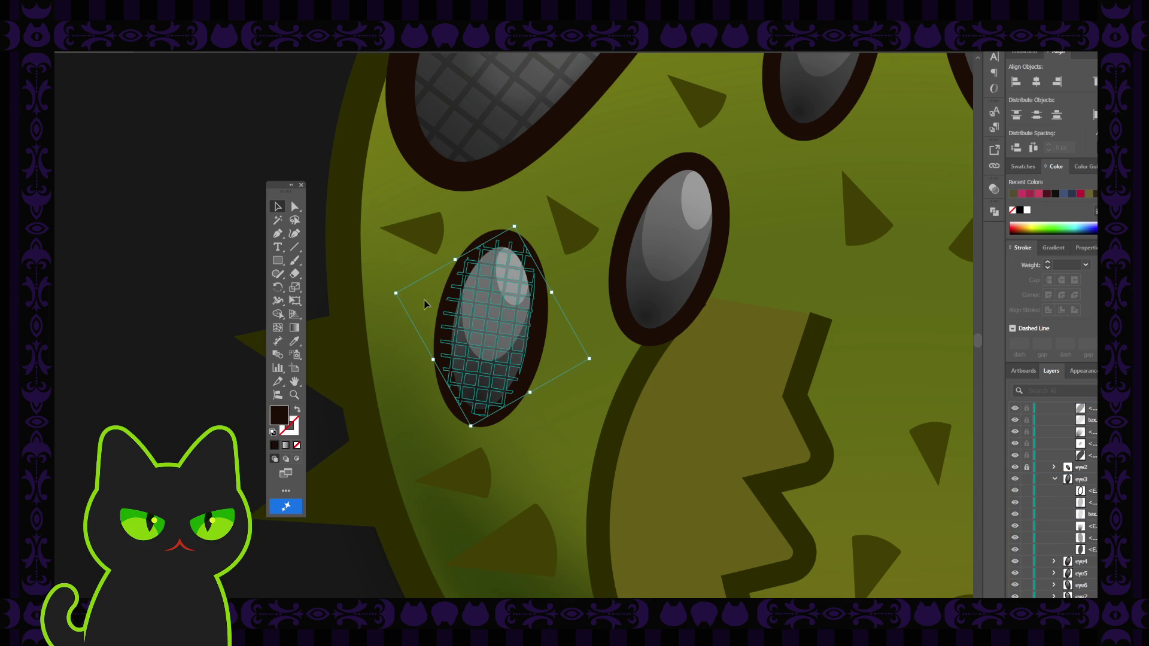
left_click(208, 156)
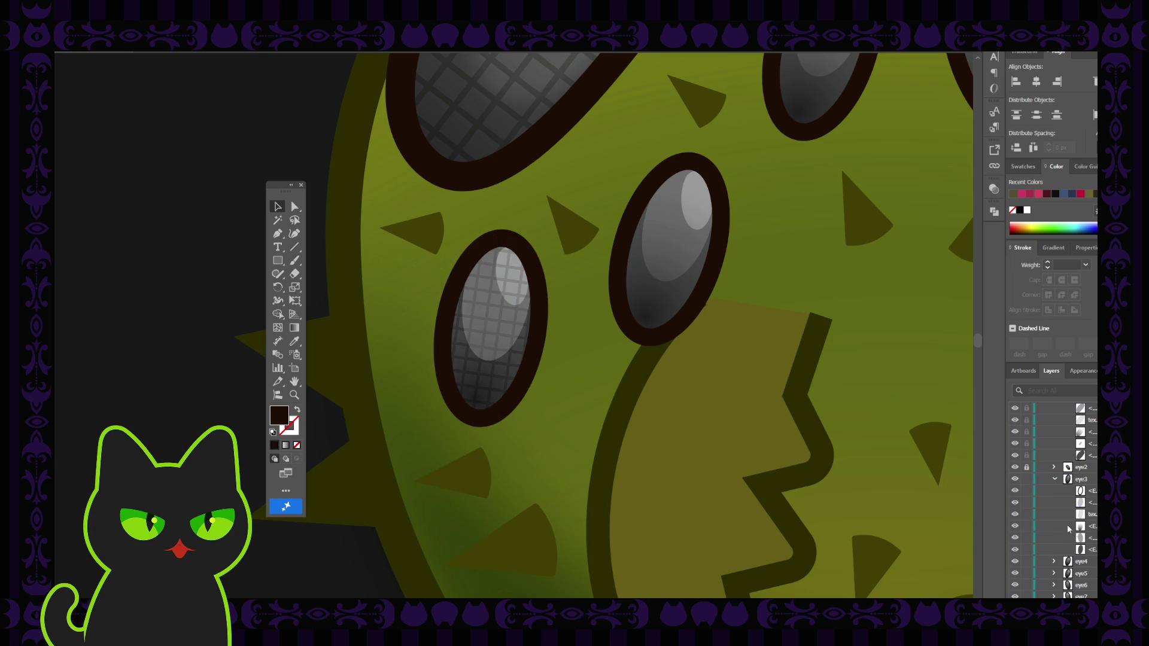
left_click(1053, 538)
Drag eye3's grid texture sublayer above its highlight and oval shine sublayers, then deselect
left_click(511, 275)
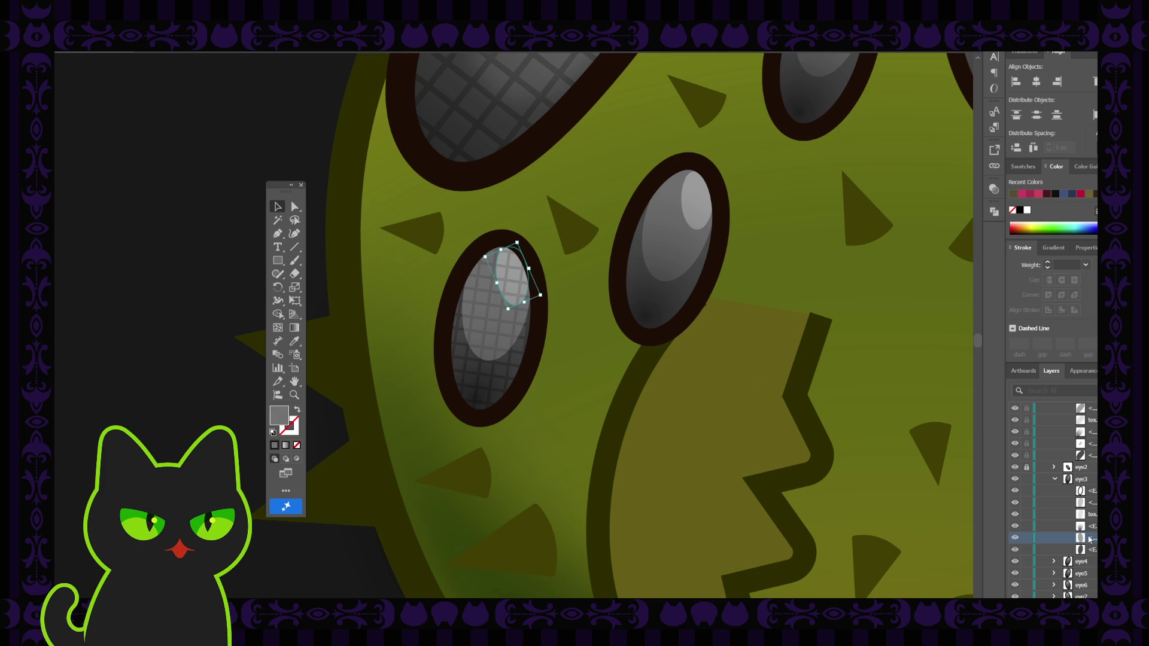
left_click(1091, 502)
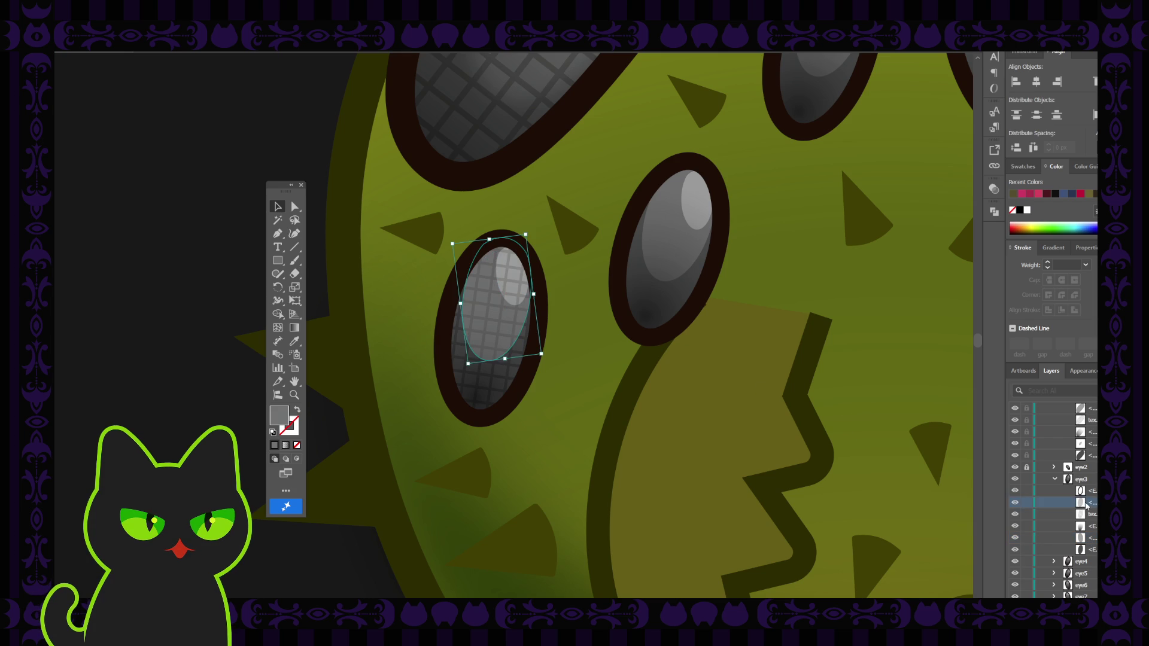
left_click_drag(1090, 537, 1094, 514)
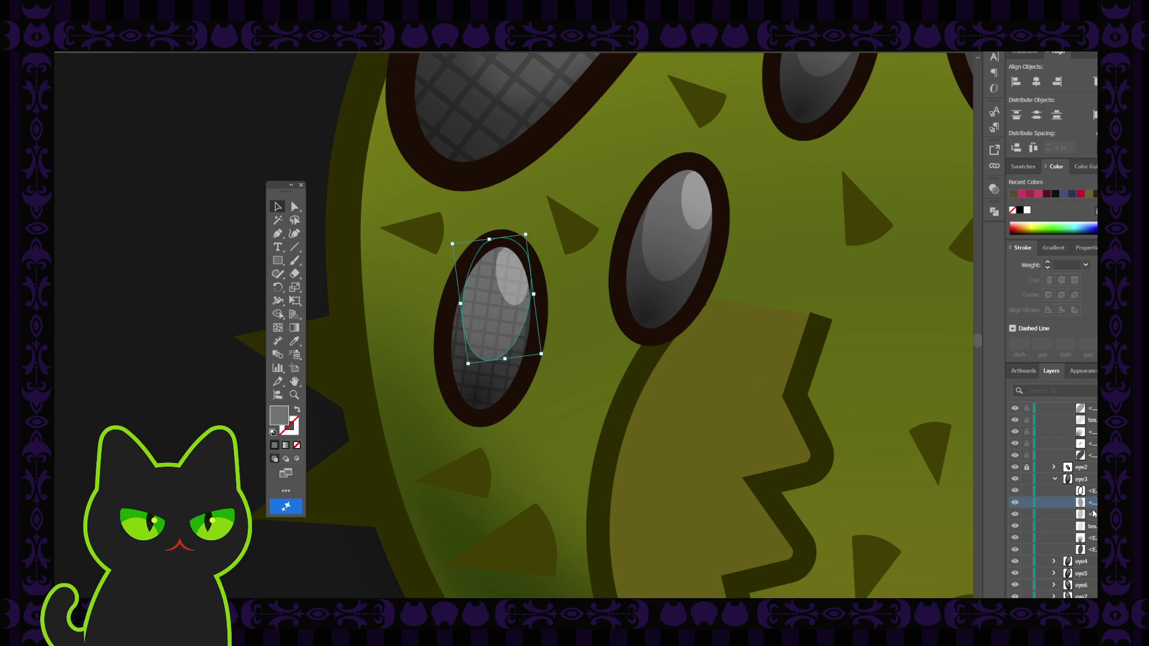
left_click(1093, 513)
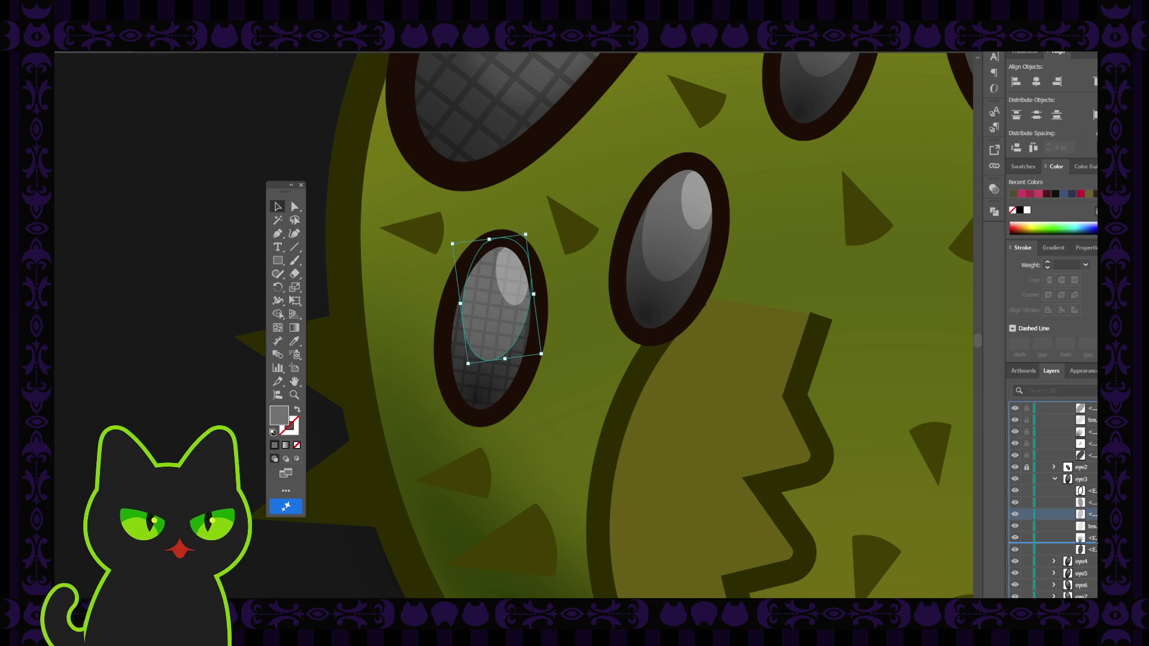
left_click_drag(1081, 514, 1080, 537)
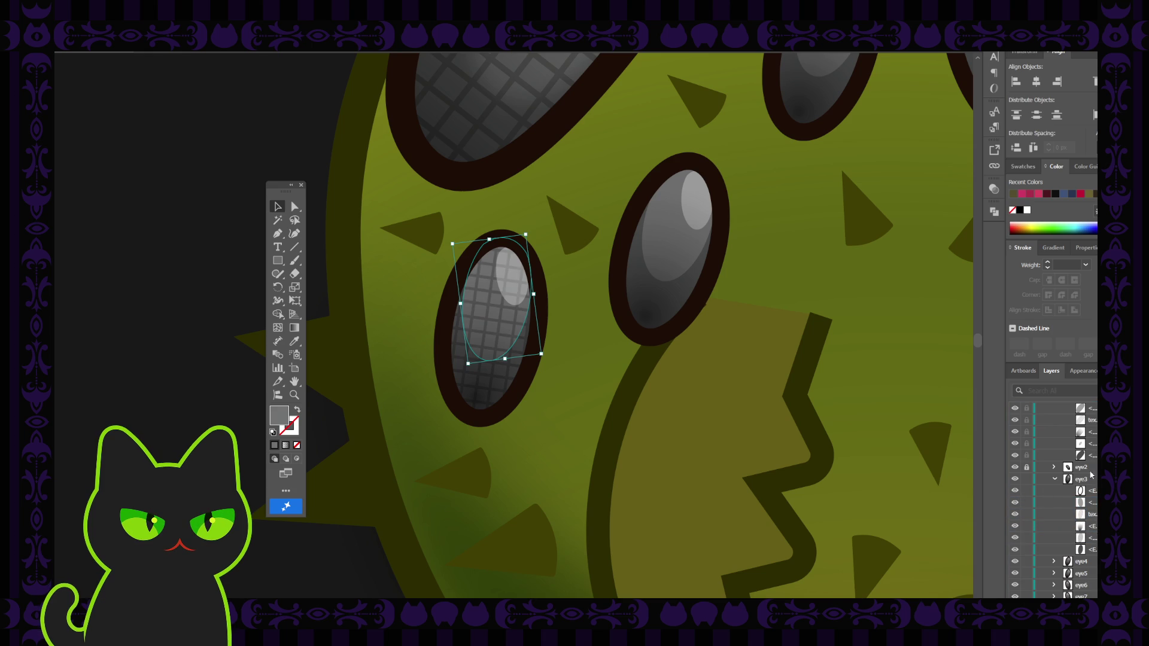
left_click(1096, 540)
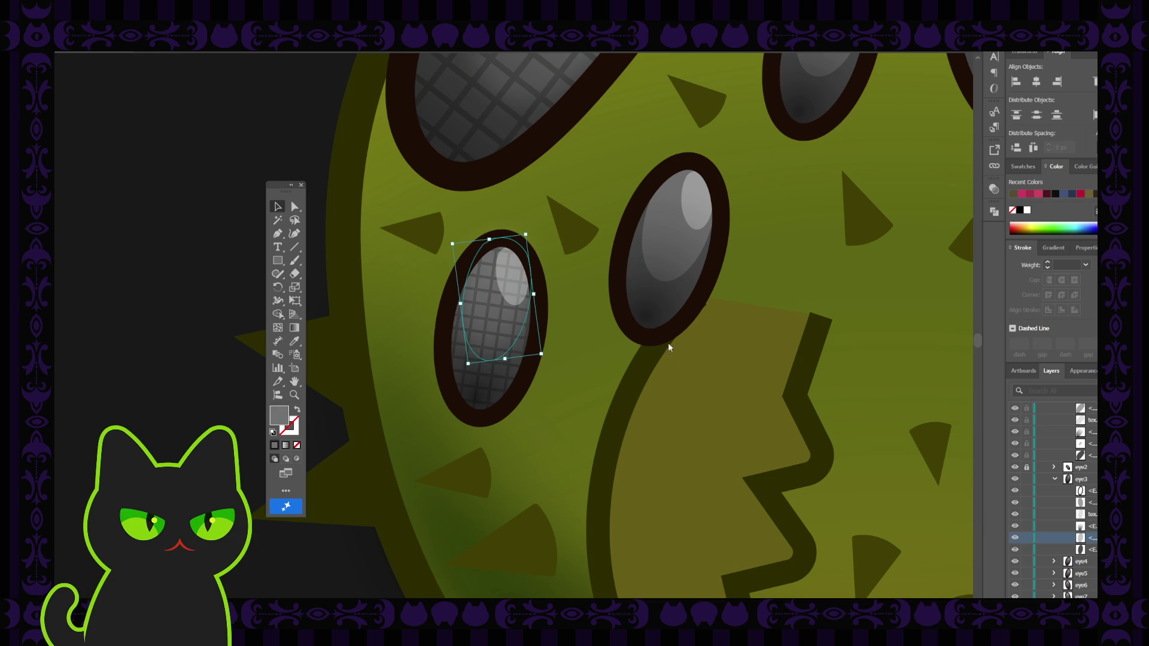
left_click(231, 134)
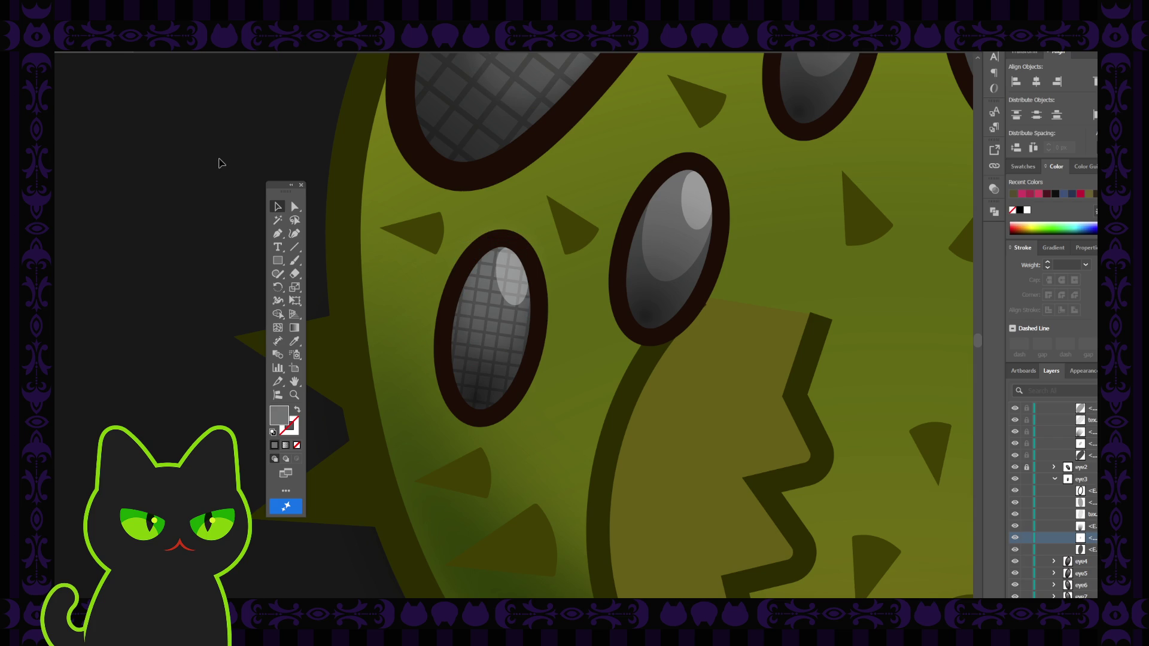
Turn on the brown eyes layer, zoom out over the character sheet, then zoom back onto the green spider
scroll(221, 162, "down", 5)
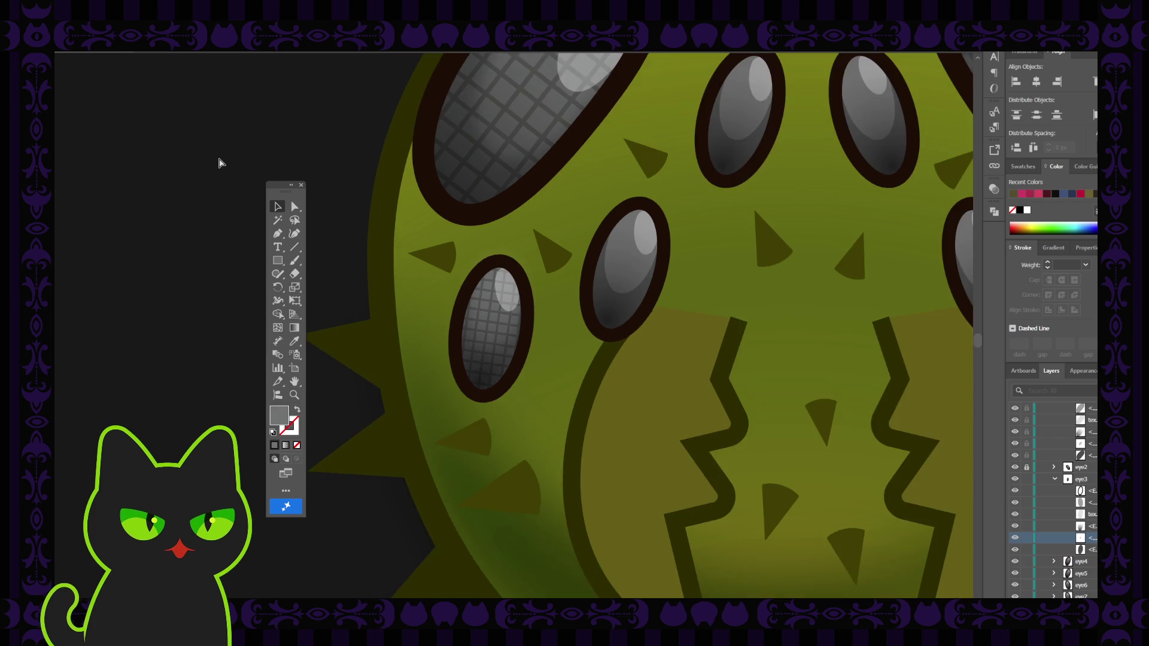
scroll(221, 163, "down", 3)
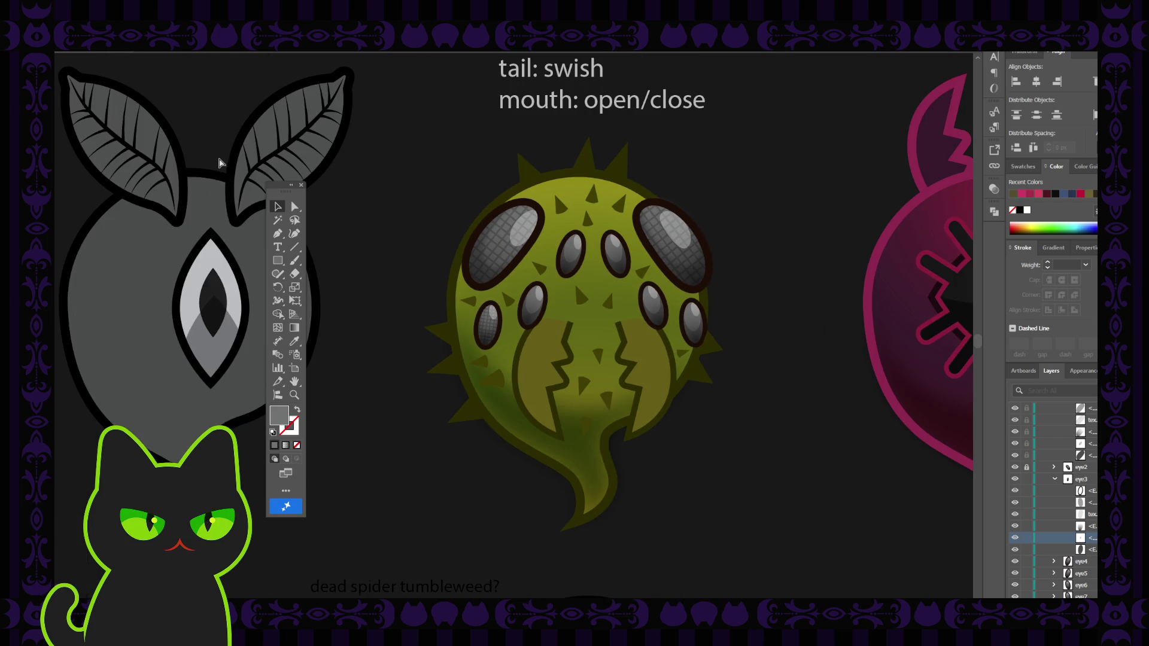
scroll(221, 162, "down", 1)
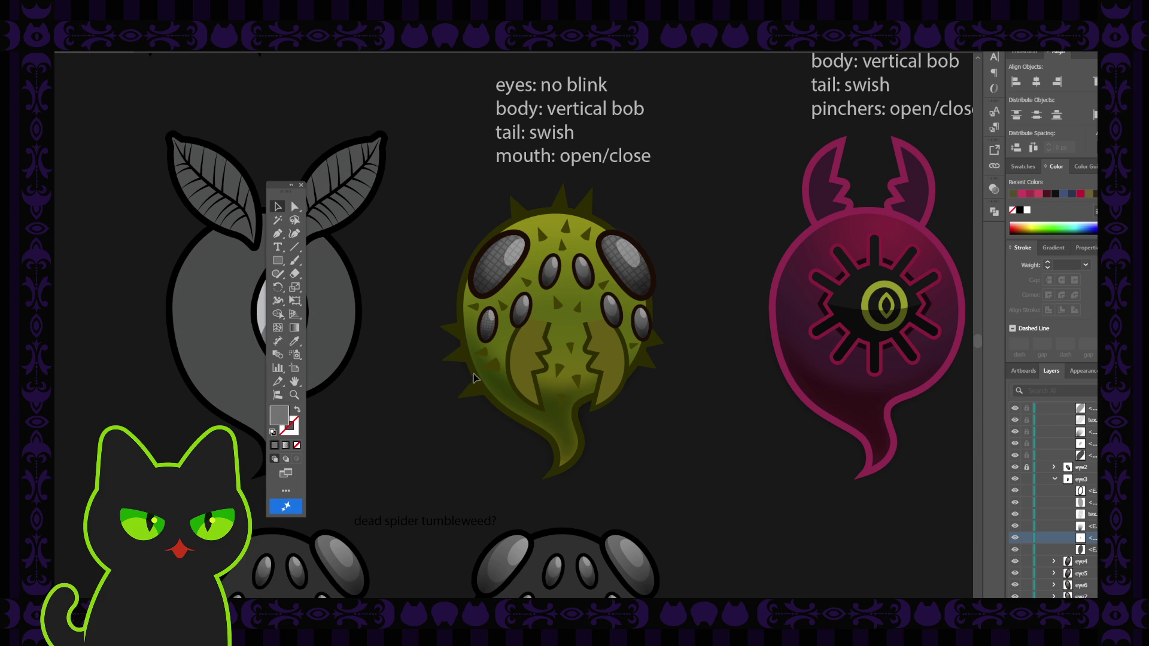
scroll(1043, 459, "up", 3)
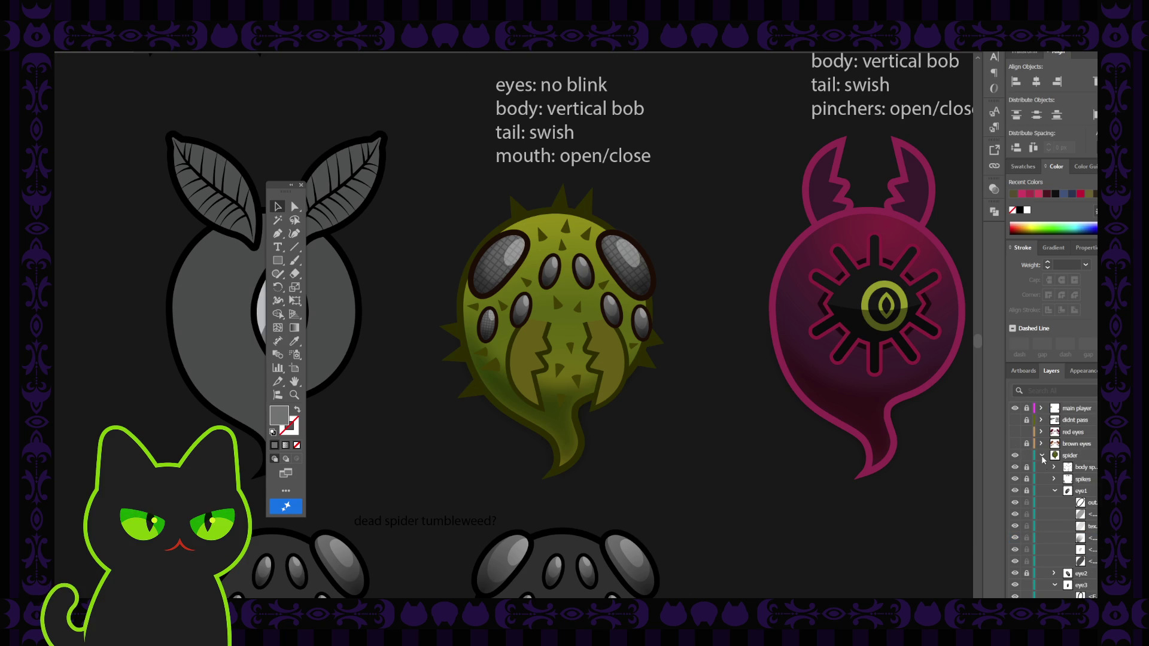
left_click(1015, 444)
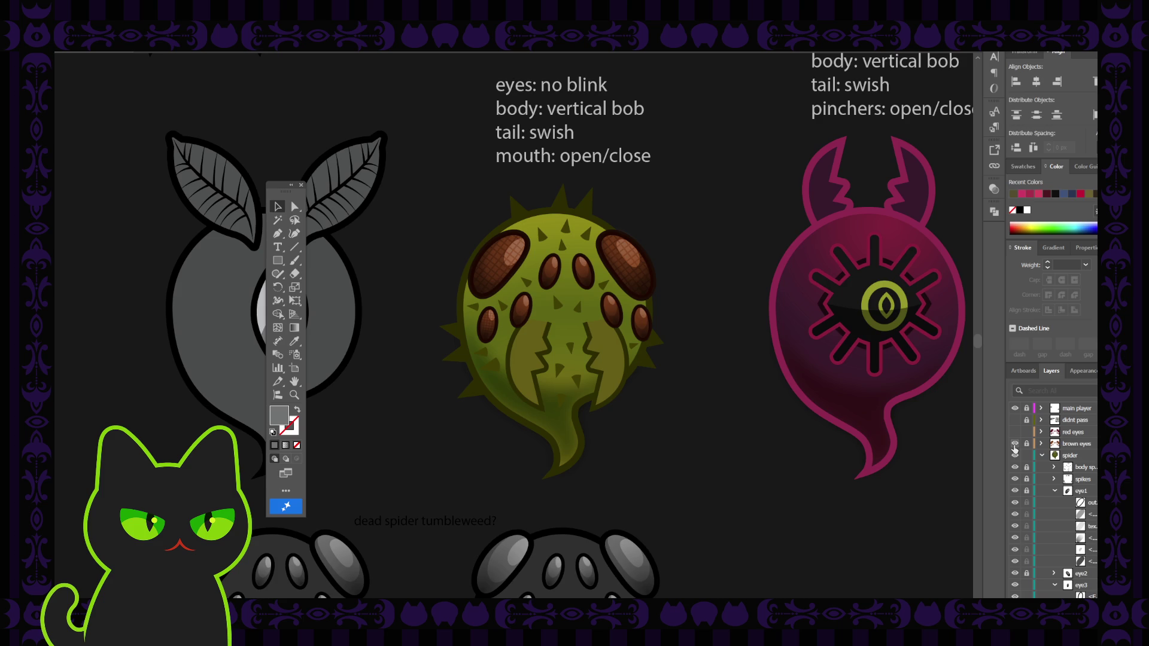
key("ctrl+minus")
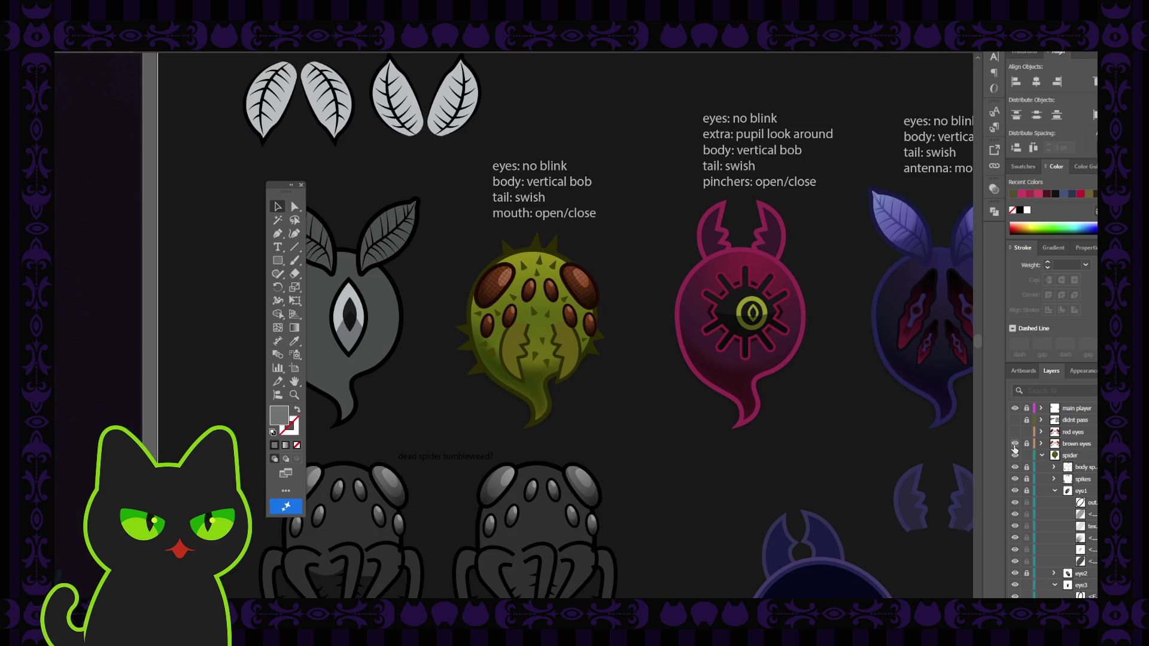
key("ctrl+equal")
key("ctrl+equal")
key("ctrl+equal")
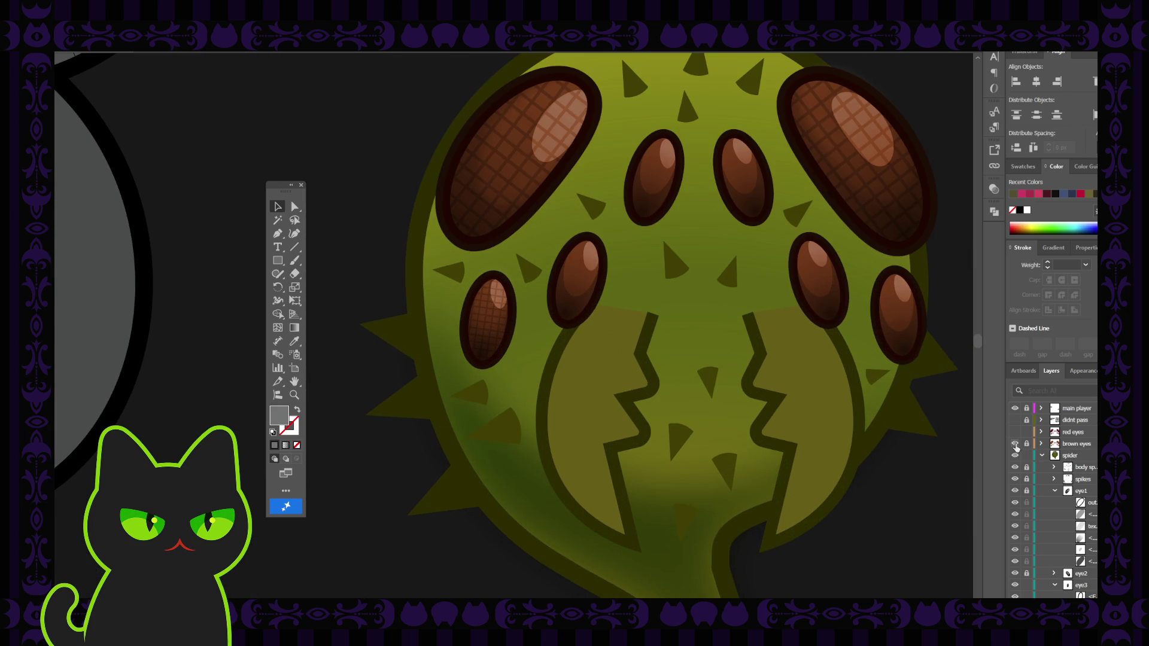
Hide the brown eyes layer so the eyes show grey grid textures
left_click(1016, 448)
mouse_move(631, 318)
left_mouse_down()
mouse_move(572, 343)
mouse_move(566, 319)
left_mouse_up()
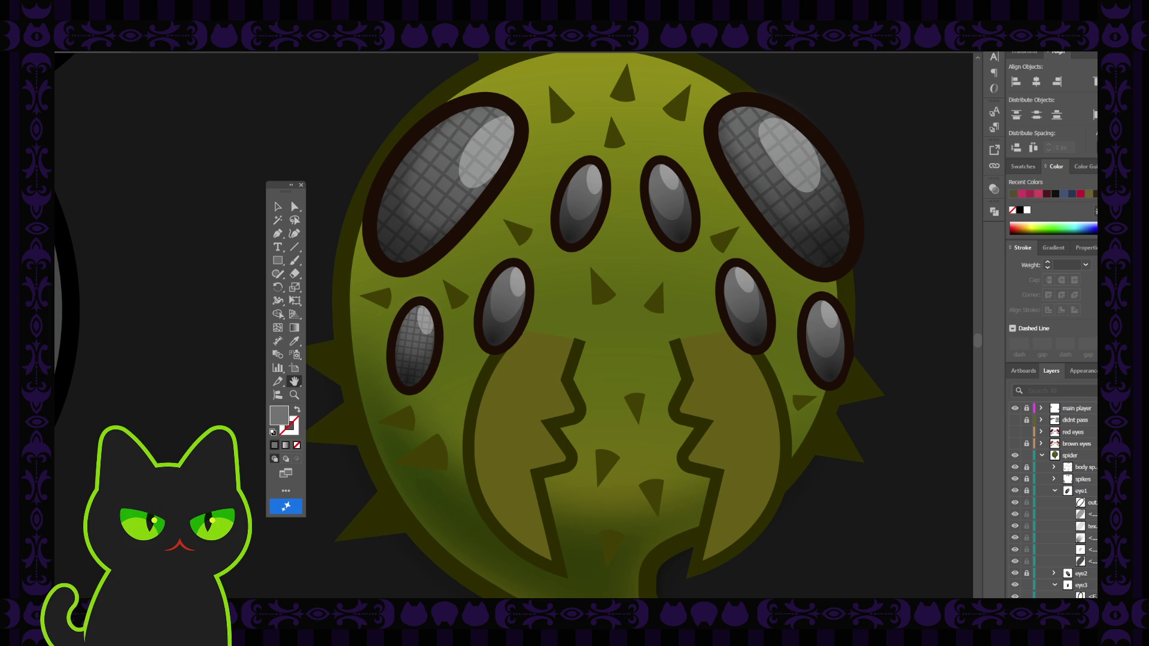
left_click_drag(475, 354, 491, 348)
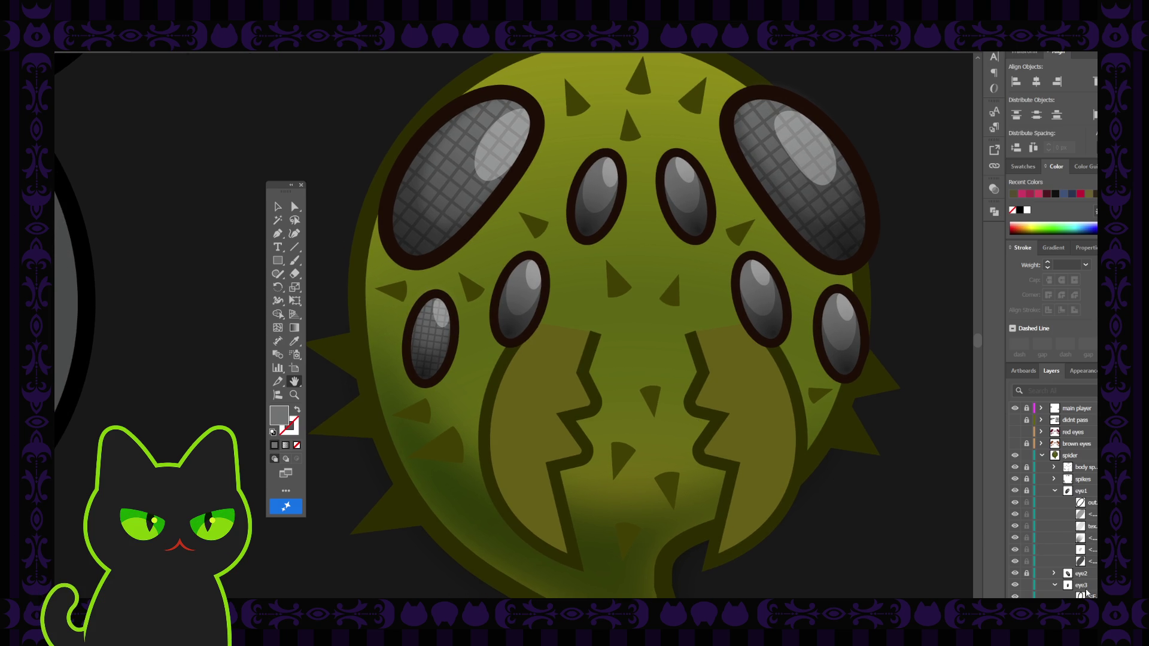
scroll(1087, 592, "down", 1)
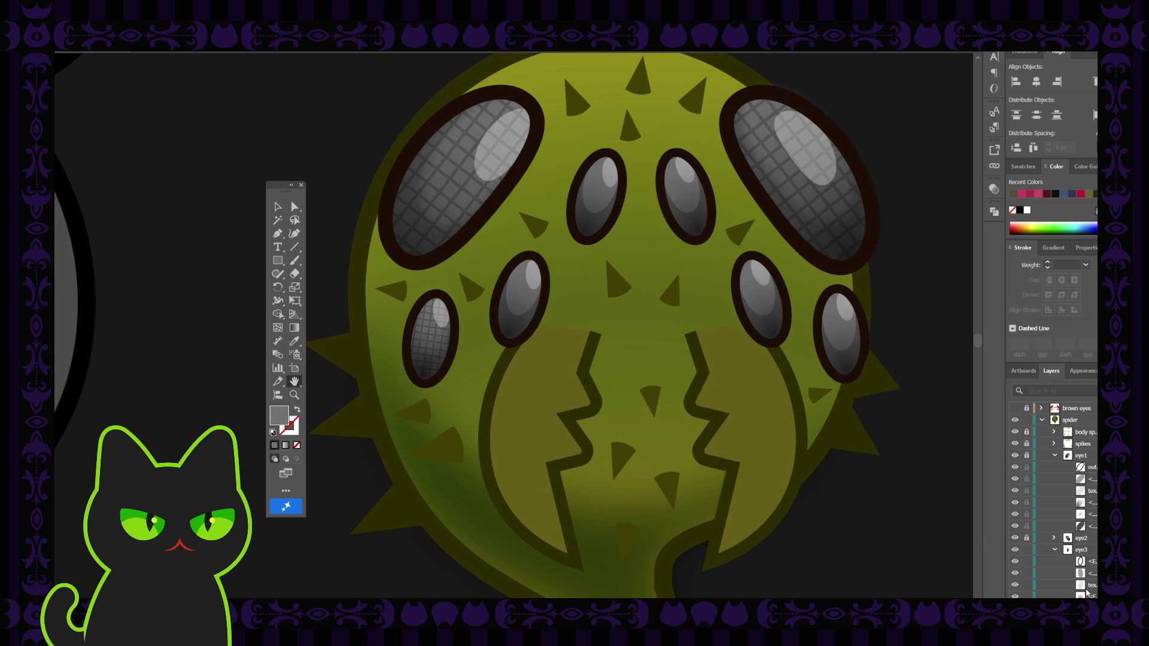
Collapse eye1, expand eye4, and move eye4's third sublayer up one position
left_click(1055, 455)
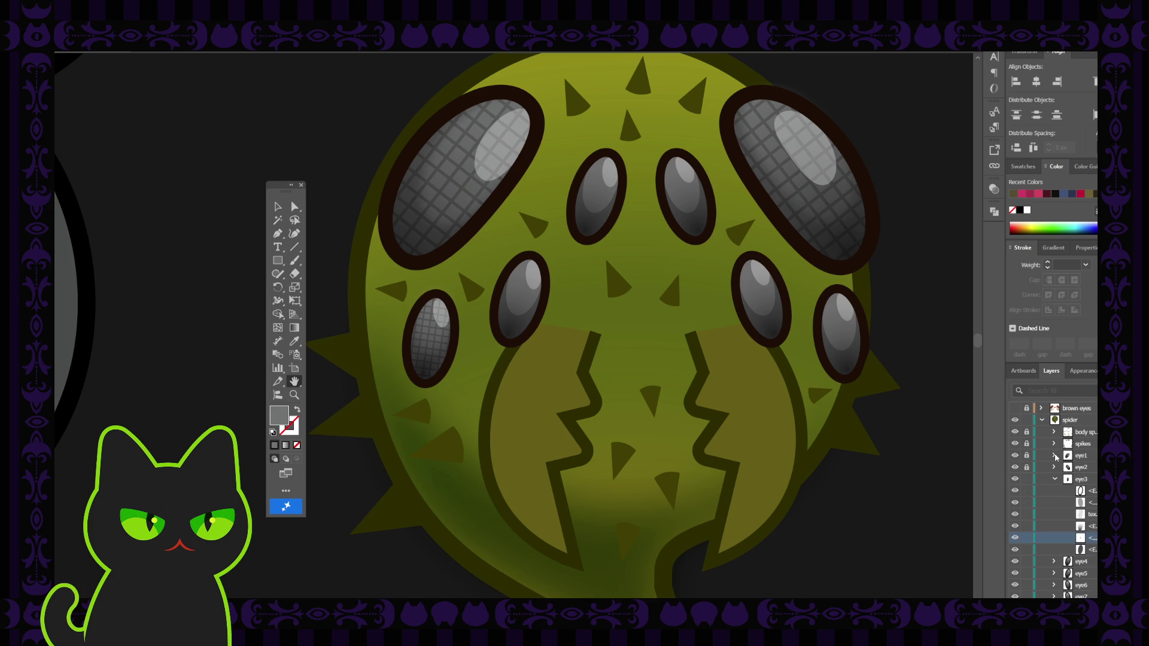
left_click(1090, 514)
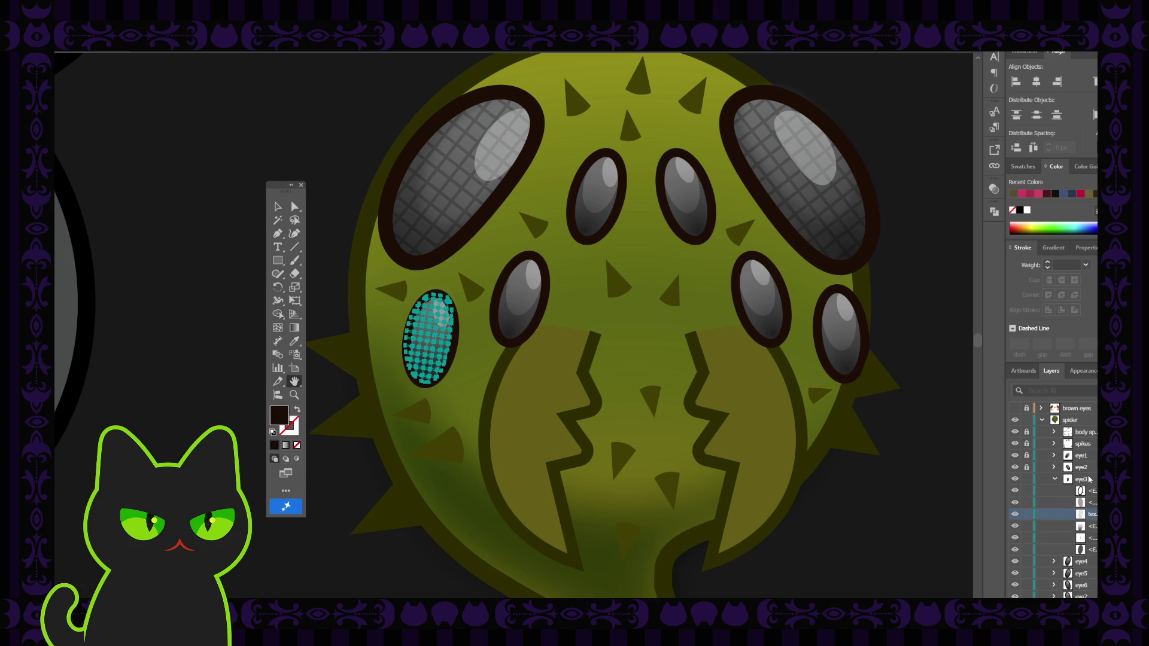
scroll(1059, 509, "down", 1)
left_click(1081, 528)
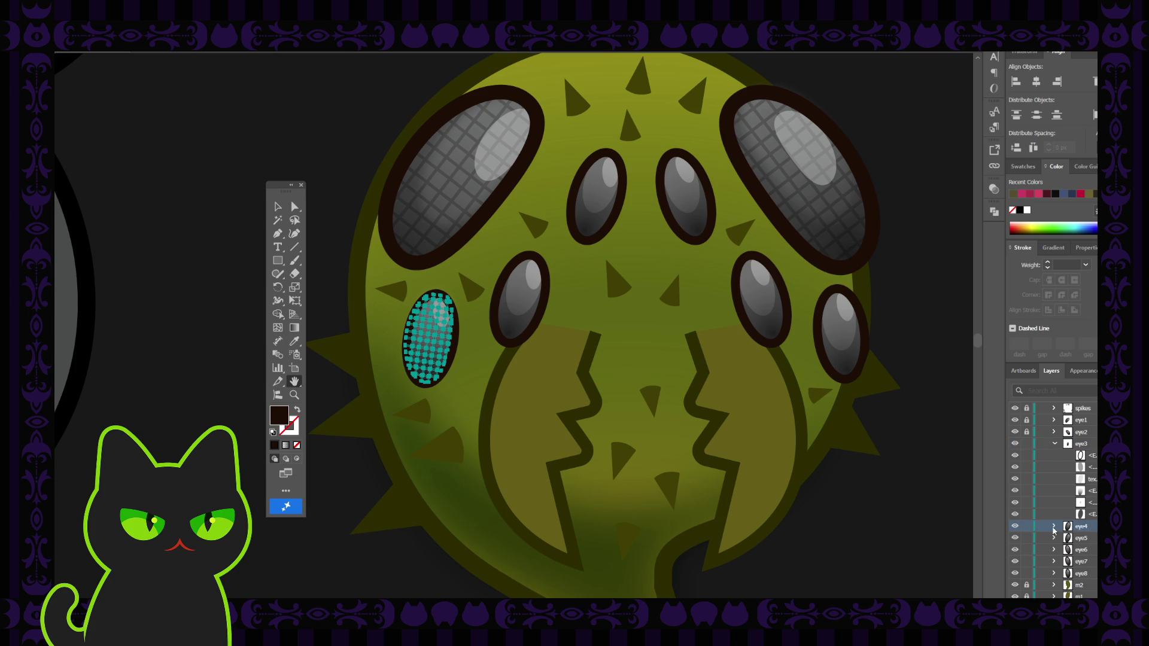
left_click(1054, 527)
scroll(1076, 542, "down", 1)
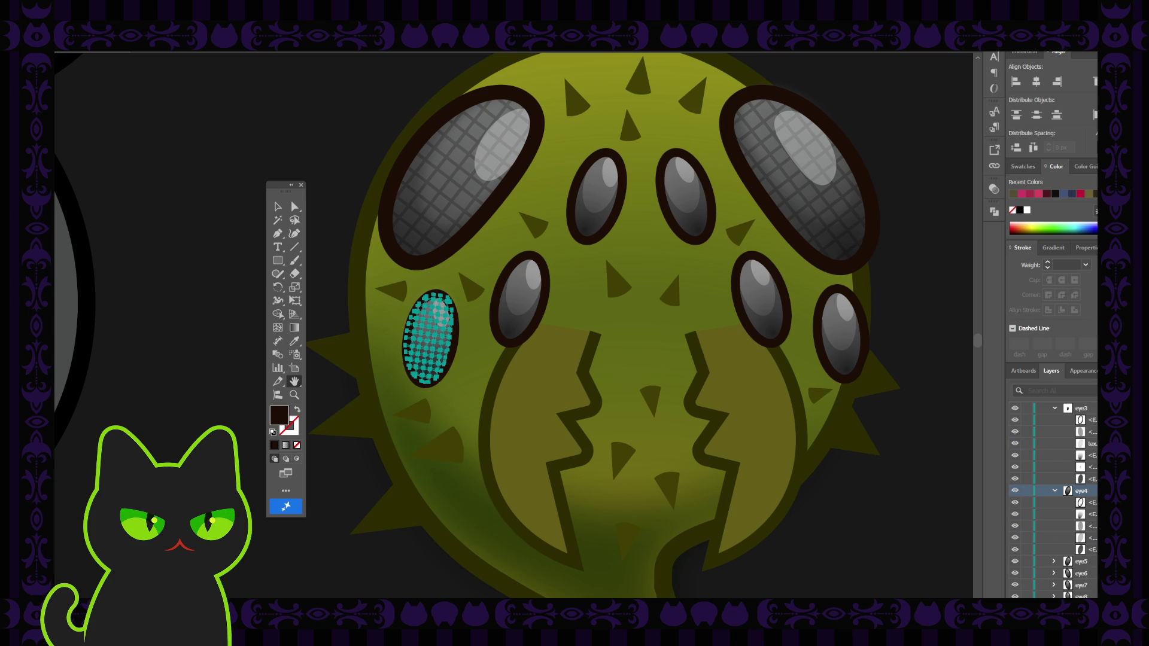
left_click(1038, 528)
left_click(1015, 527)
left_click(1014, 526)
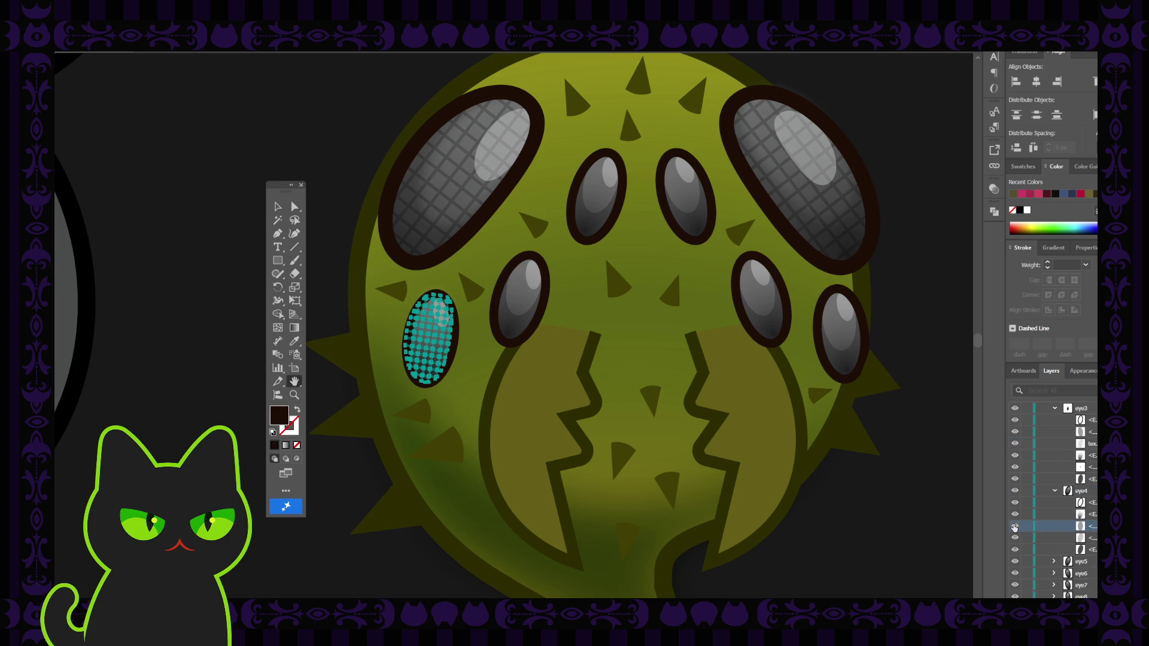
key("ctrl+bracketright")
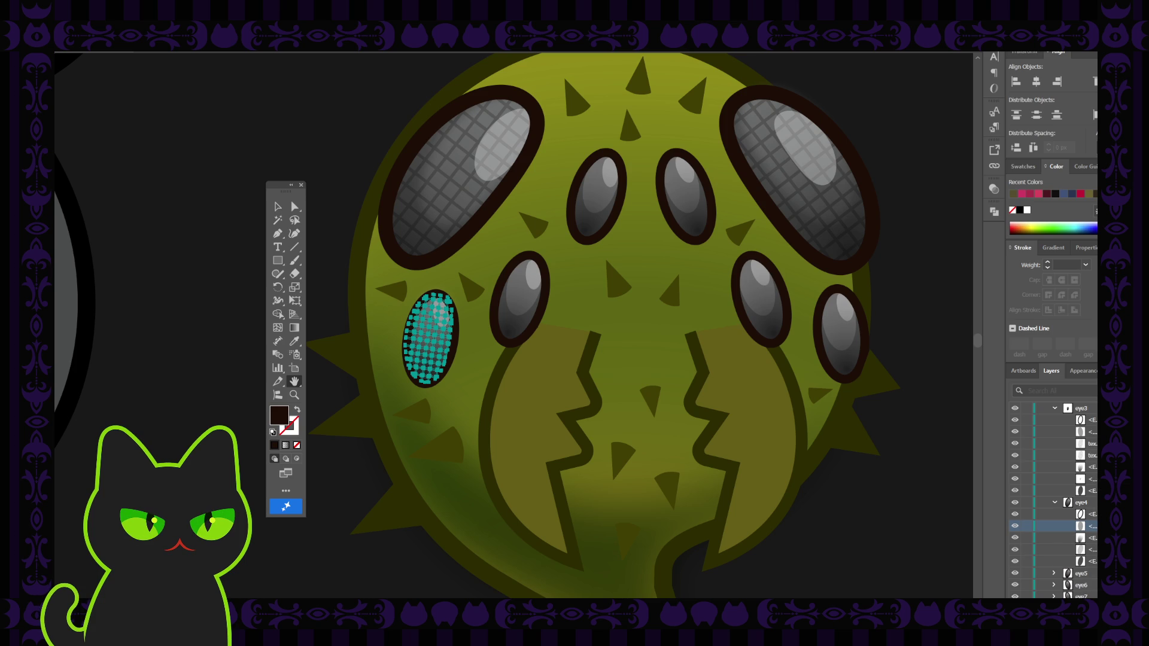
Move the extra texture sublayer from eye3 into eye4
scroll(1095, 500, "up", 3)
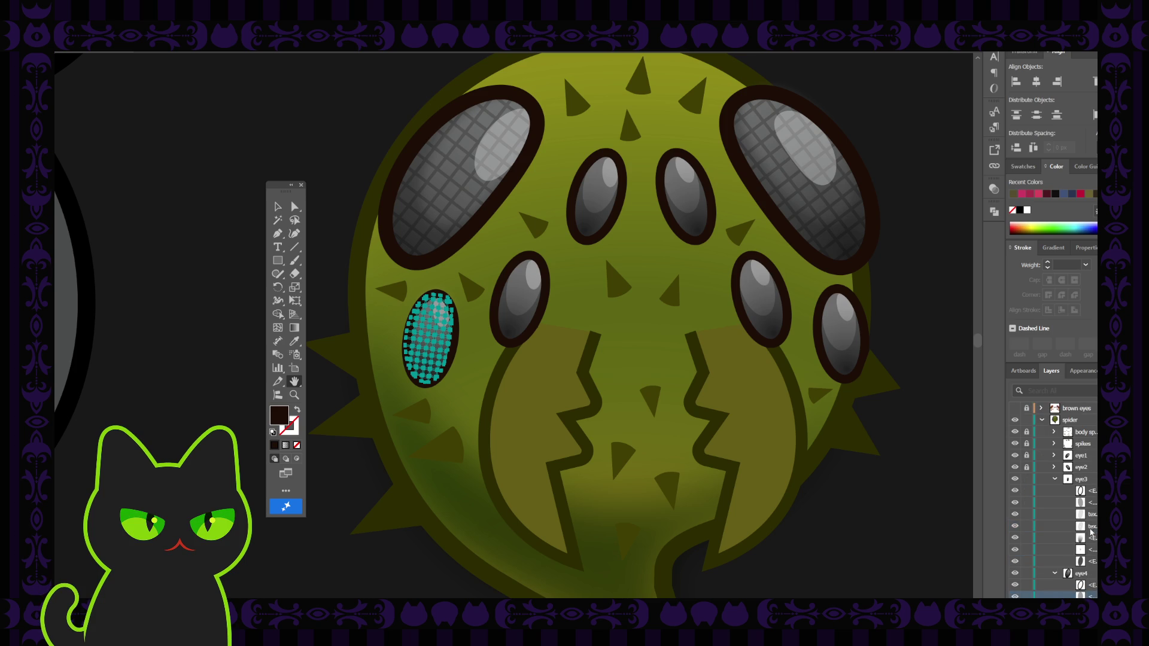
scroll(1089, 535, "down", 3)
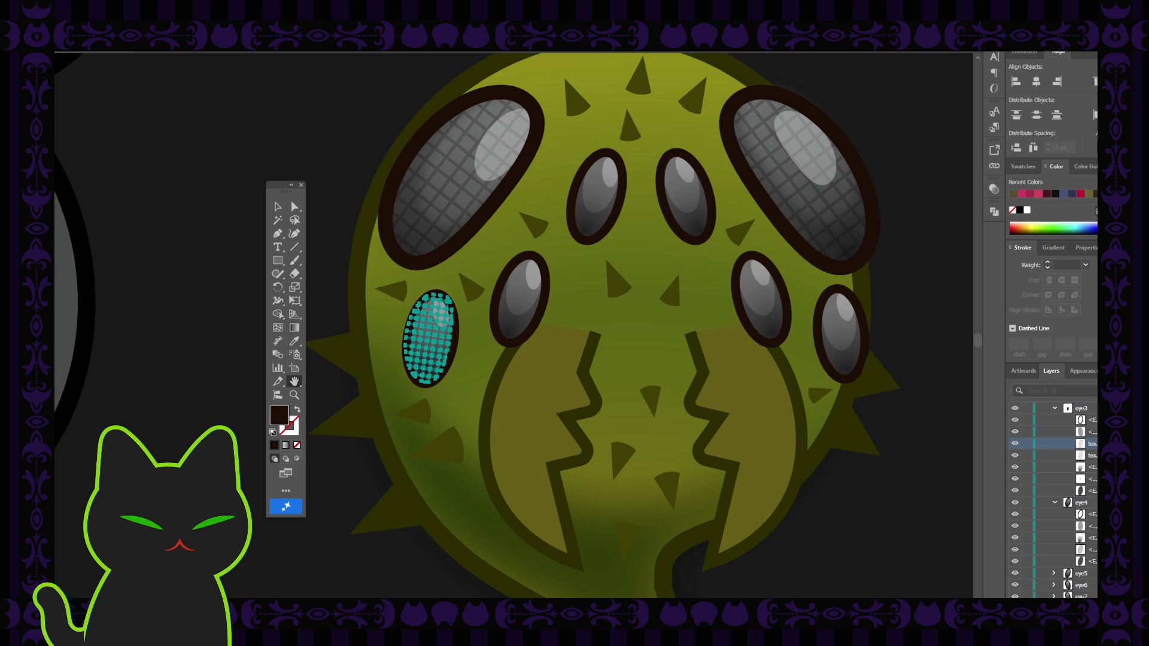
left_click_drag(1044, 455, 1043, 527)
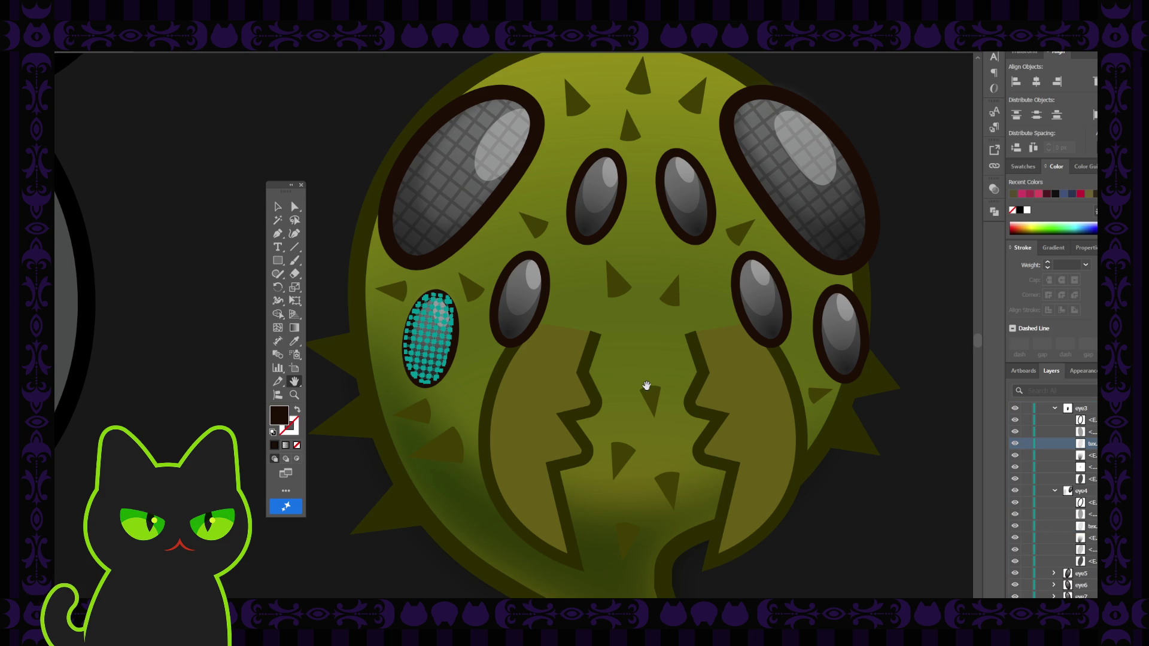
Rotate the grid texture on the inner lower-left eye slightly clockwise to match its tilt
left_click(277, 206)
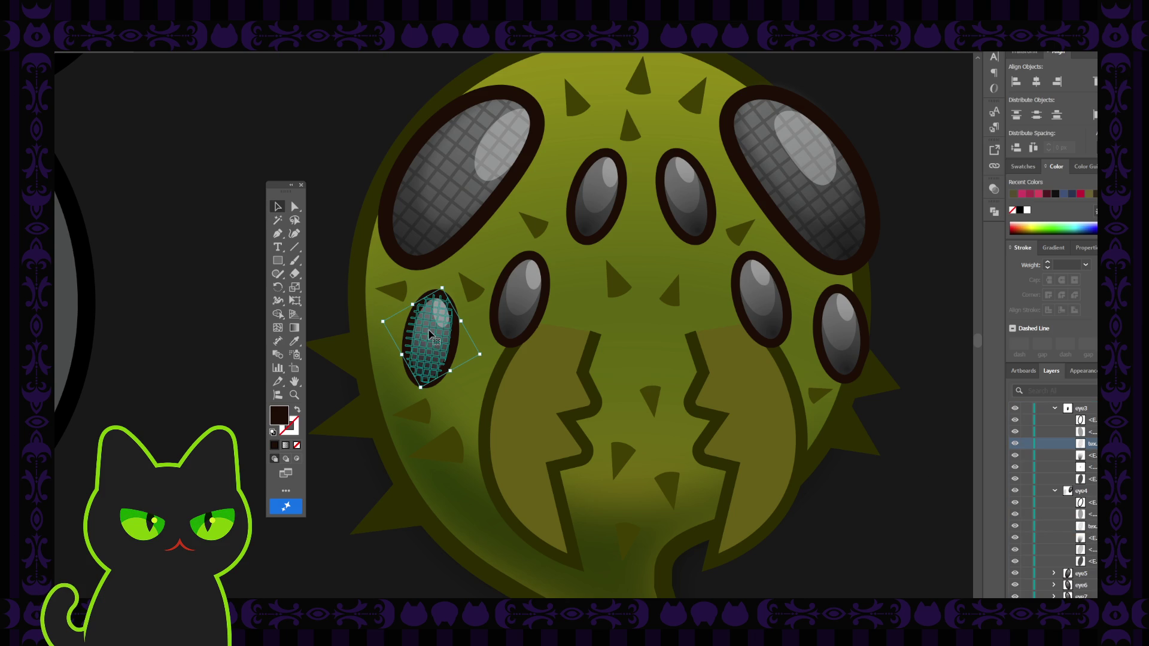
left_click(479, 311)
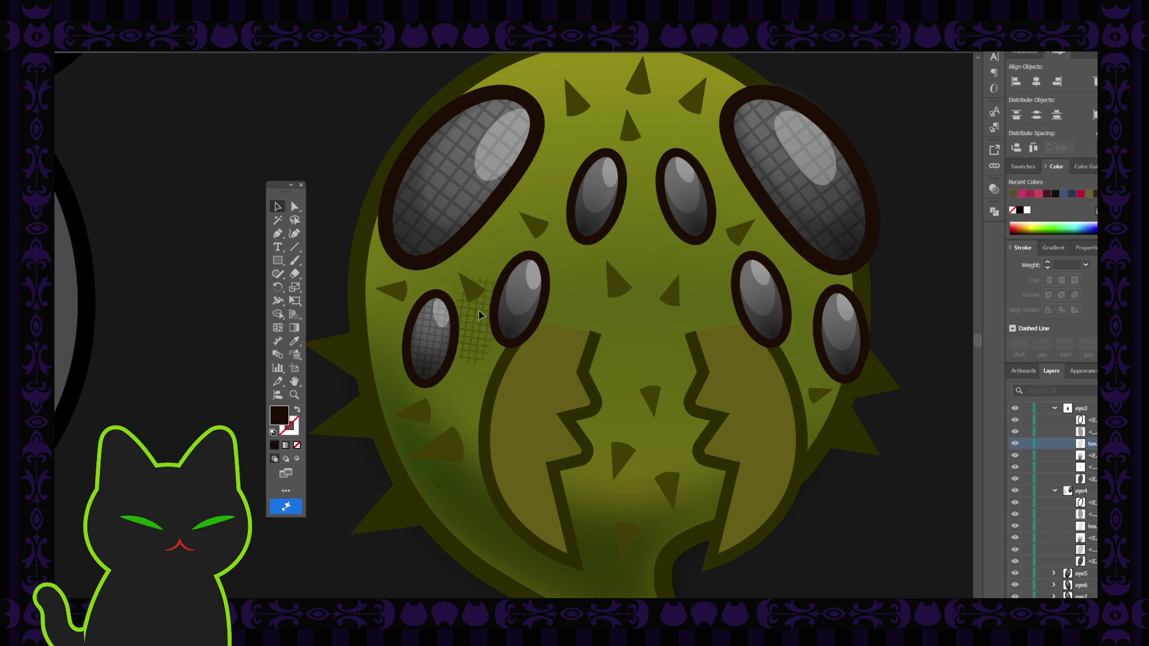
left_click(519, 291)
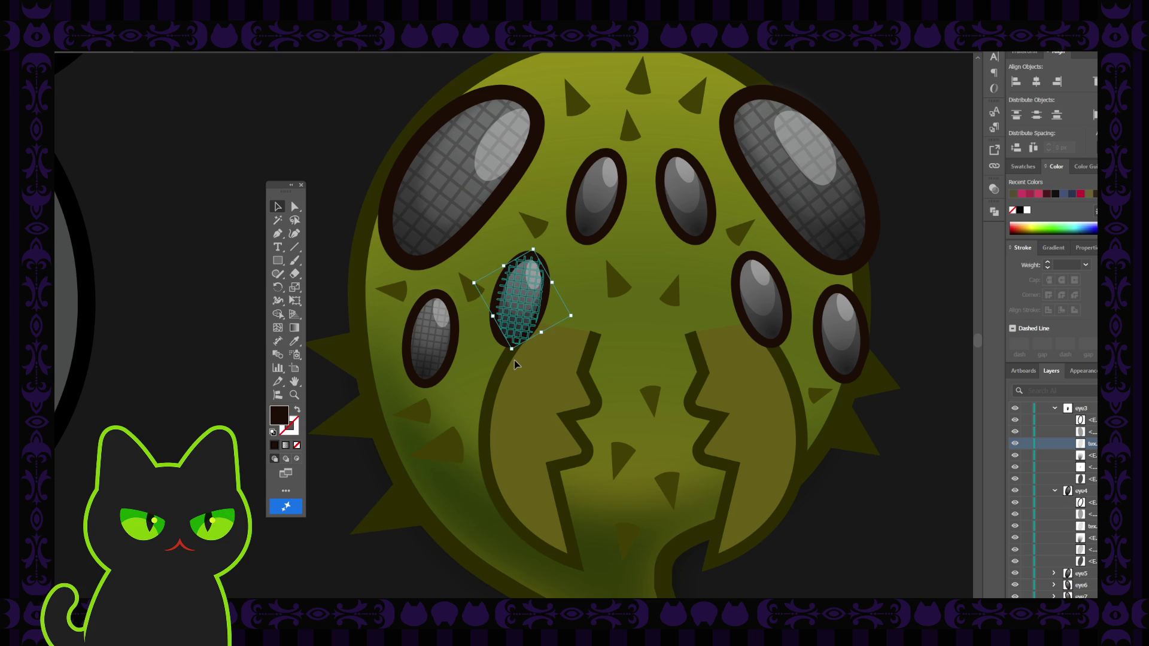
scroll(515, 360, "up", 2)
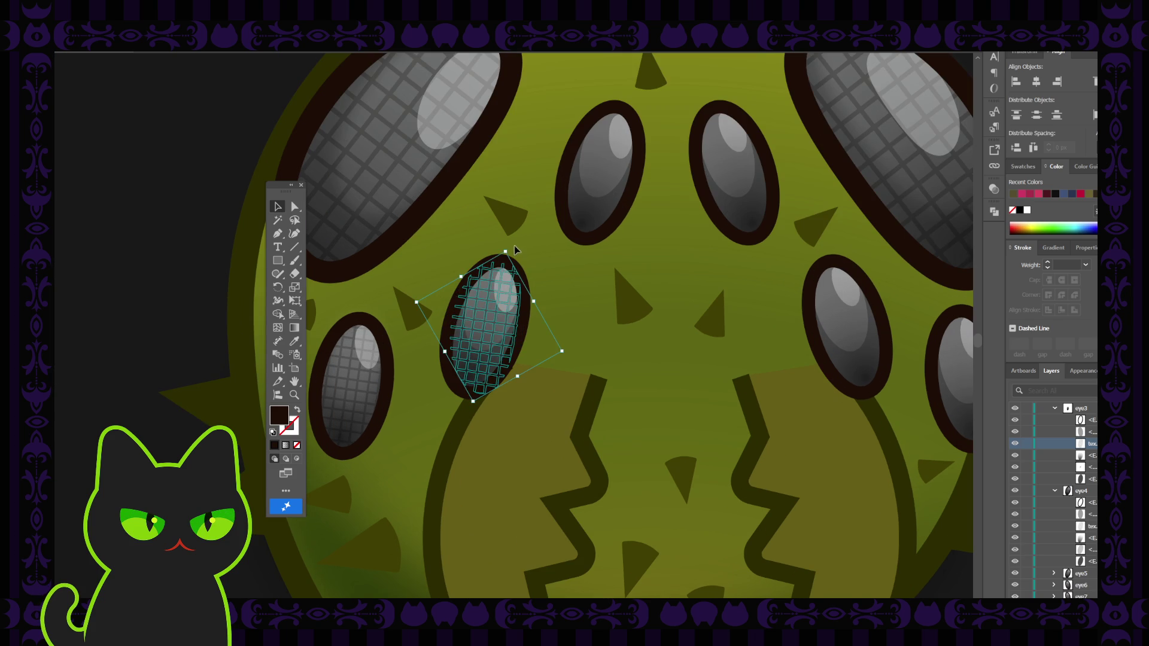
left_click_drag(505, 247, 514, 248)
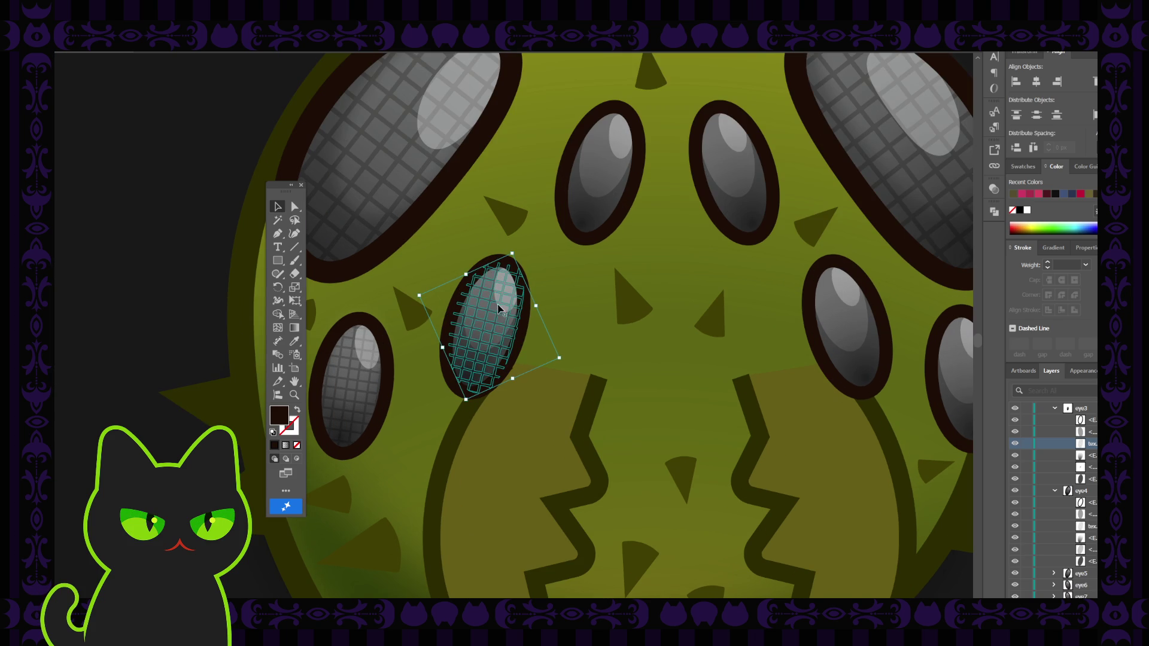
key("ctrl+shift+a")
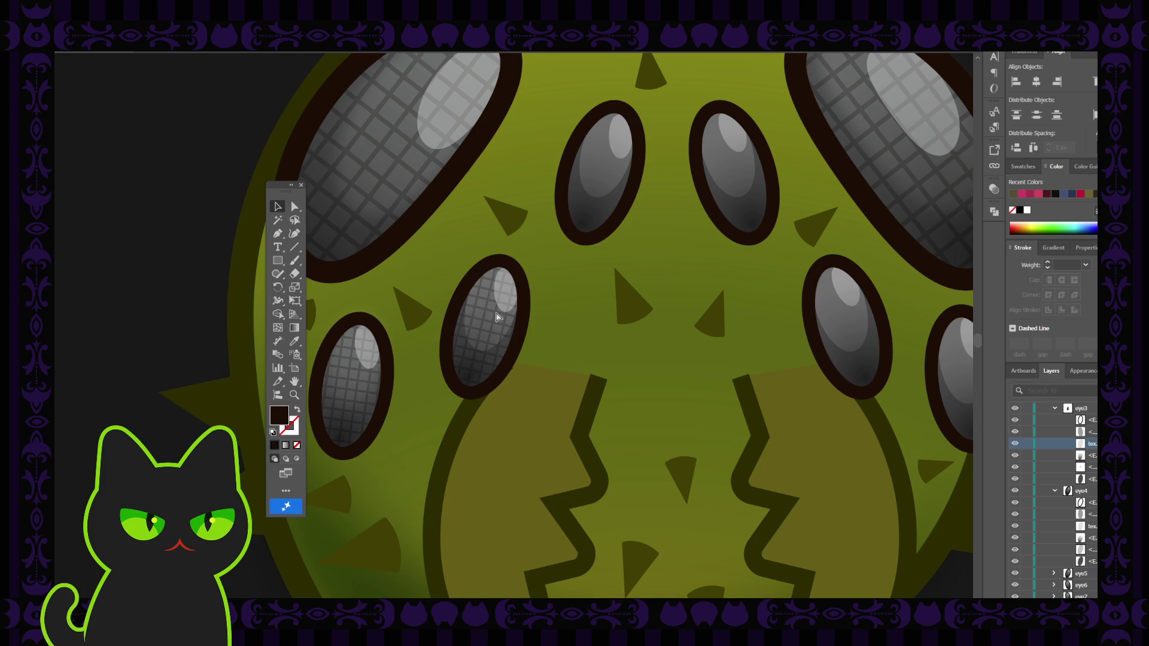
Reselect the eye texture and its sublayer inside eye4, then deselect
left_click(496, 316)
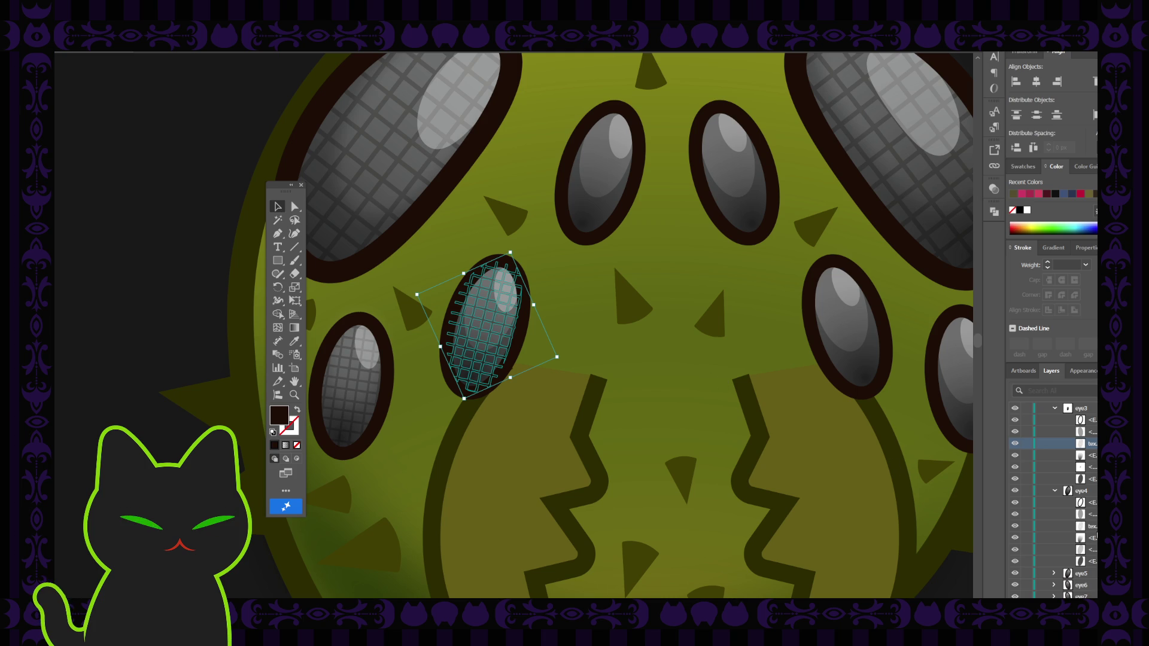
left_click(1030, 524)
left_click(592, 333)
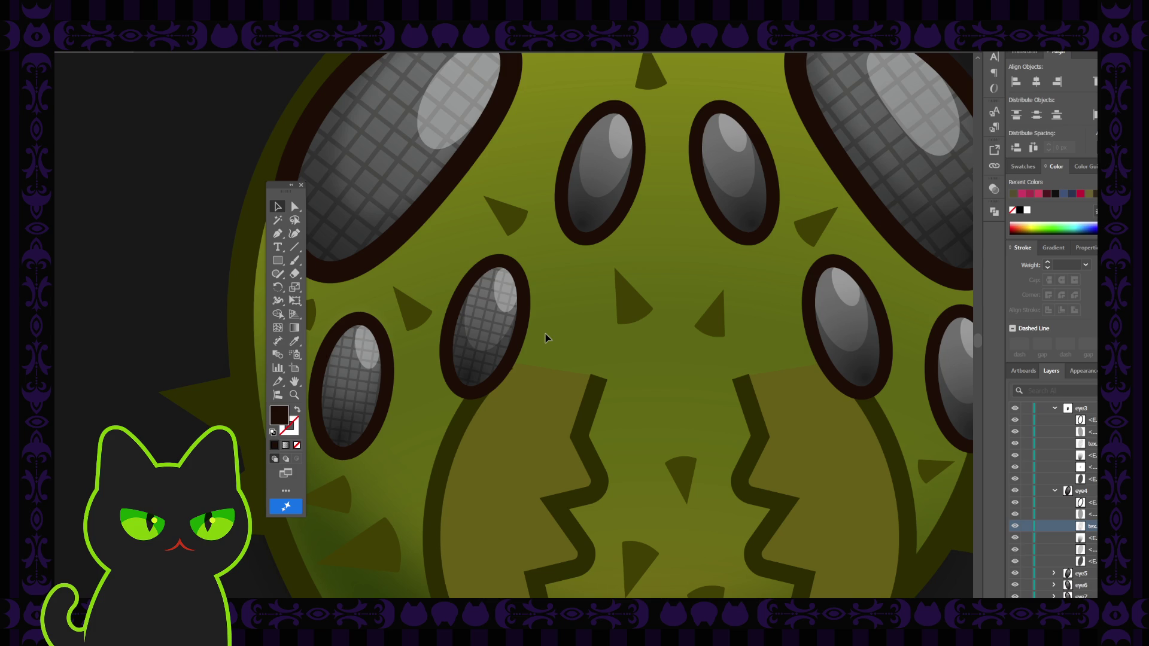
scroll(546, 338, "down", 5)
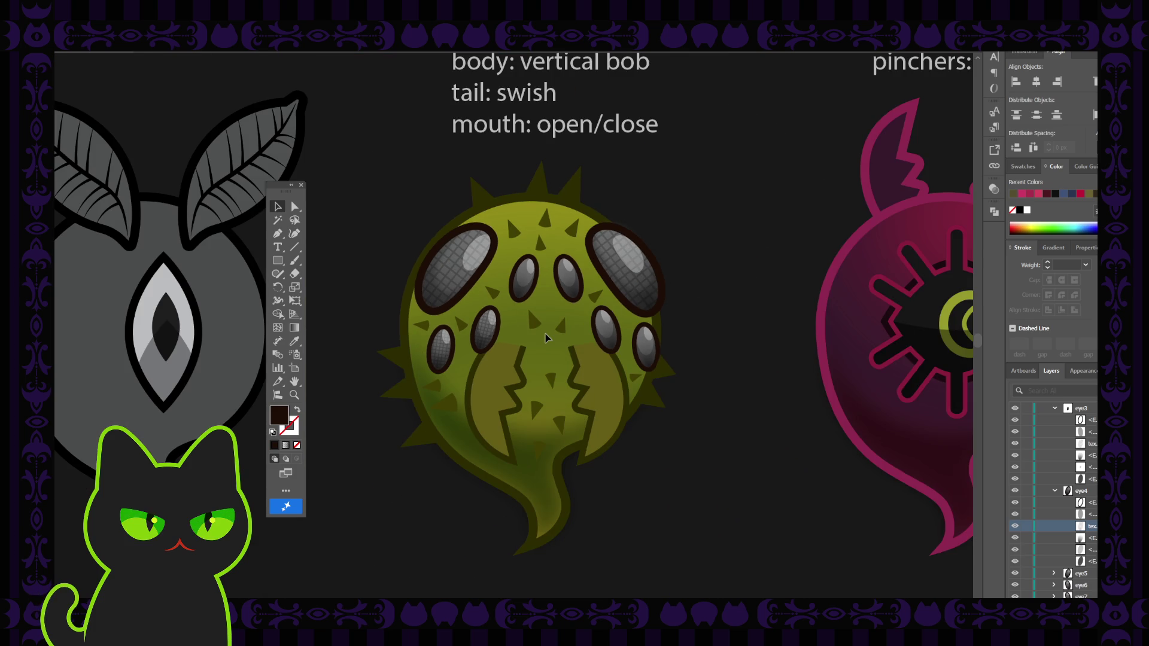
scroll(546, 338, "up", 2)
scroll(546, 339, "up", 2)
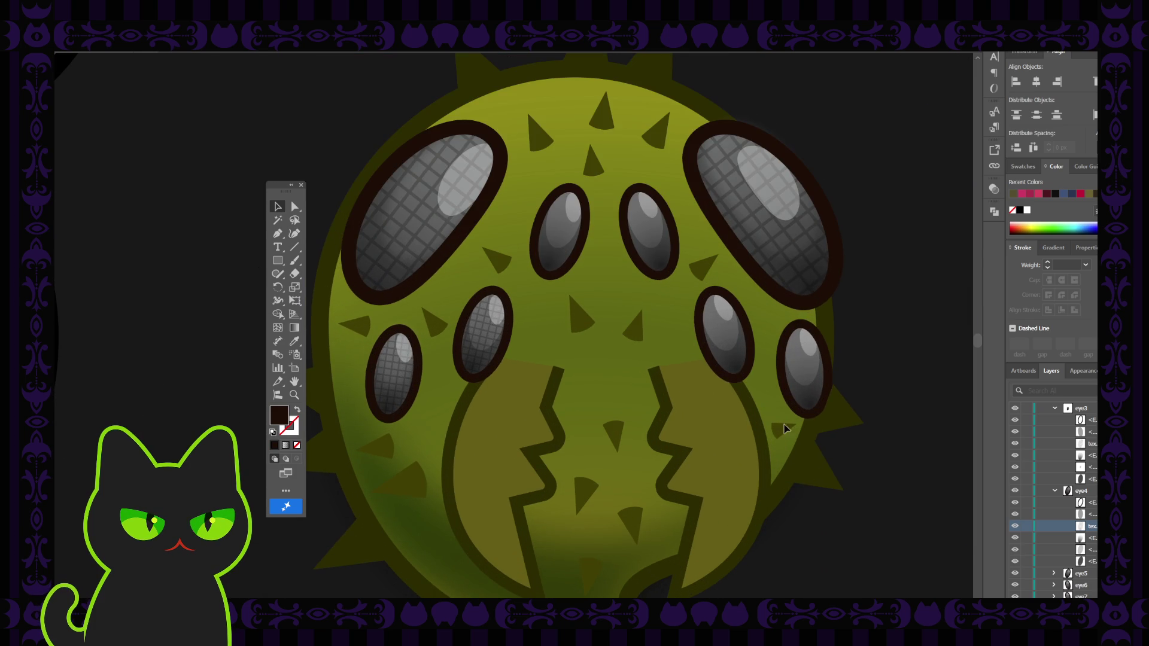
left_click(1054, 549)
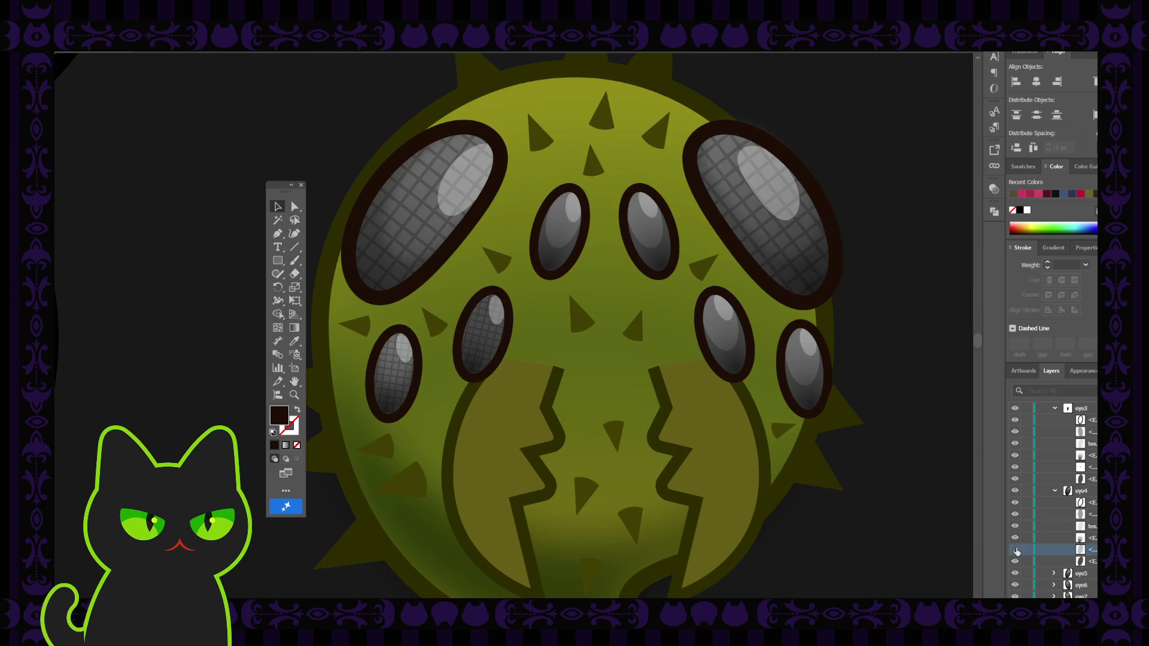
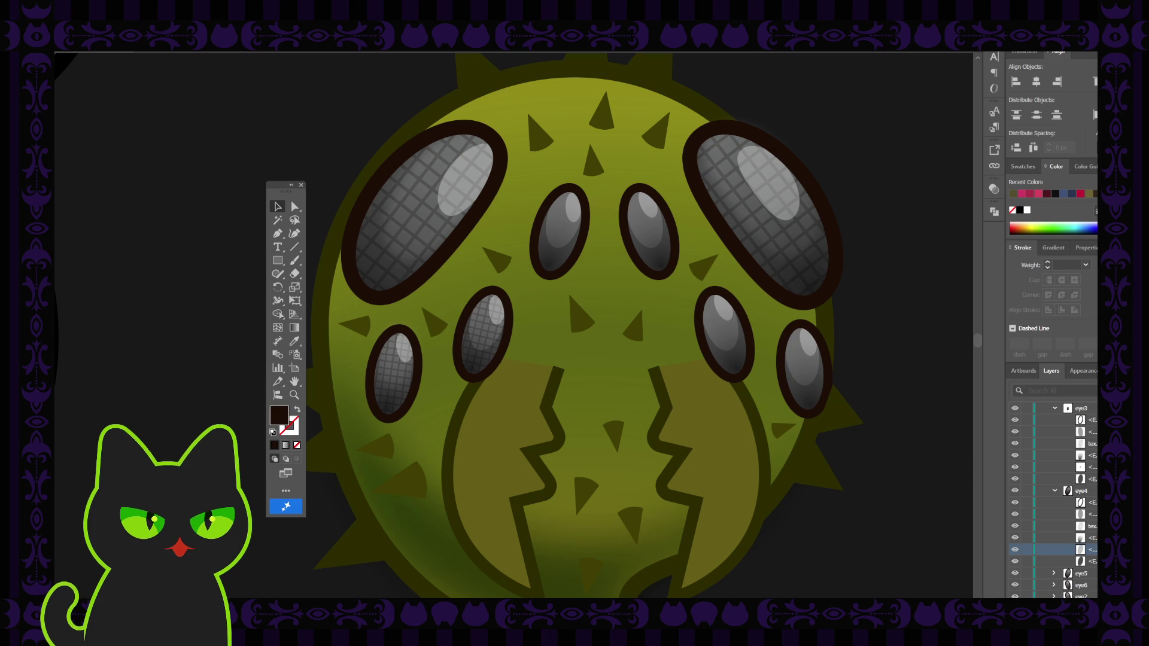
Inspect the left middle eye's eye4 group in isolation mode, then return to the full artwork
left_click(487, 323)
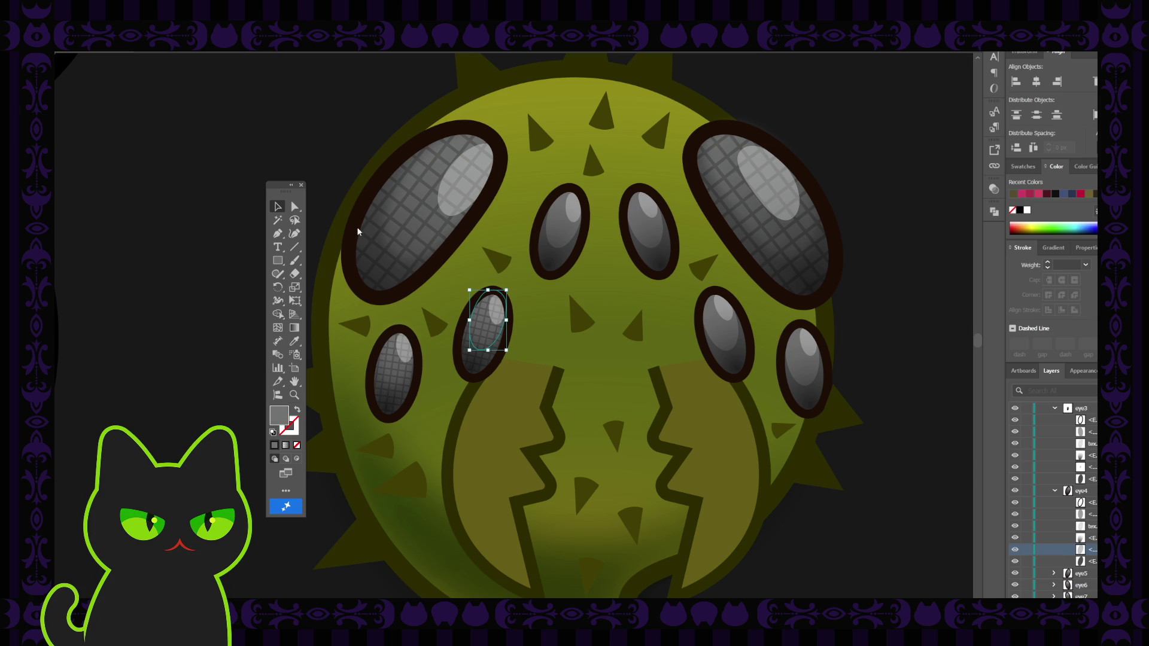
left_click(546, 306)
key("ctrl+minus")
key("ctrl+minus")
key("ctrl+minus")
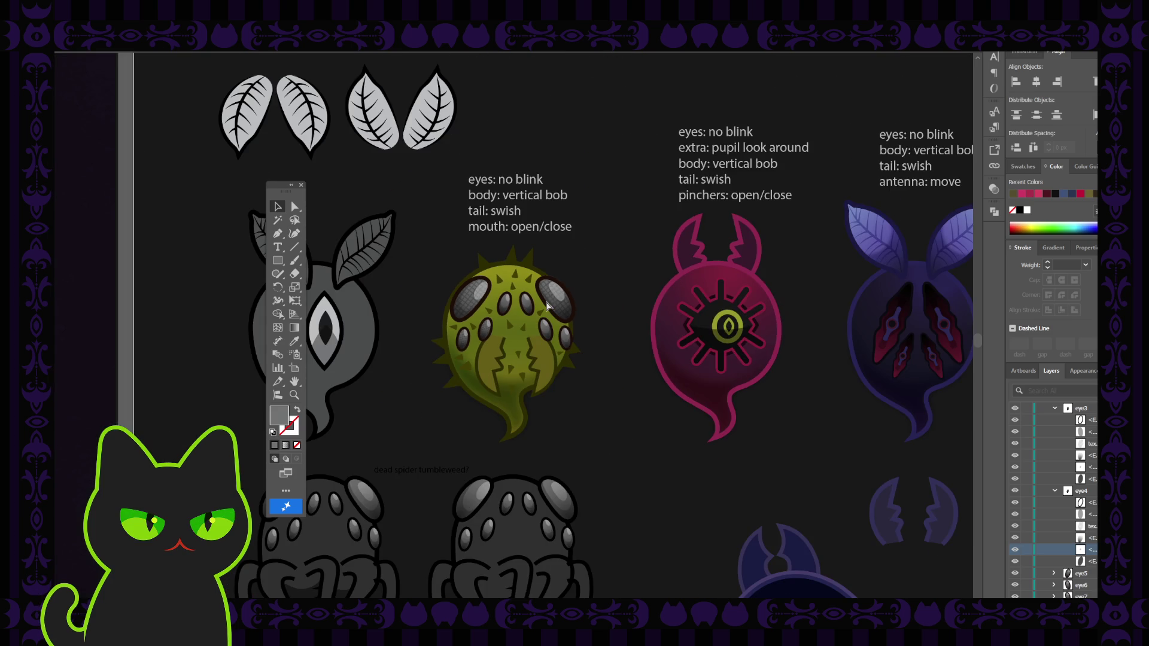
key("ctrl+plus")
key("ctrl+plus")
key("ctrl+plus")
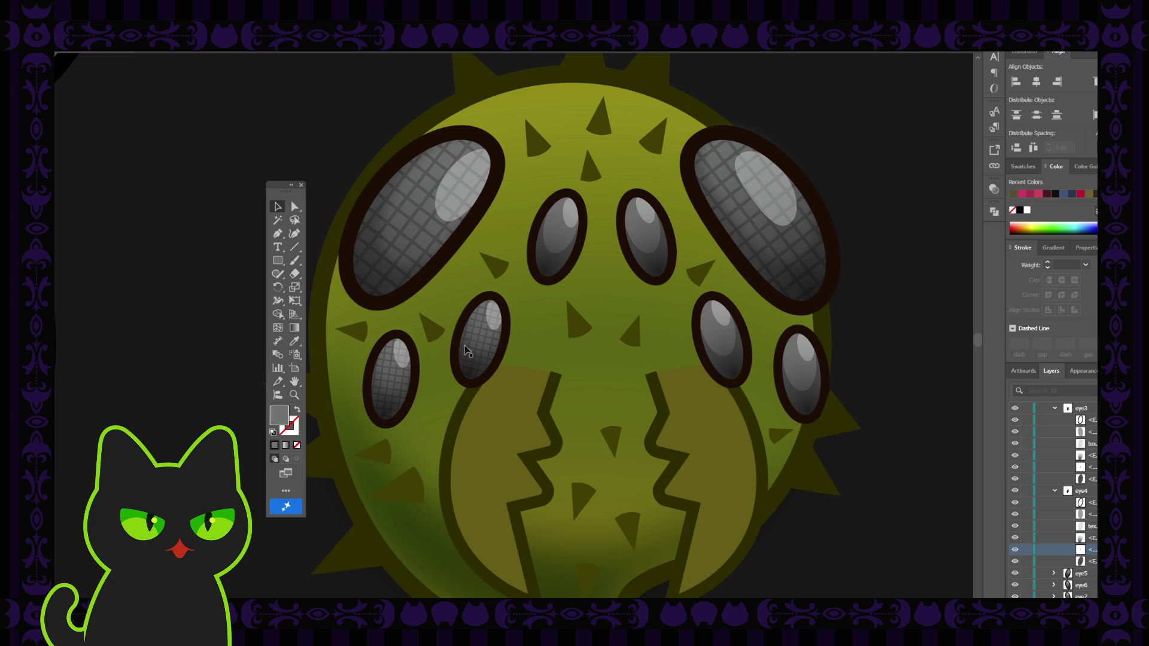
left_click(479, 330)
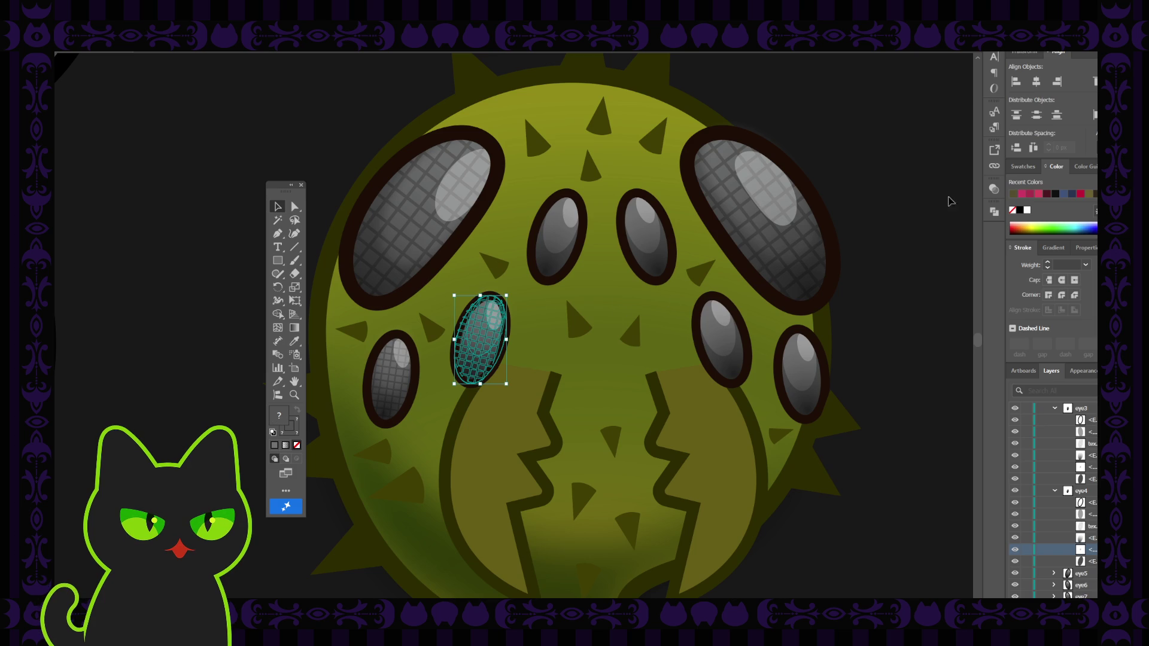
double_click(481, 329)
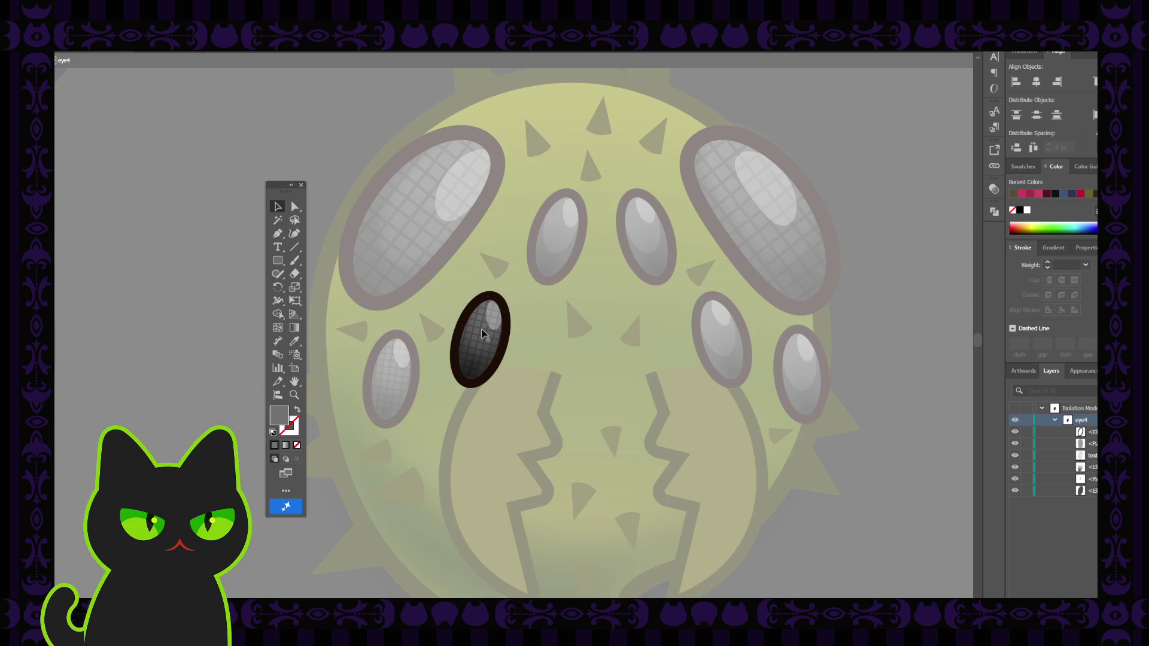
left_click(994, 189)
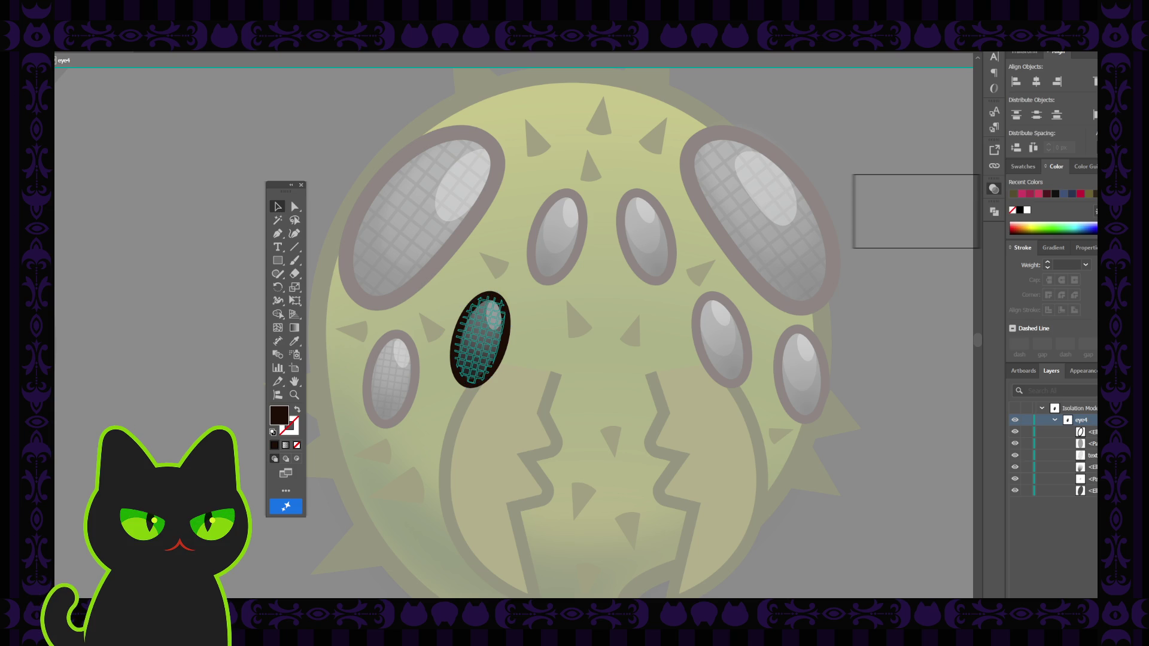
double_click(795, 123)
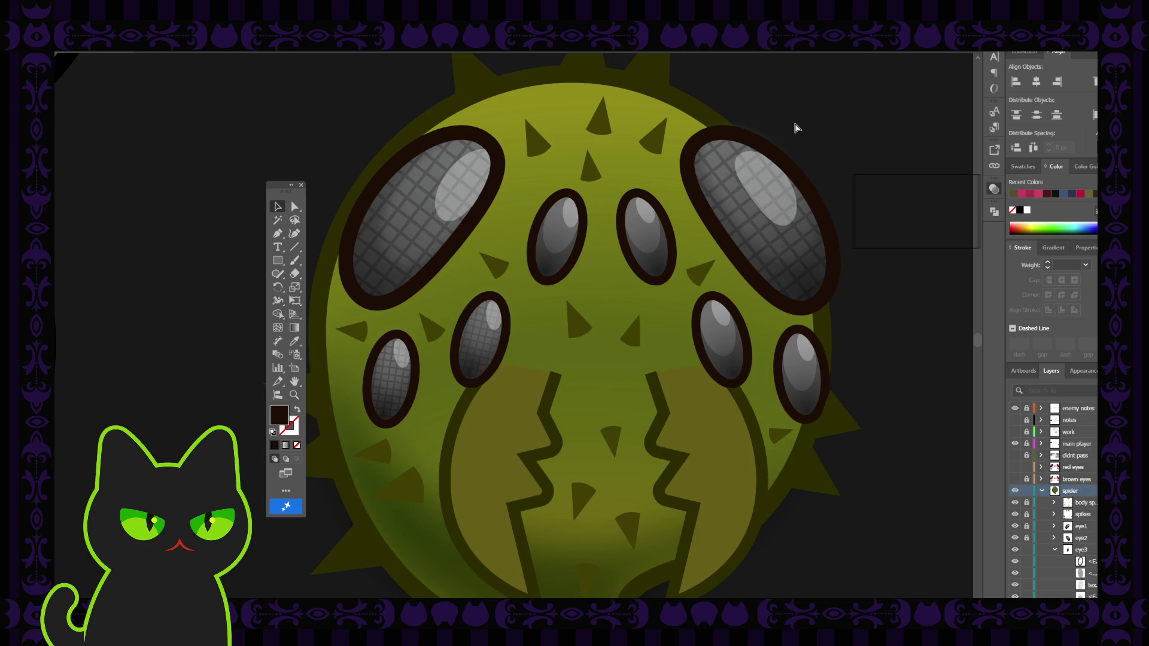
Examine the lower-left eye's mesh texture inside the eye3 group
key("ctrl+minus")
key("ctrl+minus")
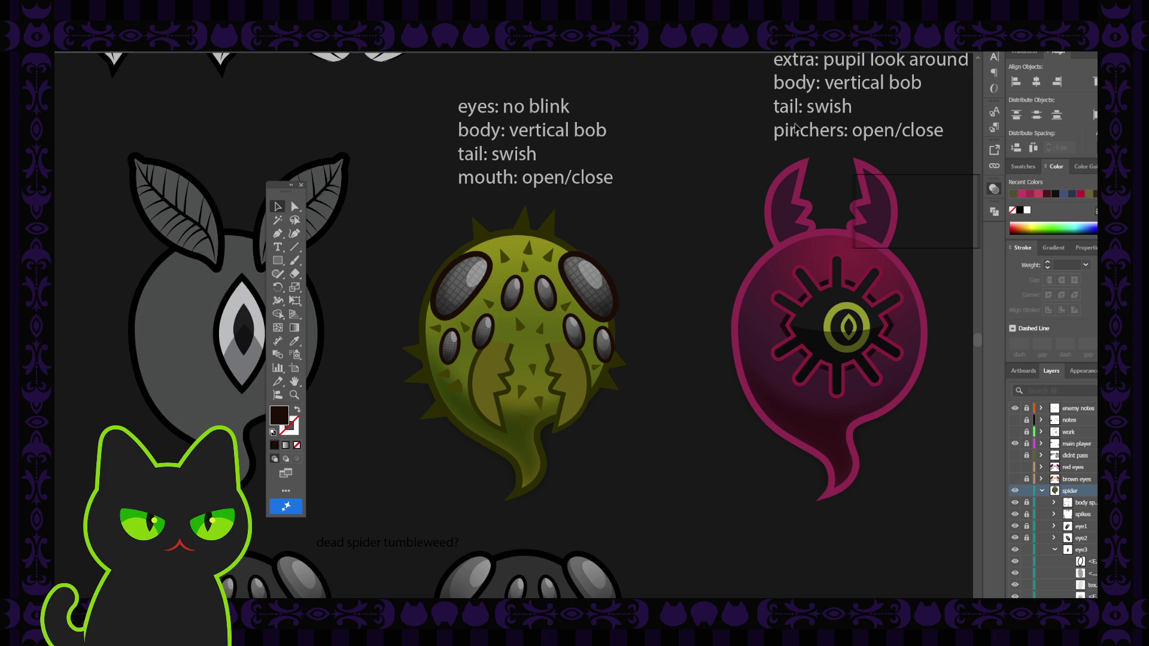
key("ctrl+plus")
key("ctrl+plus")
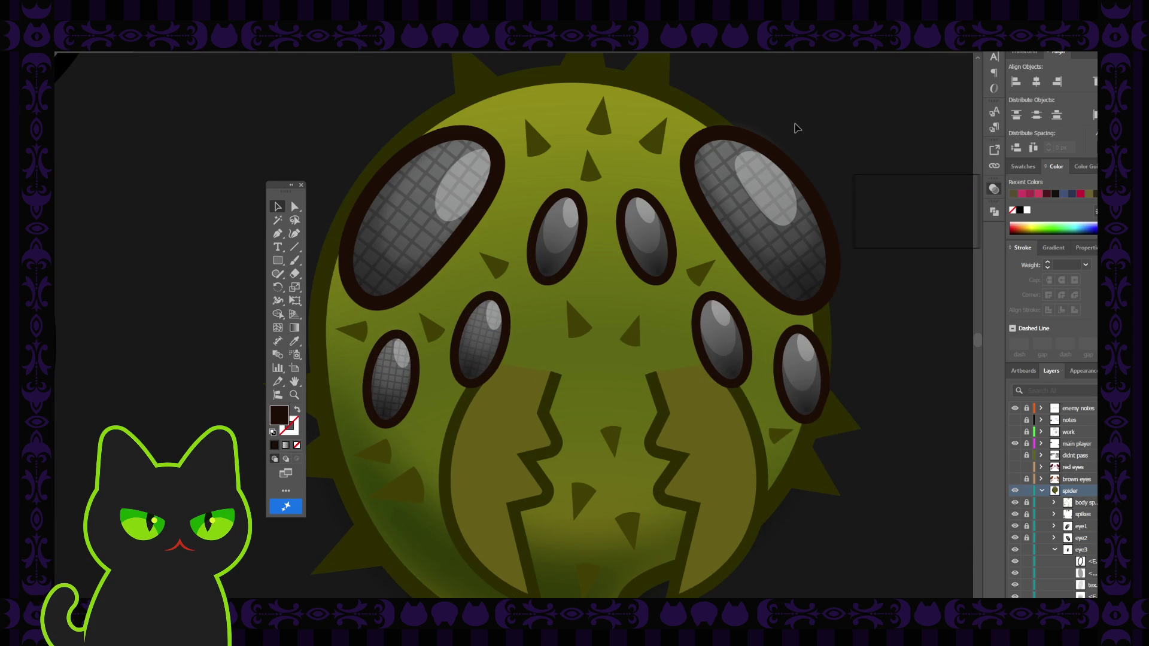
left_click(393, 369)
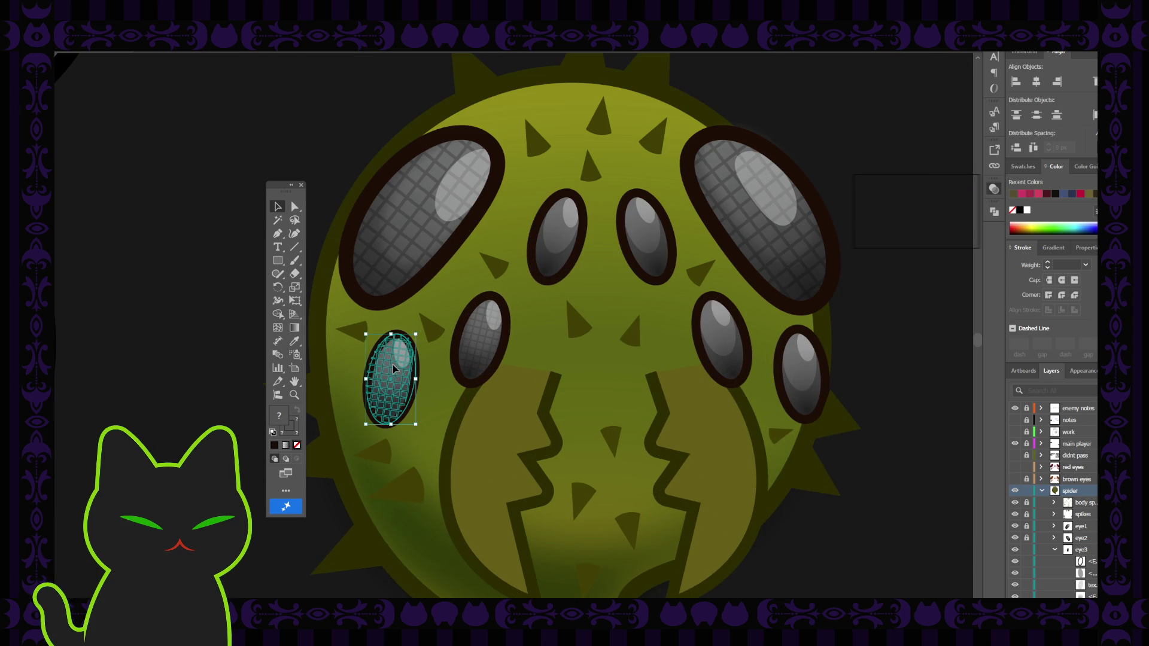
double_click(392, 368)
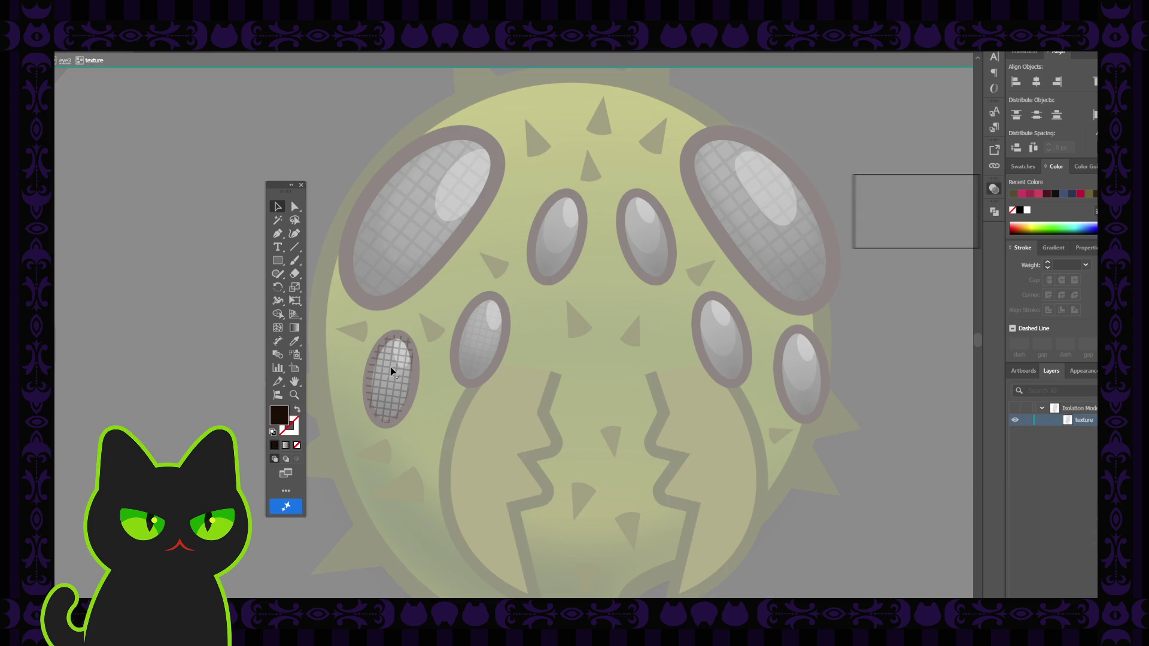
left_click(390, 368)
key("Escape")
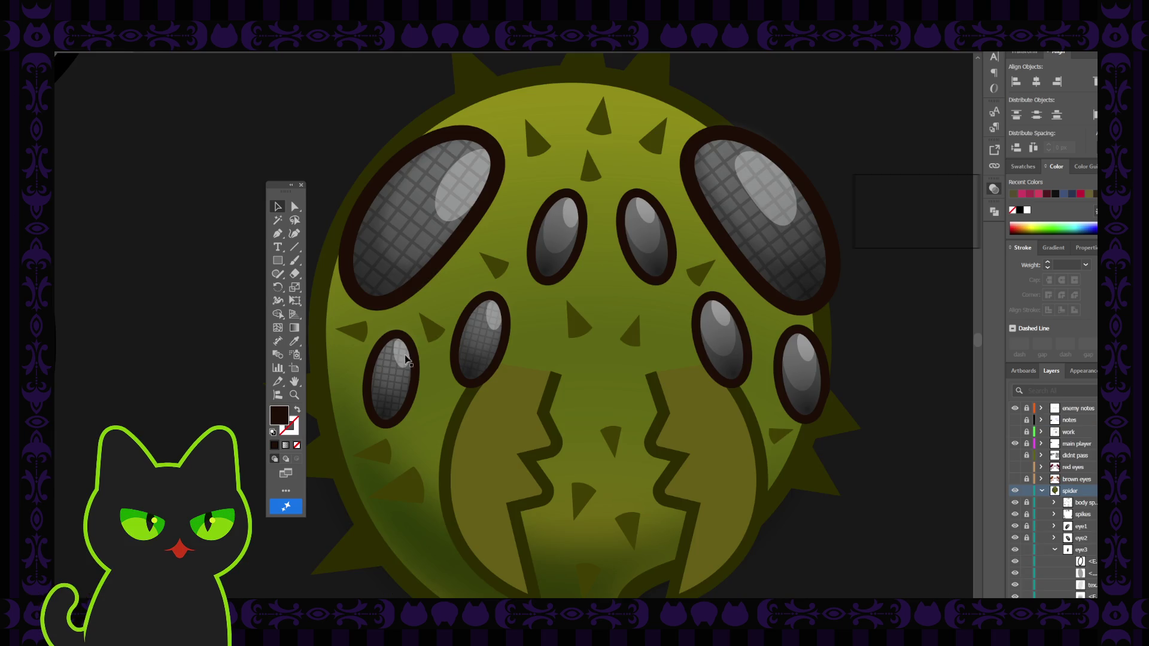
double_click(390, 361)
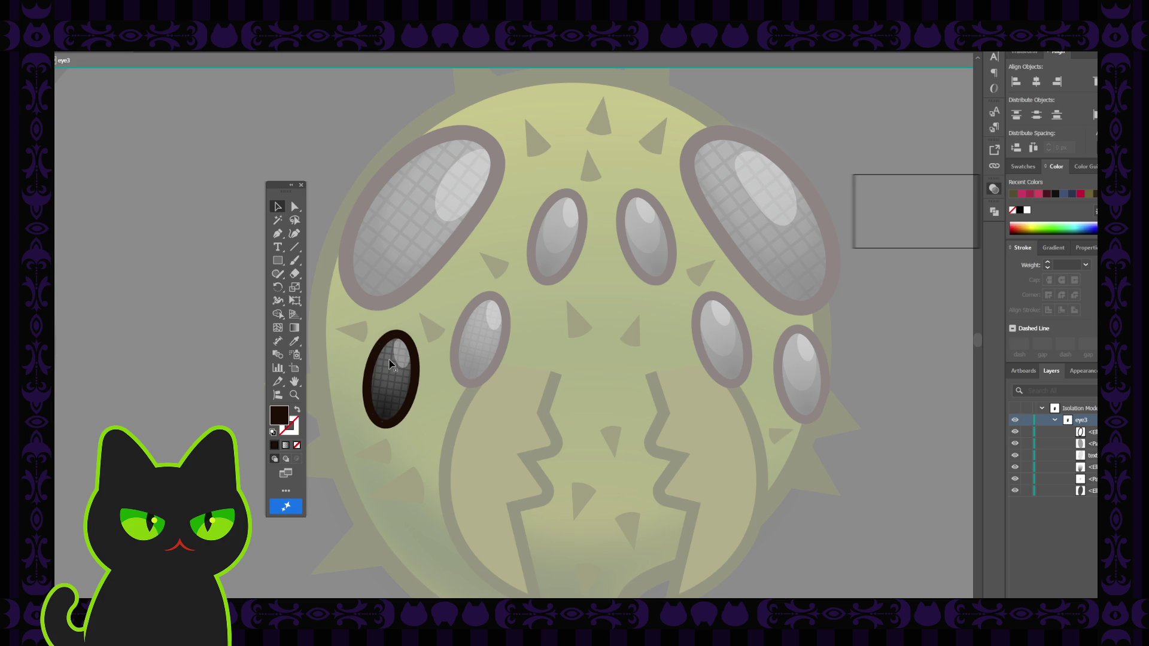
left_click(930, 206)
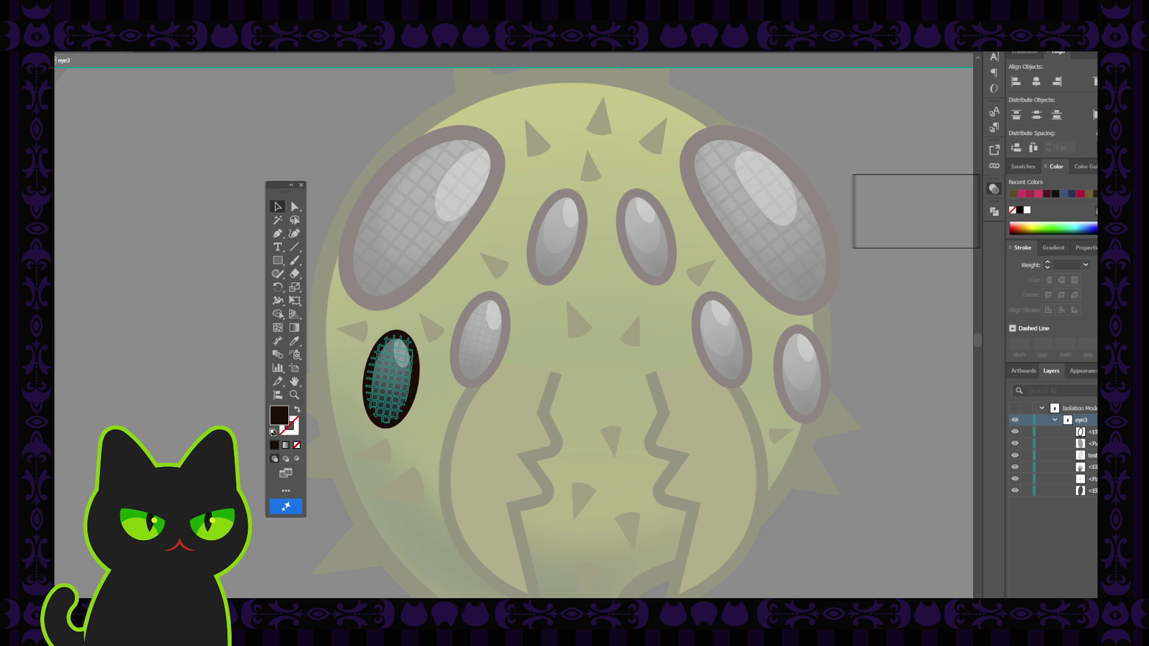
key("ctrl+z")
Select squares of the lower-left eye's grid texture in isolation, then exit isolation
left_click(465, 298)
left_click(398, 351)
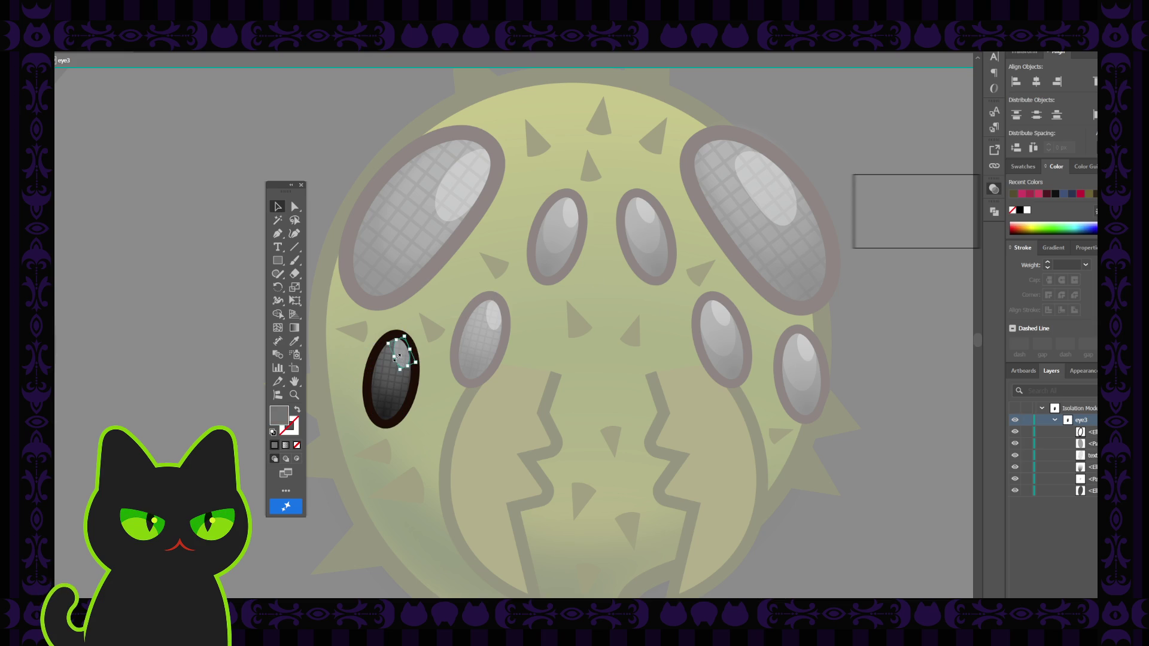
left_click(384, 366)
double_click(387, 365)
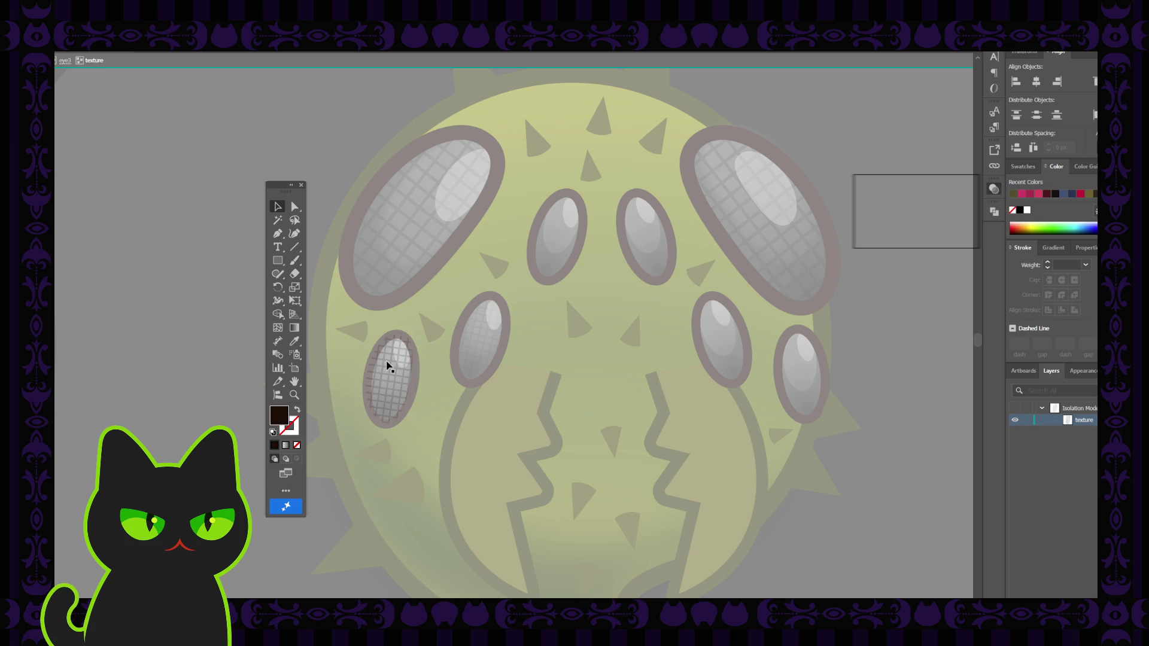
left_click(389, 359)
key("ctrl+equal")
key("ctrl+equal")
key("ctrl+equal")
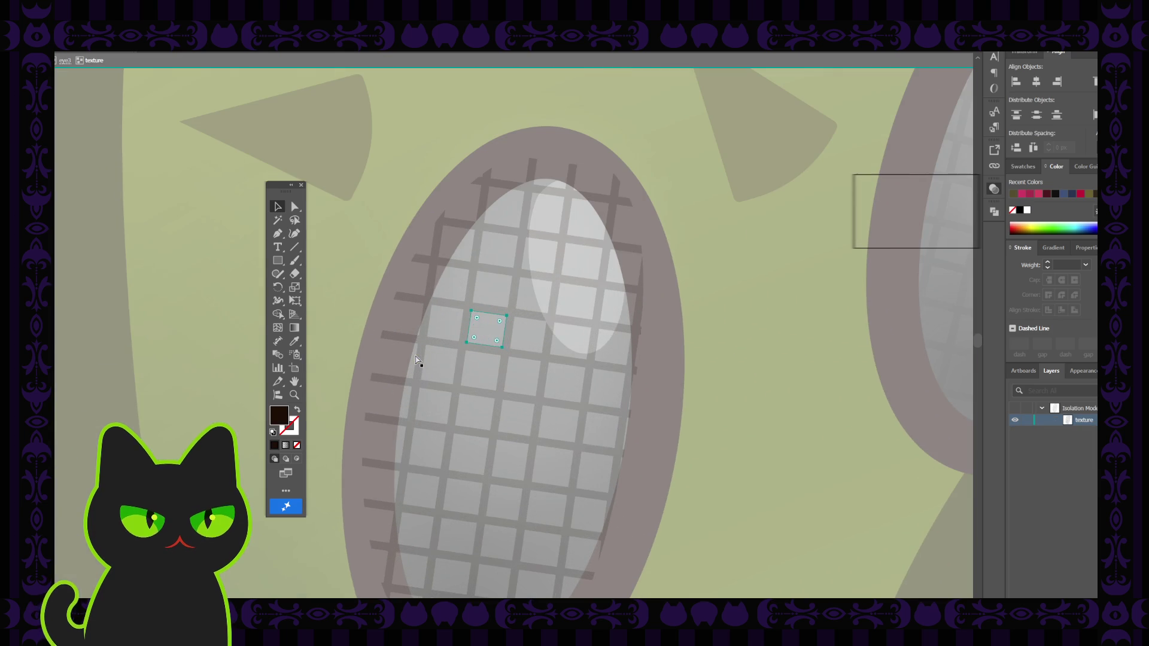
left_click(462, 340)
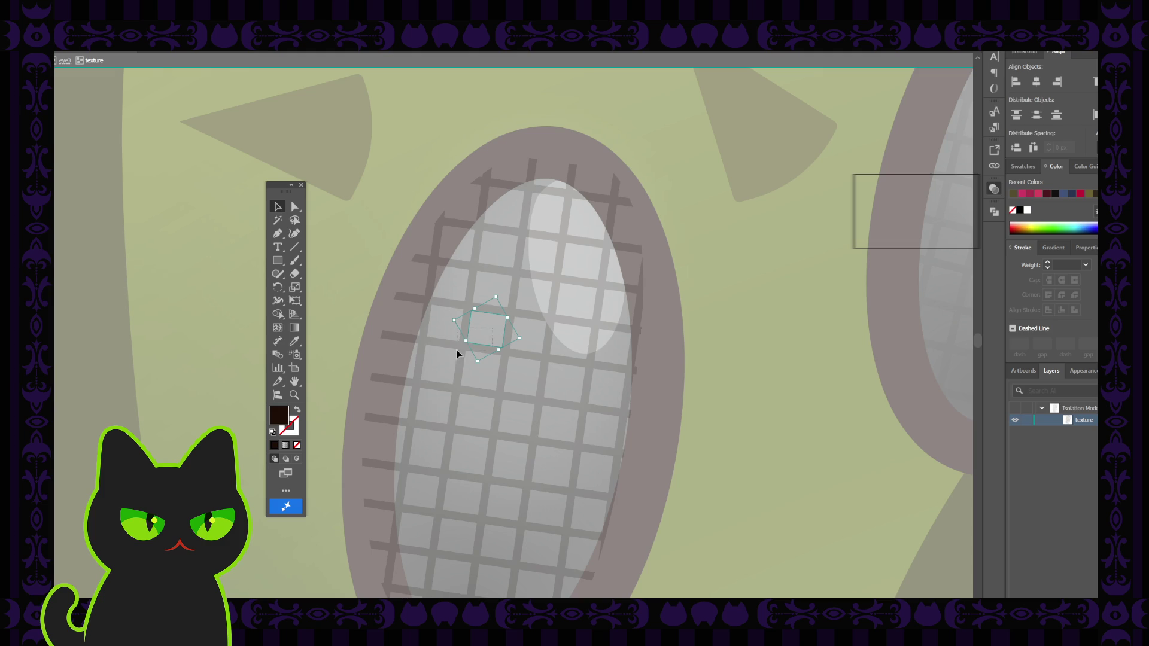
left_click_drag(456, 353, 496, 329)
double_click(725, 298)
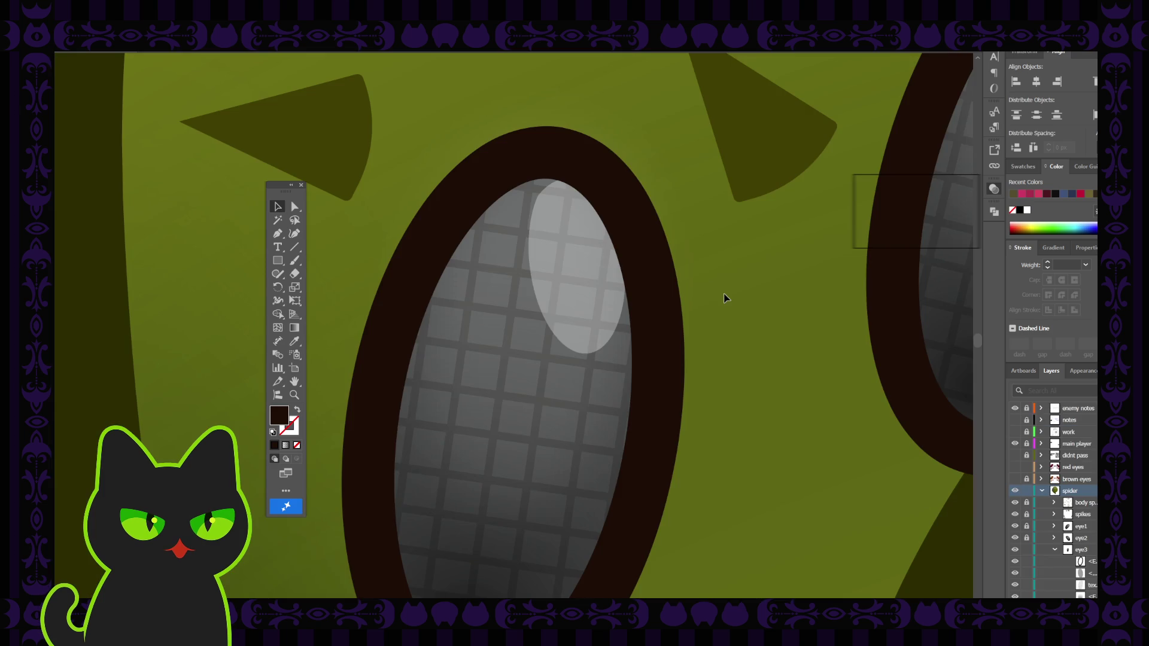
Recentre the view on the spider and move the Tools panel further left
scroll(724, 298, "down", 8)
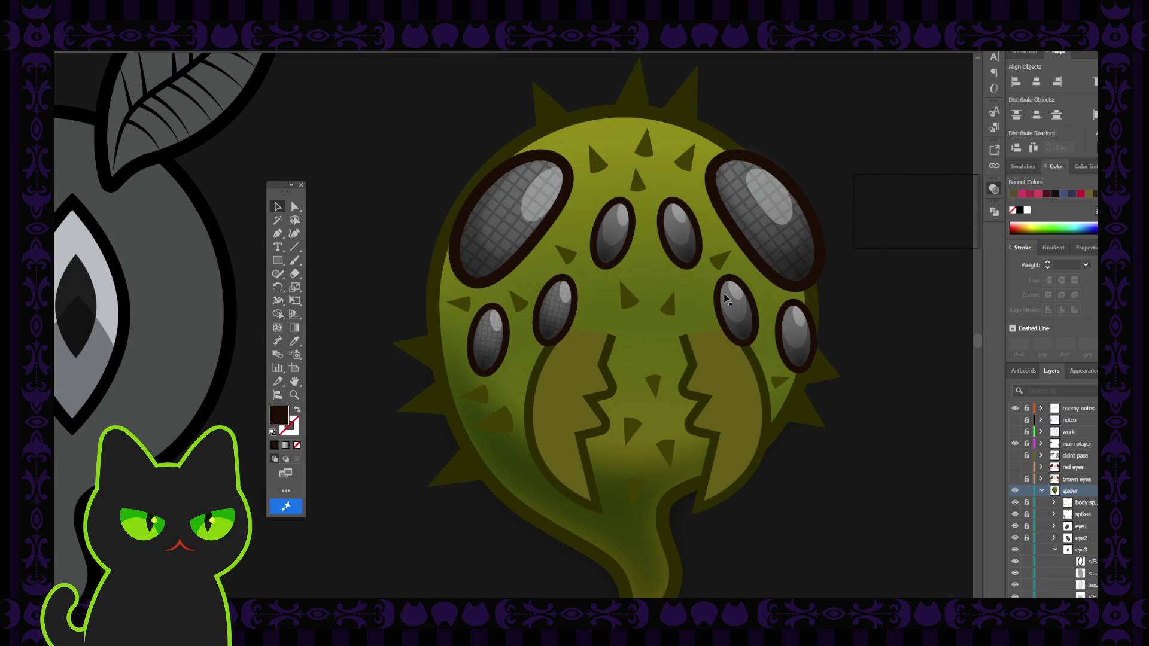
key("h")
left_click_drag(724, 298, 583, 334)
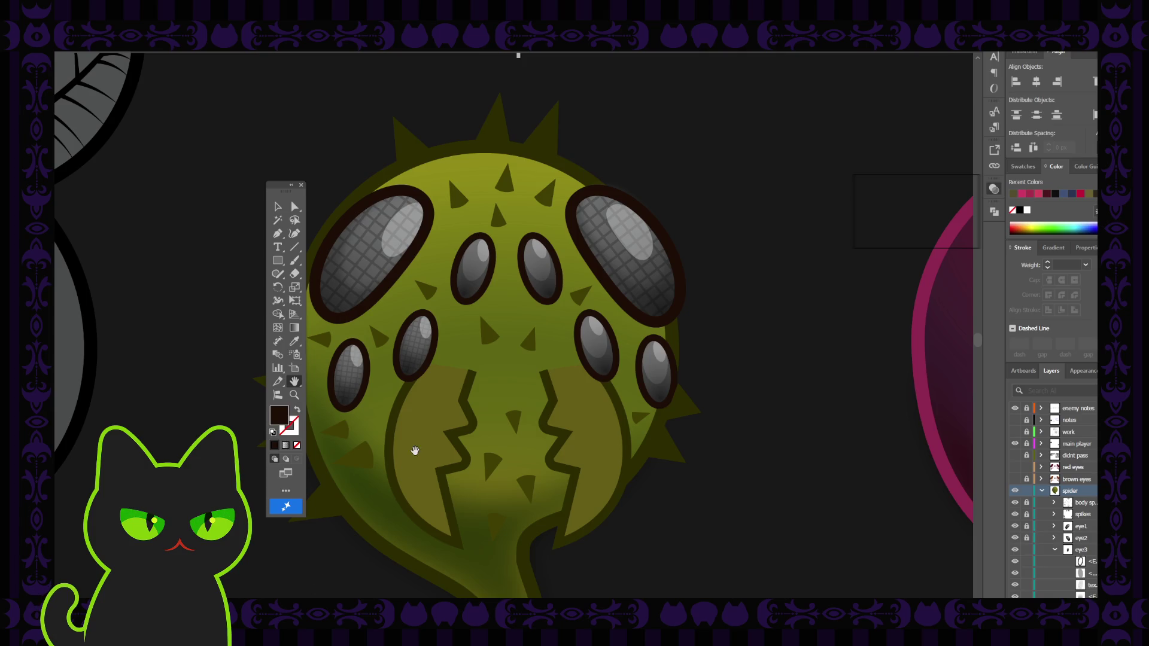
mouse_move(457, 351)
left_mouse_down()
mouse_move(441, 354)
mouse_move(450, 345)
left_mouse_up()
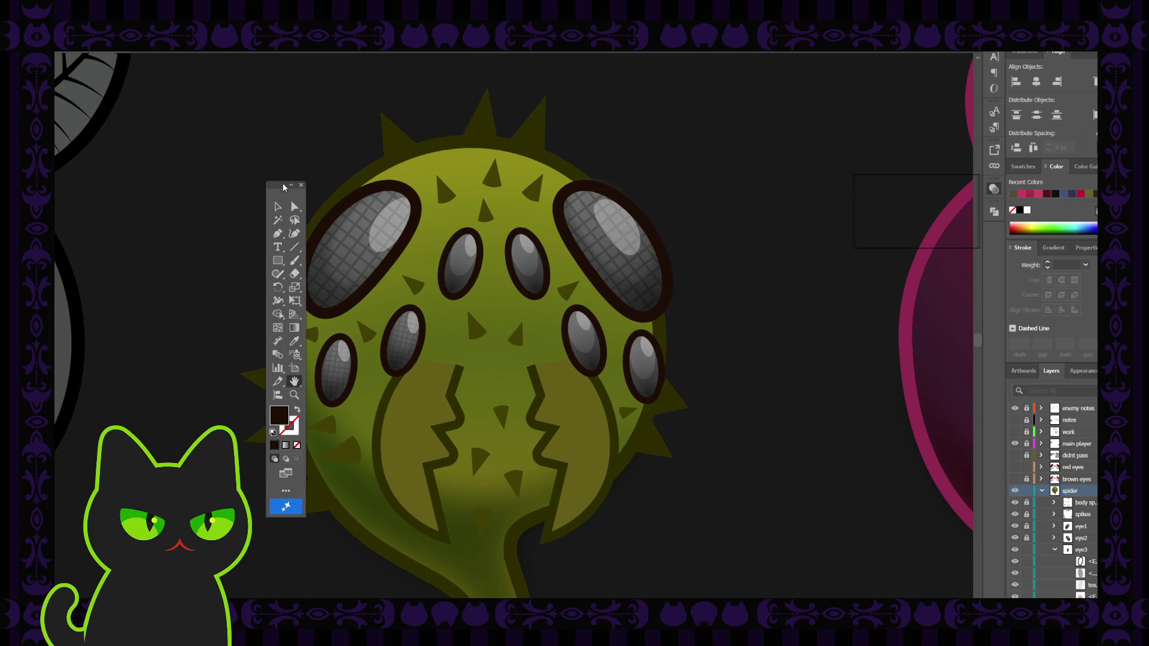
left_click(301, 184)
left_click_drag(199, 184, 198, 185)
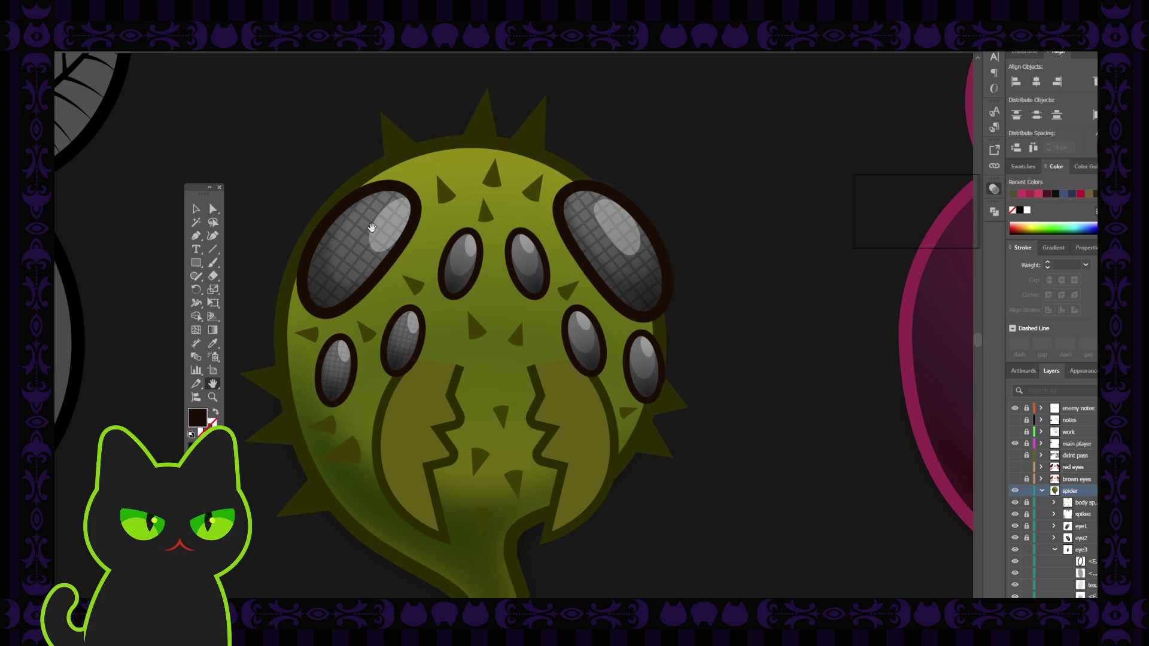
left_click(198, 209)
Collapse eye3 in the Layers panel and check eye4 by toggling its visibility
left_click(1078, 551)
scroll(1077, 561, "down", 1)
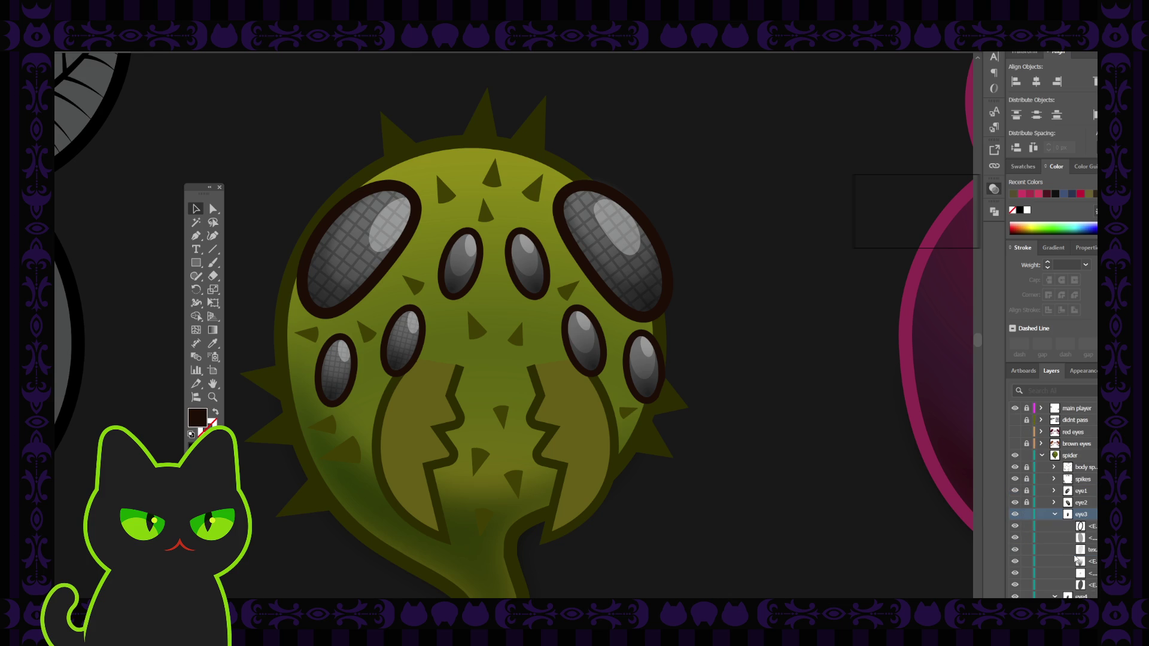
left_click(1056, 515)
scroll(1059, 538, "down", 1)
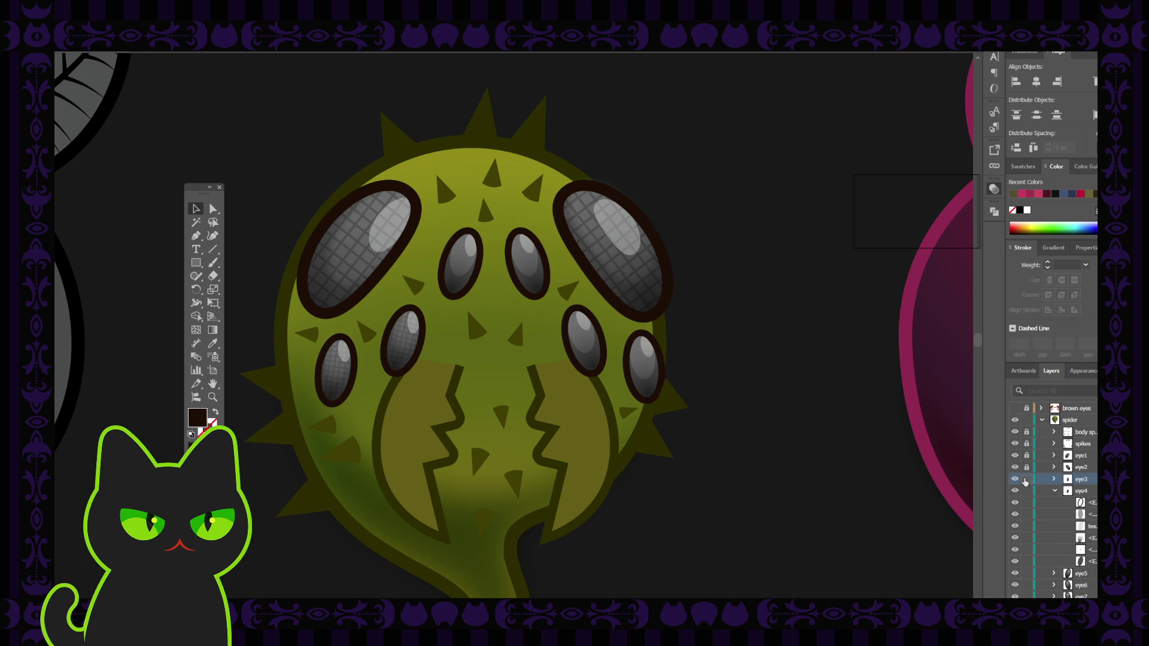
left_click(1085, 495)
scroll(1065, 485, "down", 1)
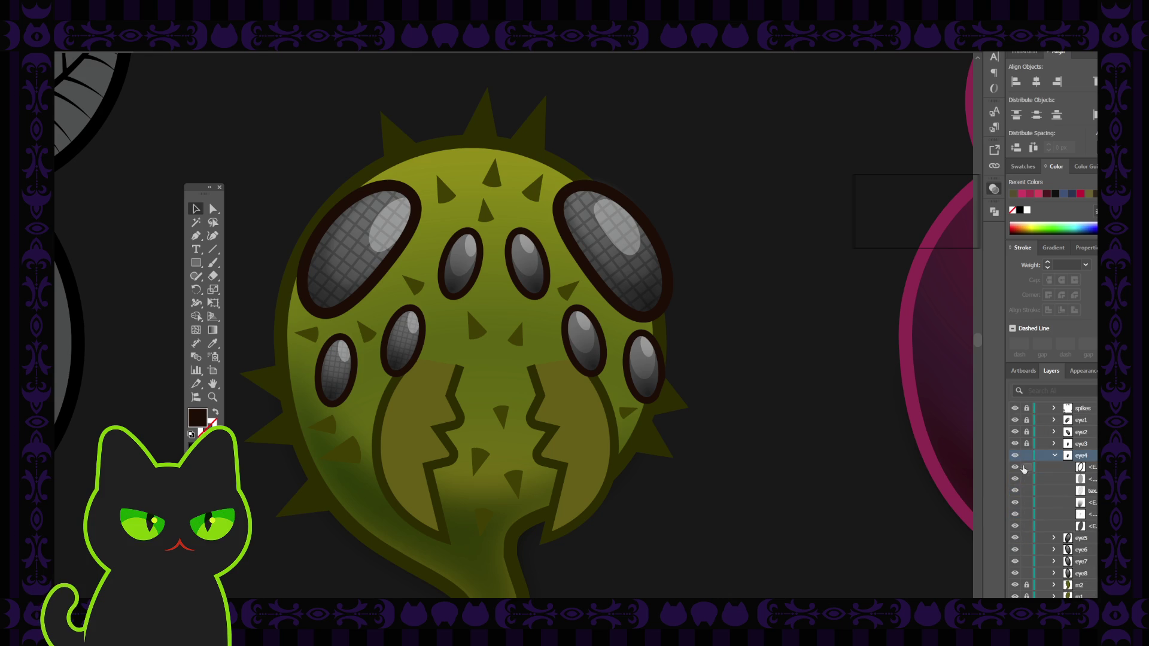
left_click(1017, 458)
left_click(1015, 457)
Expand eye5 and raise its third sublayer one level with Ctrl+]
left_click(1033, 541)
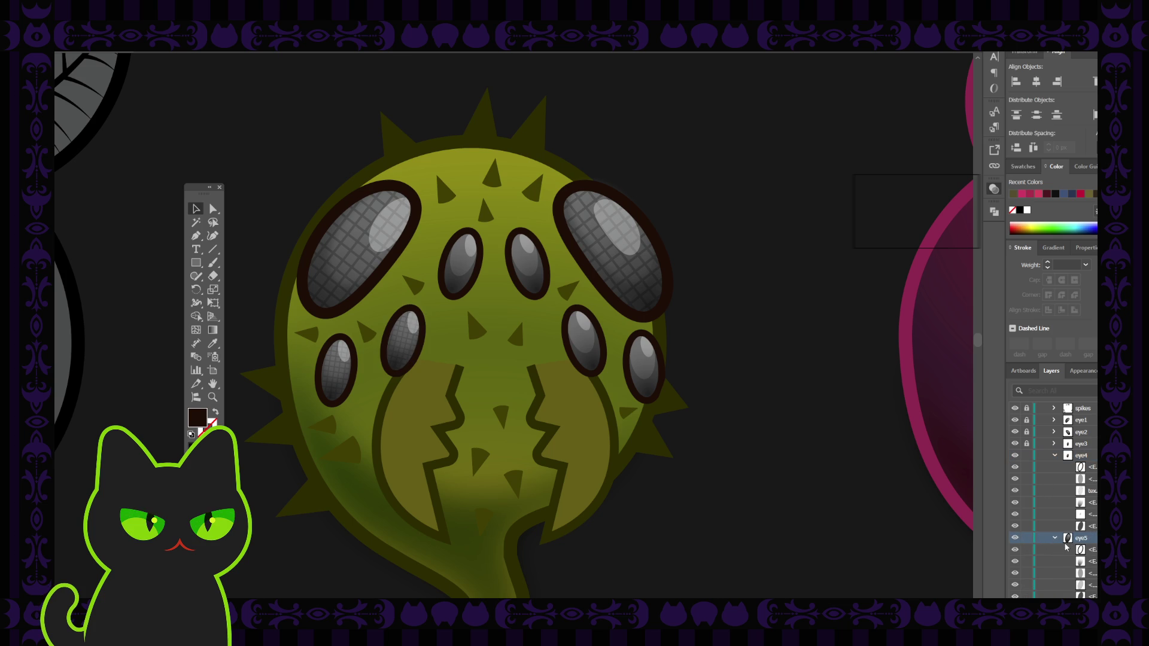
left_click(1053, 537)
scroll(1066, 547, "down", 1)
left_click(1092, 538)
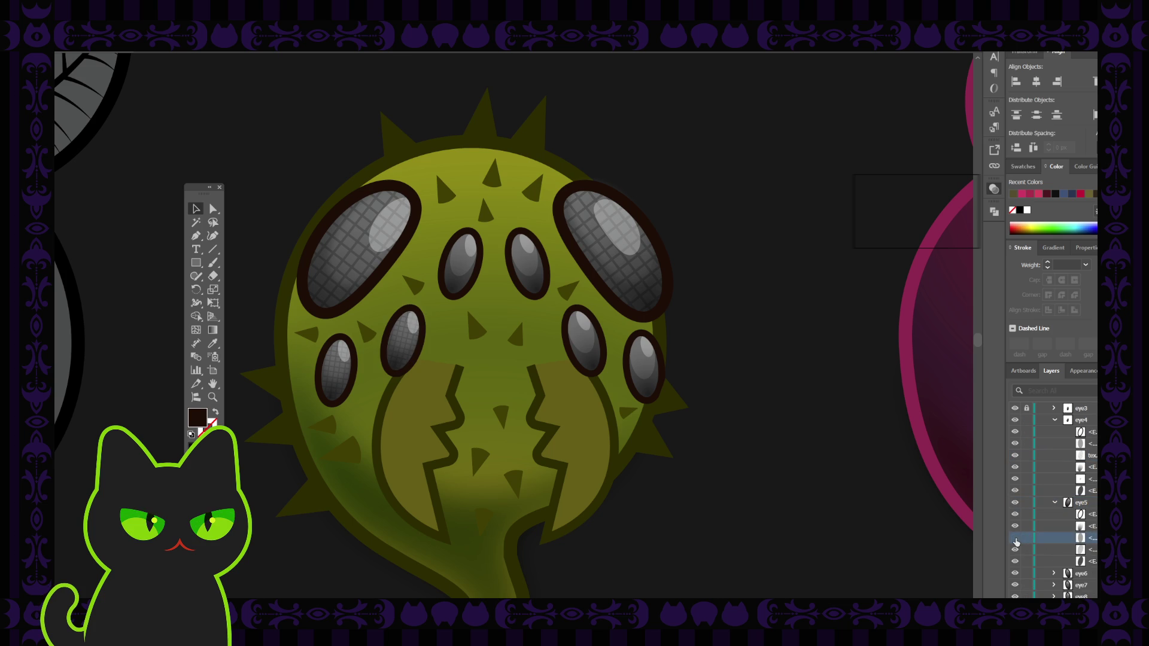
left_click(1015, 538)
left_click(1015, 539)
key("ctrl+bracketright")
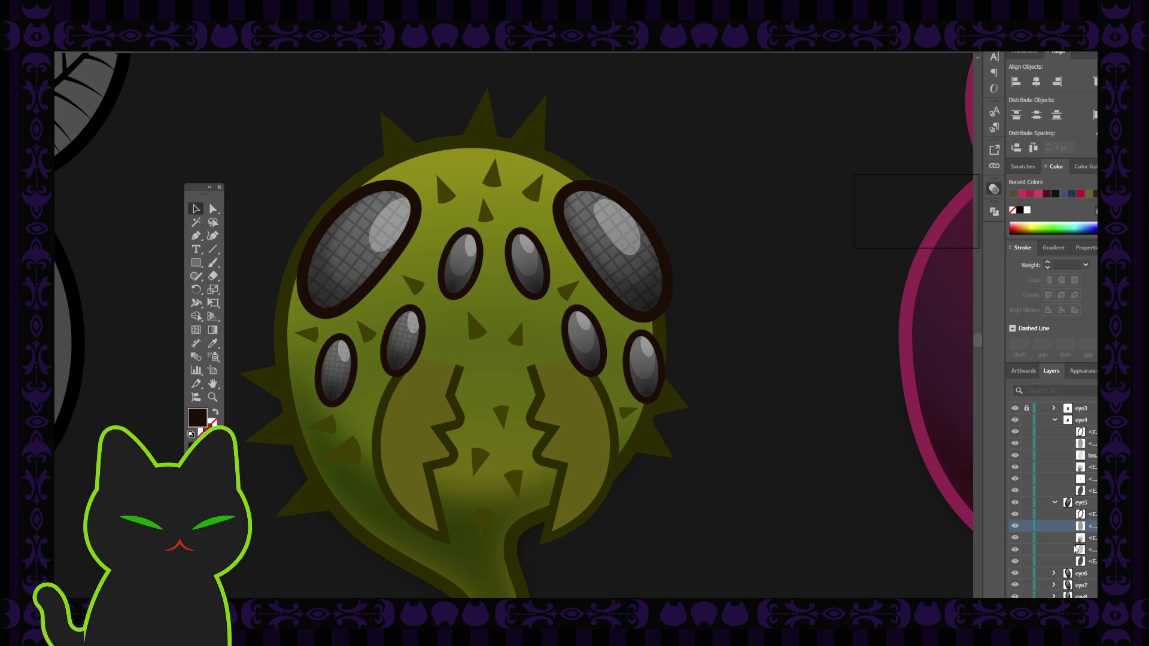
left_click(1069, 549)
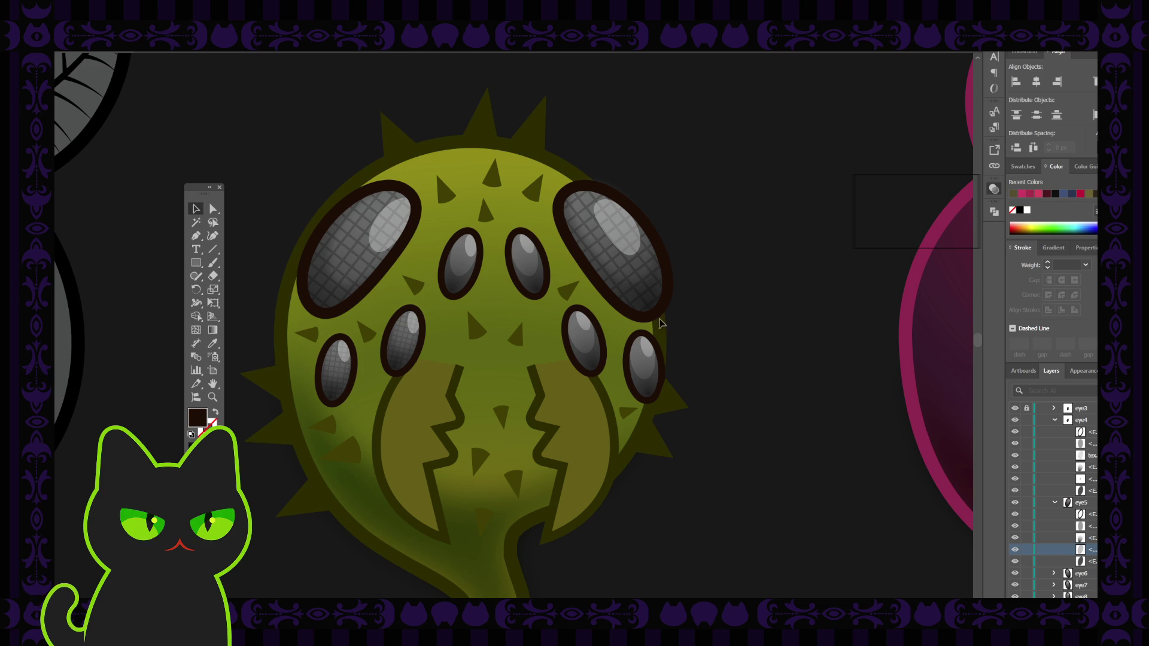
Inspect eye5's dark ellipse and highlight ellipse in isolation mode, then exit
left_click(466, 267)
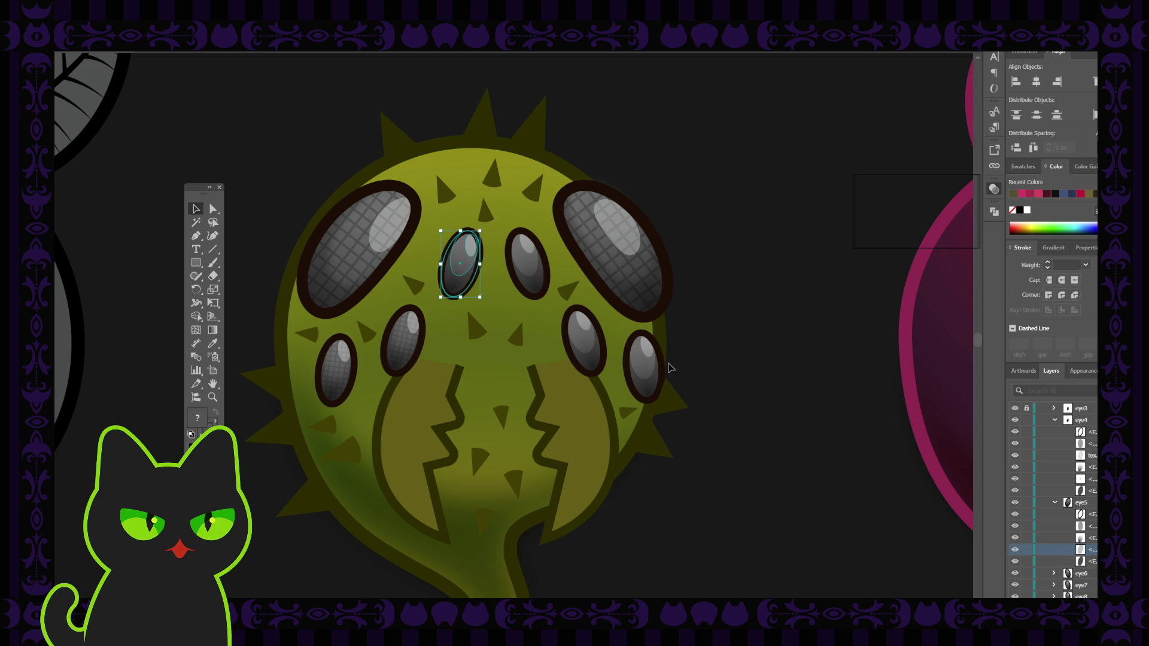
double_click(459, 257)
left_click(460, 258)
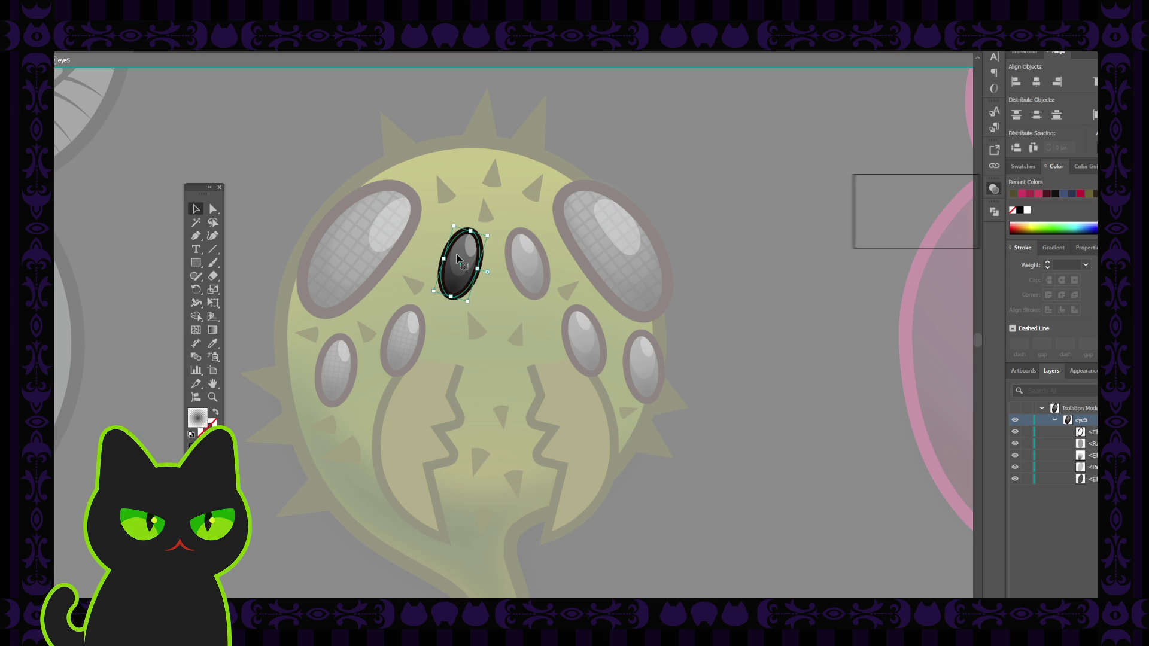
left_click(828, 356)
left_click(464, 252)
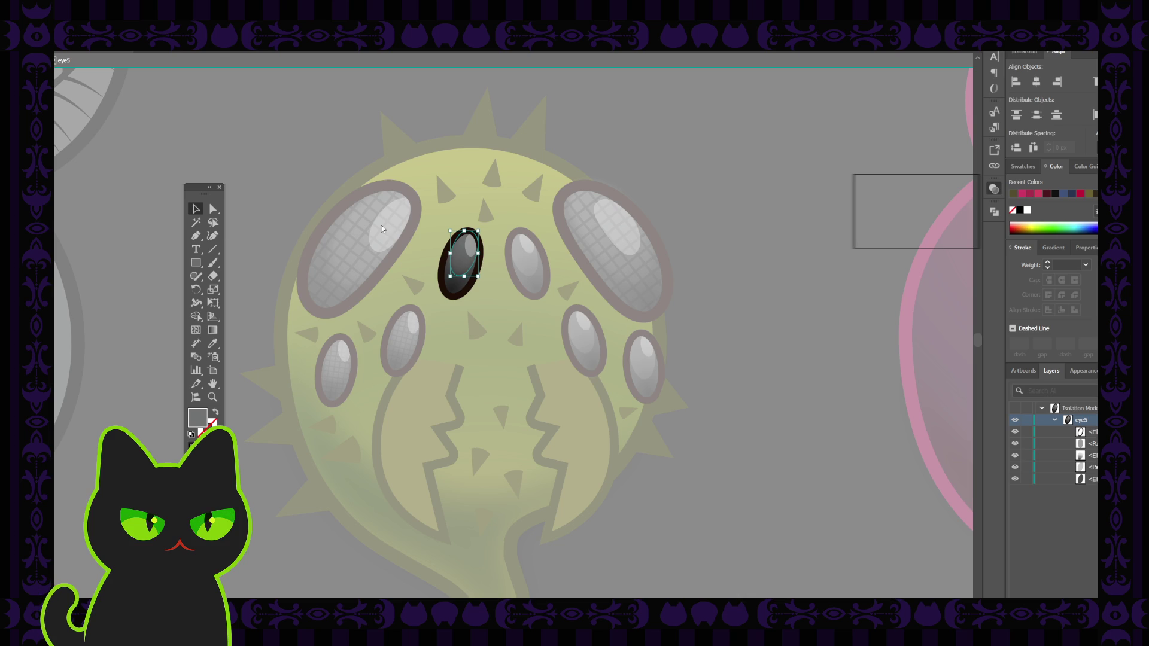
double_click(659, 178)
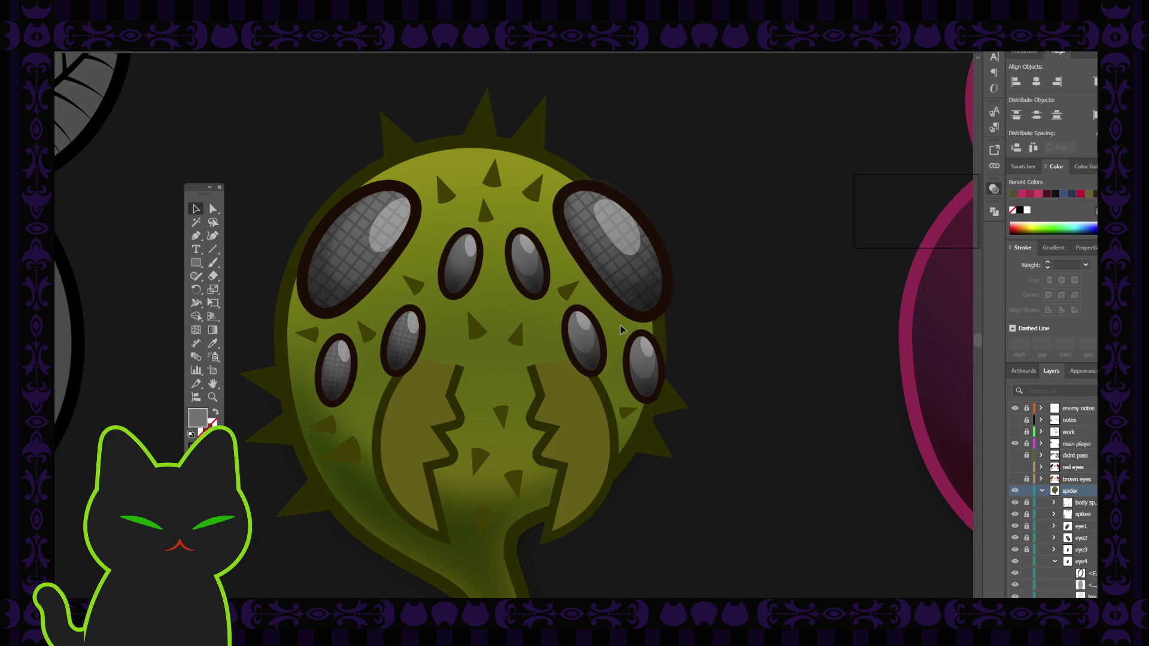
Lock the eye4 layer and select eye5 in the Layers panel
scroll(1071, 504, "down", 3)
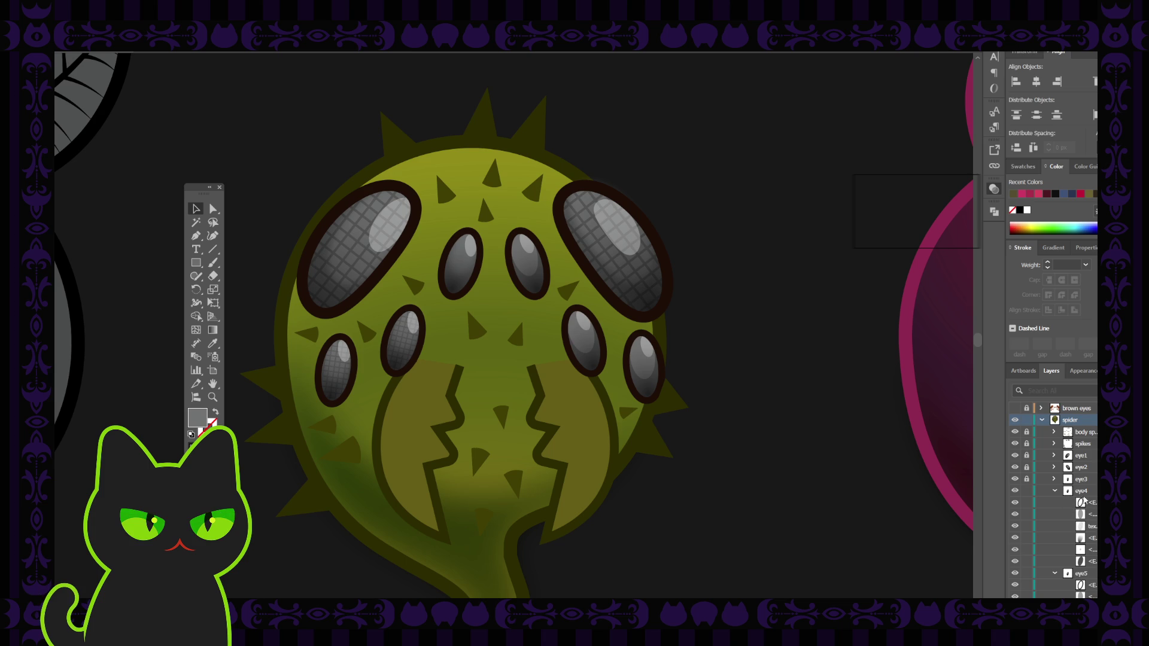
left_click(1026, 490)
scroll(1092, 509, "down", 3)
left_click(1088, 504)
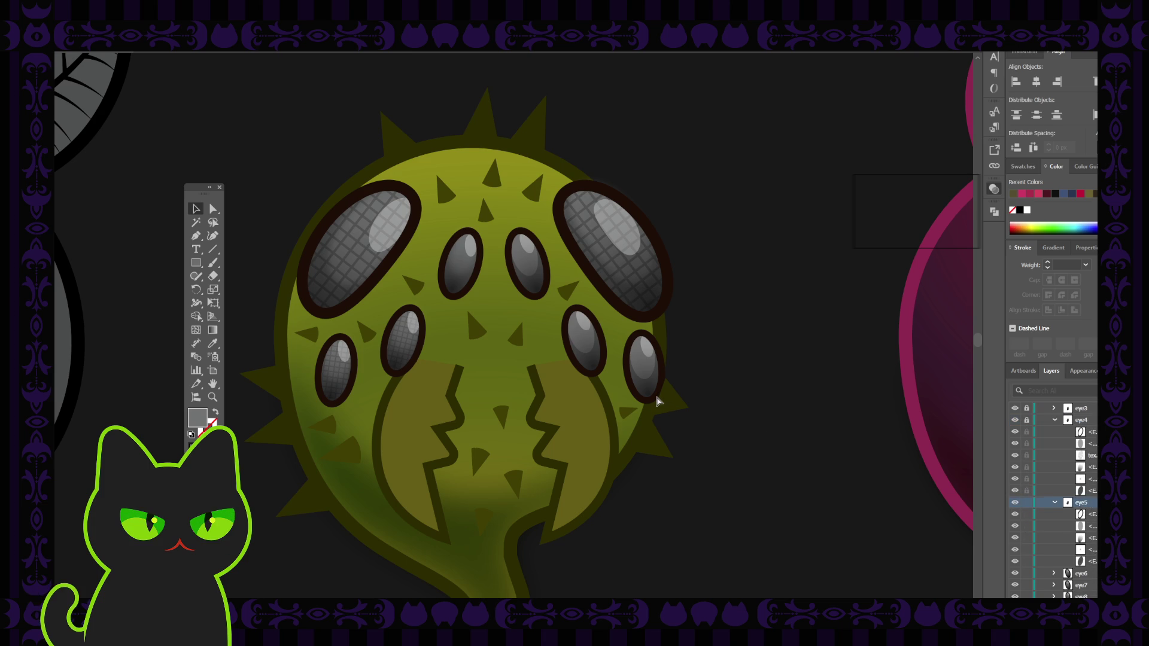
Move the lower-left eye's grid texture layer into the eye5 group
left_click(317, 373)
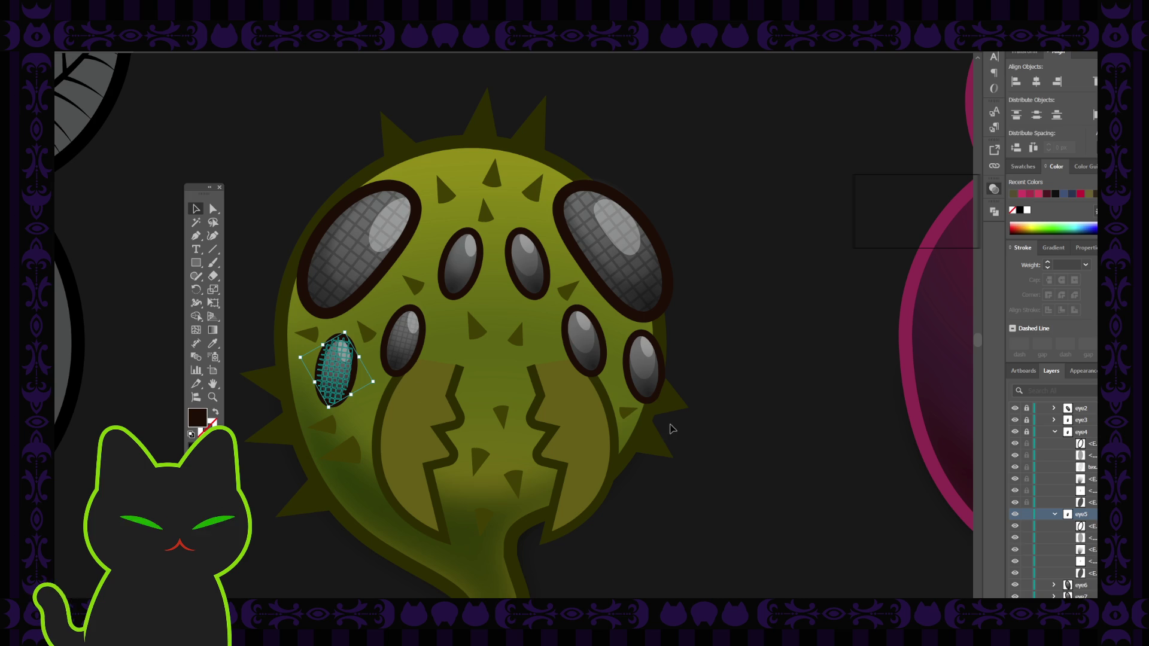
scroll(1084, 468, "up", 5)
scroll(1083, 468, "down", 3)
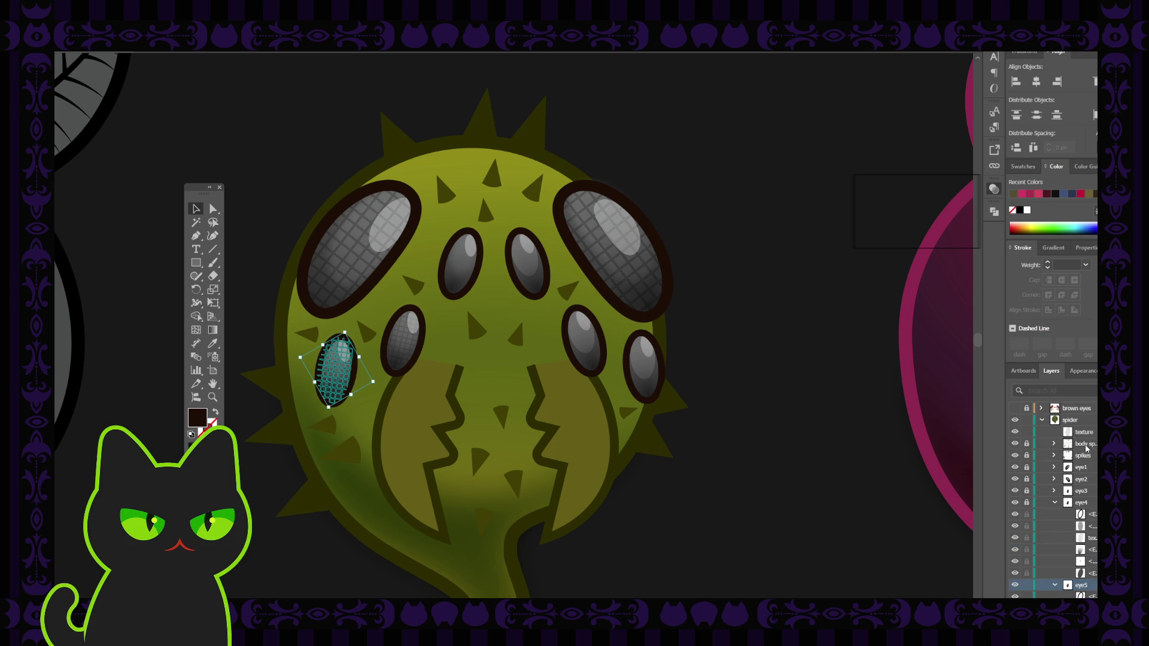
left_click(1084, 432)
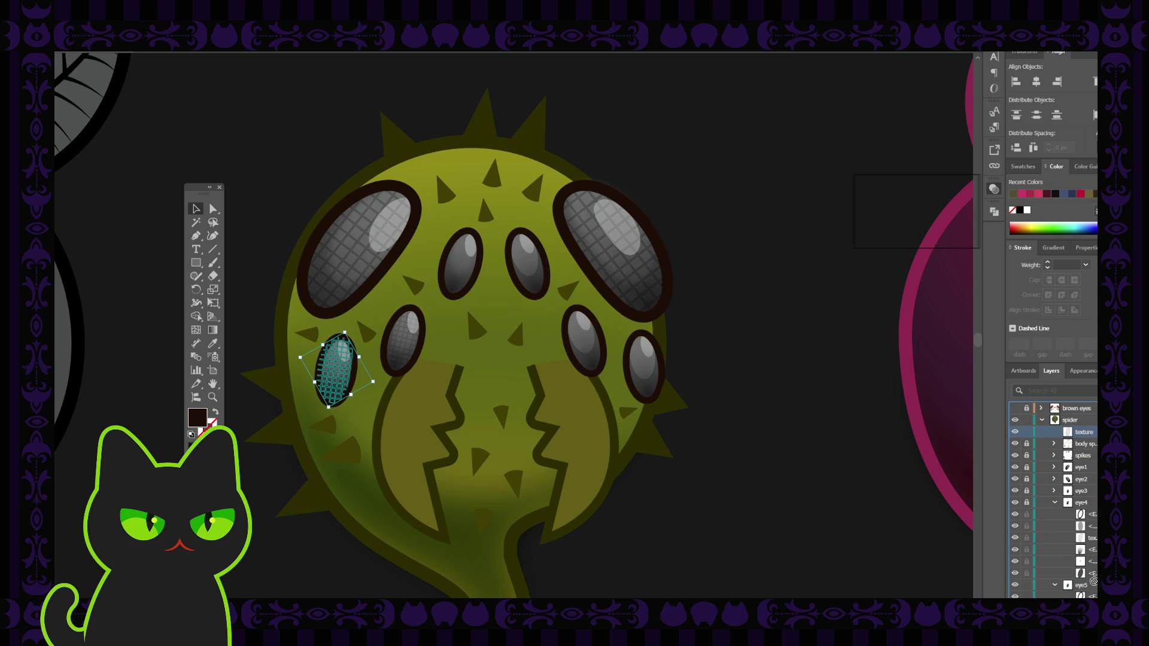
left_click_drag(1093, 581, 1088, 591)
scroll(1080, 554, "down", 2)
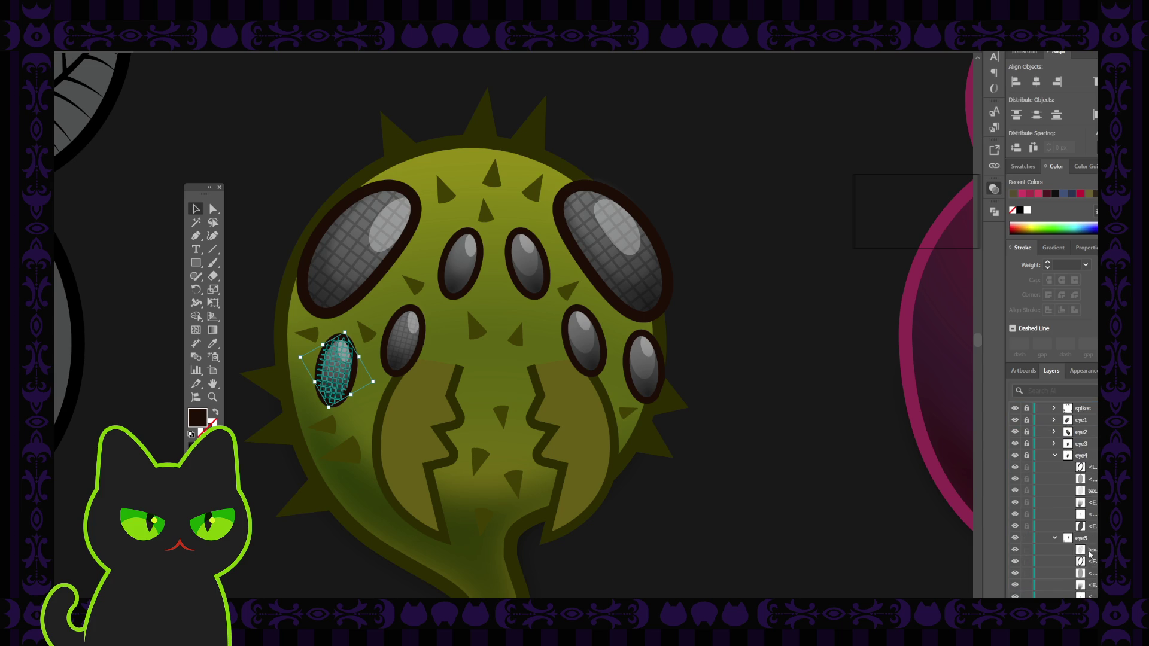
left_click_drag(1090, 518, 1092, 541)
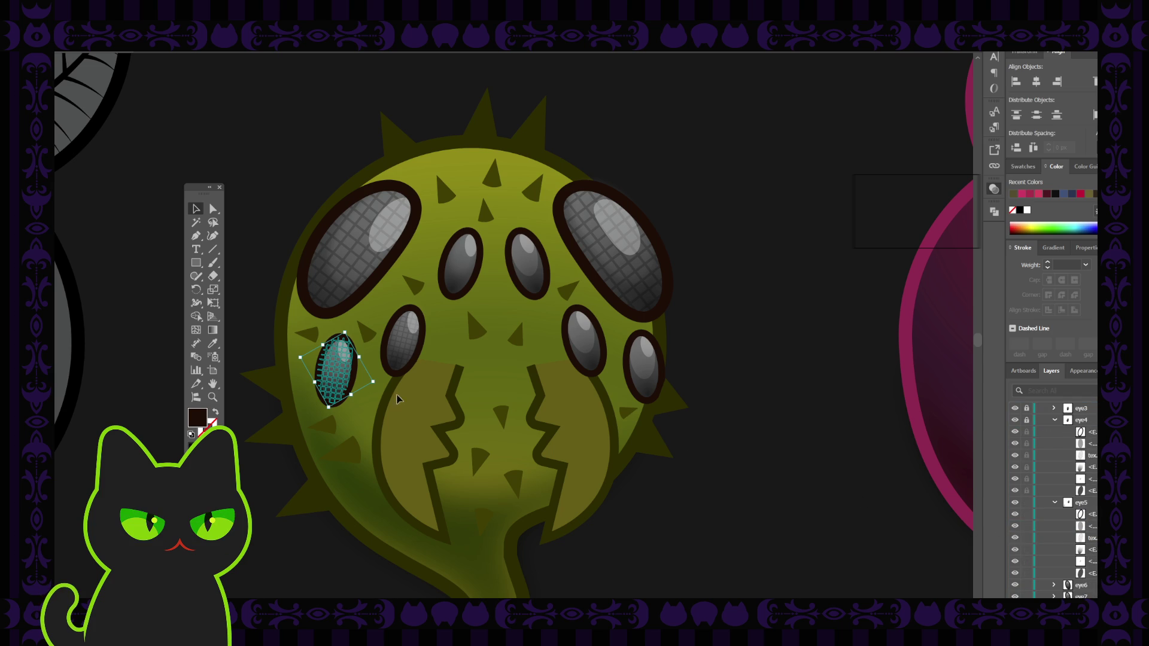
Drag the grid texture onto the small right eye and check it in eye5 isolation
mouse_move(336, 365)
left_mouse_down()
mouse_move(581, 347)
mouse_move(565, 328)
mouse_move(580, 336)
left_mouse_up()
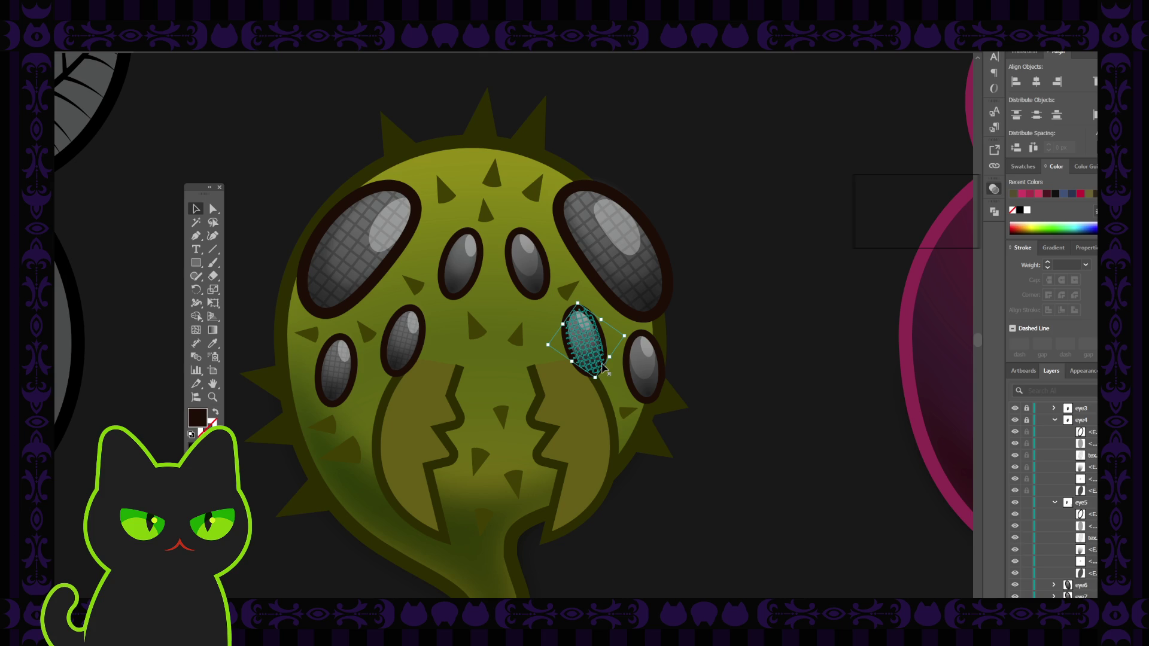
scroll(605, 368, "up", 2)
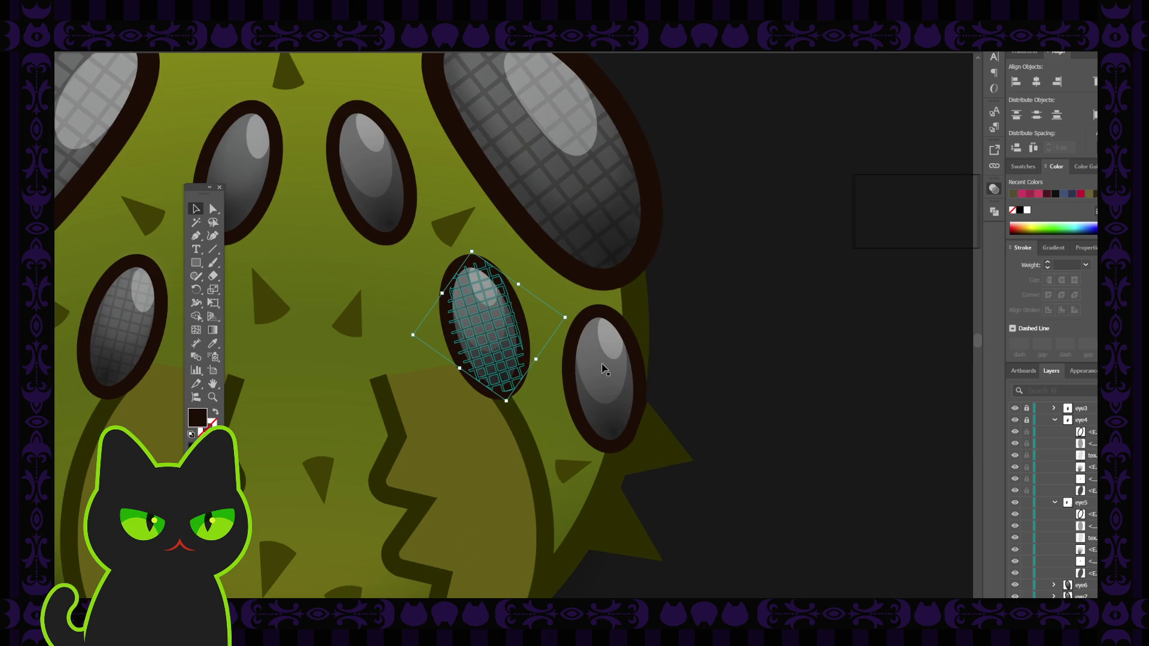
key("ctrl+shift+a")
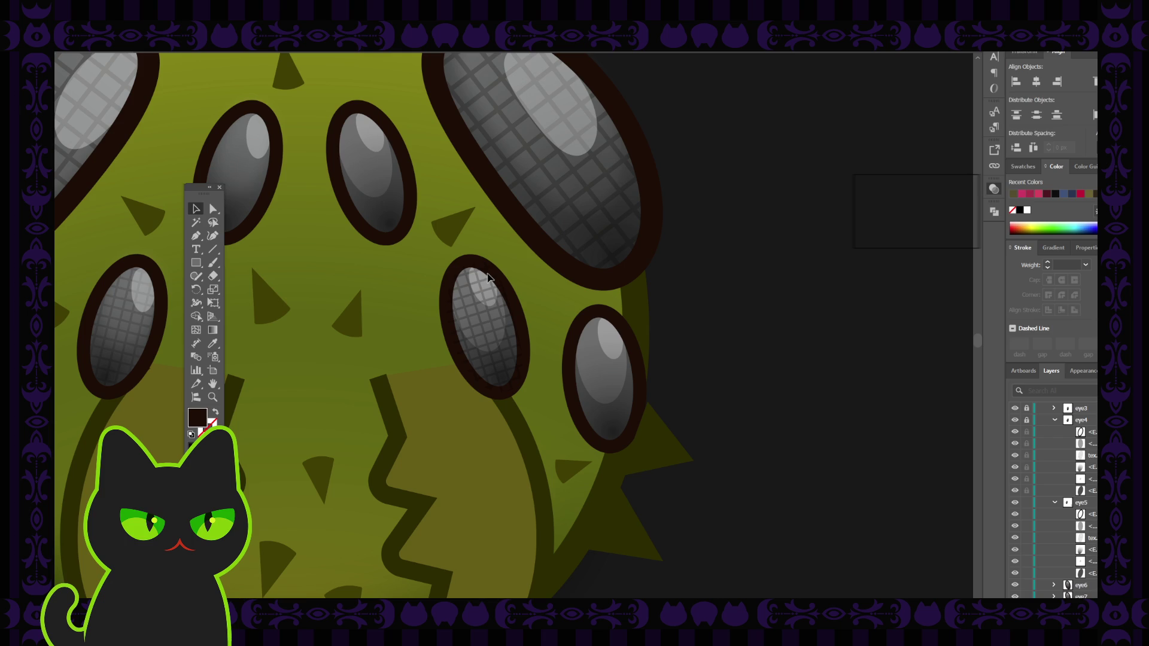
left_click(489, 278)
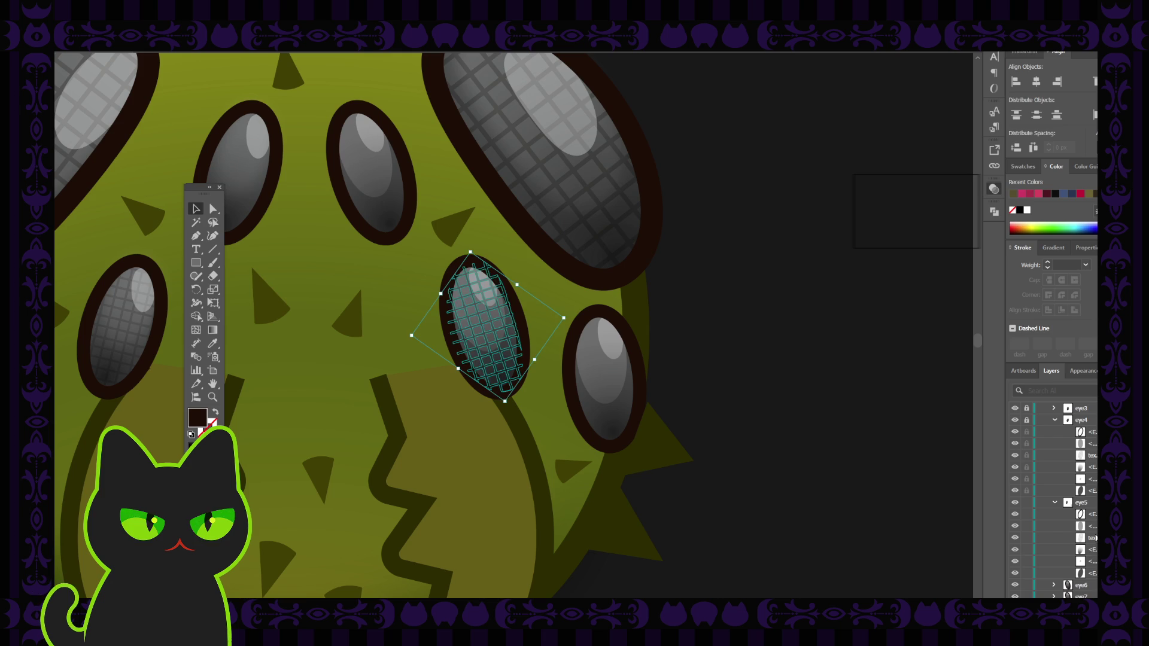
left_click(845, 425)
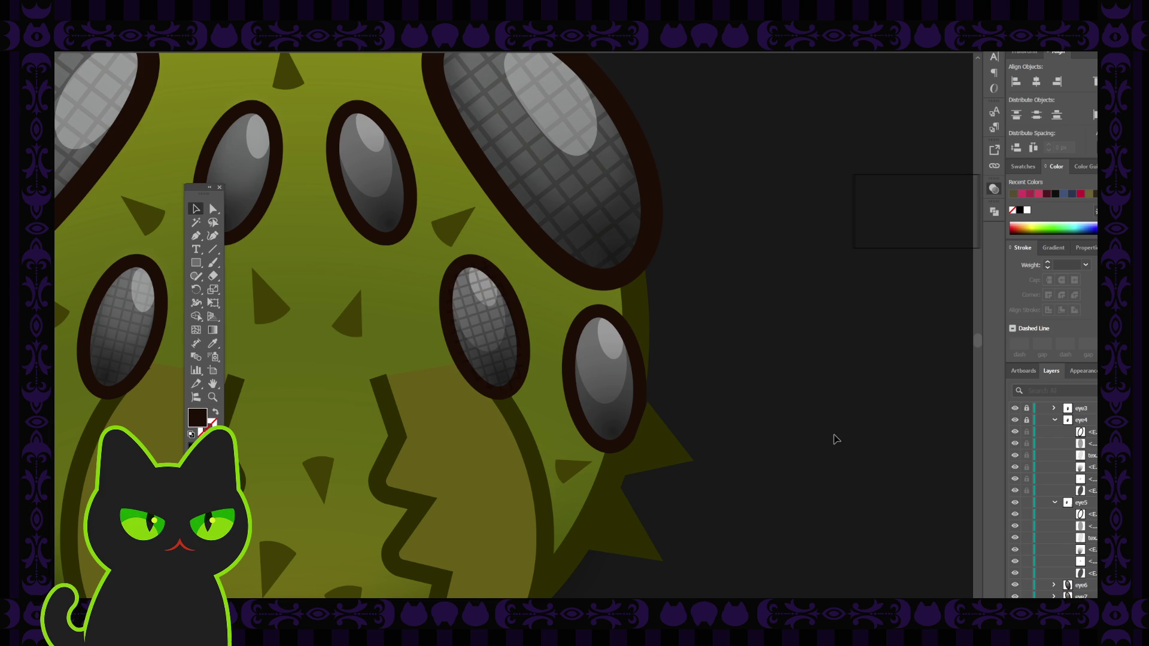
left_click(505, 329)
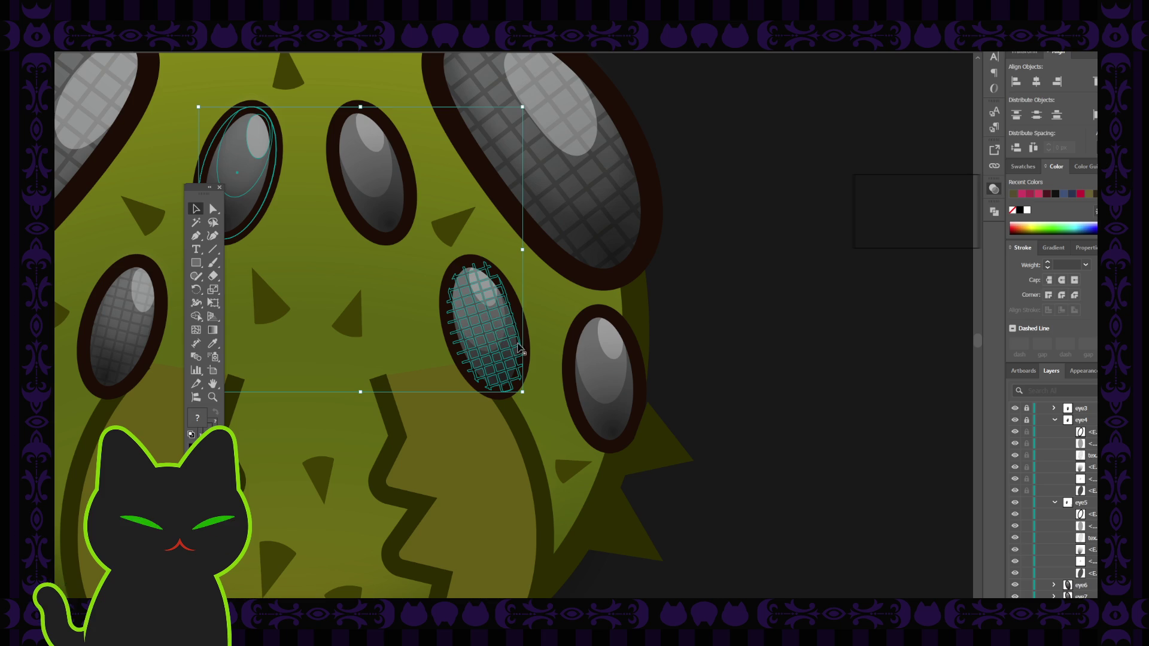
double_click(484, 305)
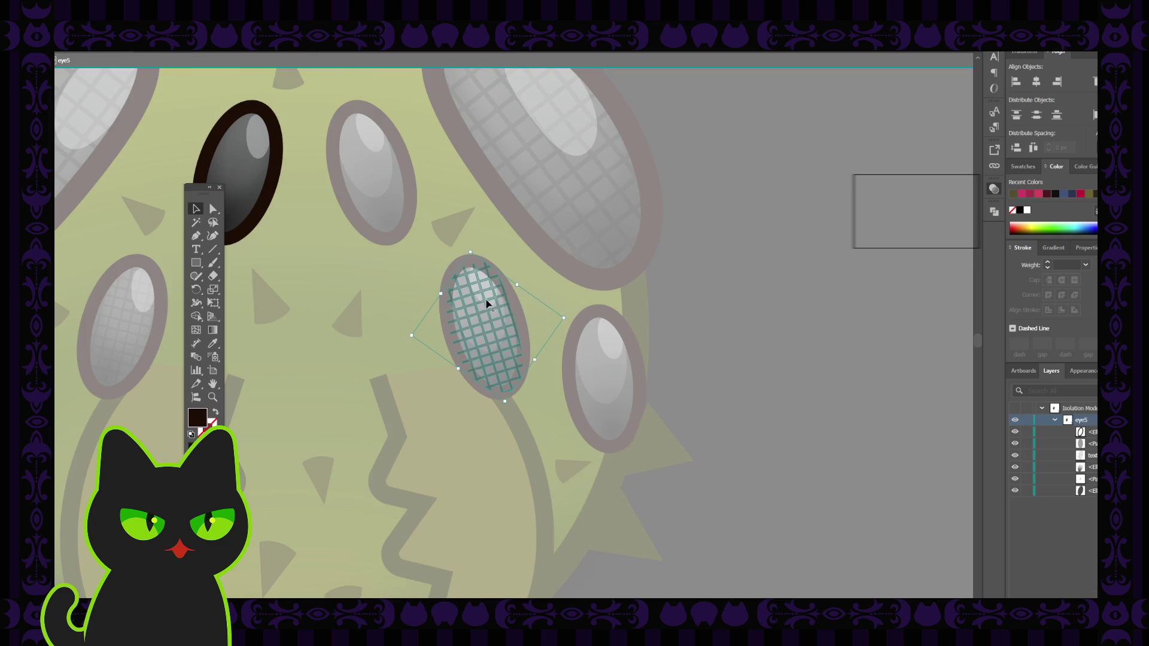
double_click(432, 336)
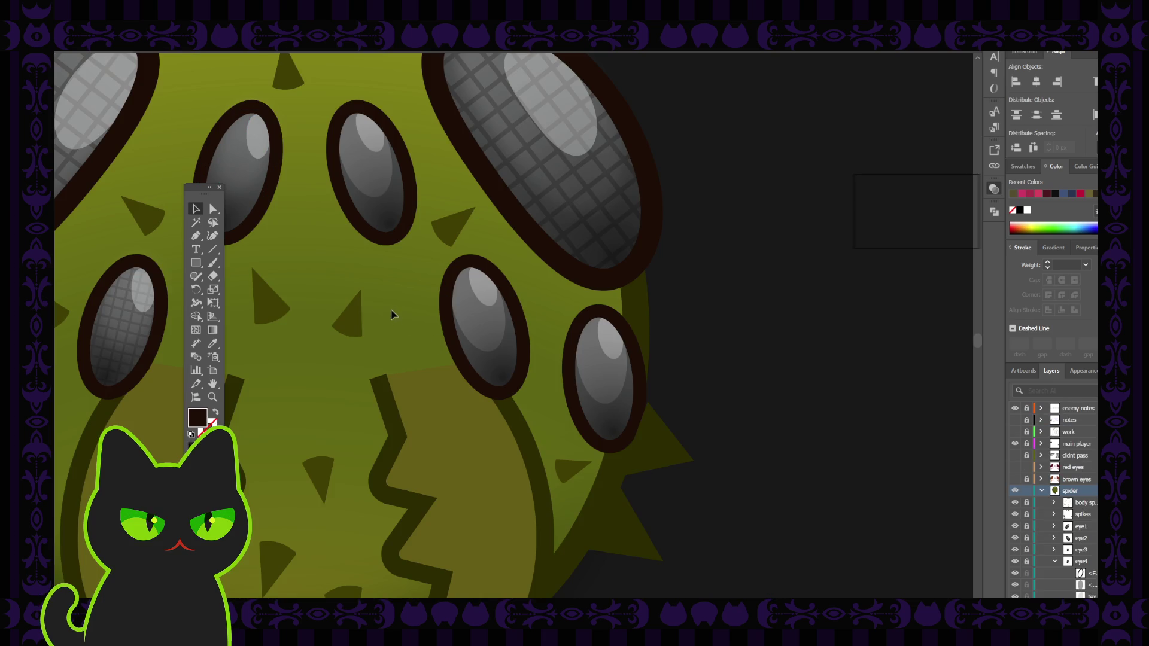
Restore the grid texture with Ctrl+F, move it onto the upper eye, and place its layer in eye5
key("space")
left_click_drag(357, 298, 590, 377)
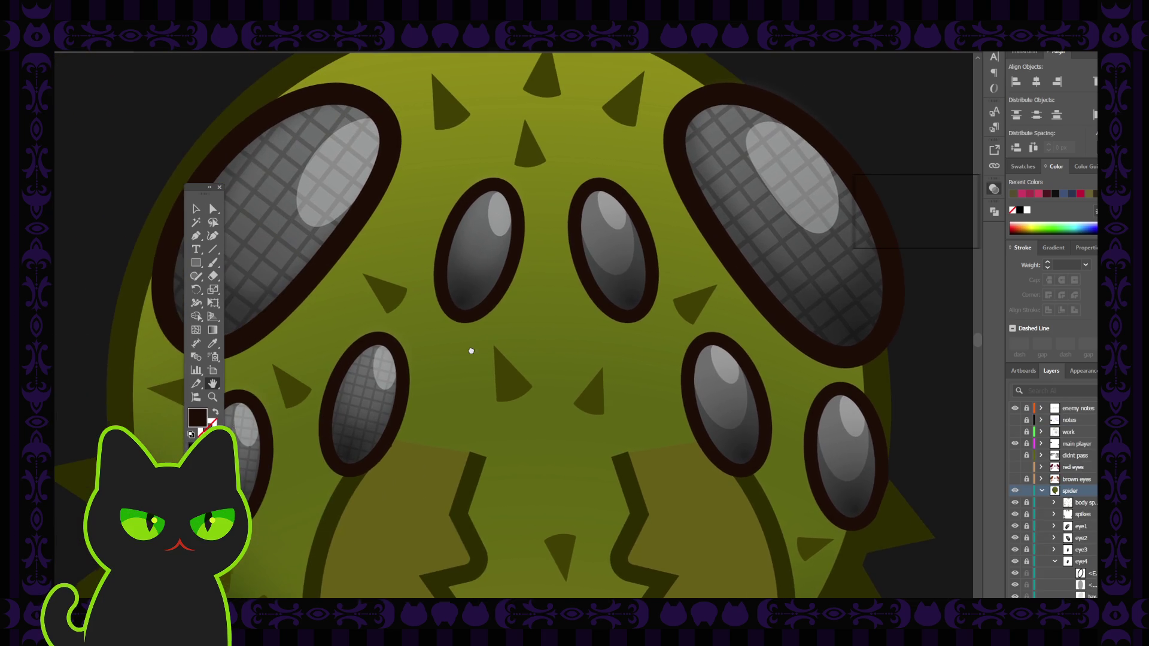
left_click(197, 211)
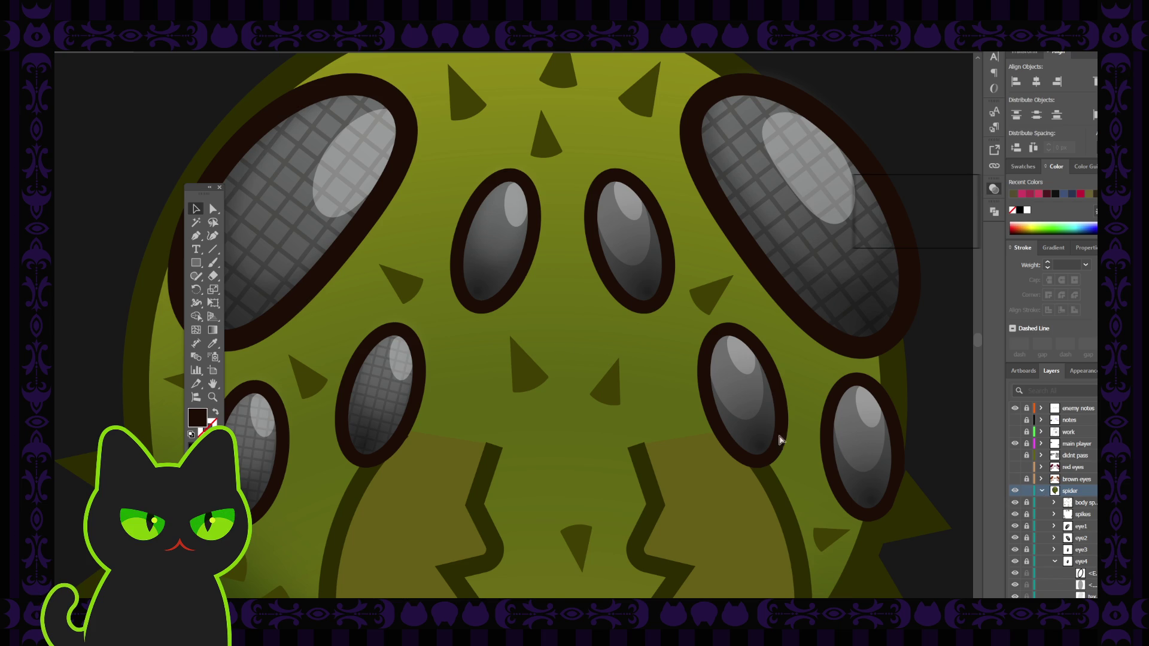
key("ctrl+f")
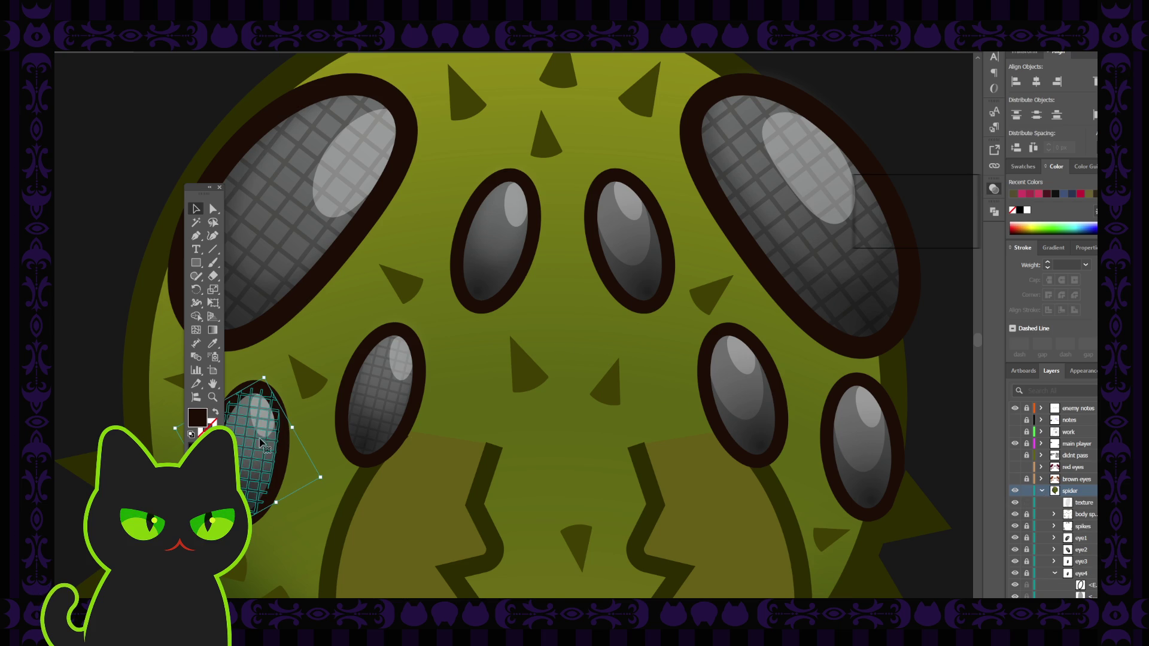
left_click_drag(268, 433, 503, 227)
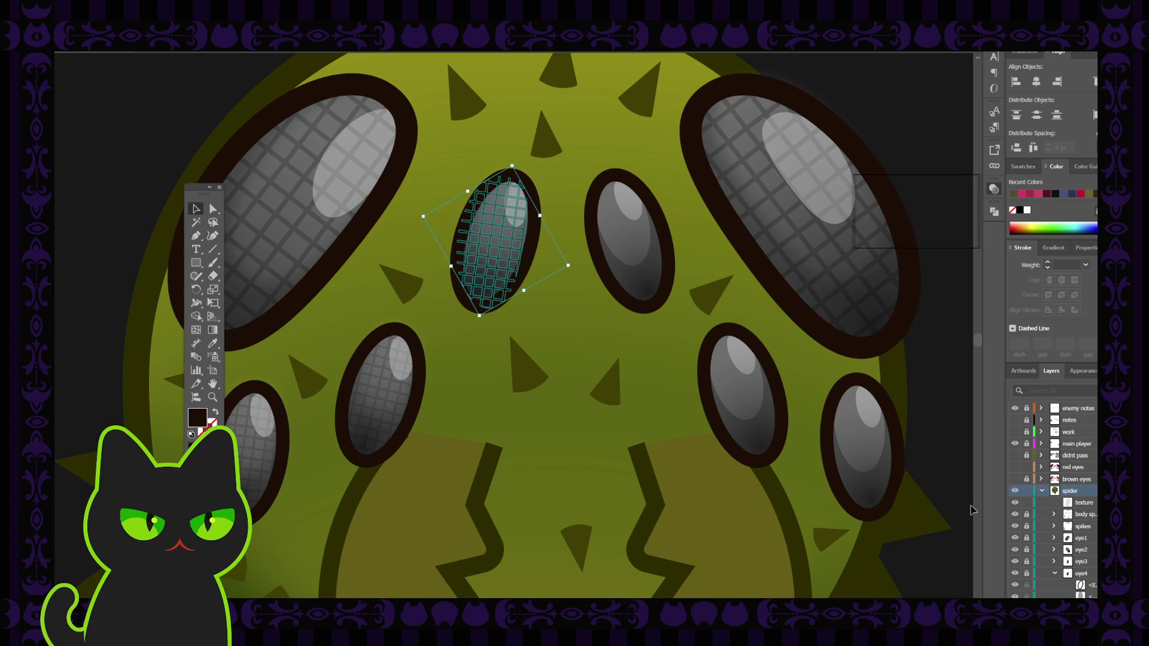
left_click_drag(1072, 502, 1084, 567)
scroll(1068, 542, "down", 2)
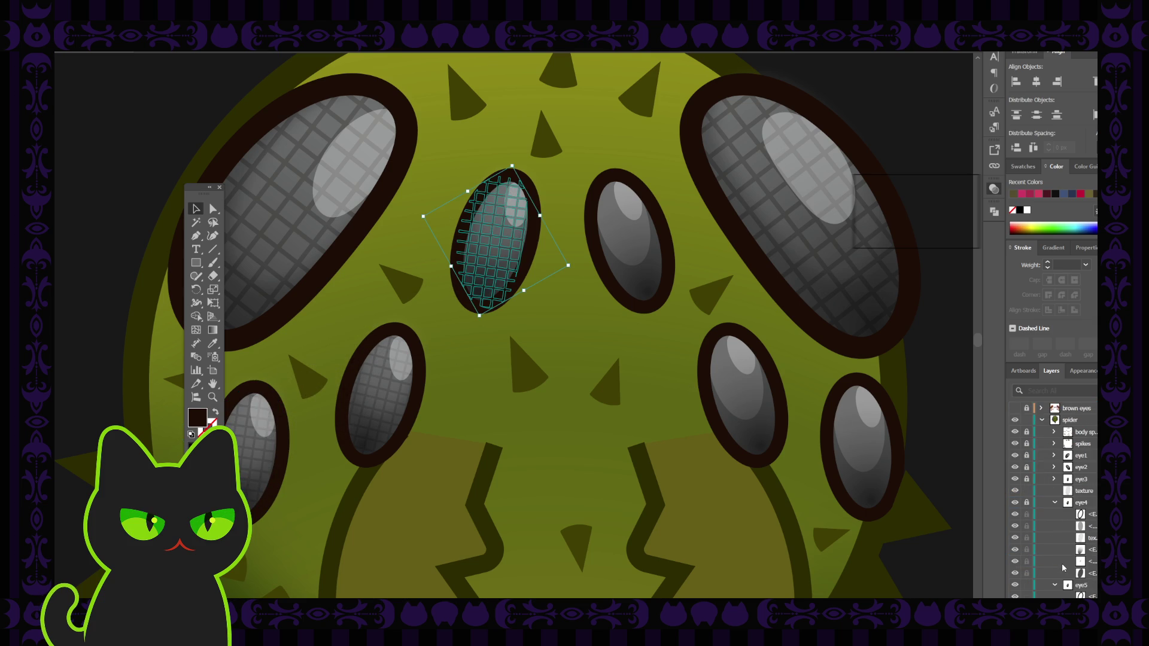
scroll(1077, 547, "down", 1)
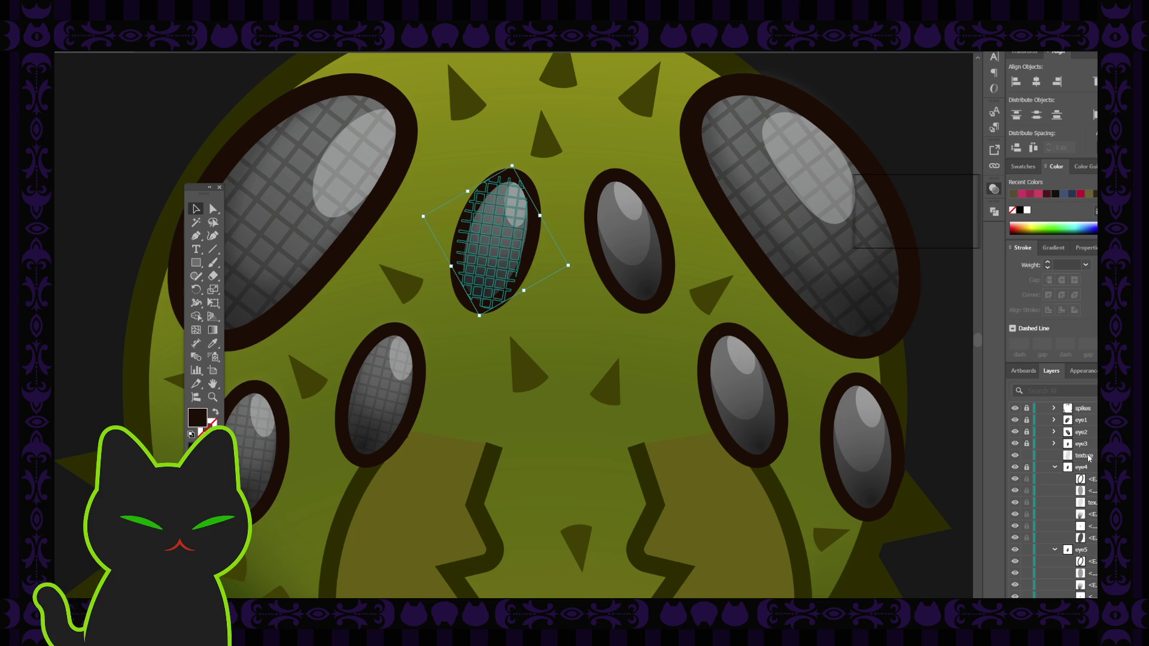
left_click_drag(1088, 553, 1084, 580)
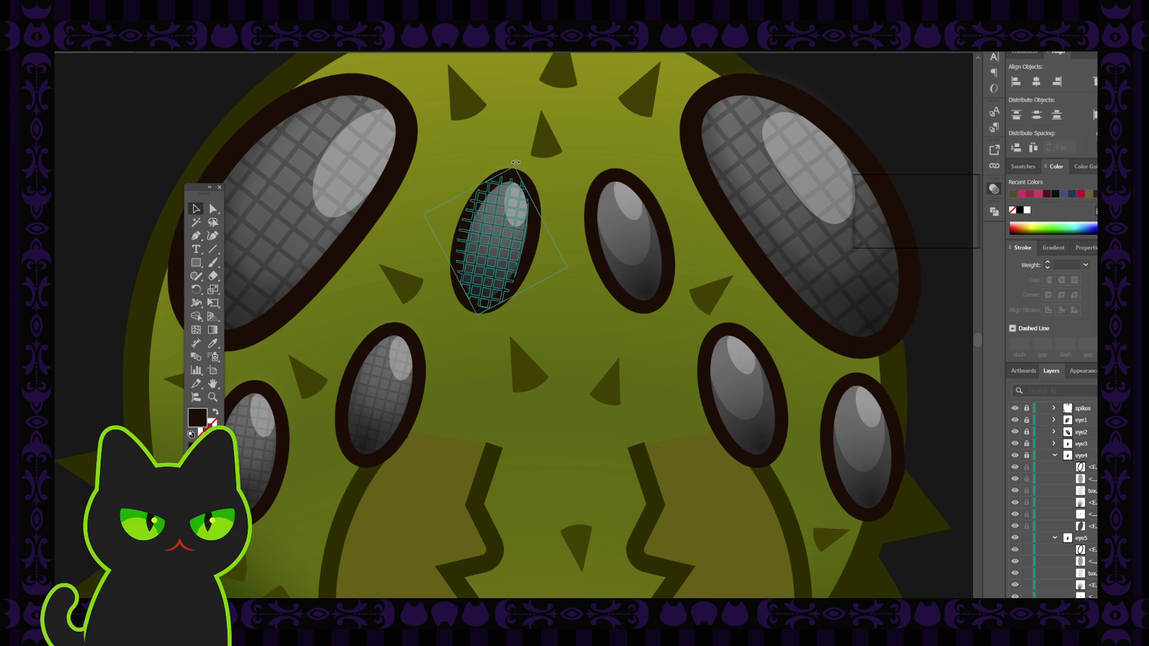
Rotate the grid texture slightly clockwise inside the isolated eye5 group
left_click(522, 191)
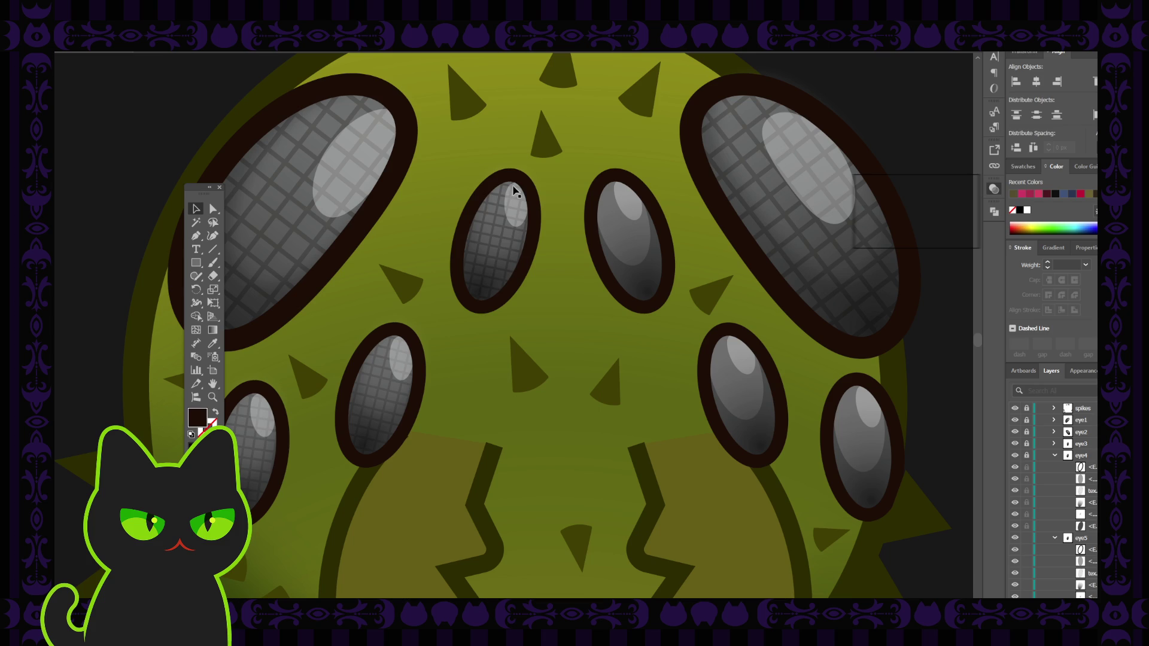
left_click(513, 192)
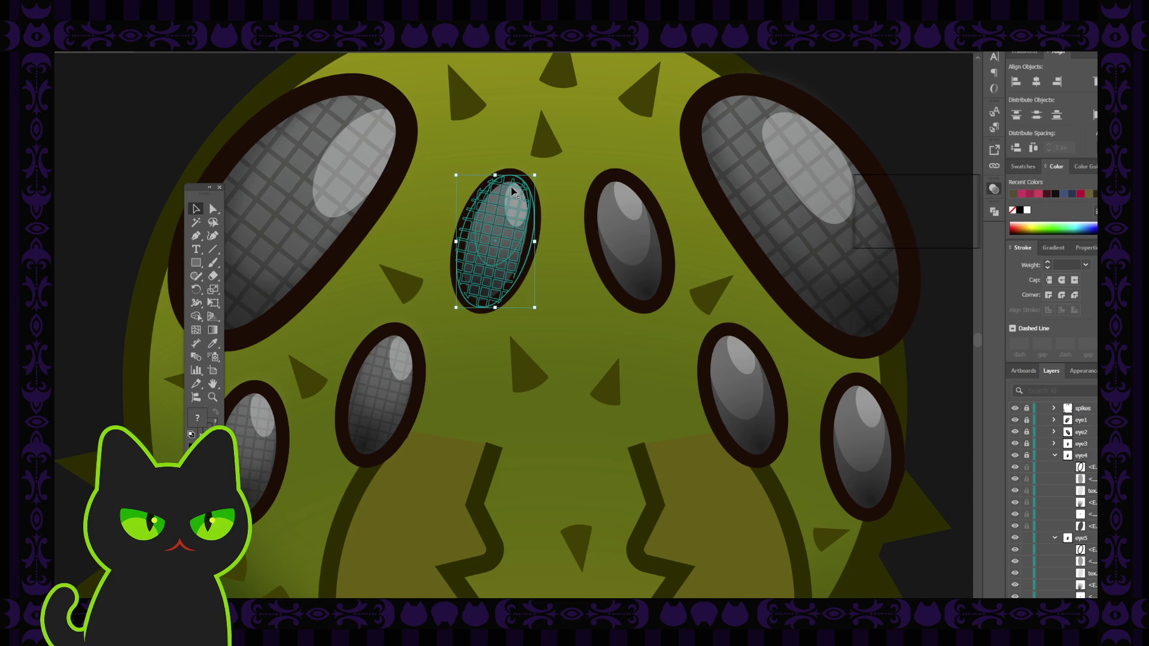
left_click(516, 191)
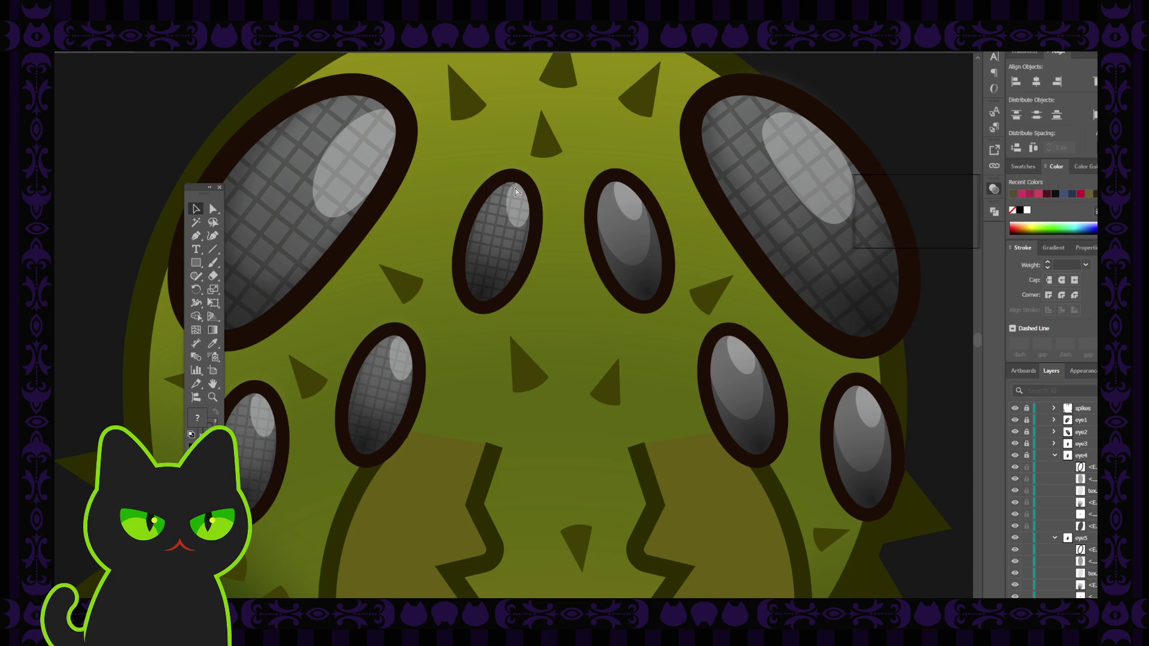
left_click(514, 195)
left_click(513, 198)
left_click(510, 202)
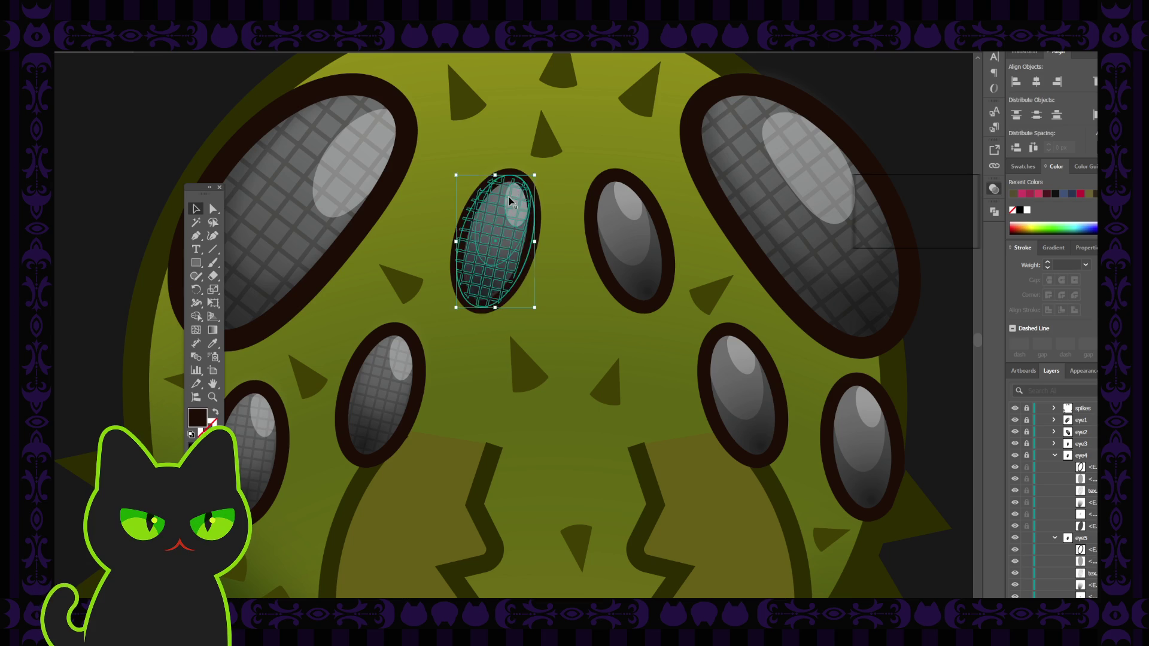
double_click(509, 201)
left_click(498, 209)
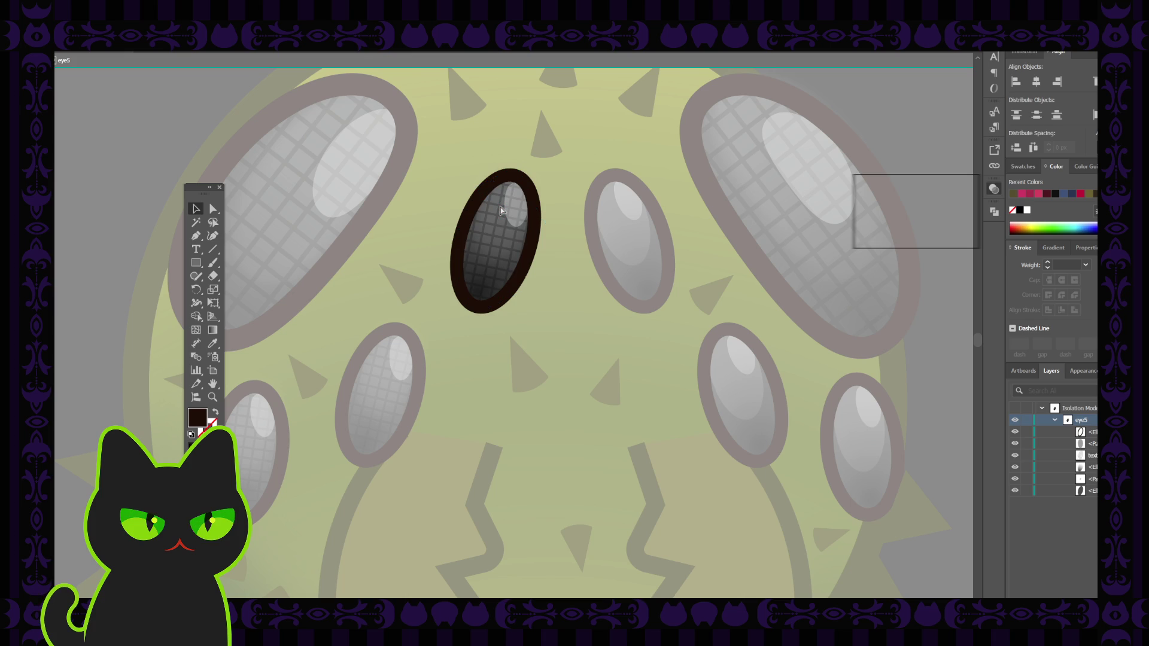
left_click(501, 210)
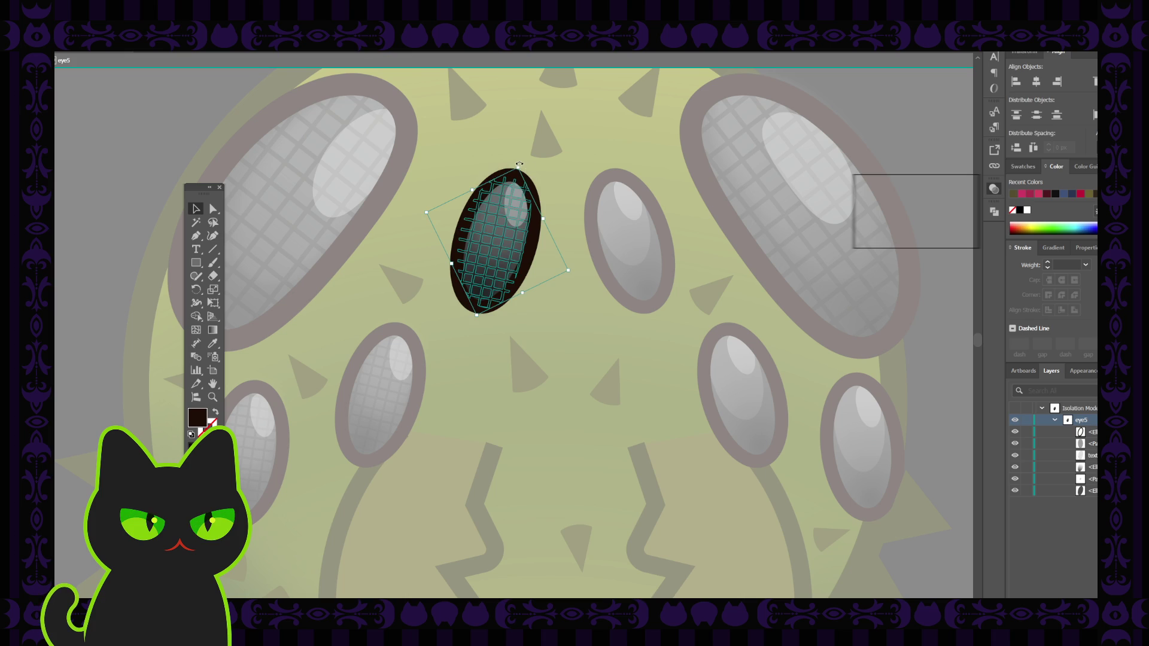
left_click_drag(523, 163, 525, 163)
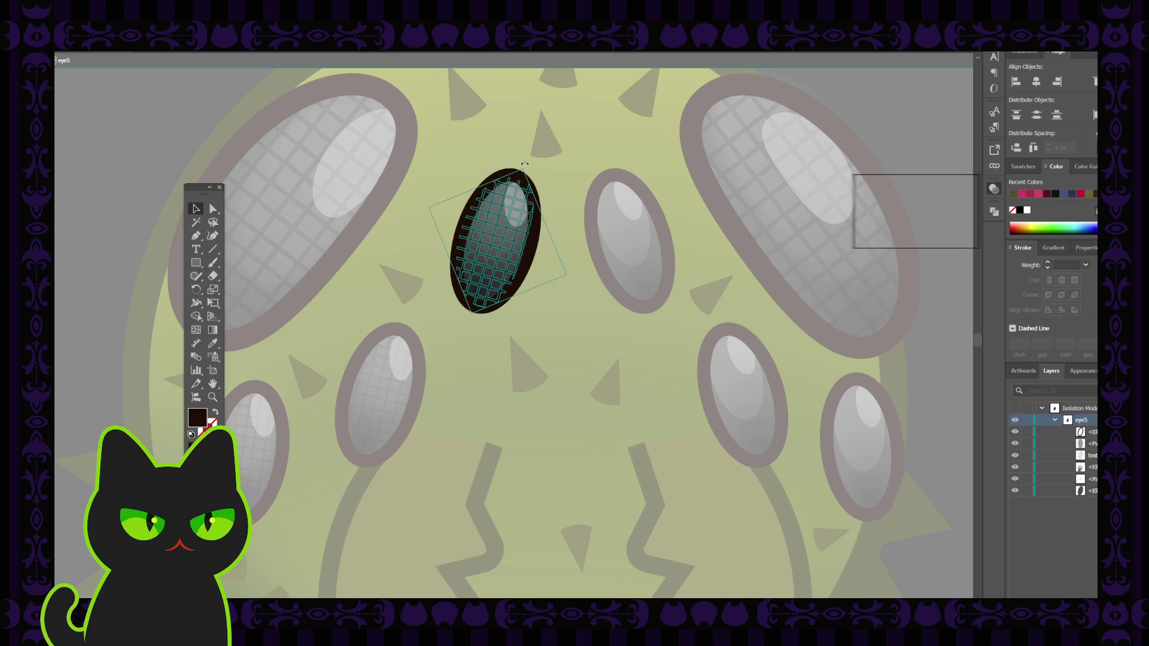
double_click(559, 179)
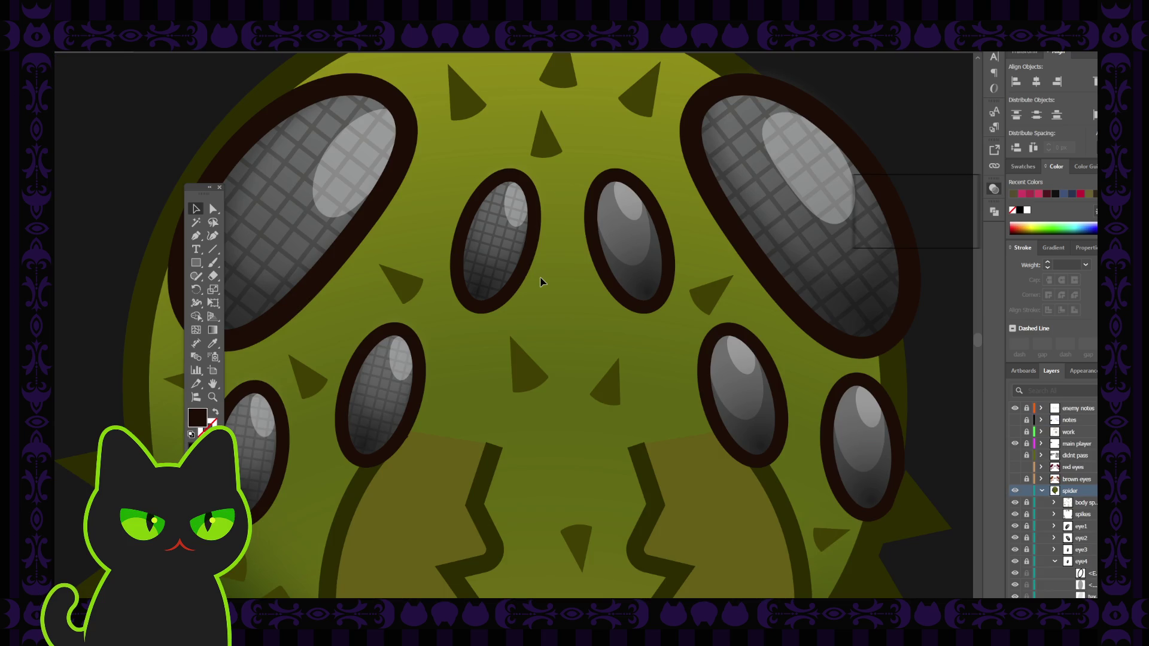
left_click(1054, 563)
scroll(1074, 562, "down", 2)
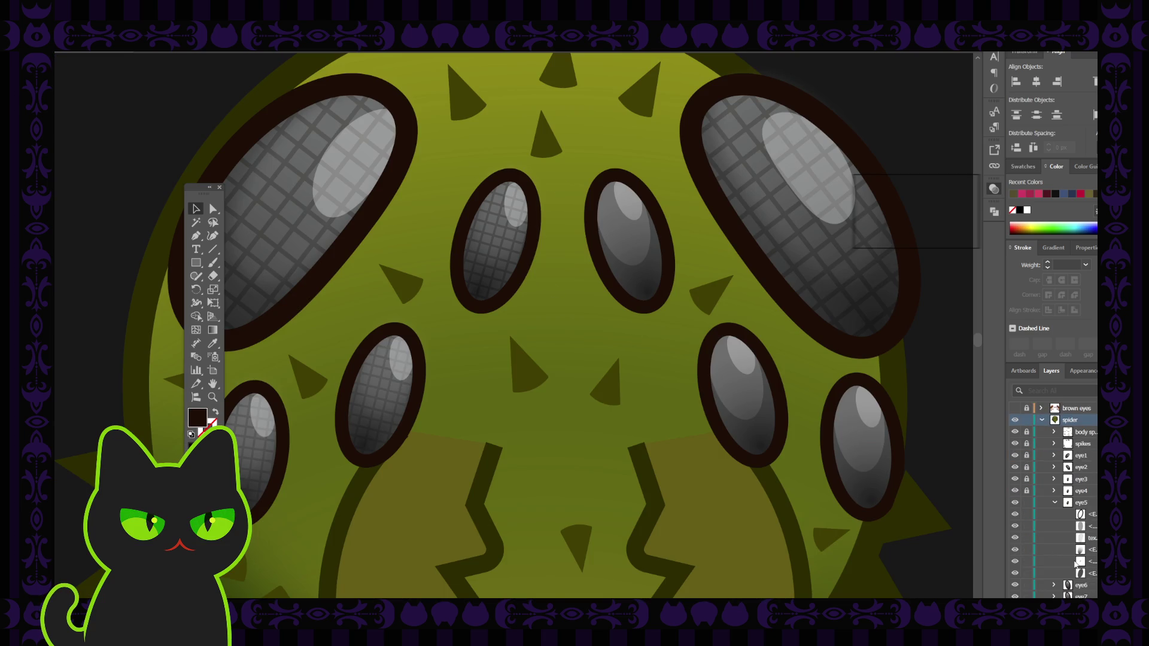
left_click(1015, 561)
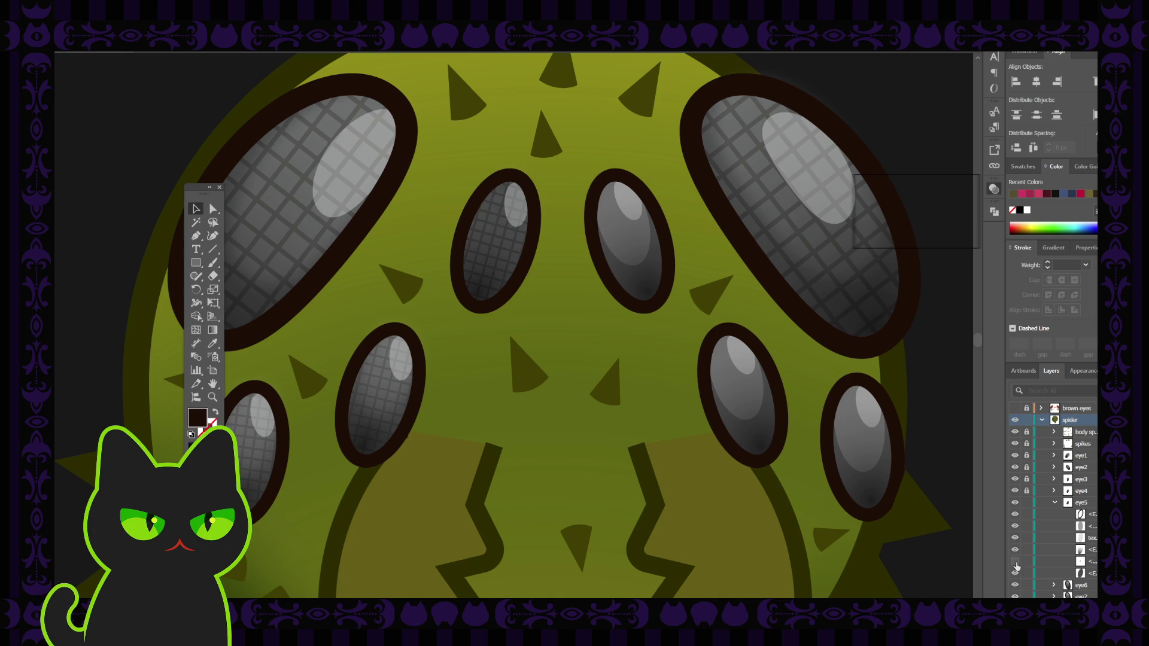
left_click(1015, 562)
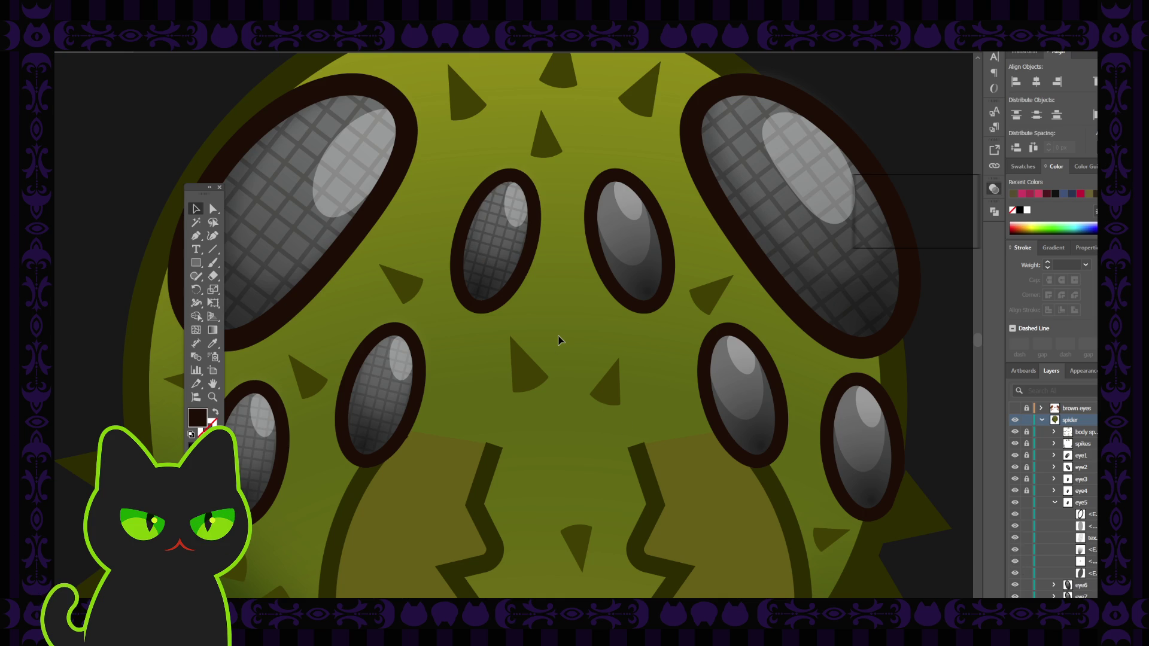
scroll(558, 339, "down", 3)
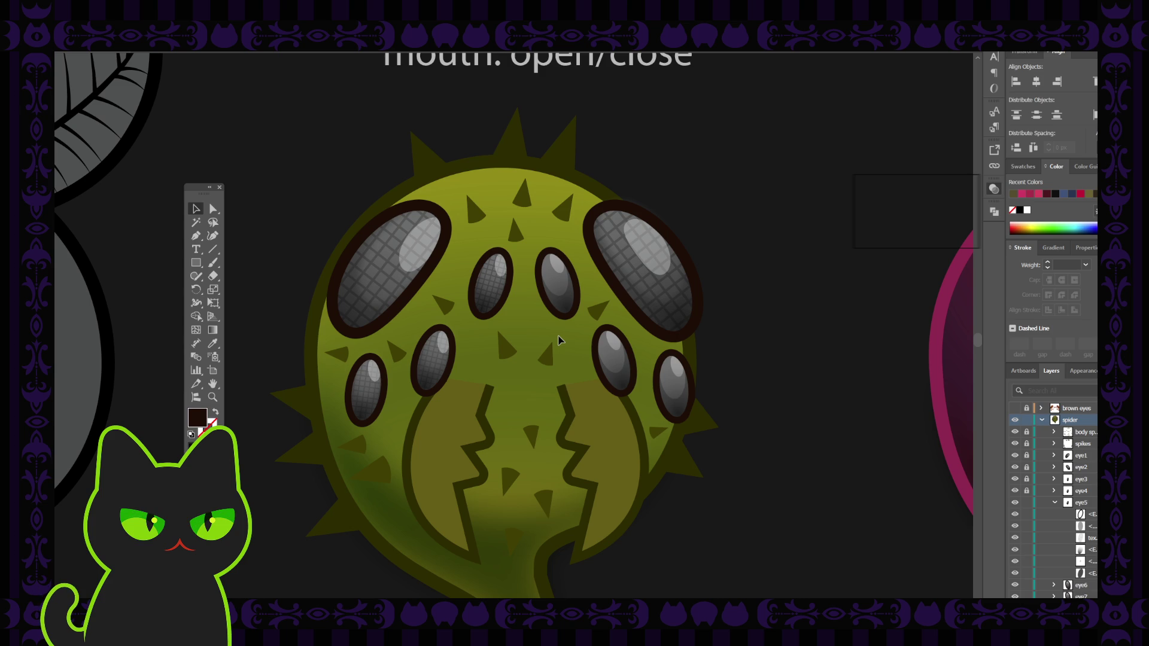
left_click(490, 280)
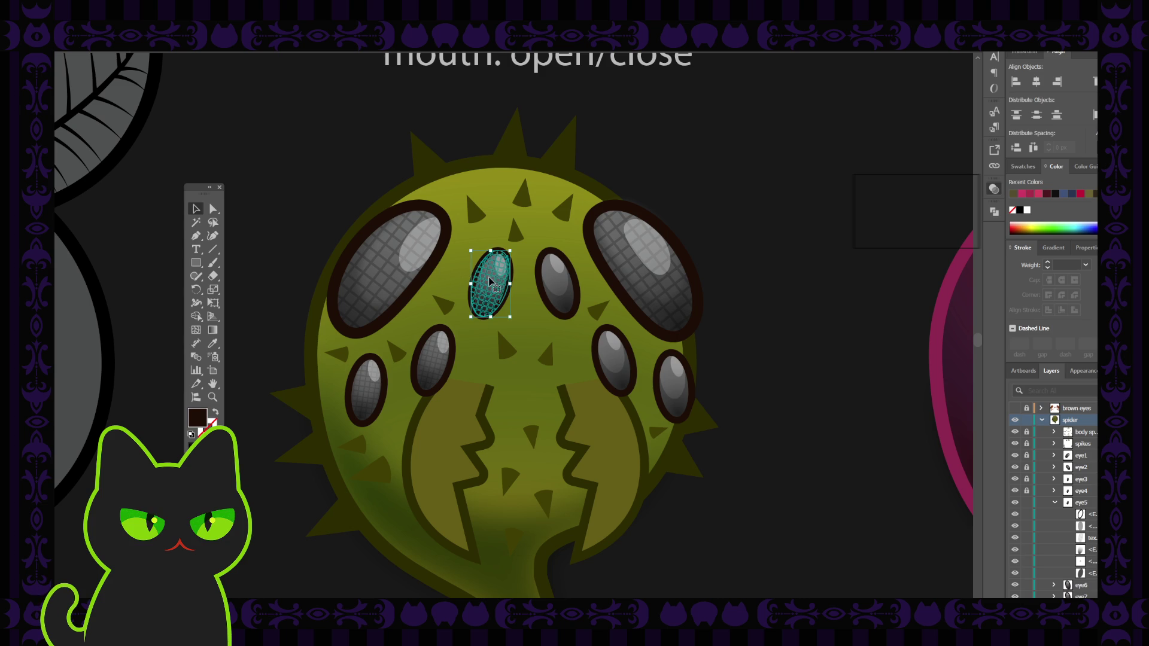
double_click(490, 280)
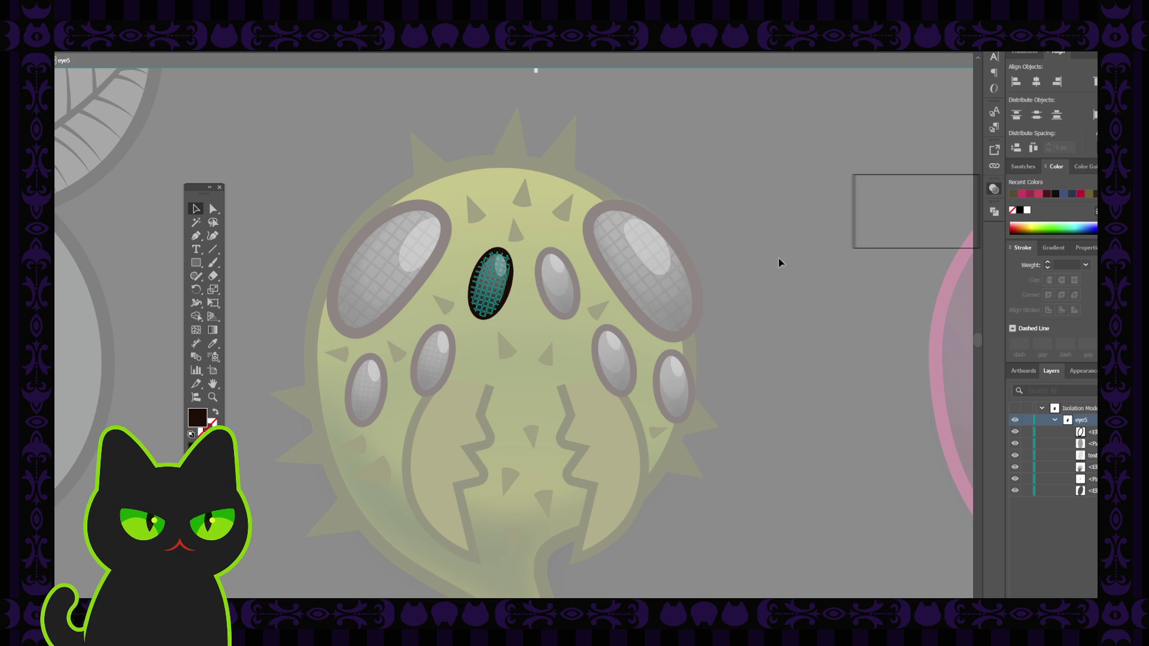
left_click(739, 235)
double_click(745, 227)
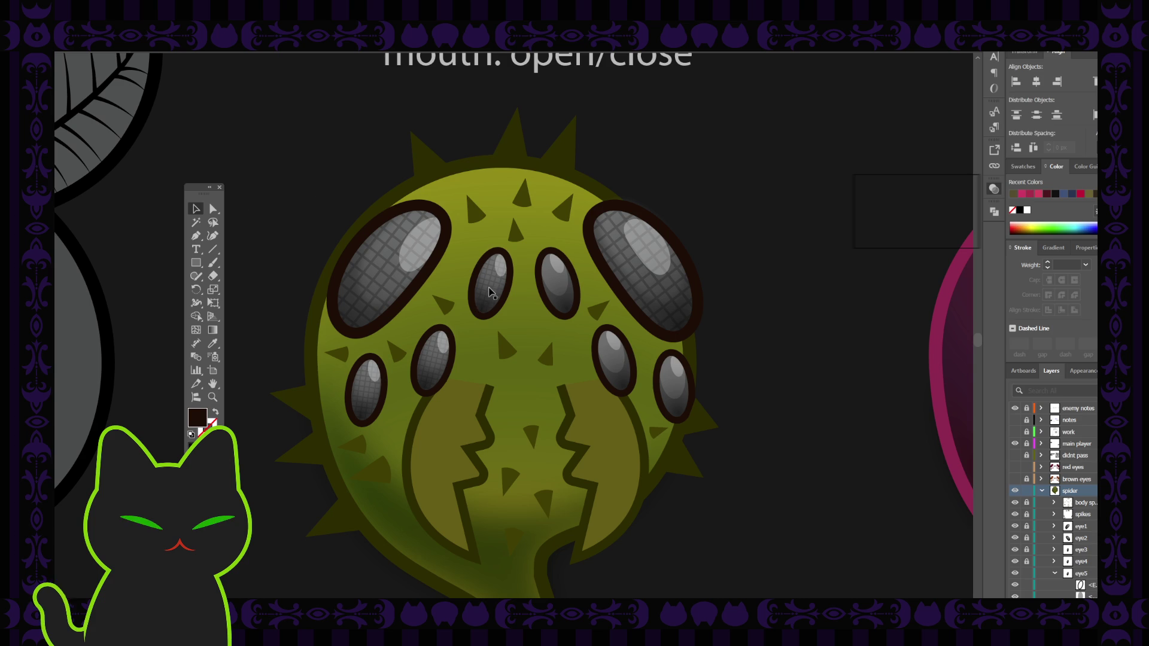
left_click(558, 284)
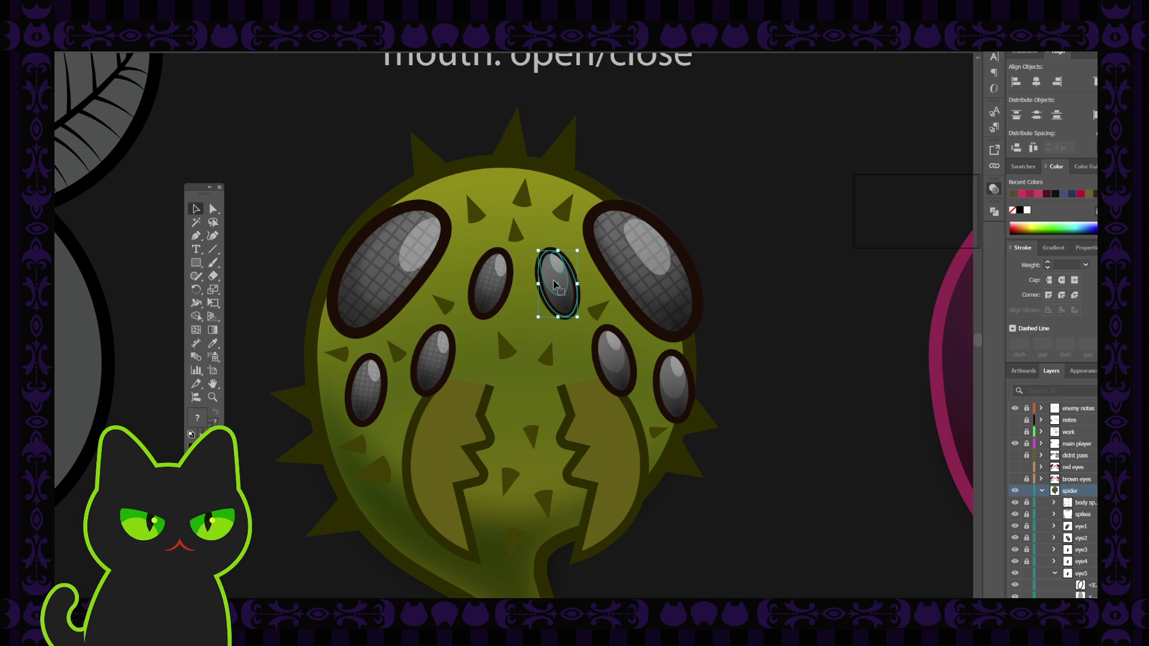
scroll(1066, 544, "down", 3)
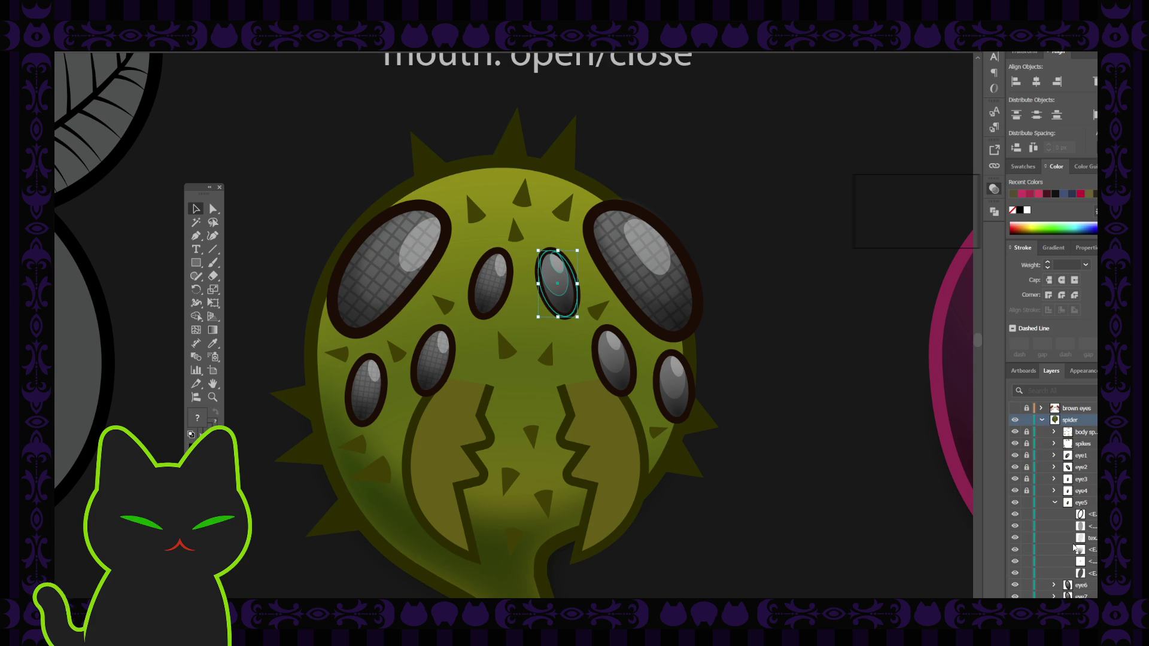
scroll(1060, 526, "down", 3)
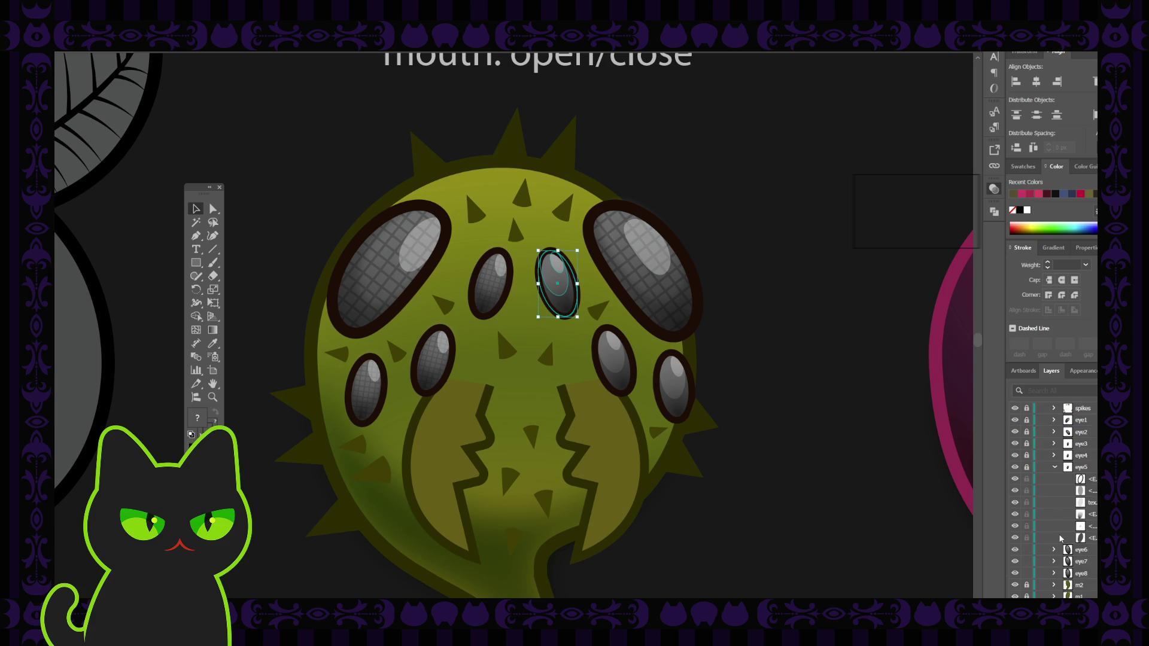
left_click(1054, 515)
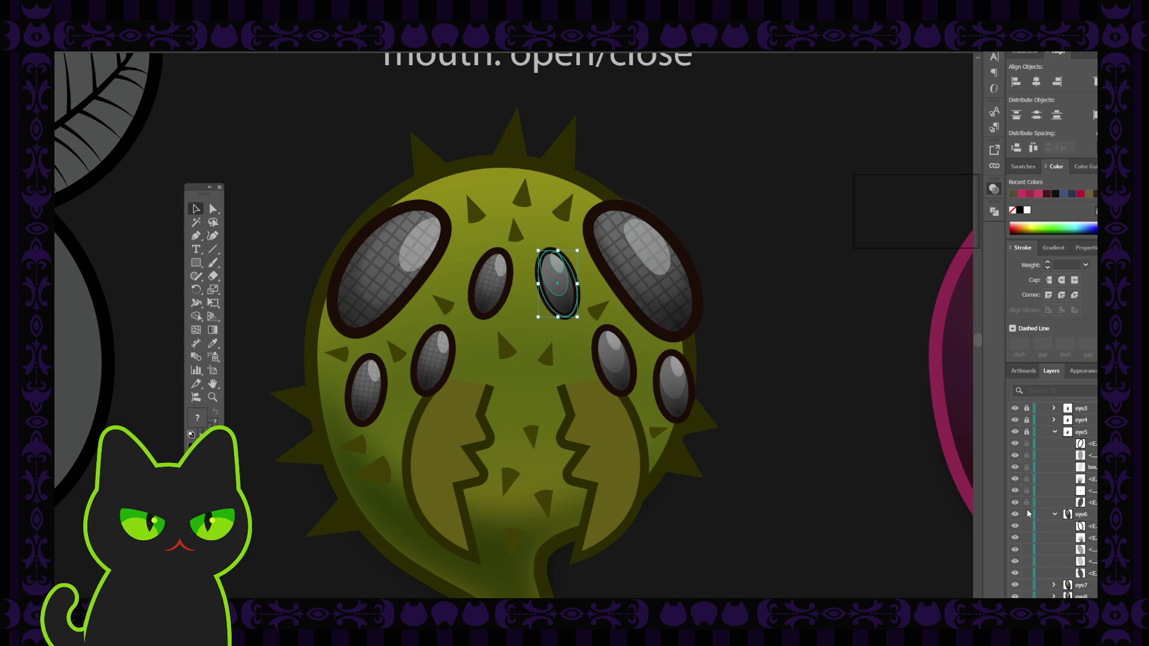
double_click(560, 286)
left_click(560, 287)
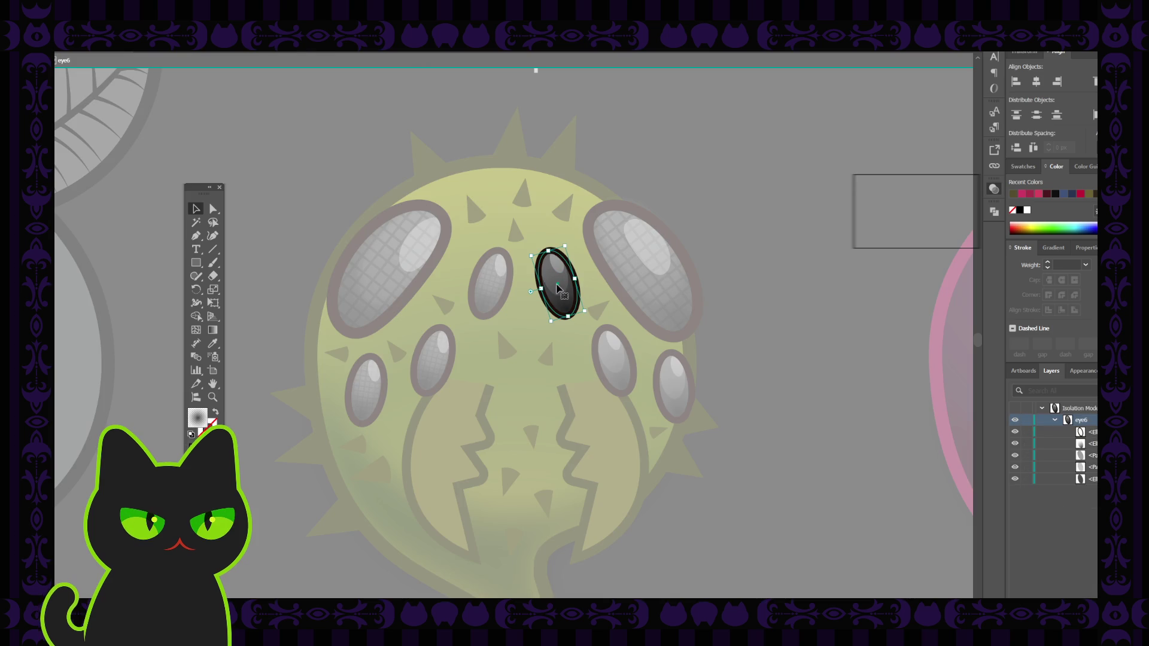
left_click(1015, 466)
left_click(1015, 467)
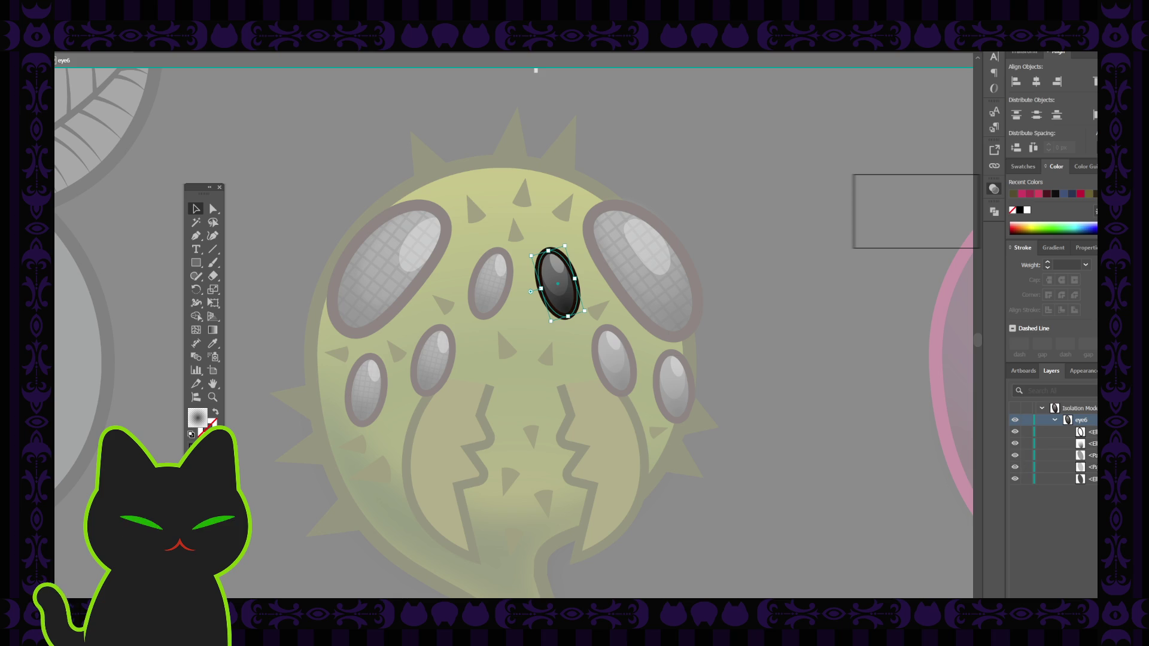
left_click(1014, 455)
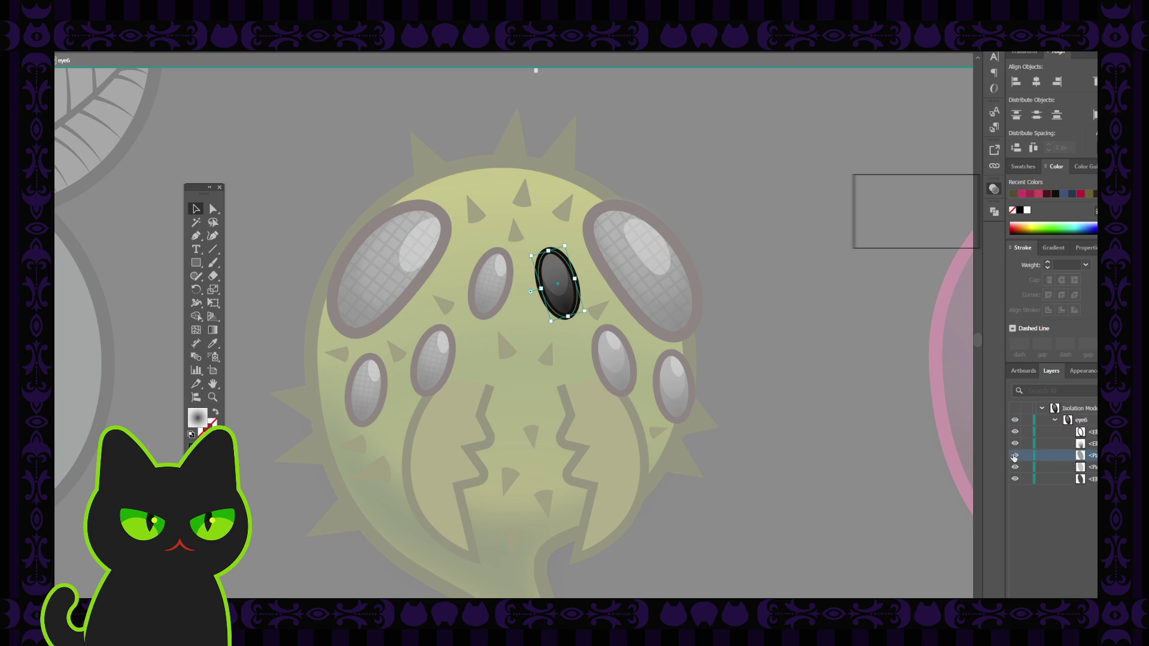
left_click(1014, 455)
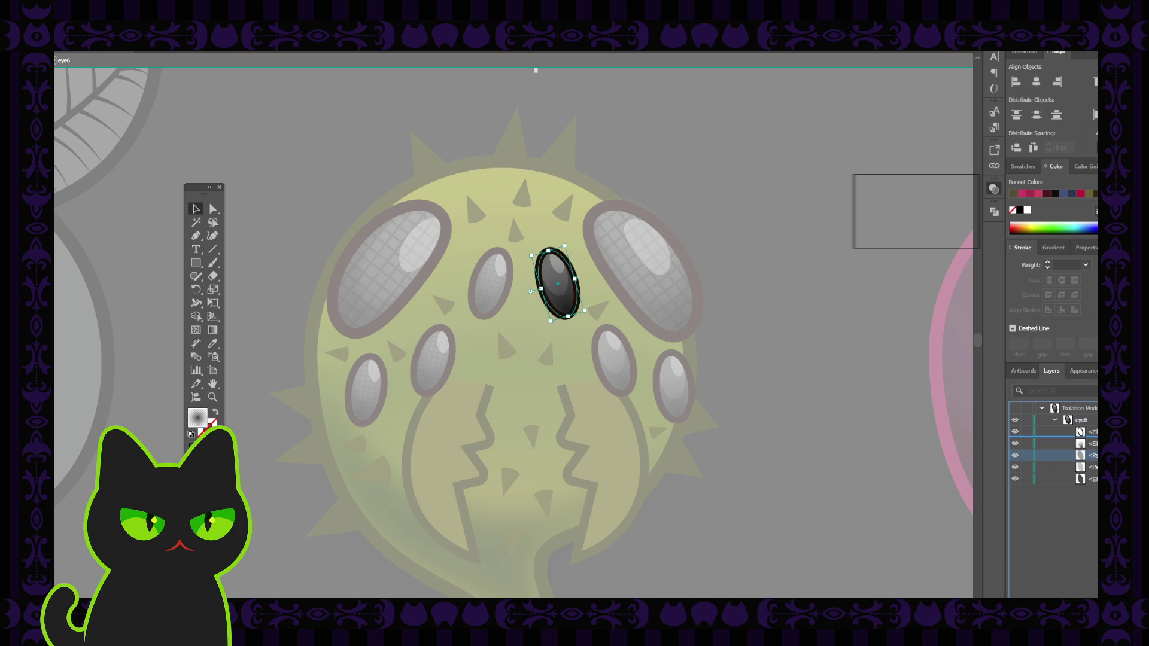
left_click(1059, 444)
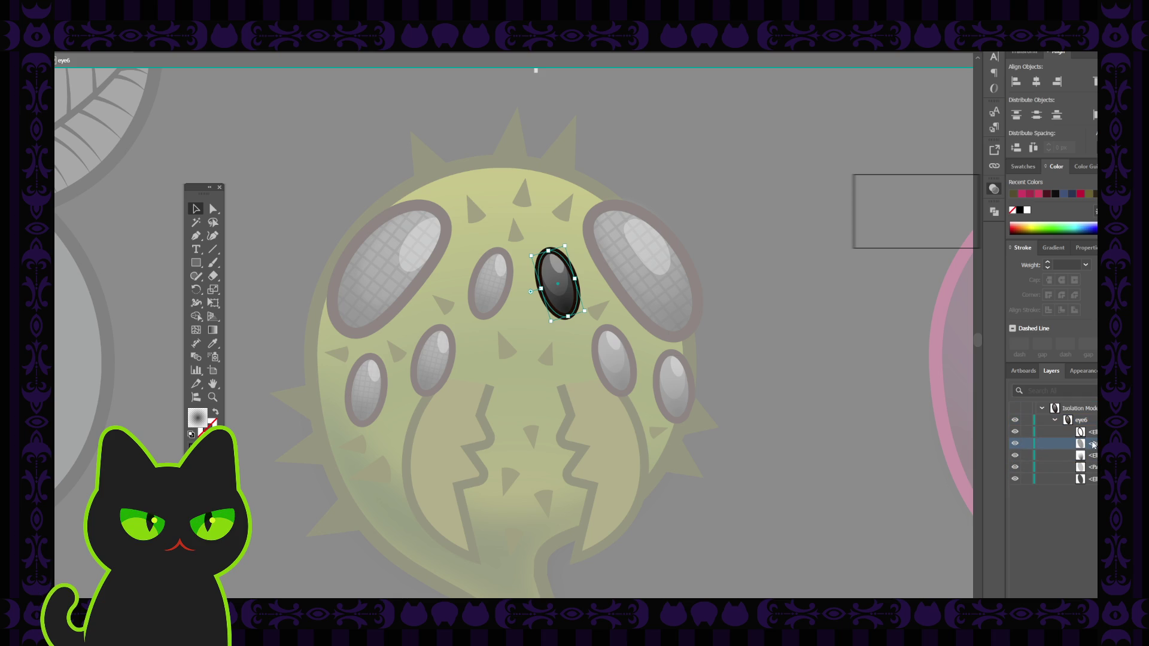
double_click(859, 328)
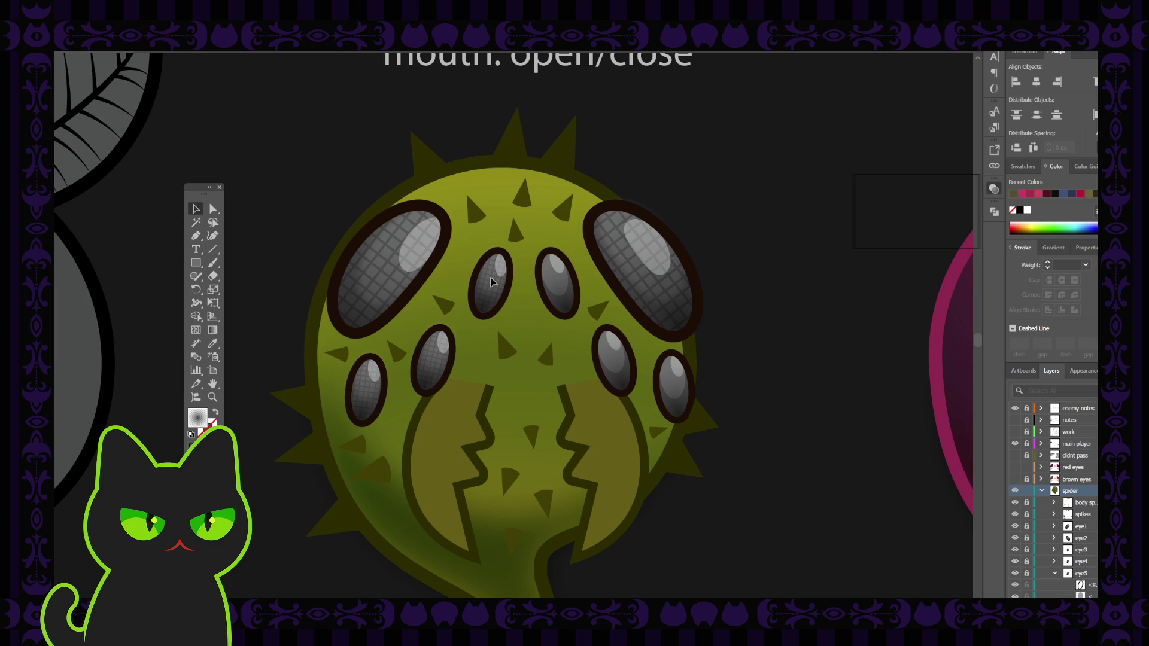
Check eye5's mesh texture by toggling its visibility and selecting it in isolation
scroll(1089, 566, "down", 3)
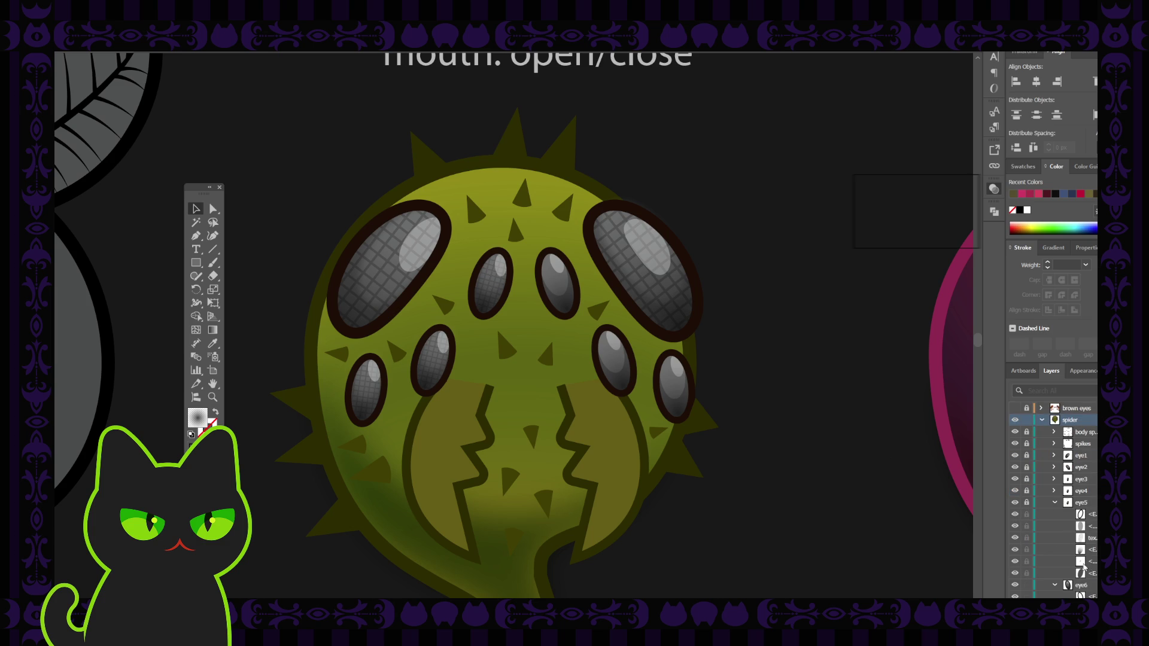
left_click(1016, 502)
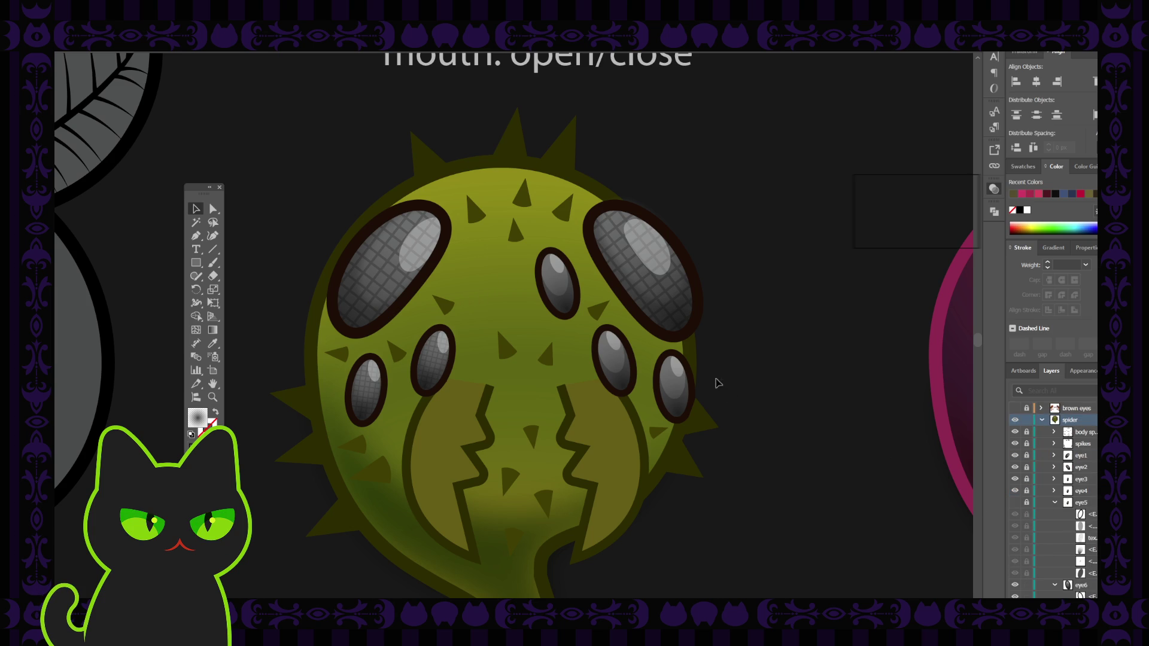
left_click(1016, 502)
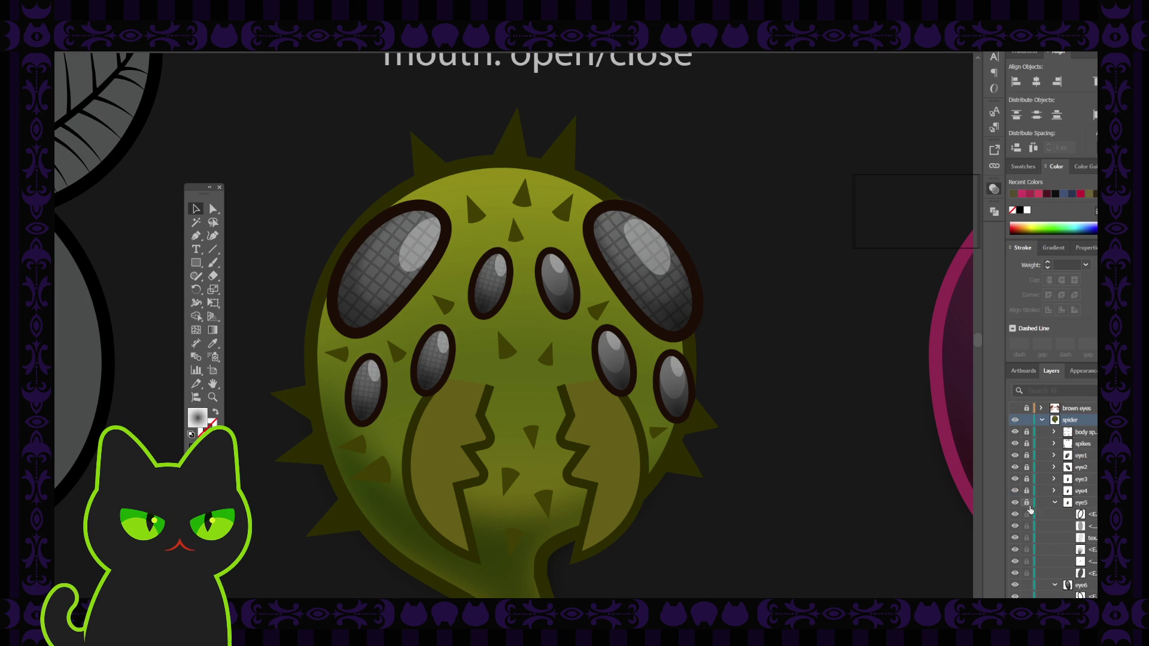
left_click(490, 277)
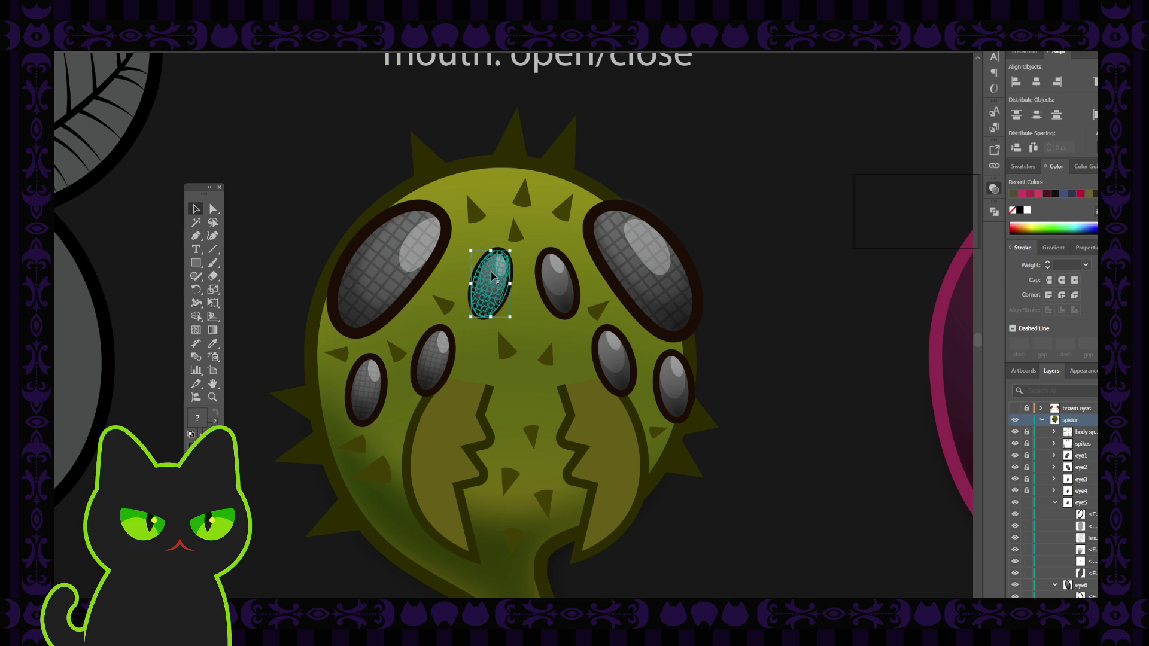
double_click(491, 277)
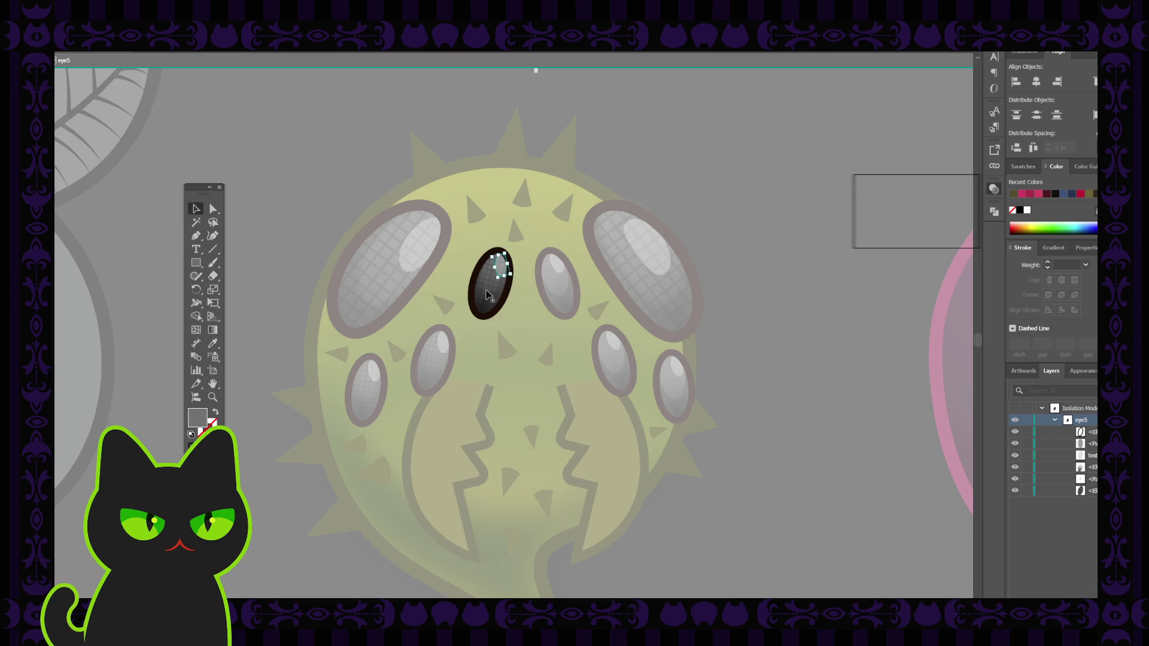
left_click(488, 293)
left_click(720, 281)
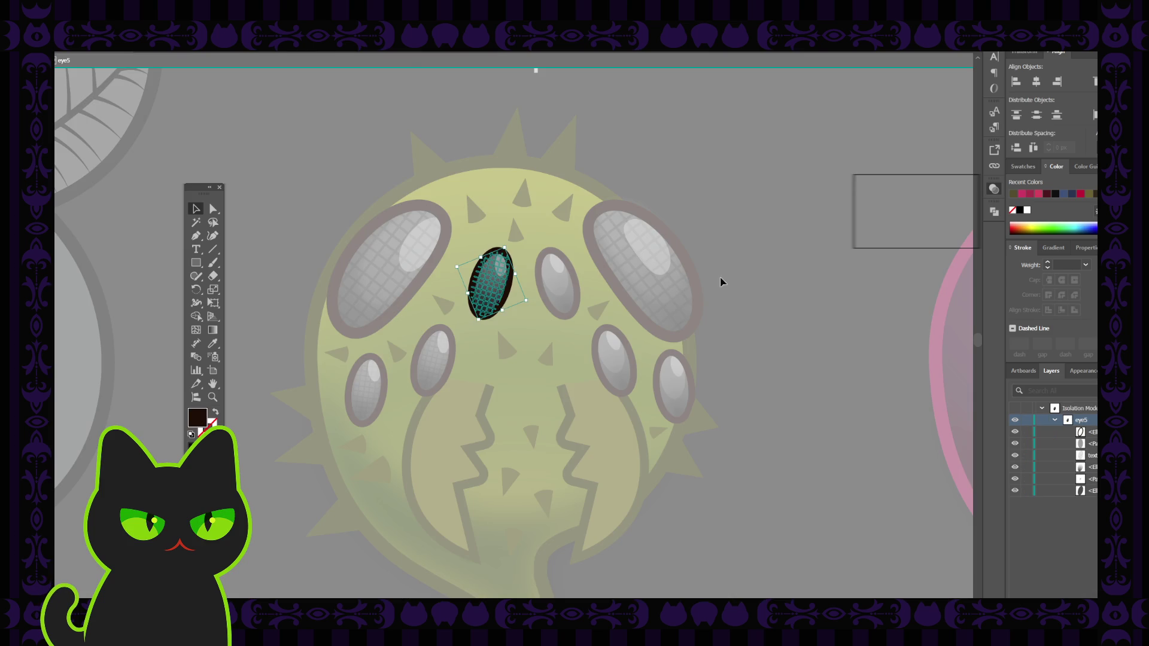
double_click(769, 255)
Select layer eye6 and the texture on the right inner eye
scroll(1042, 561, "down", 3)
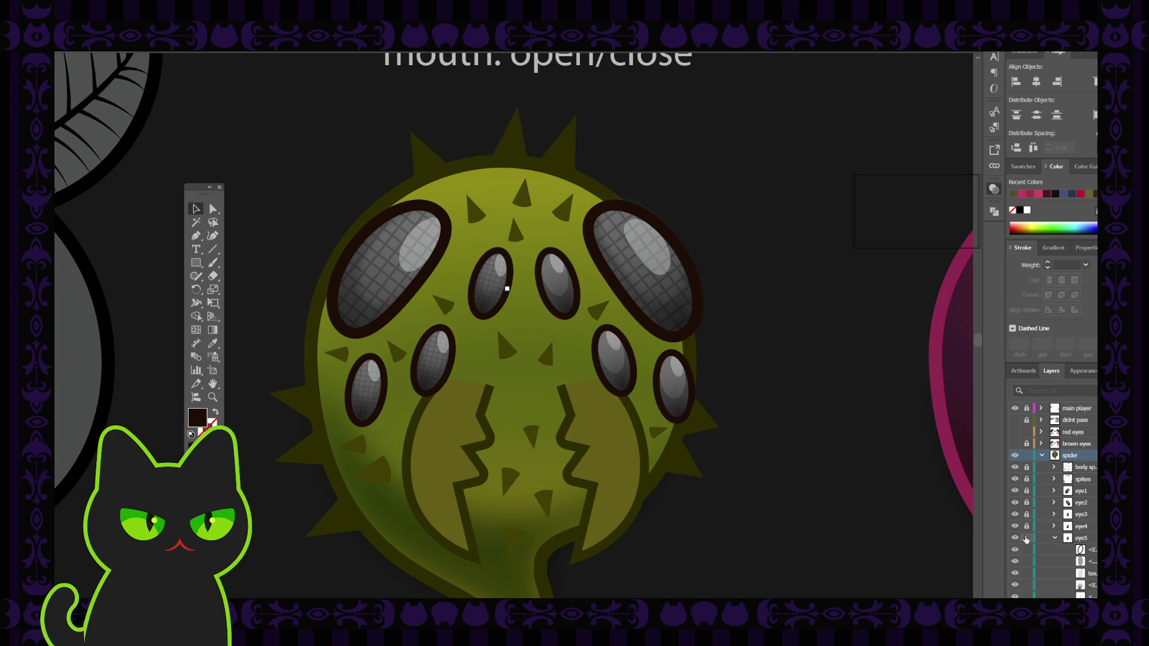
scroll(1063, 545, "down", 3)
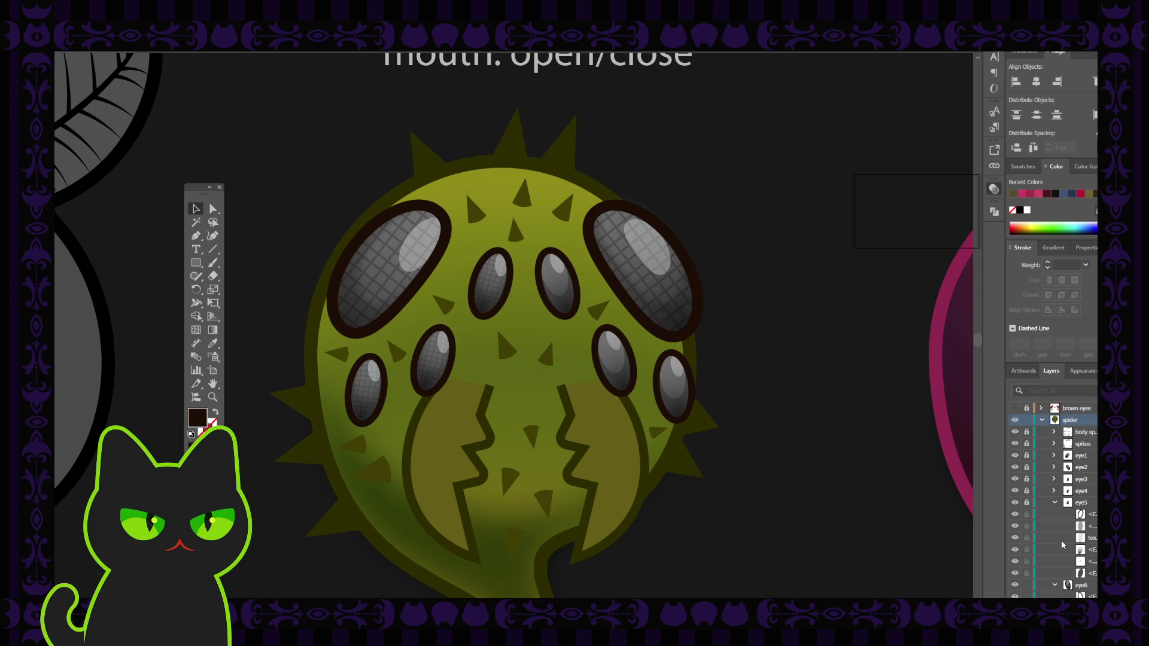
scroll(1063, 545, "down", 3)
left_click(1083, 549)
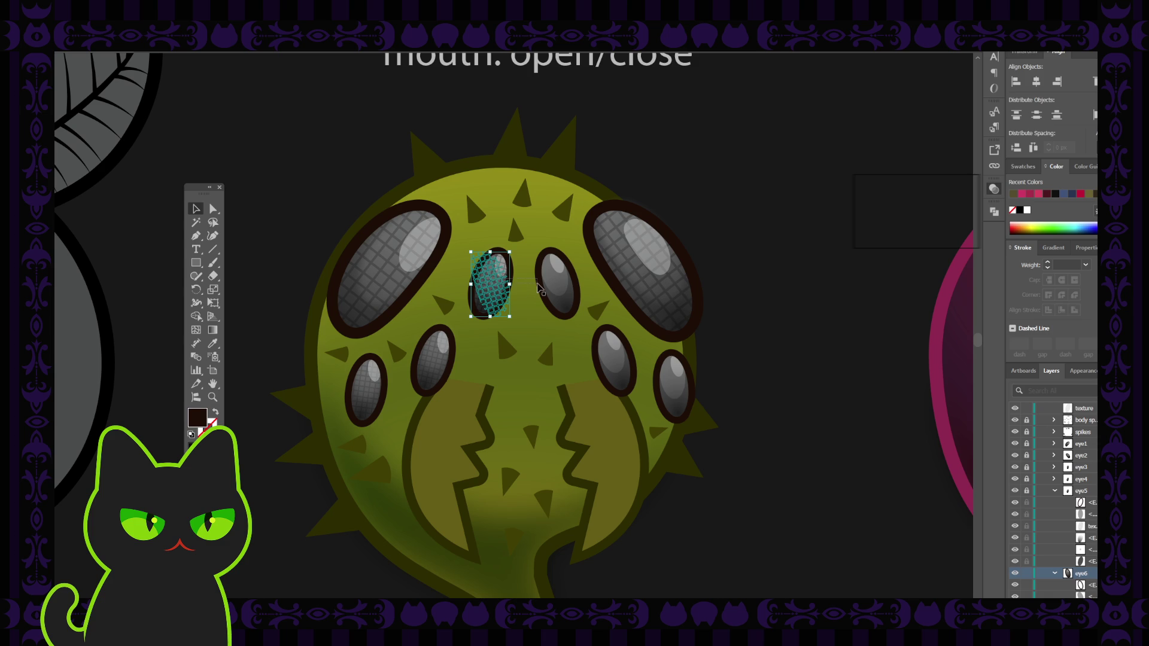
left_click(394, 176)
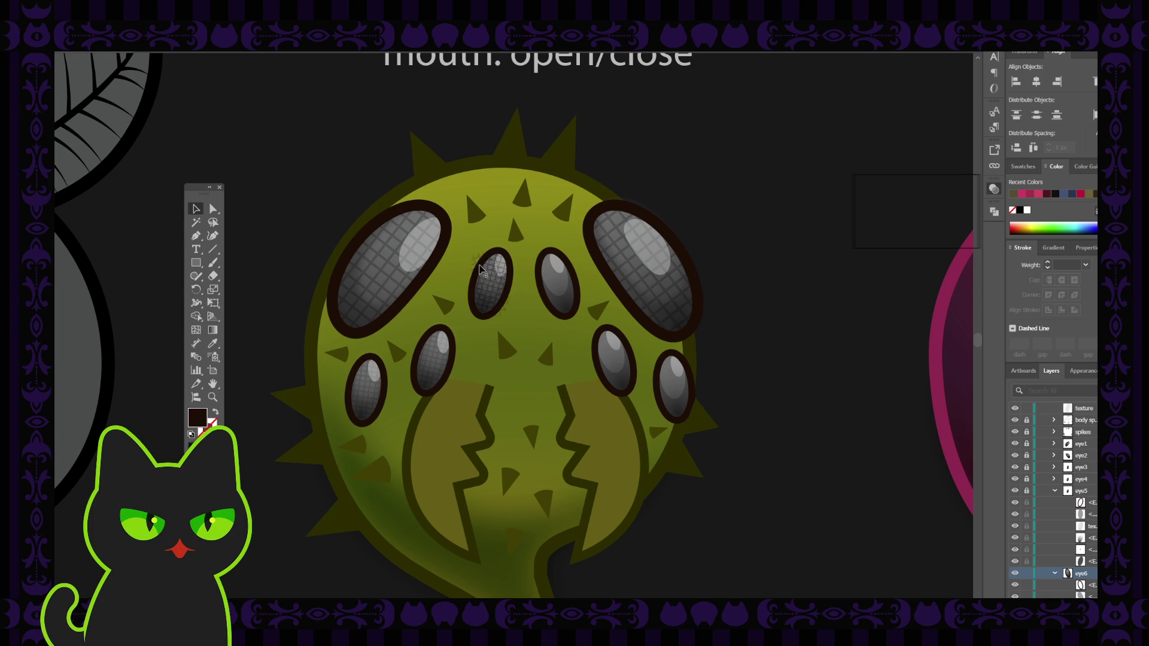
left_click(560, 284)
Move the right inner eye's tex layer into eye6, below its first two sublayers
left_click(494, 282)
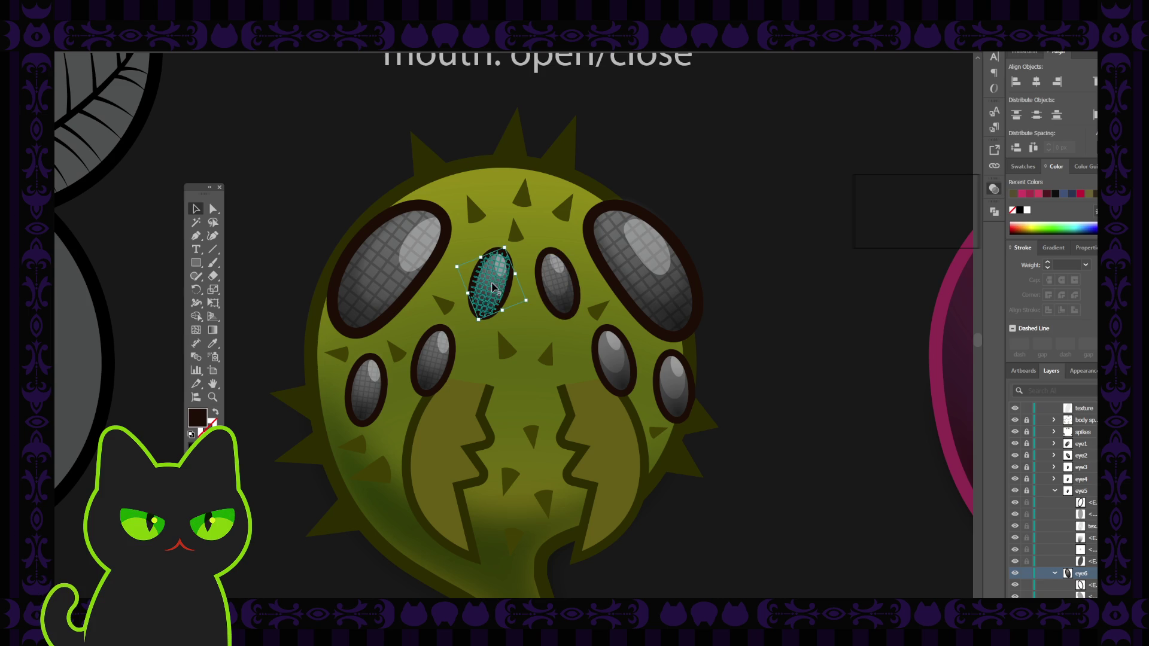
key("ctrl+shift+a")
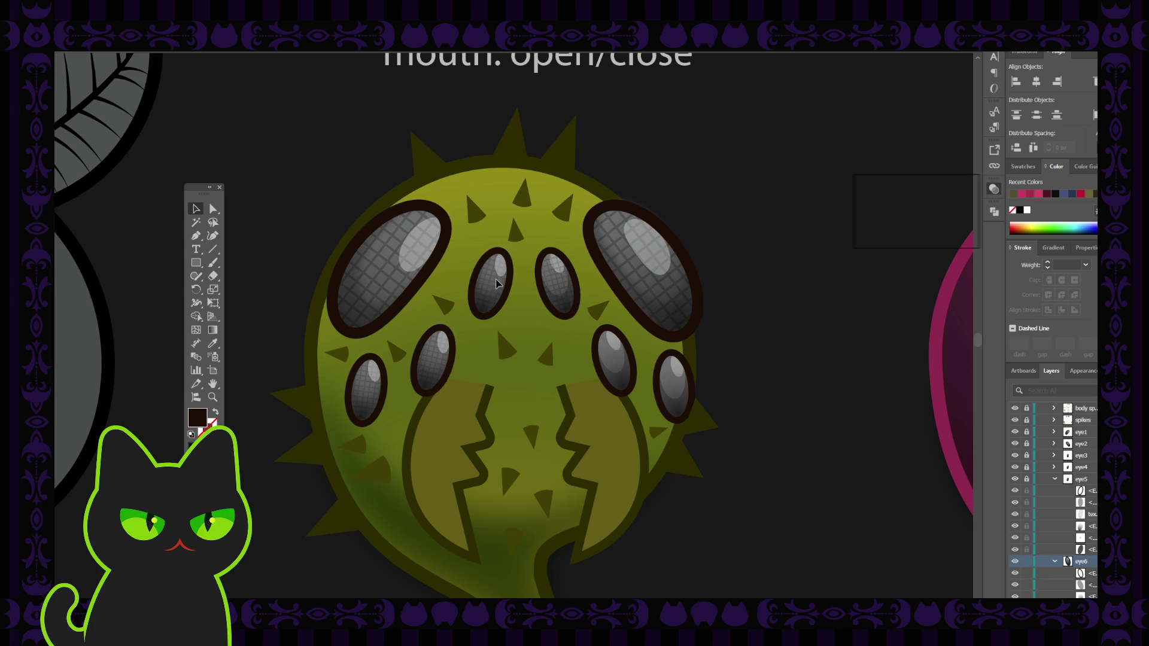
left_click(561, 287)
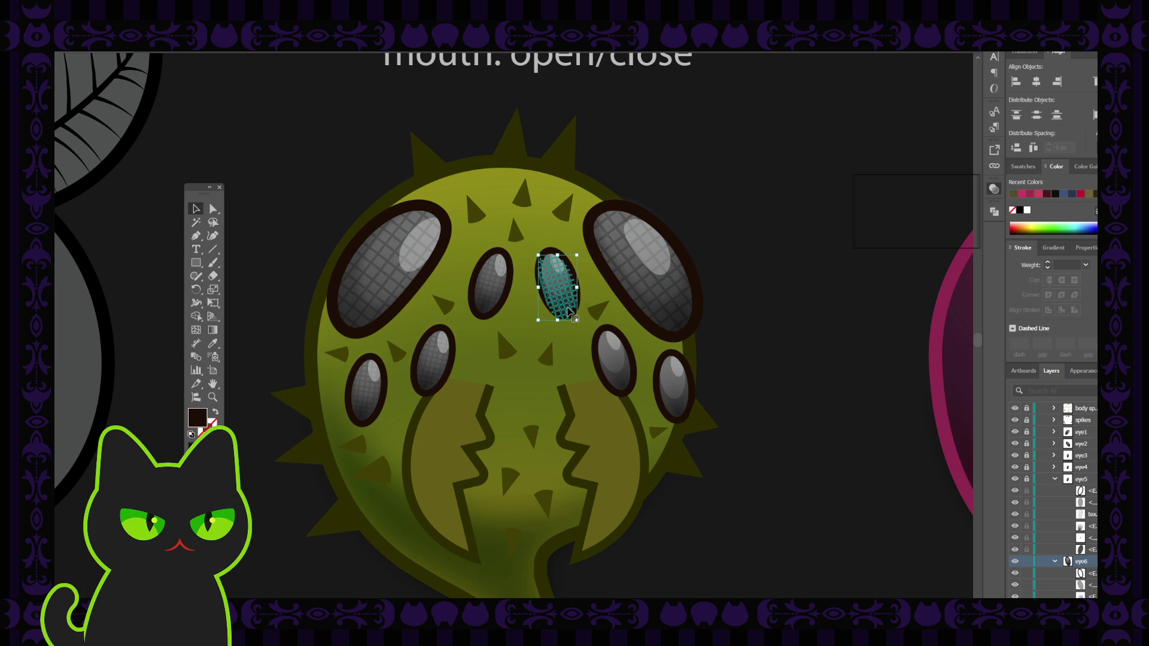
scroll(1069, 456, "up", 3)
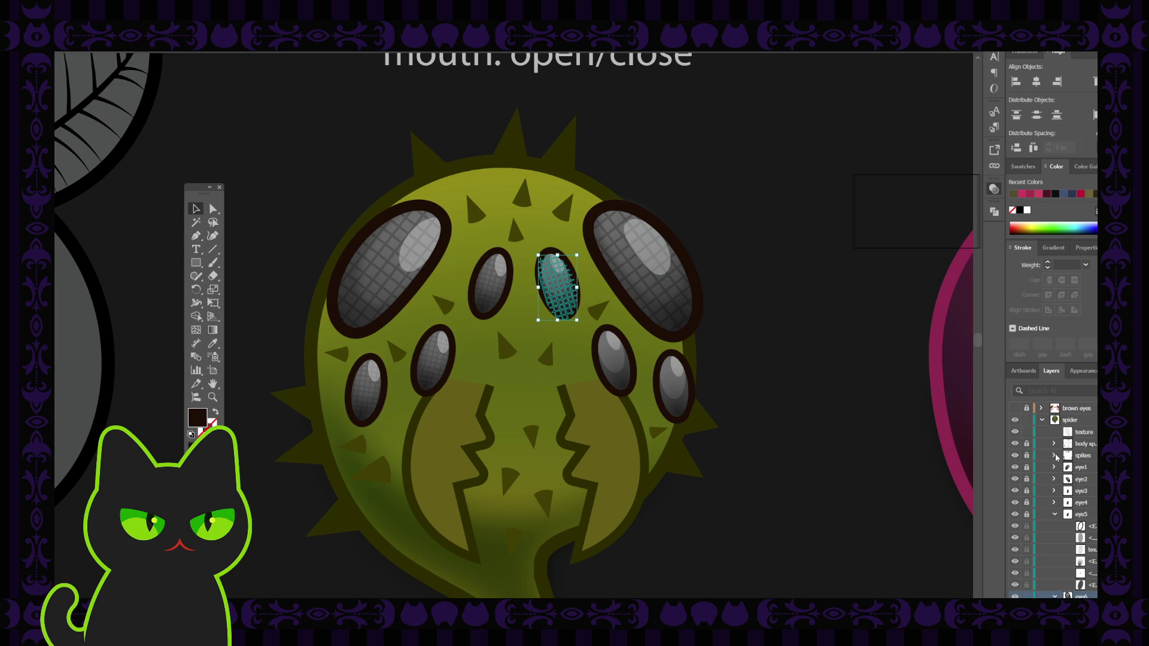
left_click(1082, 467)
scroll(1089, 455, "down", 2)
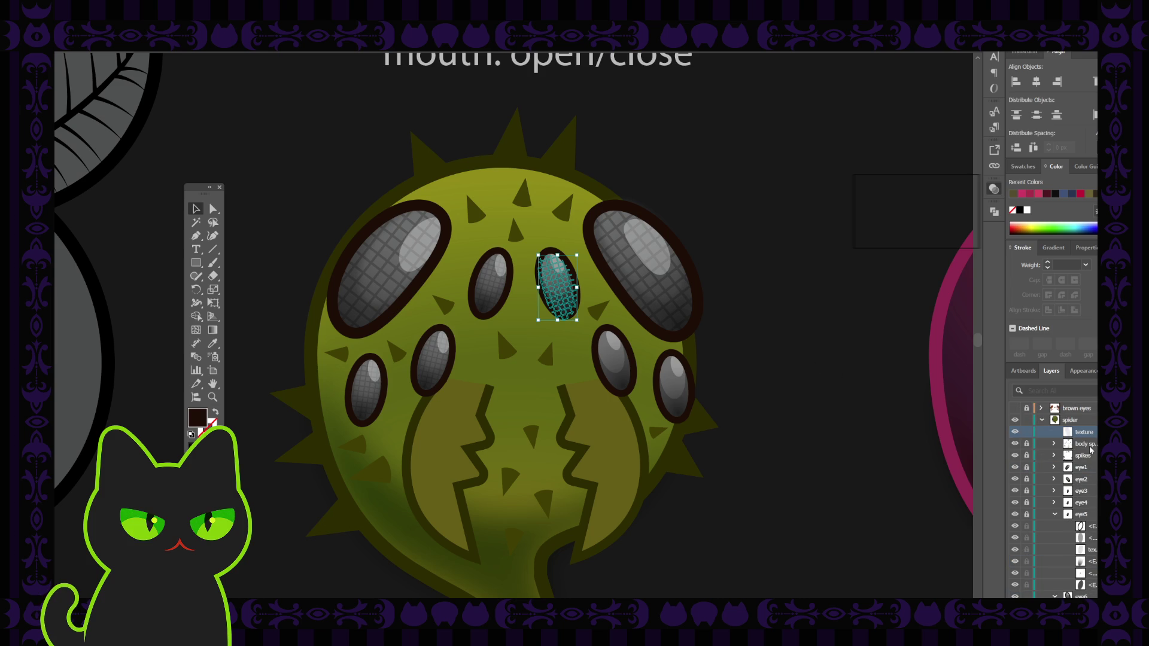
left_click_drag(1093, 435, 1089, 596)
scroll(1089, 538, "down", 3)
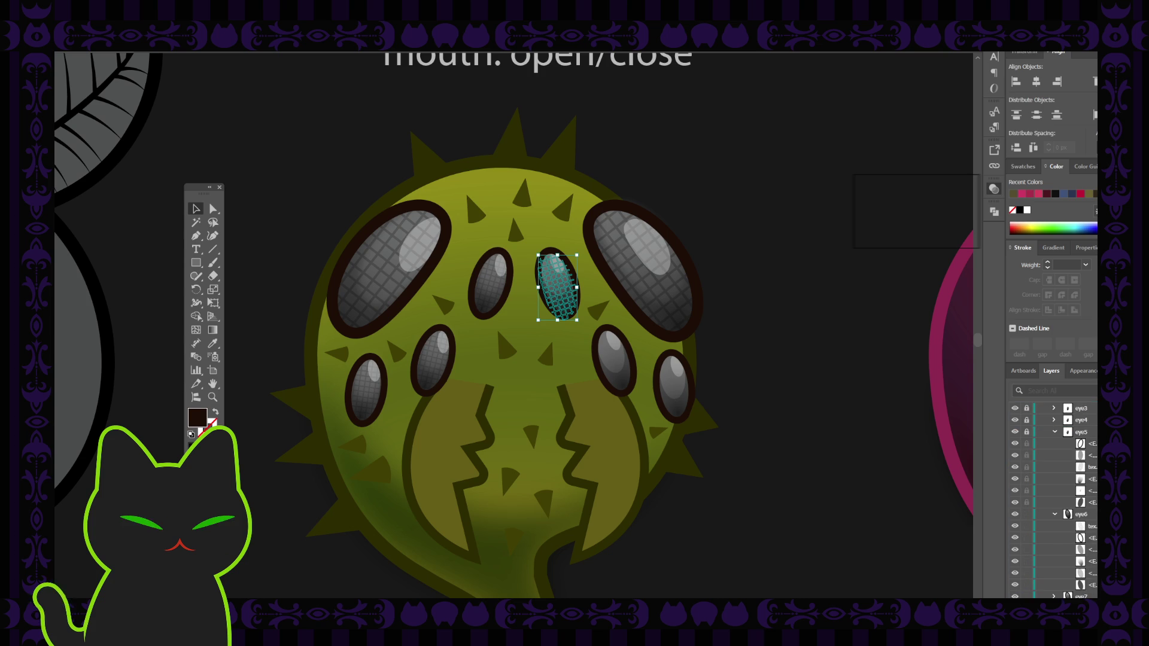
left_click(1095, 527)
left_click_drag(1093, 527, 1093, 544)
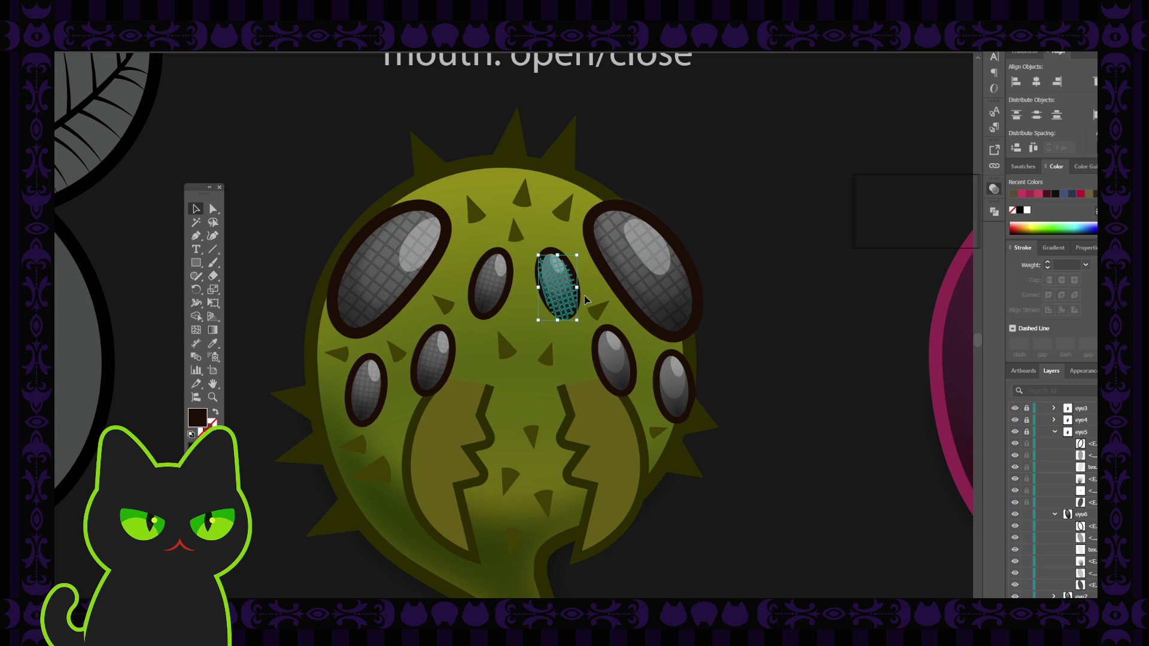
key("ctrl+plus")
key("ctrl+plus")
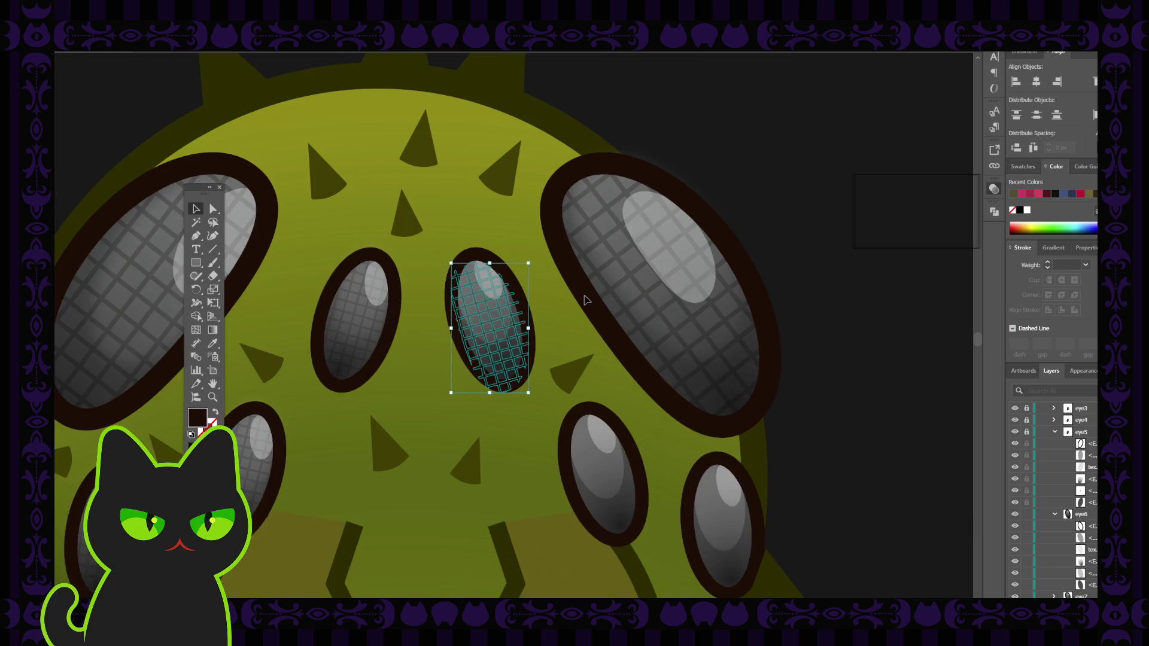
left_click(666, 150)
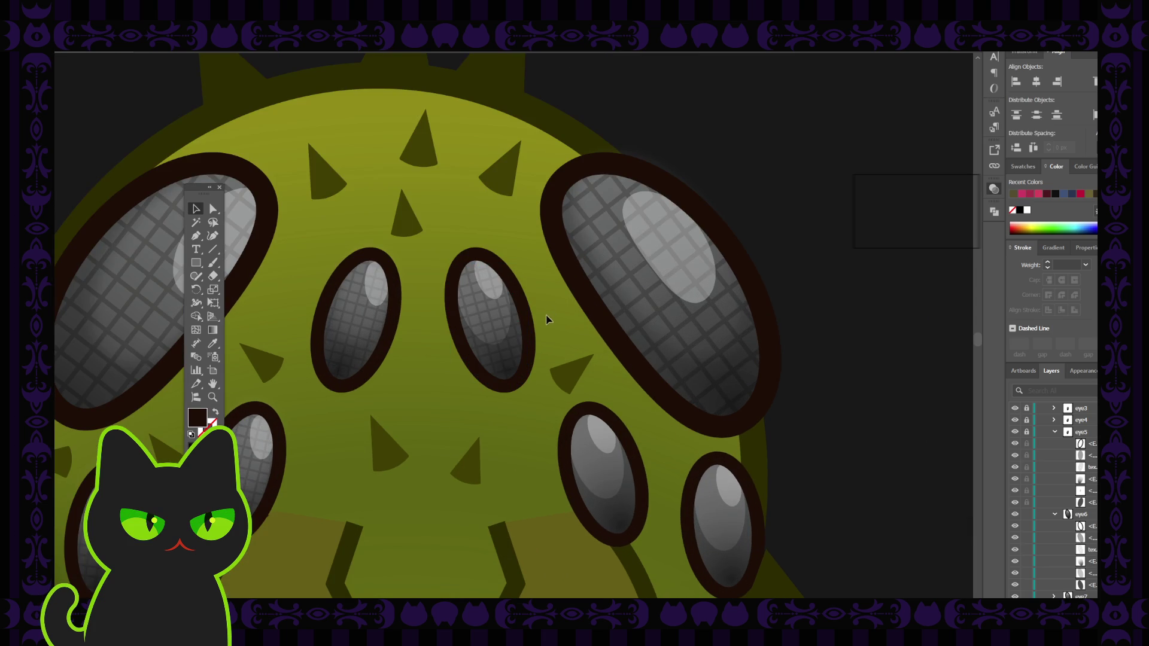
left_click(498, 326)
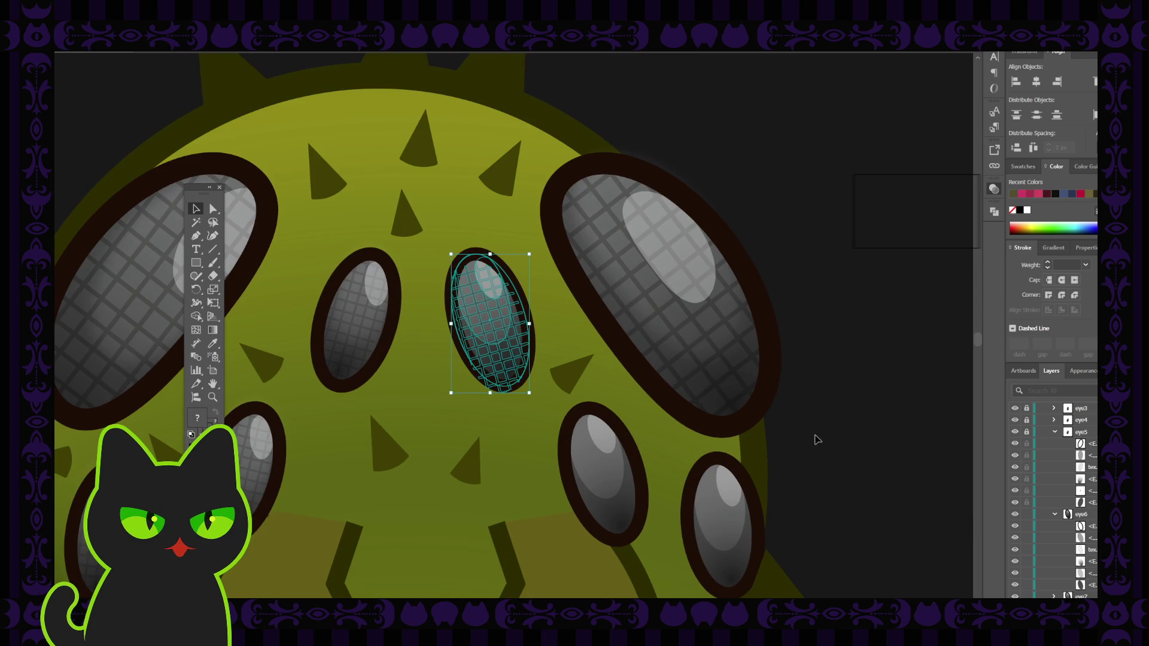
left_click(863, 441)
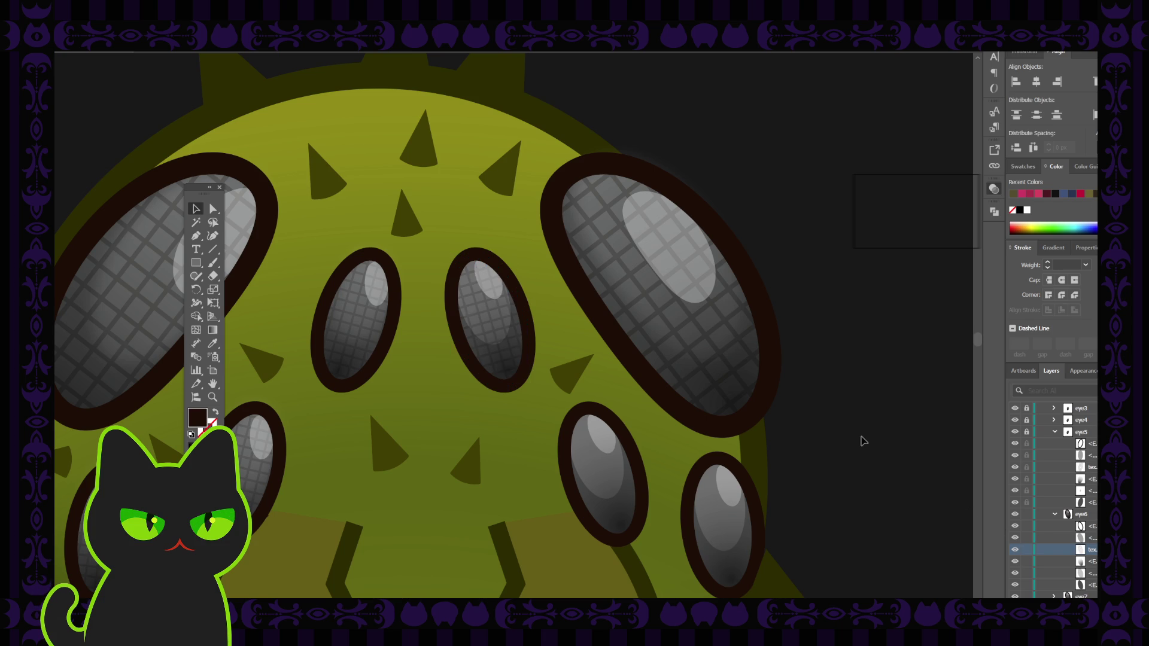
key("ctrl+z")
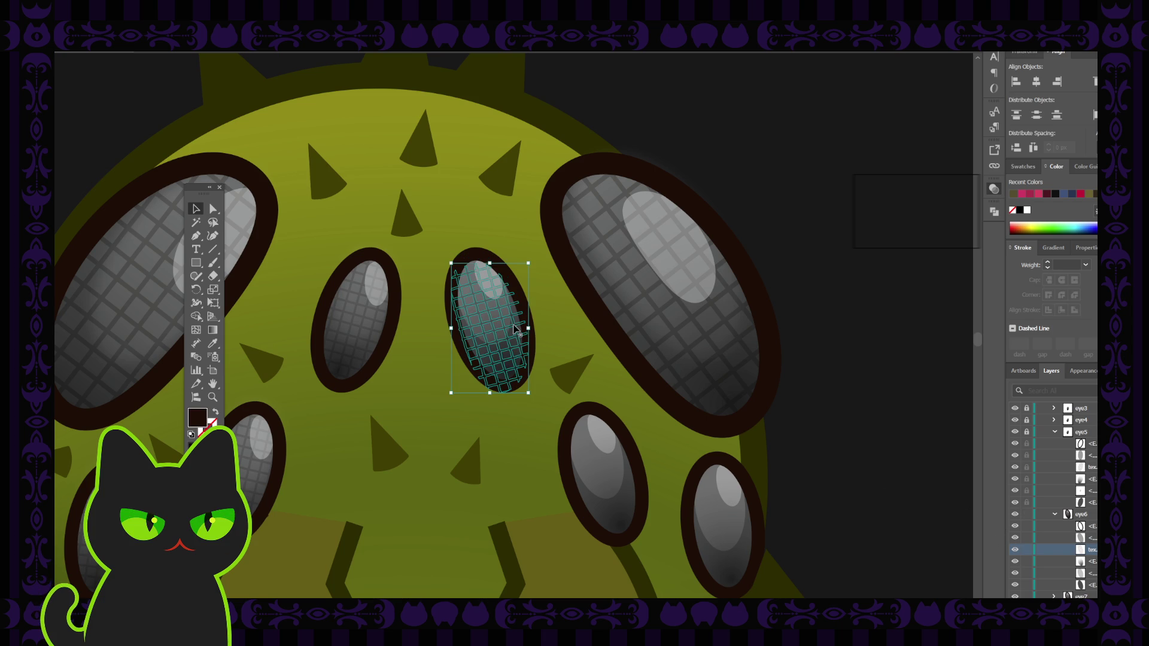
key("ctrl+shift+a")
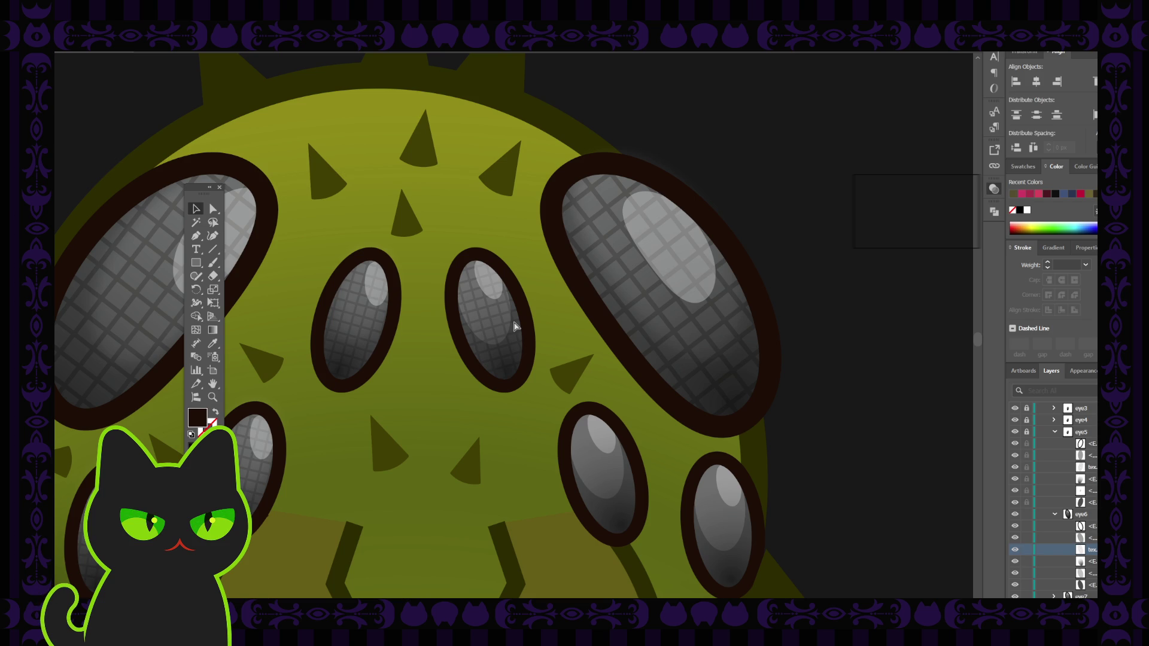
left_click(513, 325)
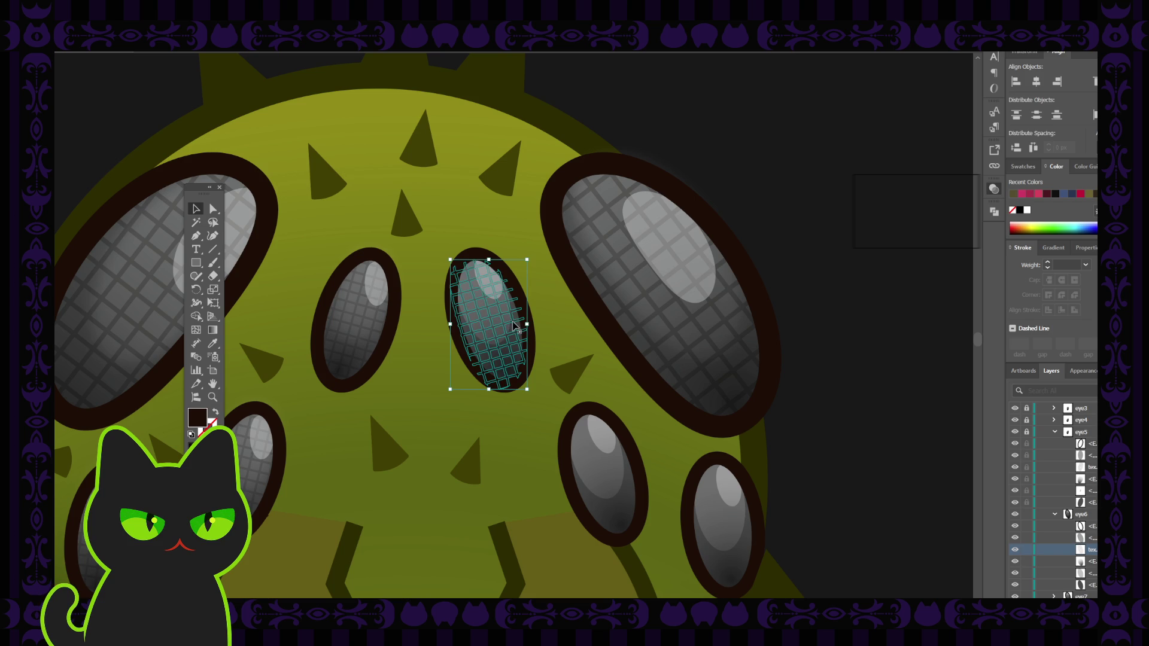
key("ctrl+shift+a")
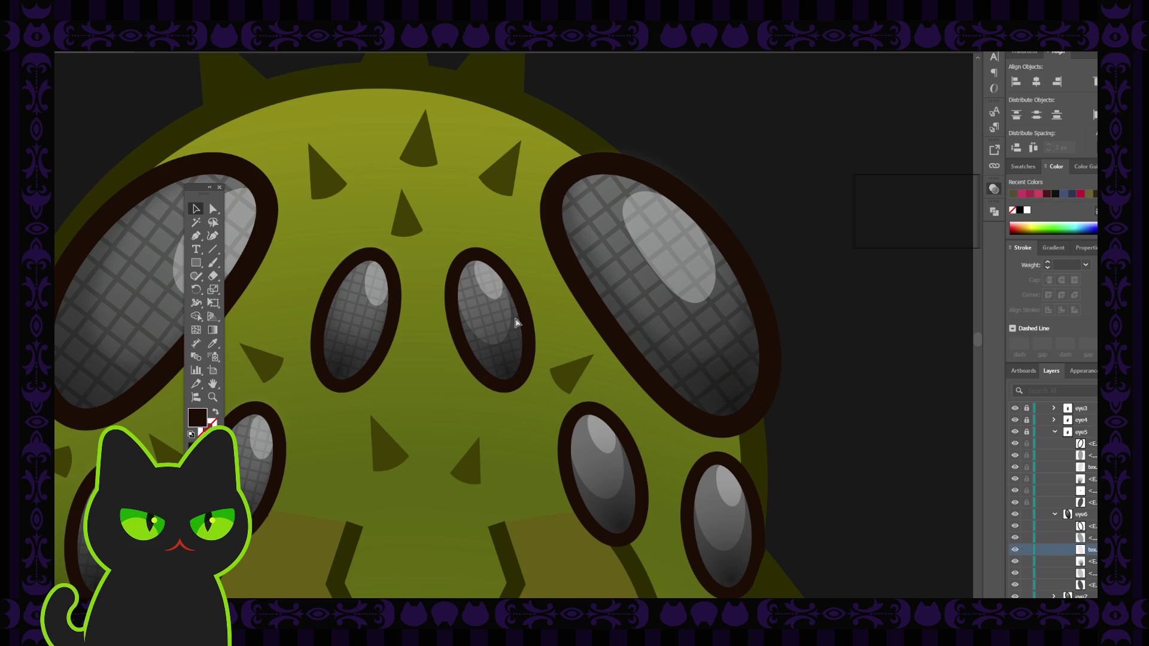
left_click(517, 324)
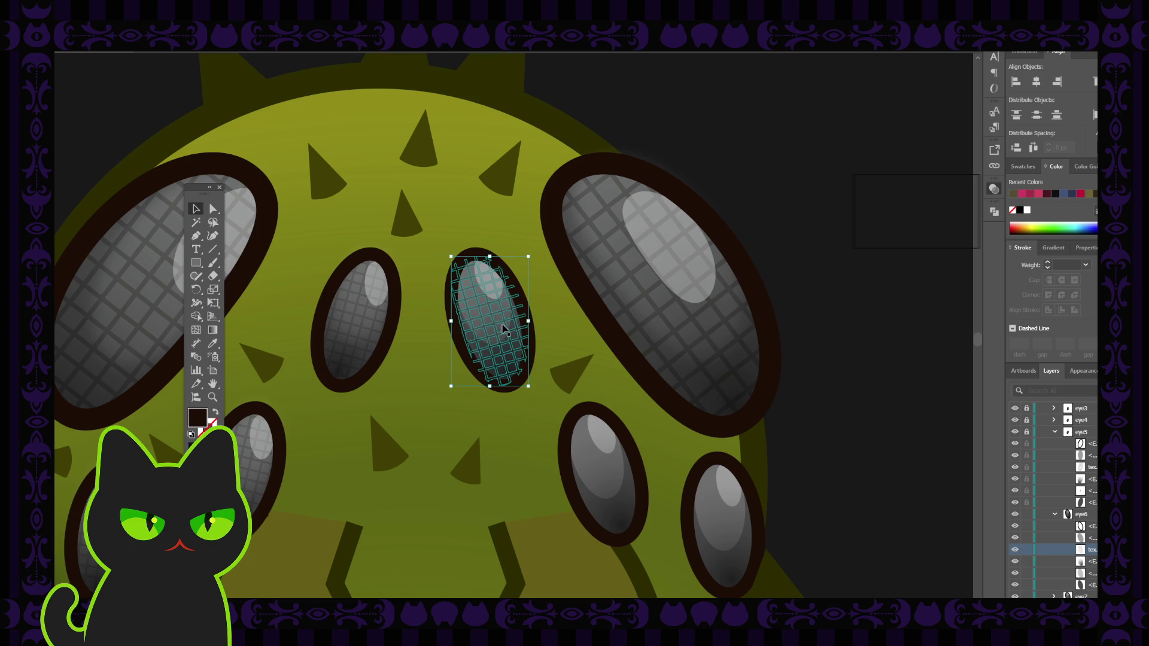
left_click(799, 267)
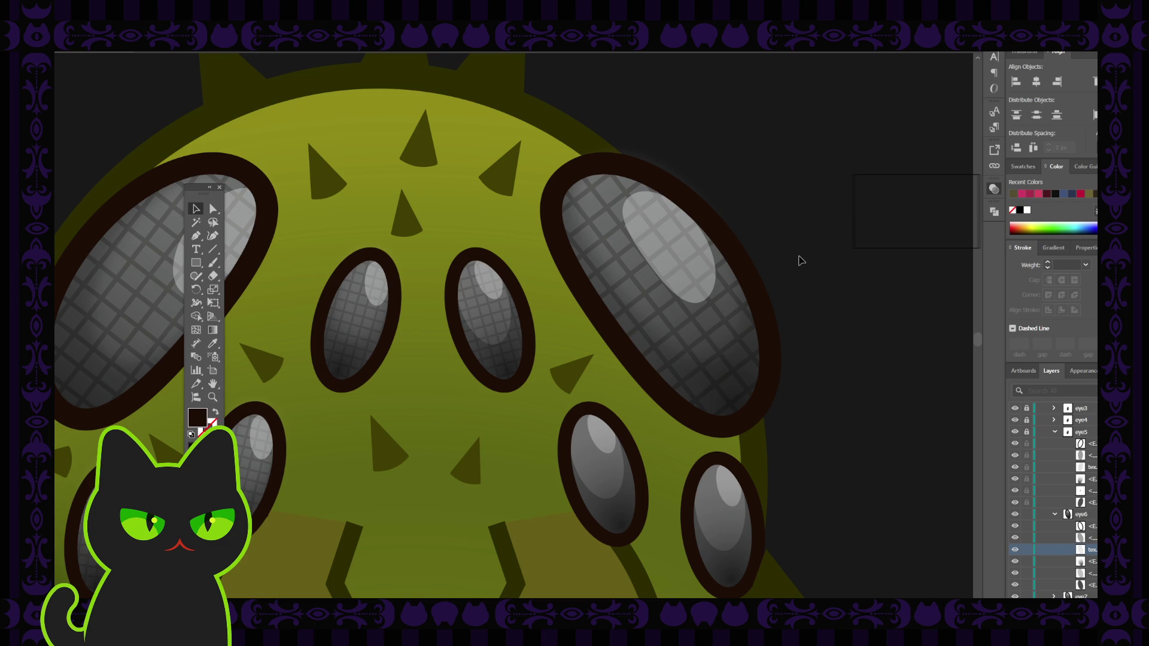
key("ctrl+minus")
key("ctrl+minus")
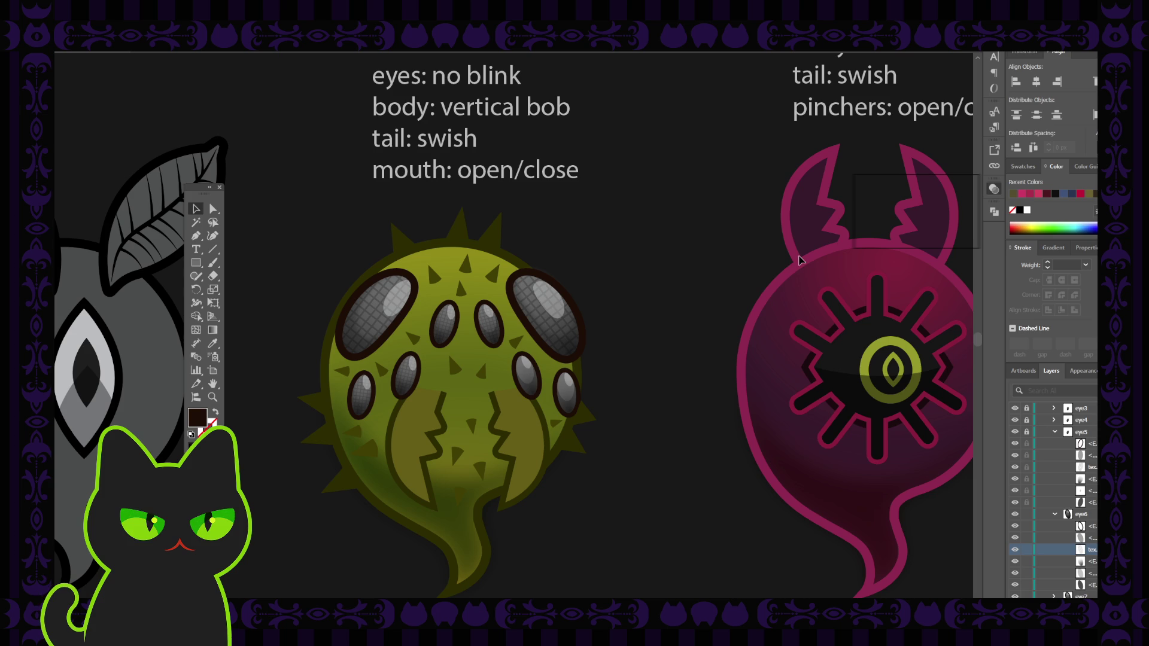
Collapse eye5, check an eye6 shape's visibility, and lock the eye6 layer
left_click_drag(499, 346, 517, 315)
left_click(195, 209)
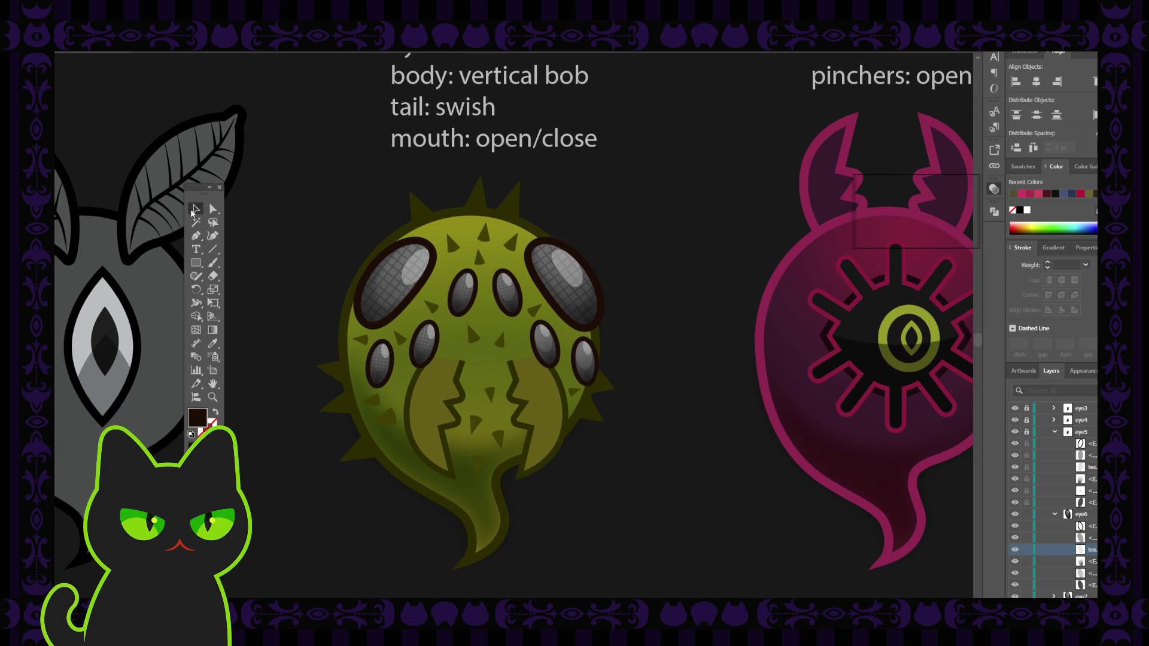
left_click(1056, 432)
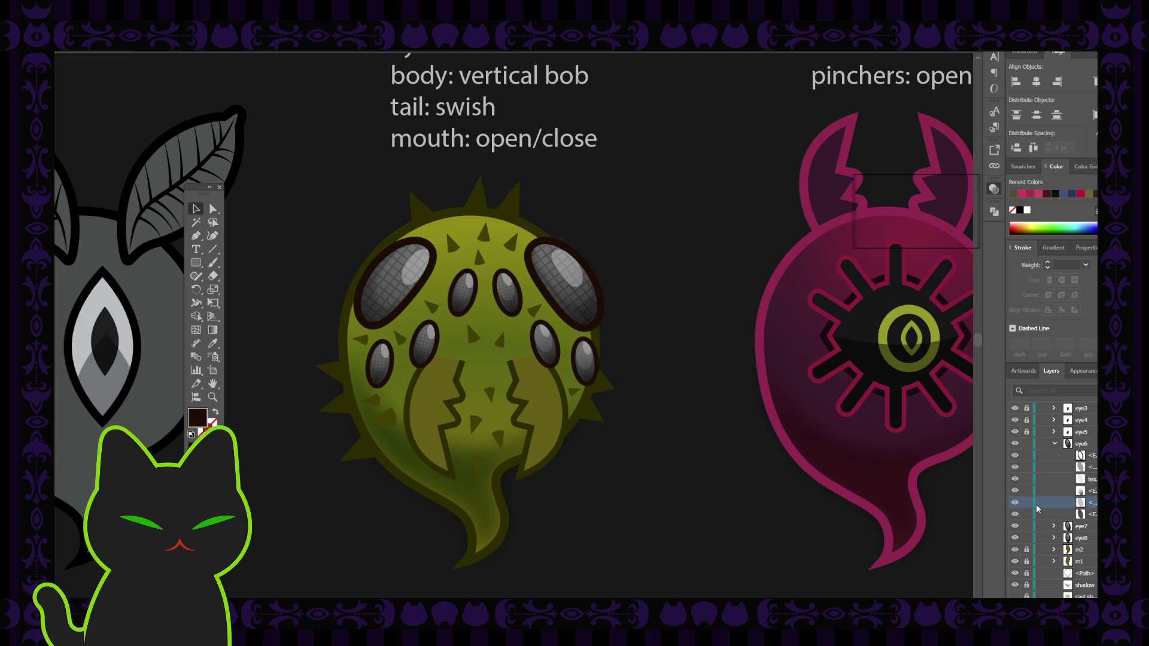
left_click(1015, 504)
left_click(1015, 504)
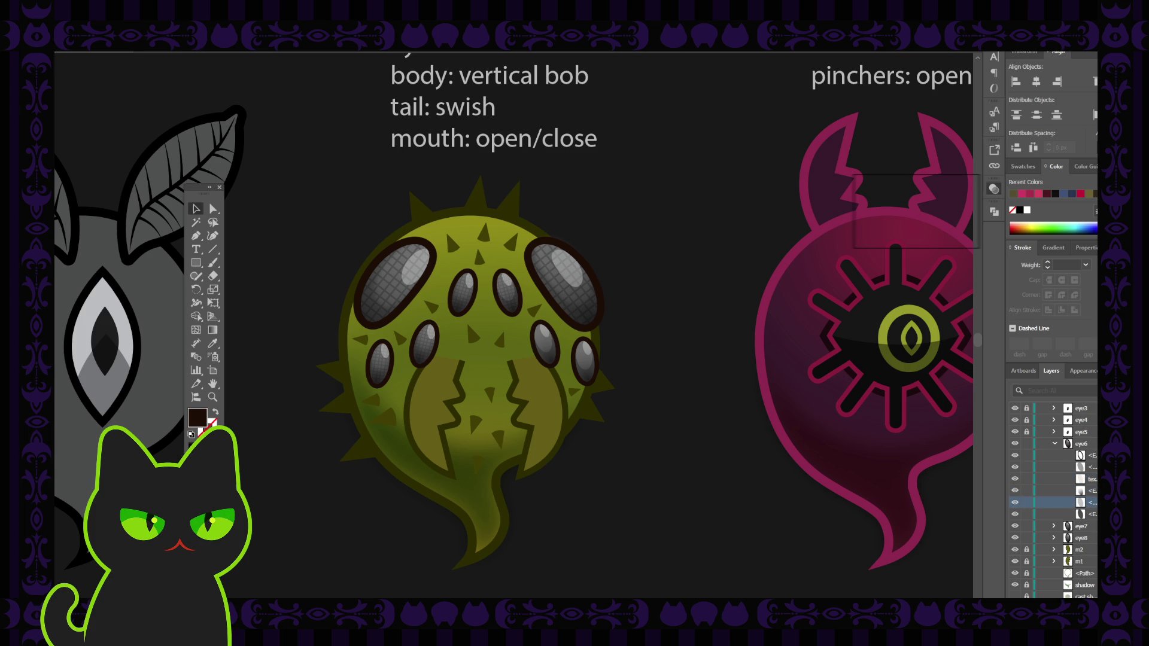
left_click(1093, 502)
left_click(670, 274)
left_click(1026, 444)
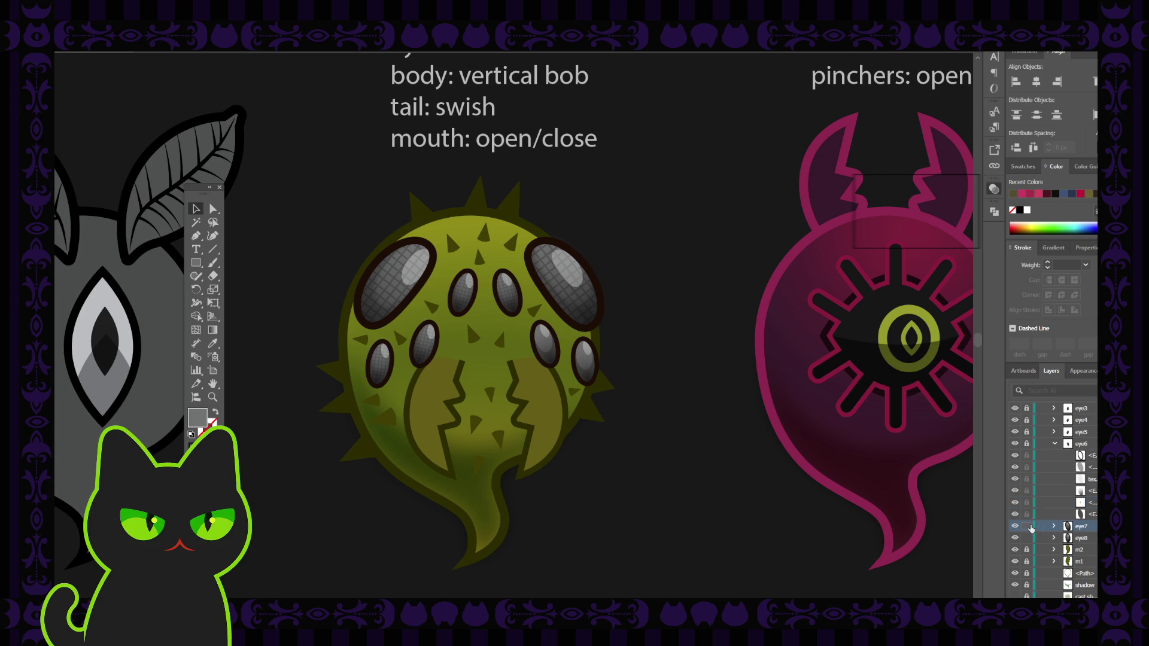
Expand eye7 and move one of its sublayers down one place
left_click(1055, 527)
scroll(1077, 527, "down", 1)
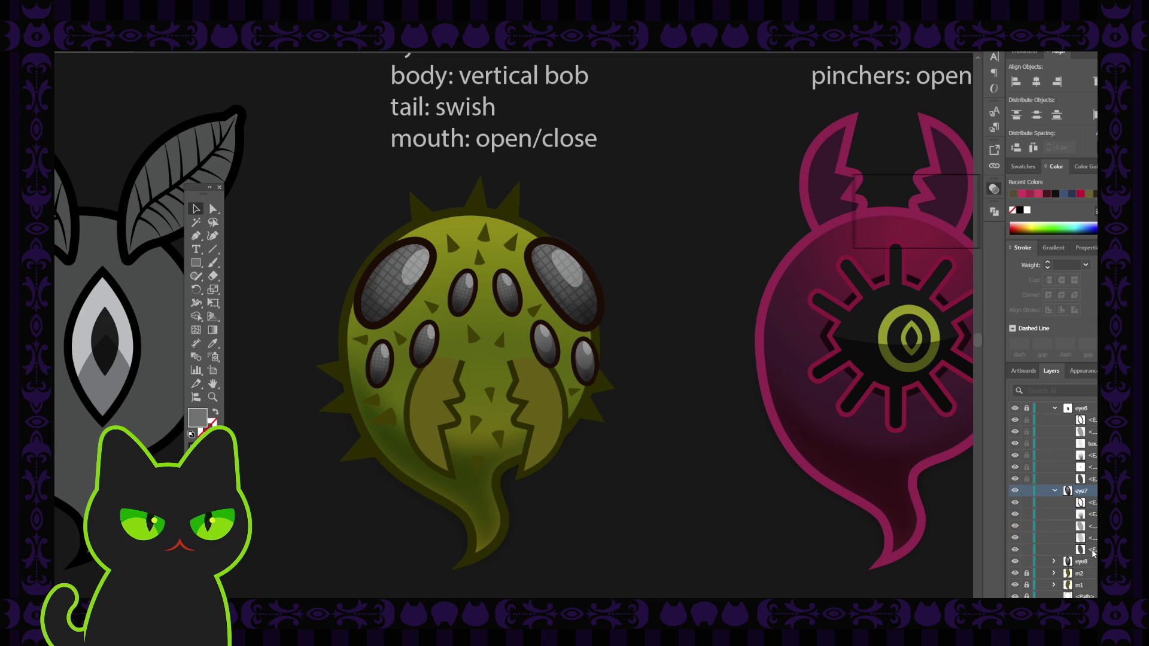
left_click(1090, 531)
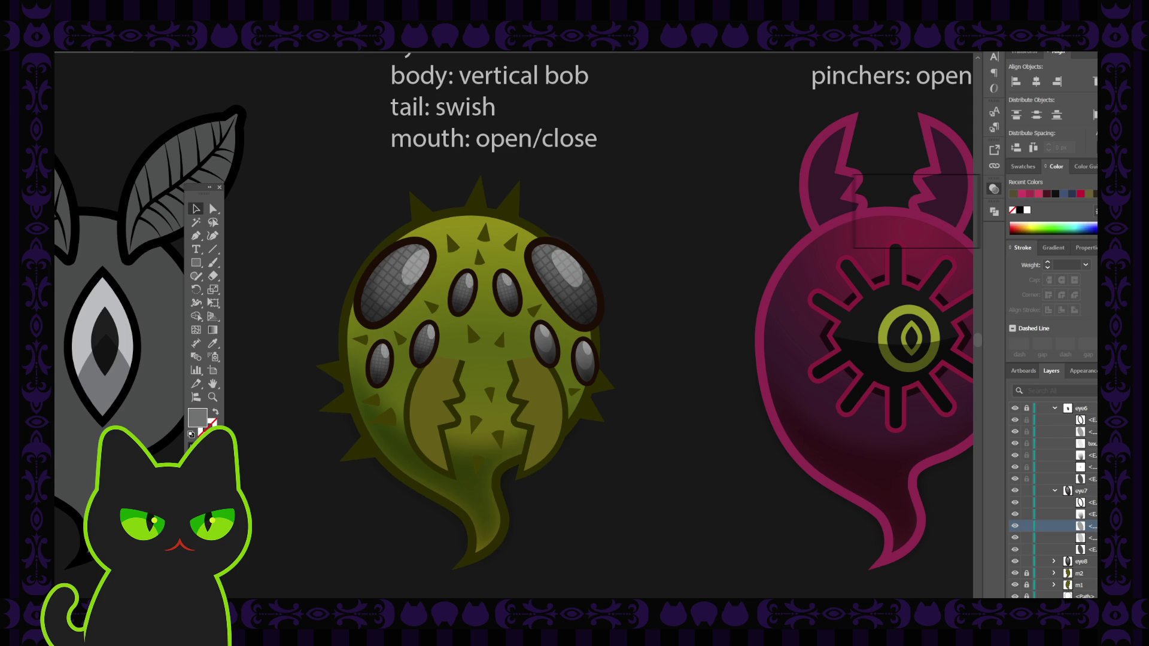
left_click_drag(1044, 525, 1040, 542)
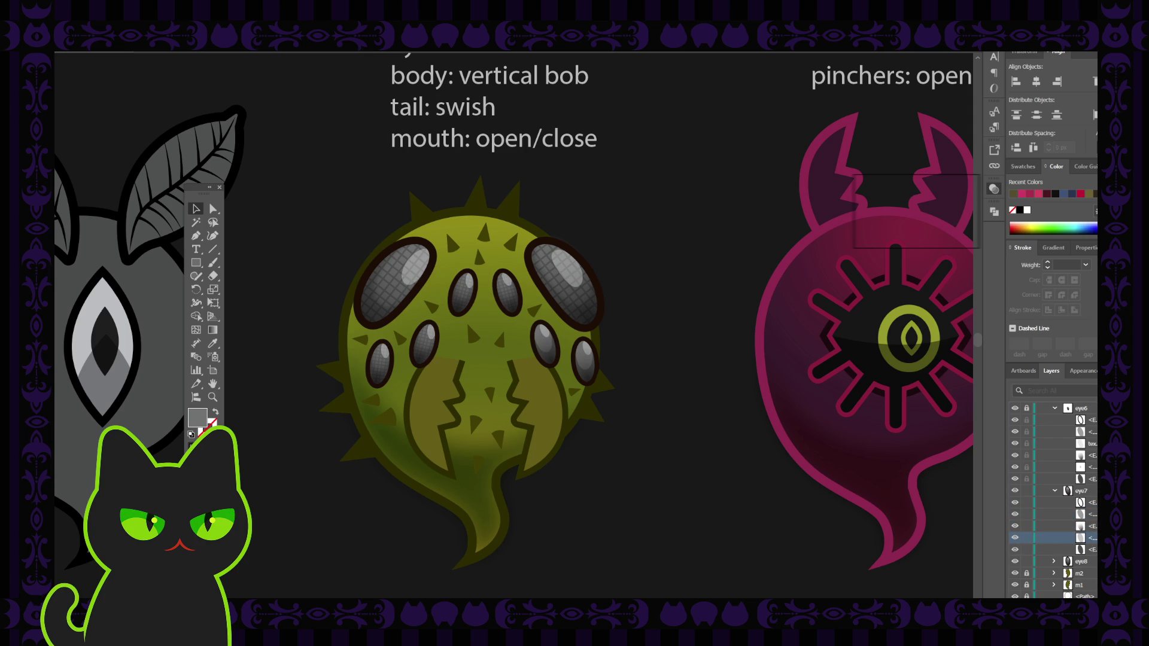
left_click(1092, 537)
left_click(656, 268)
Check eye6's texture sublayer and lock the eye6 layer
scroll(1054, 487, "up", 1)
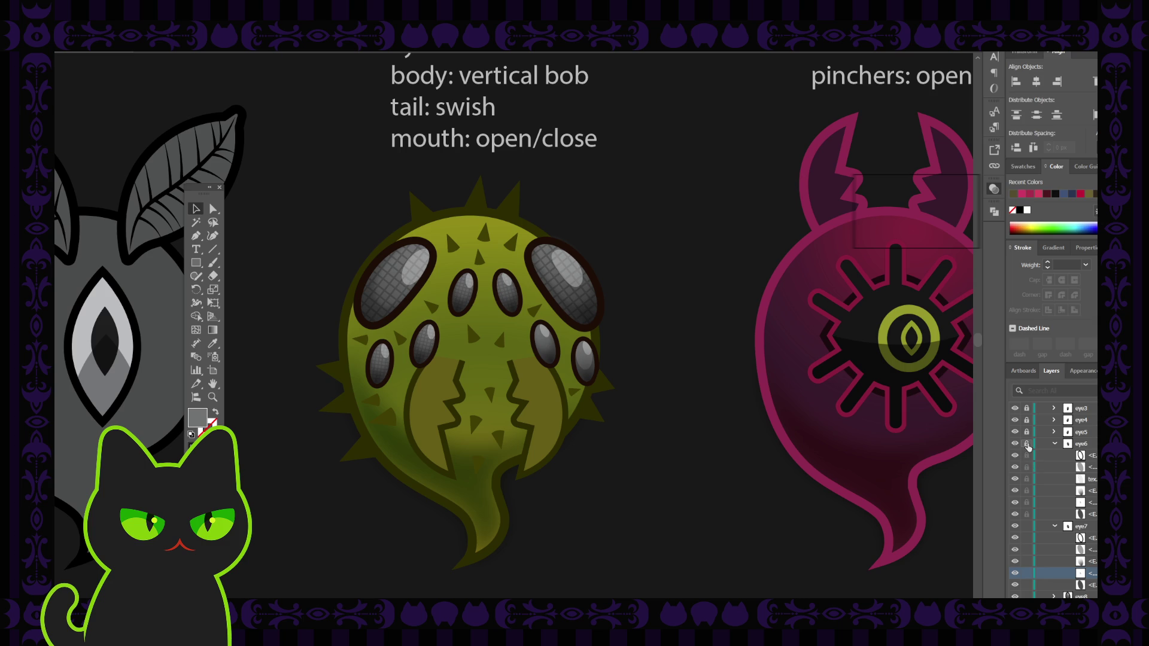
left_click(1082, 482)
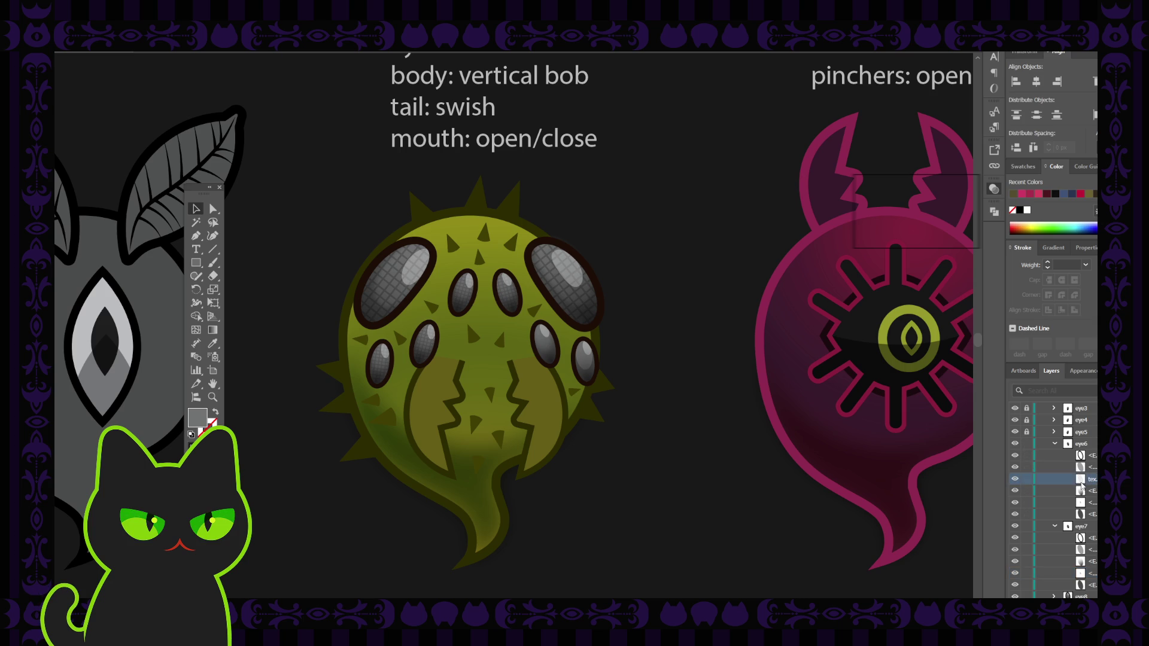
left_click(1093, 479)
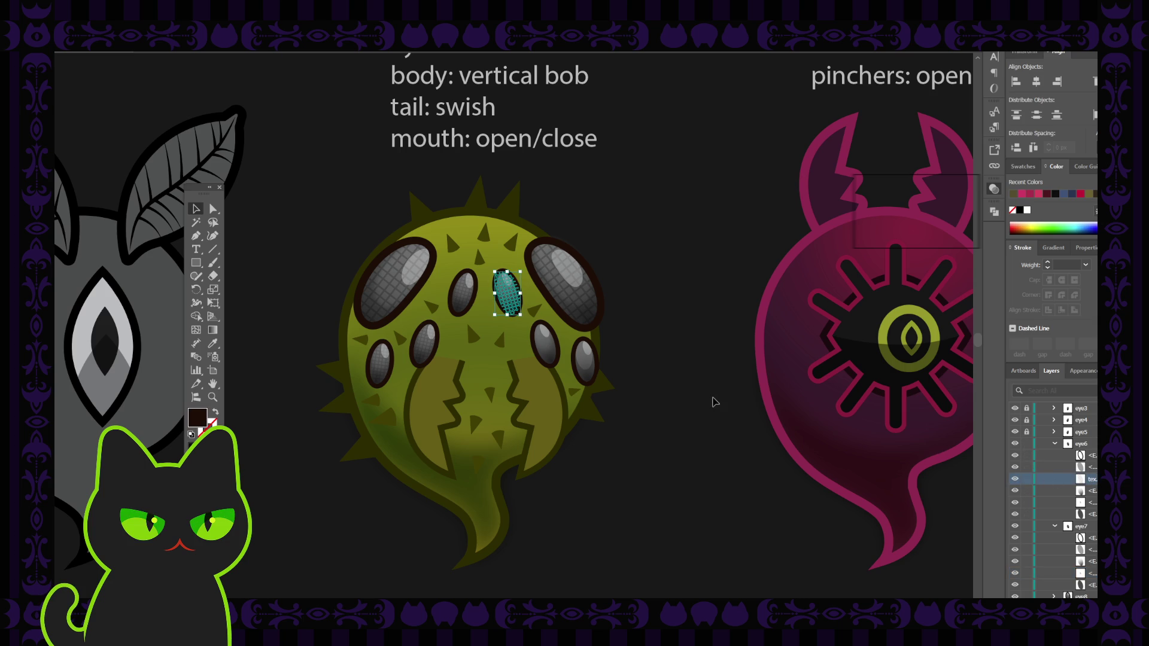
left_click(1027, 444)
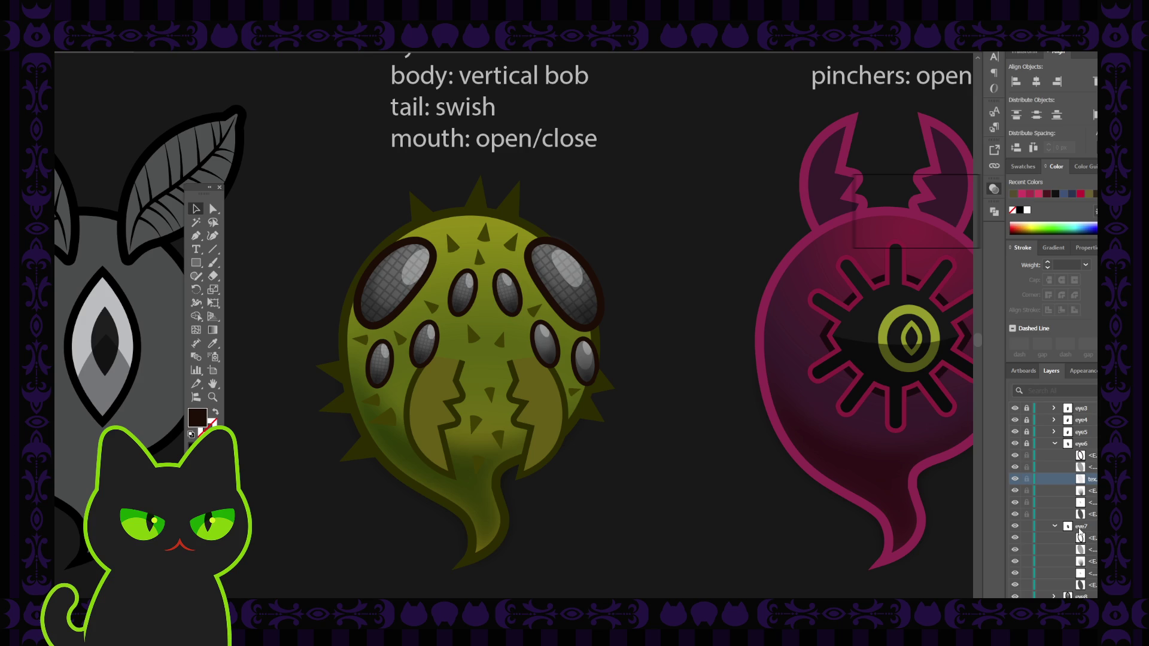
left_click(1096, 528)
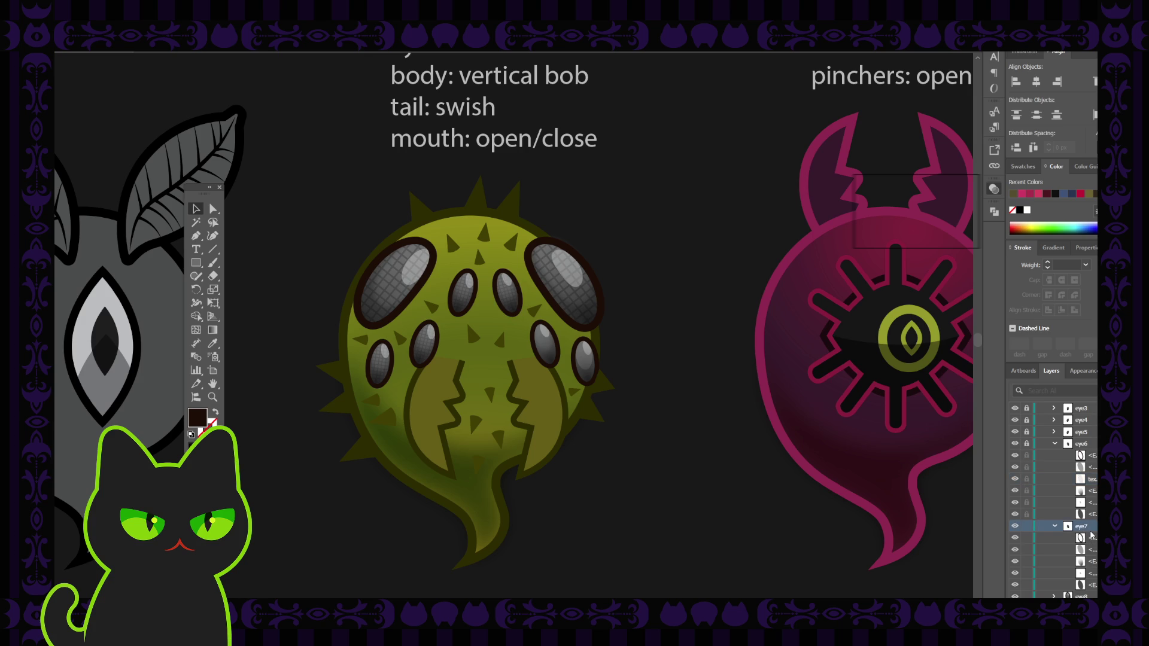
left_click(1092, 537)
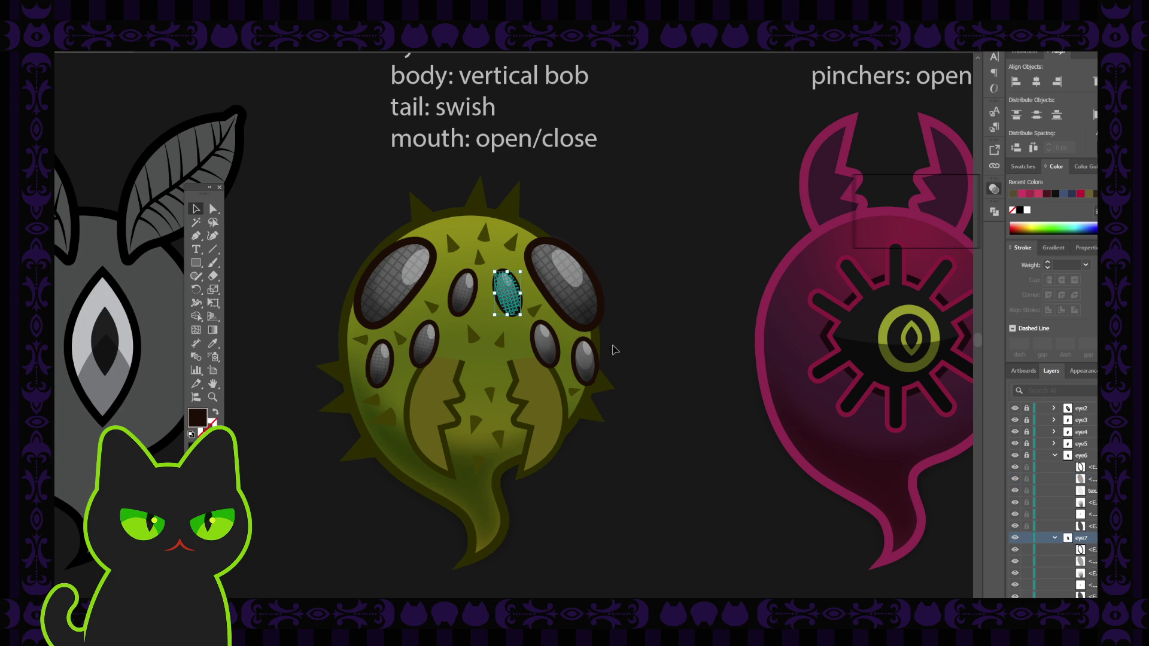
left_click(511, 299)
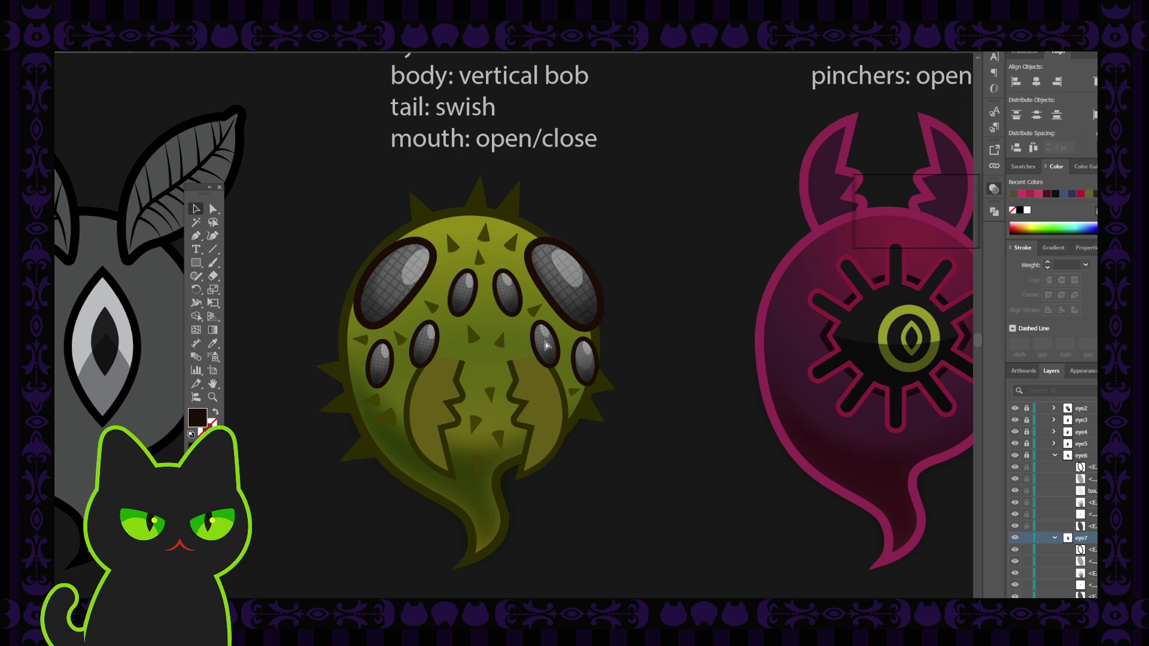
Select the lower-right eye's texture and move it below eye7's two <Ellipse> sublayers
left_click(546, 346)
scroll(1063, 467, "up", 3)
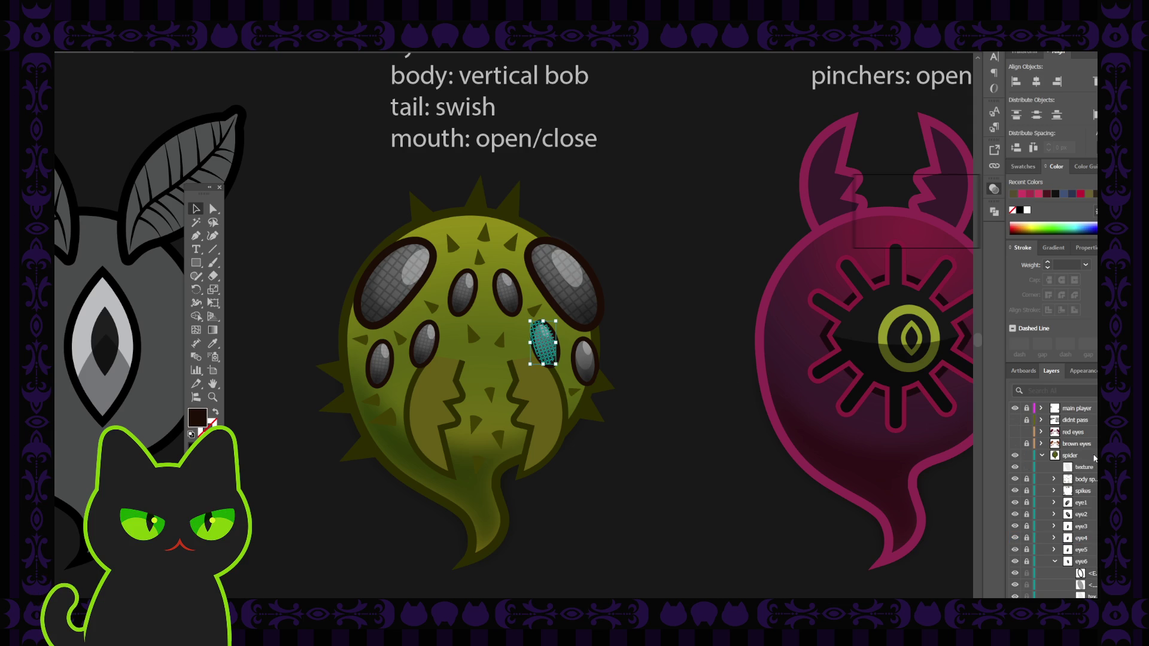
left_click(1086, 467)
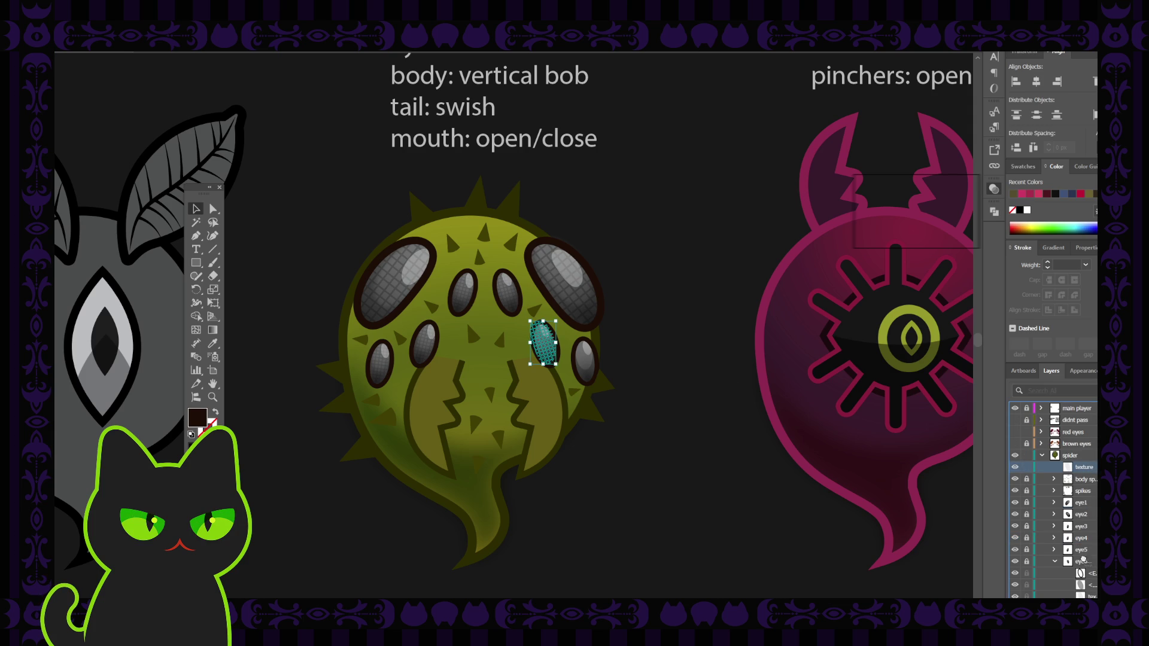
scroll(1053, 491, "down", 1)
scroll(1092, 540, "down", 1)
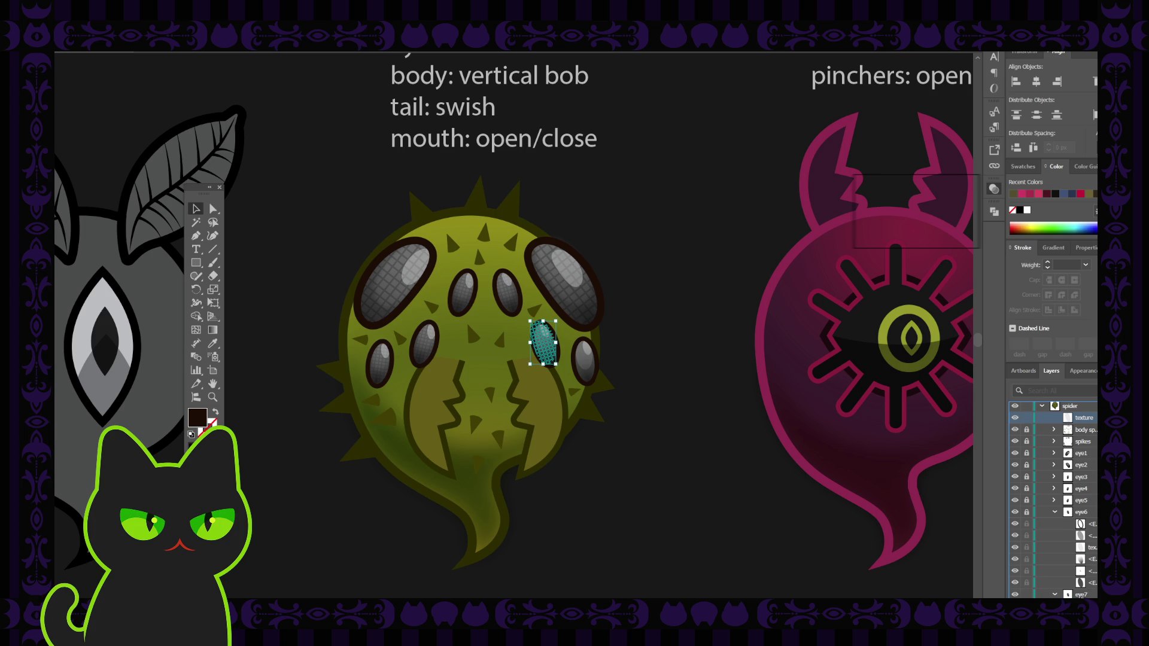
scroll(1083, 592, "down", 3)
scroll(1092, 548, "down", 1)
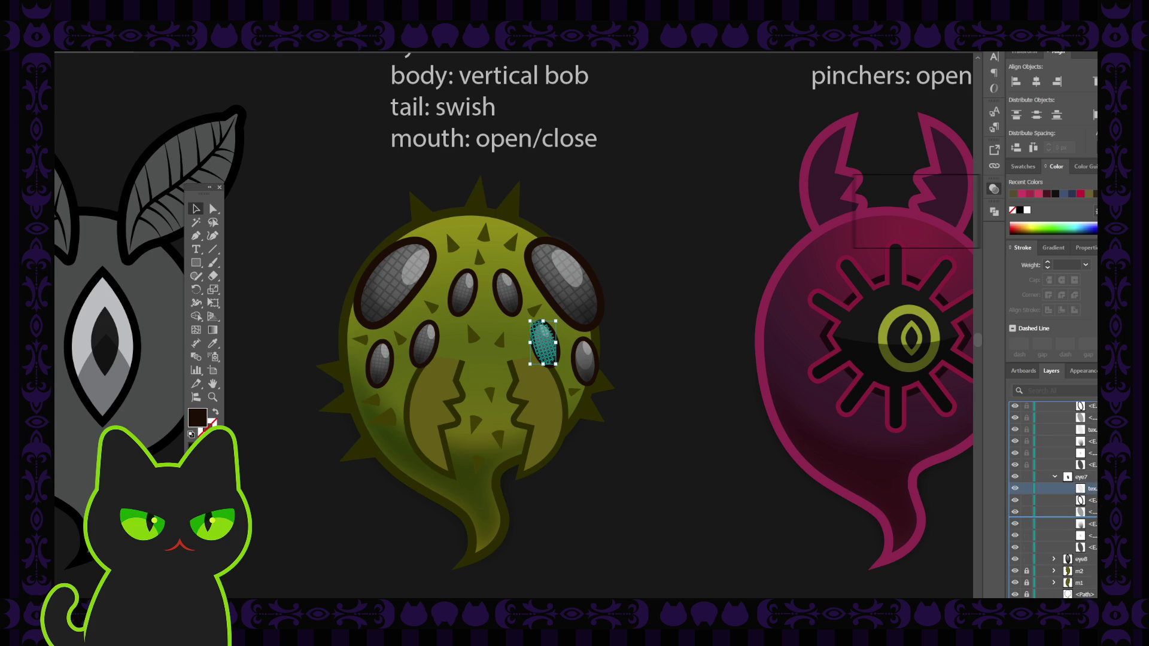
left_click_drag(1080, 513, 1081, 516)
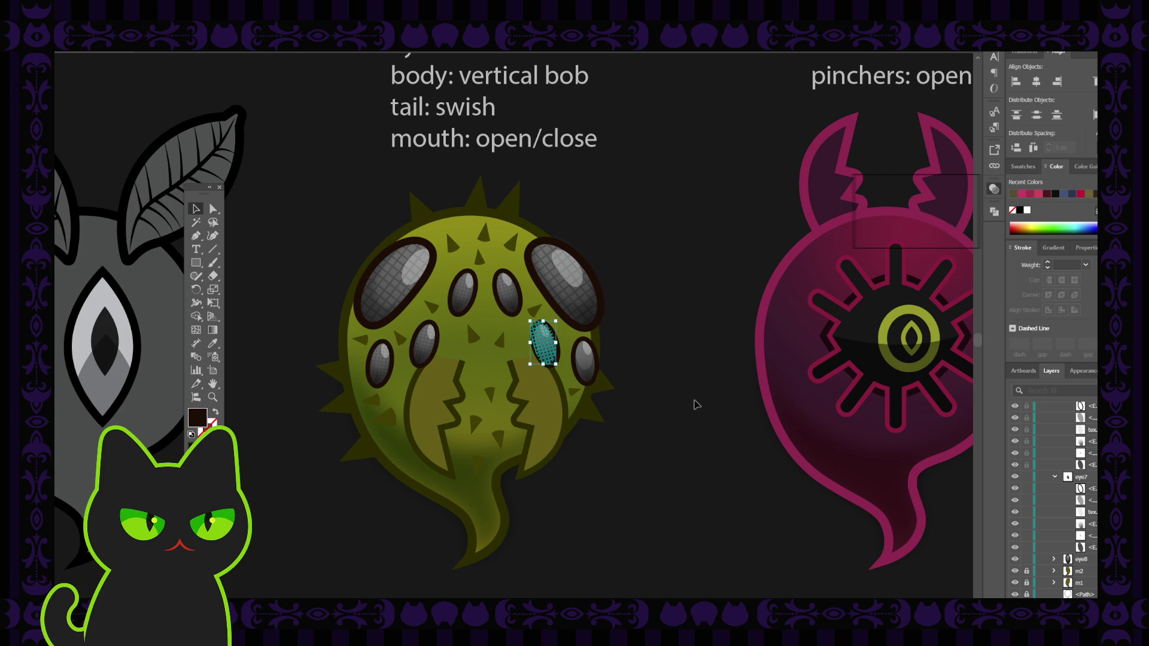
Zoom in on the textured eye, inspect its selection, then collapse and lock eye7
scroll(696, 406, "up", 1)
key("ctrl+equal")
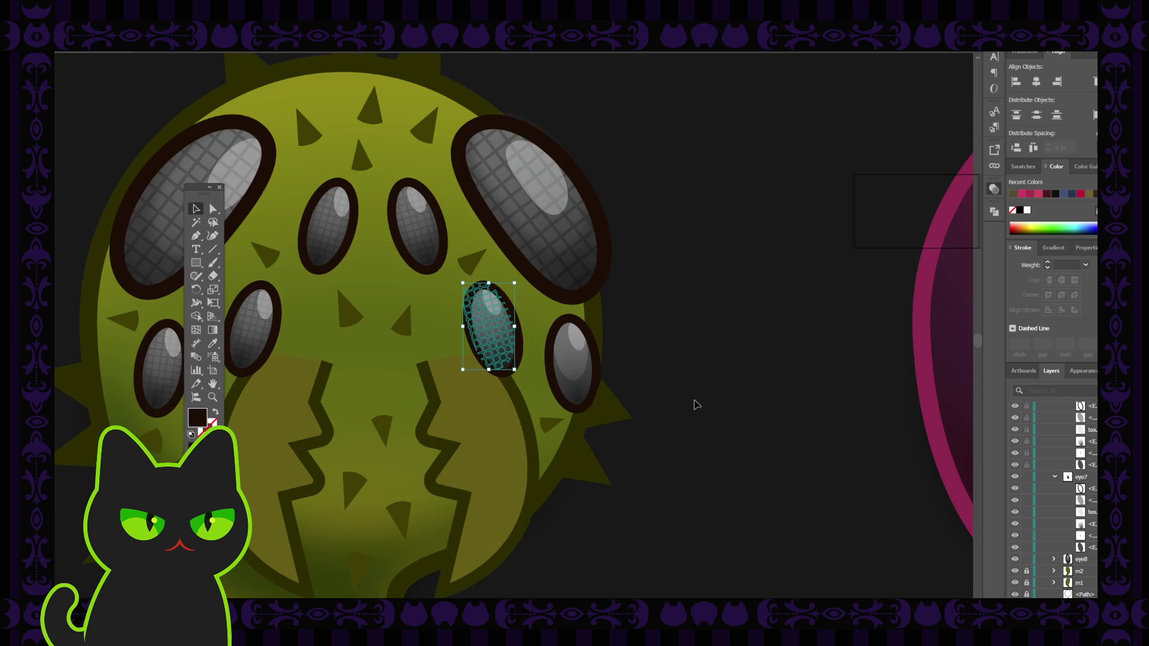
left_click(720, 245)
left_click(497, 315)
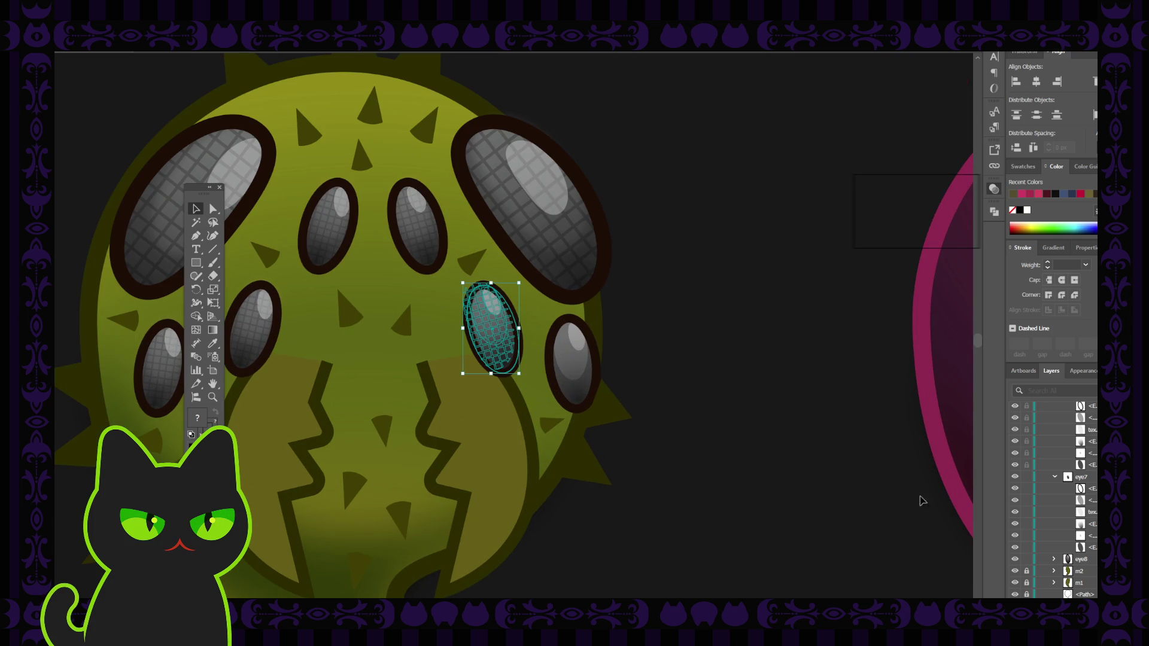
left_click(720, 408)
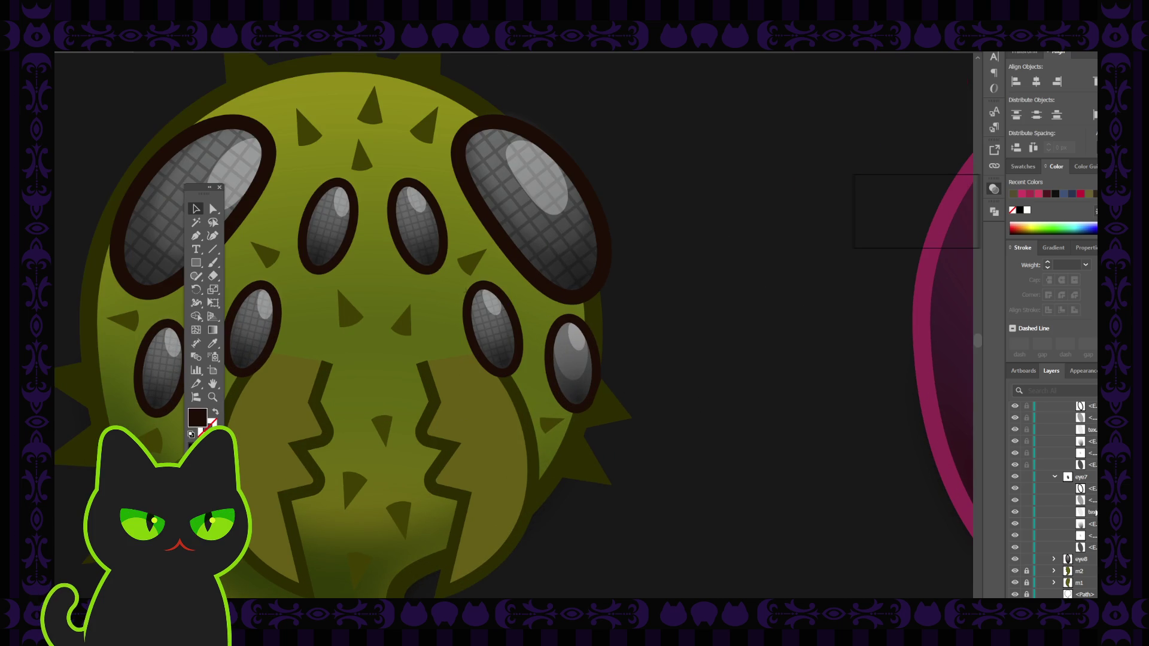
left_click(1083, 488)
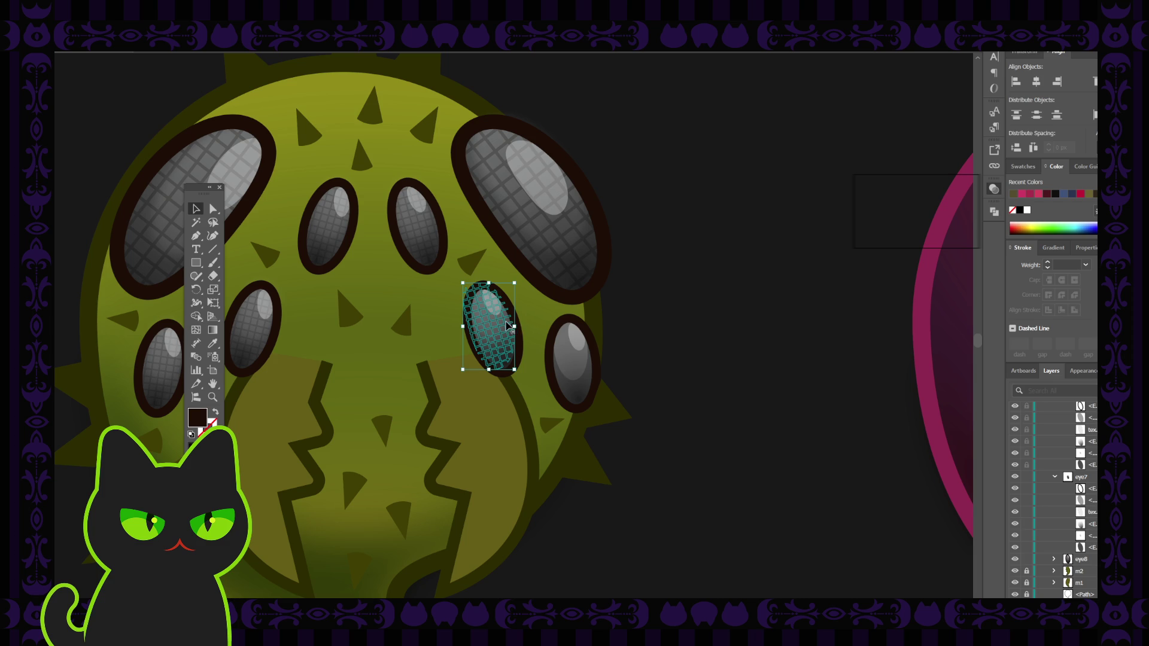
key("ctrl+shift+a")
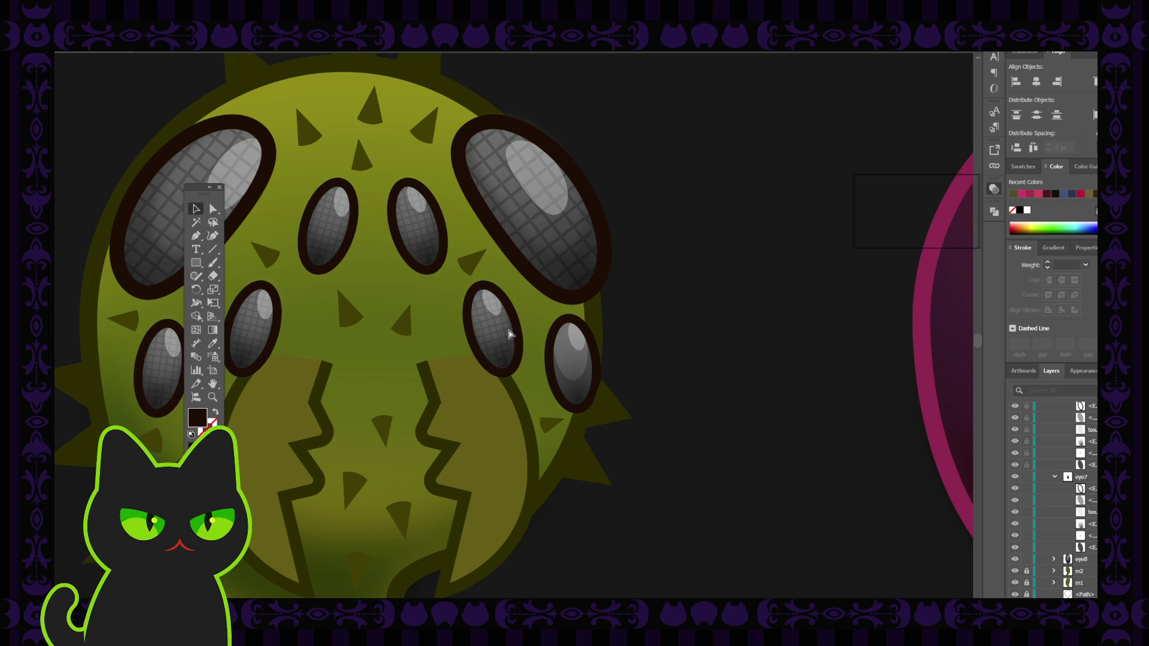
left_click(509, 334)
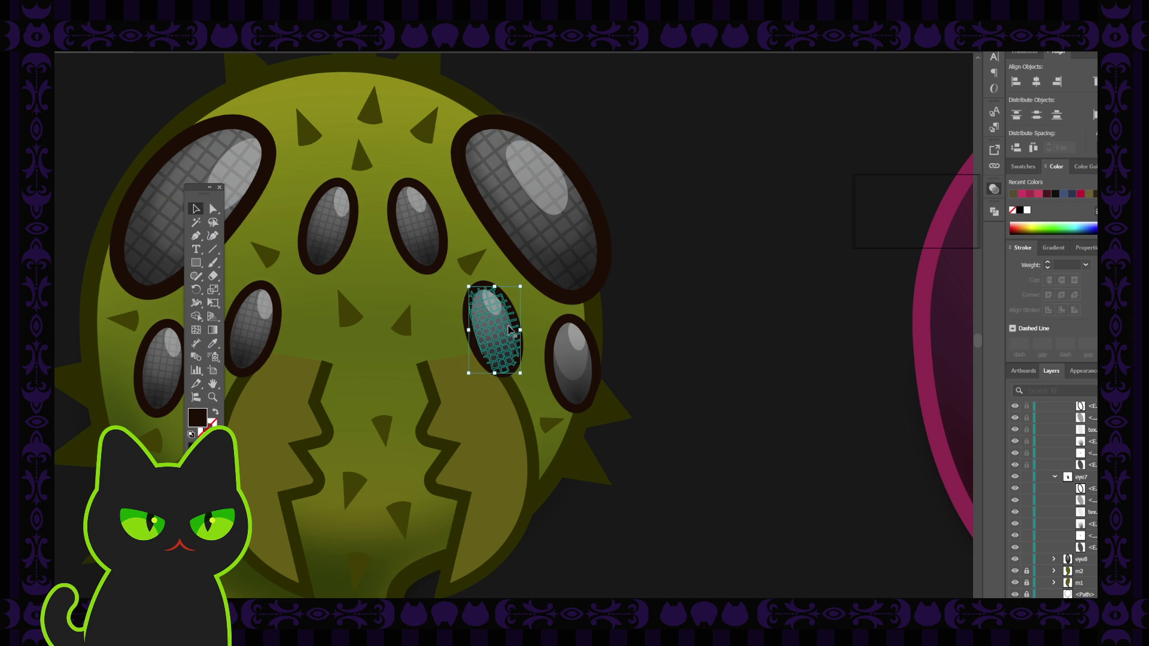
left_click(661, 340)
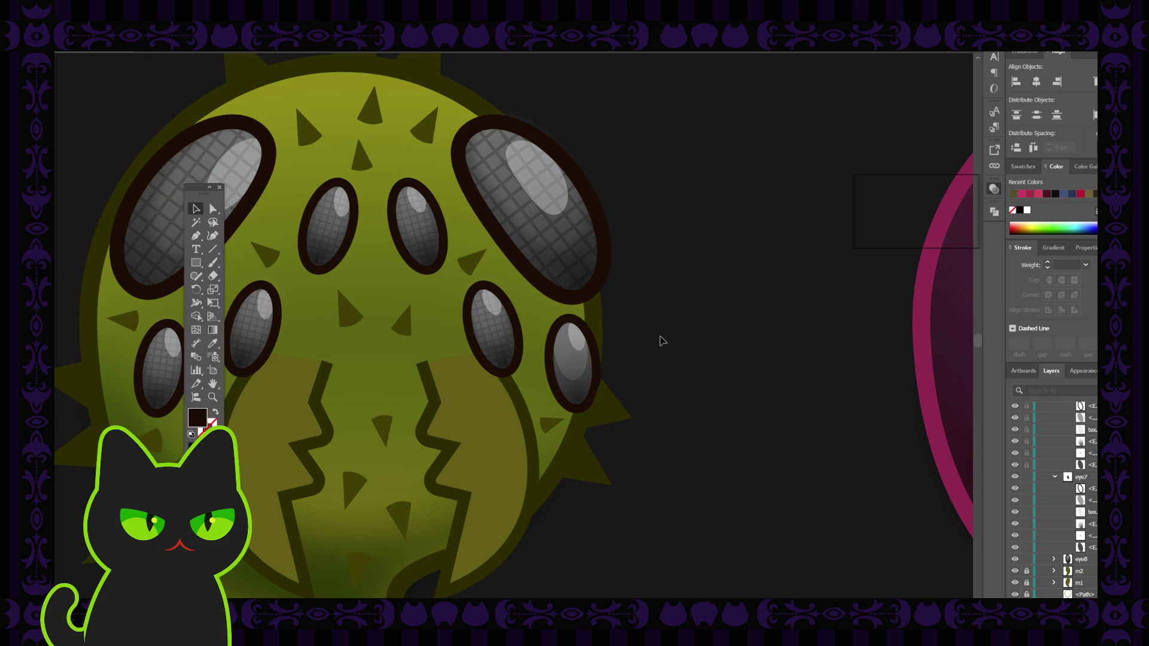
left_click(1054, 479)
left_click(1026, 477)
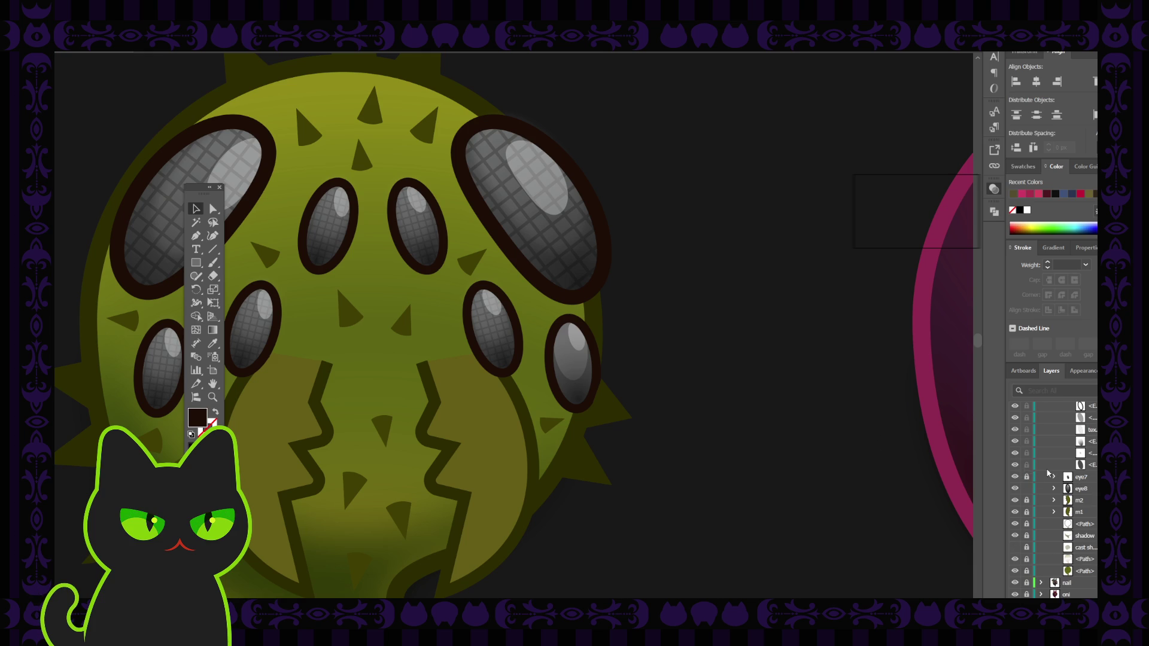
left_click(1046, 469)
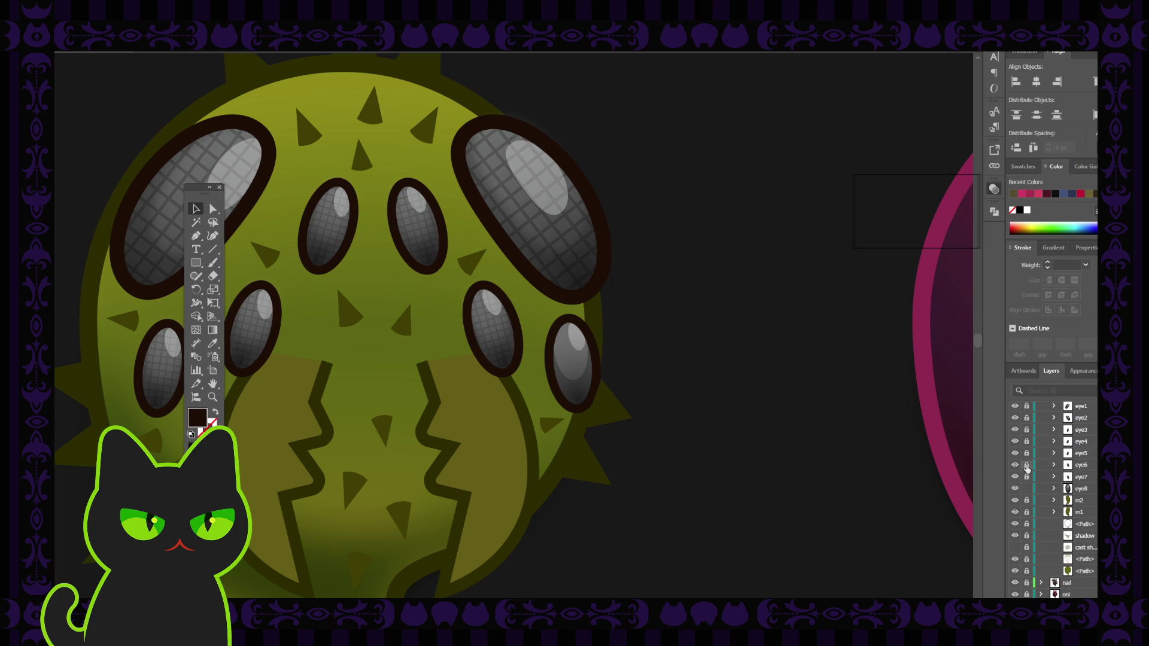
Make eye8's highlight visible and move it down one place within eye8
left_click(1054, 489)
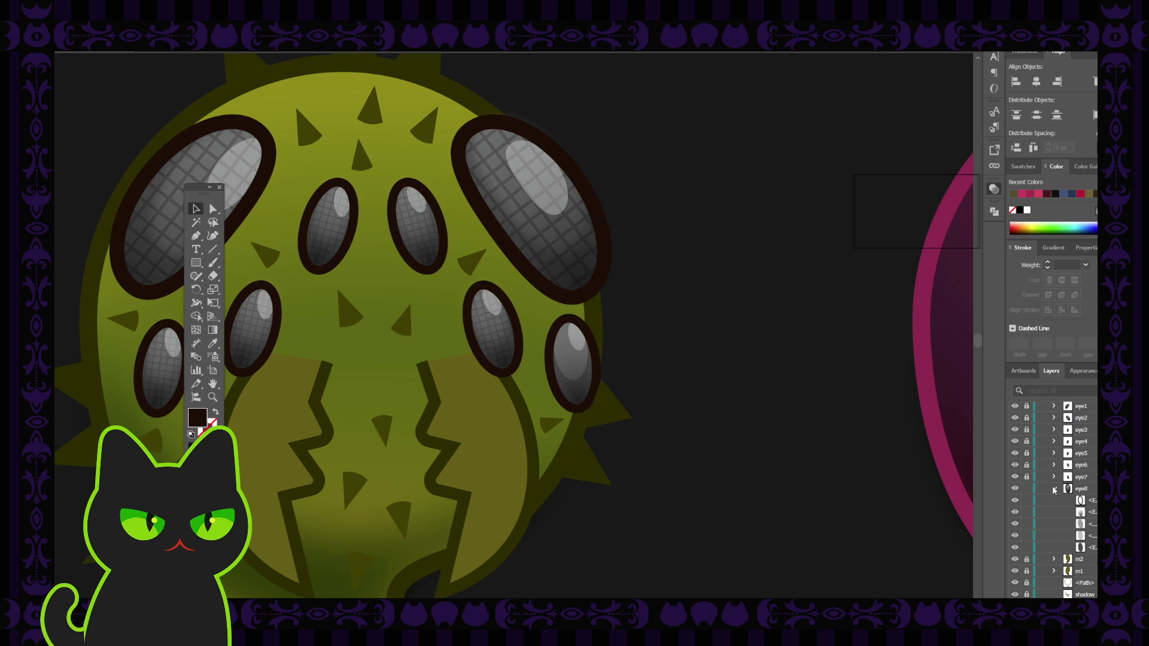
left_click(1015, 525)
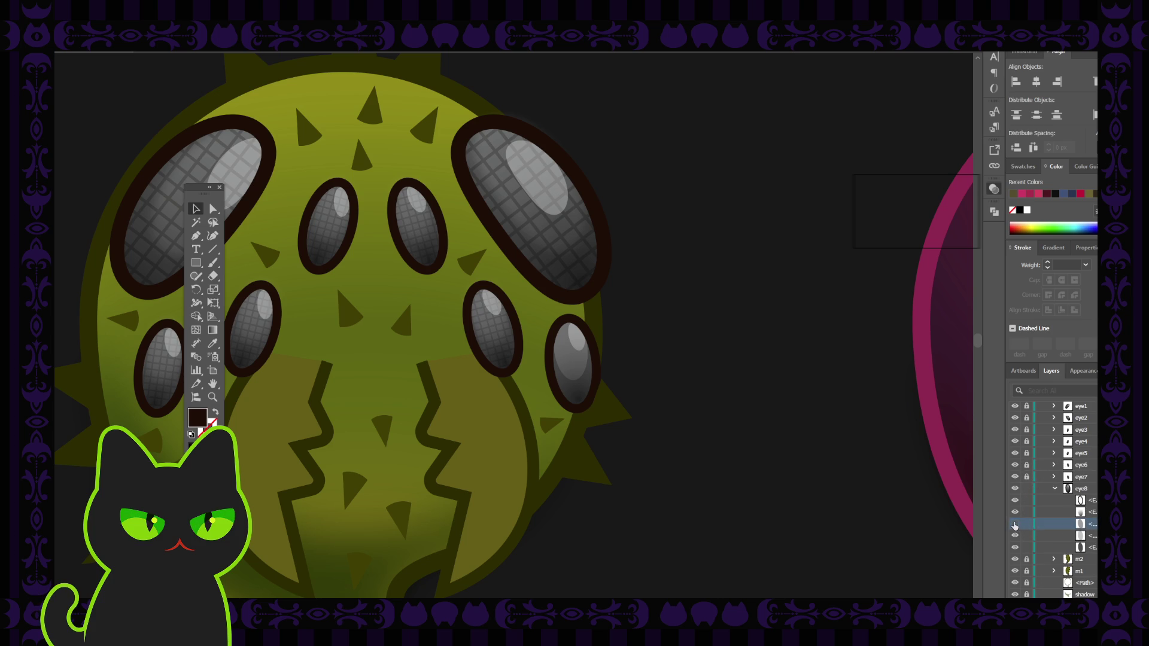
left_click(1015, 525)
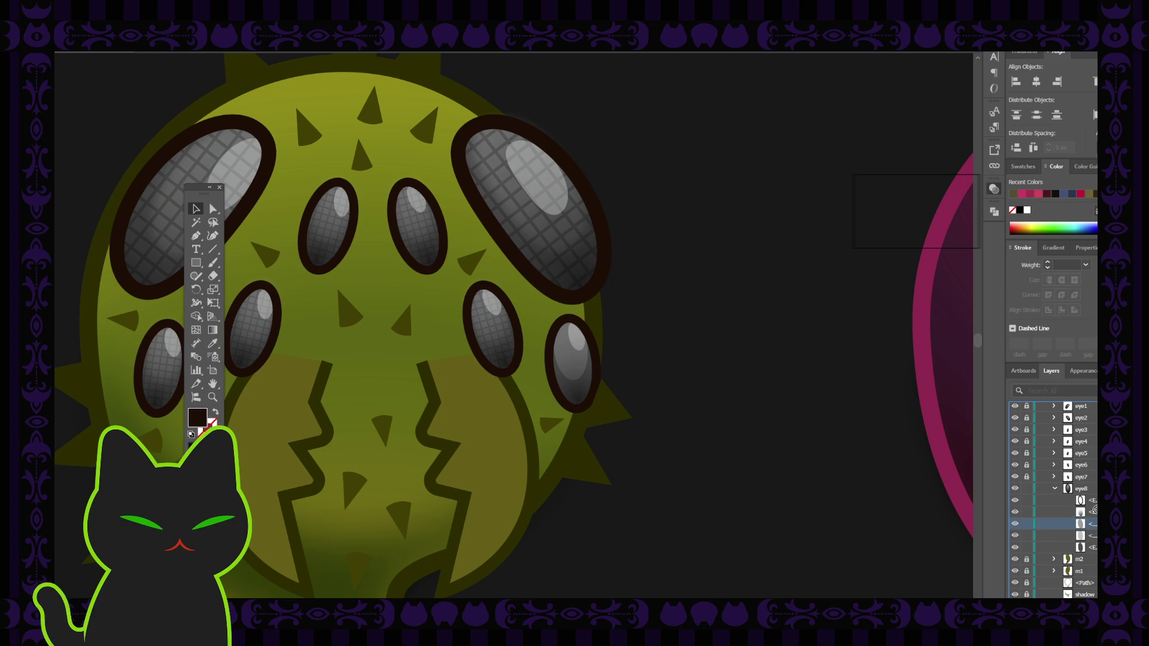
left_click_drag(1093, 525, 1094, 546)
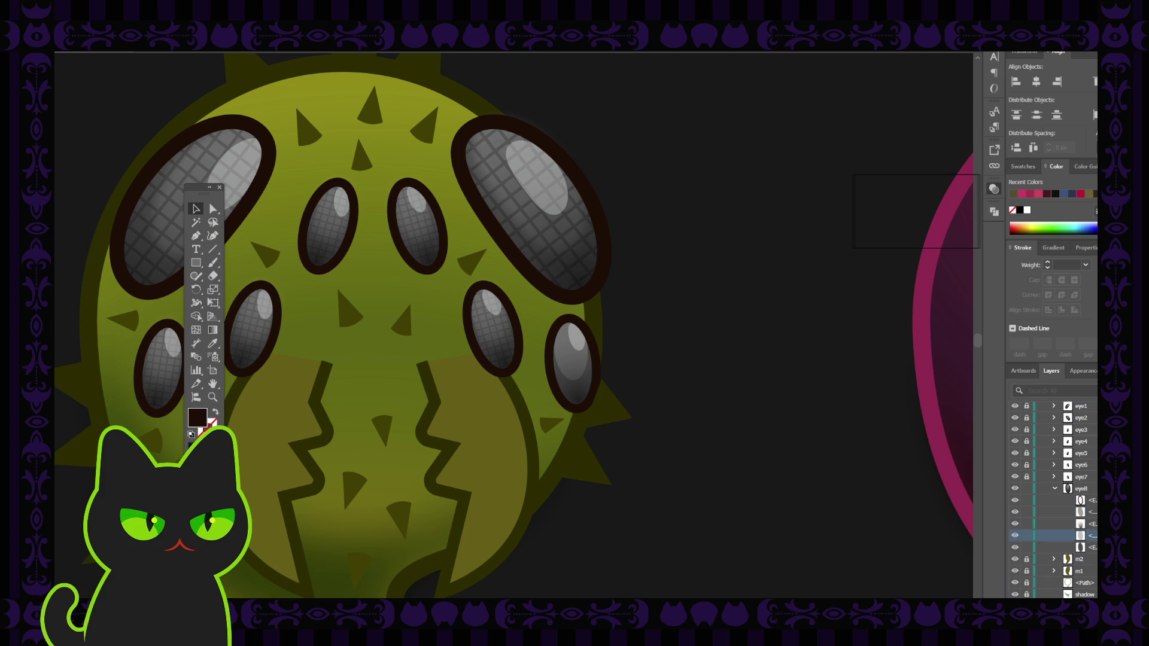
left_click(1101, 535)
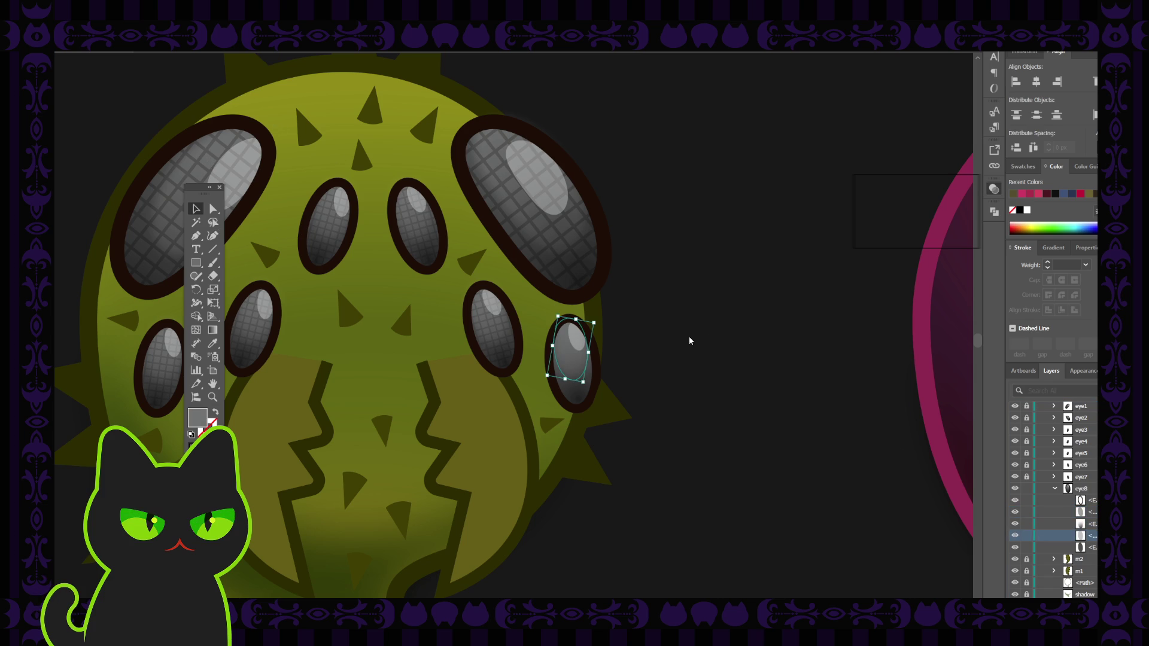
left_click(712, 307)
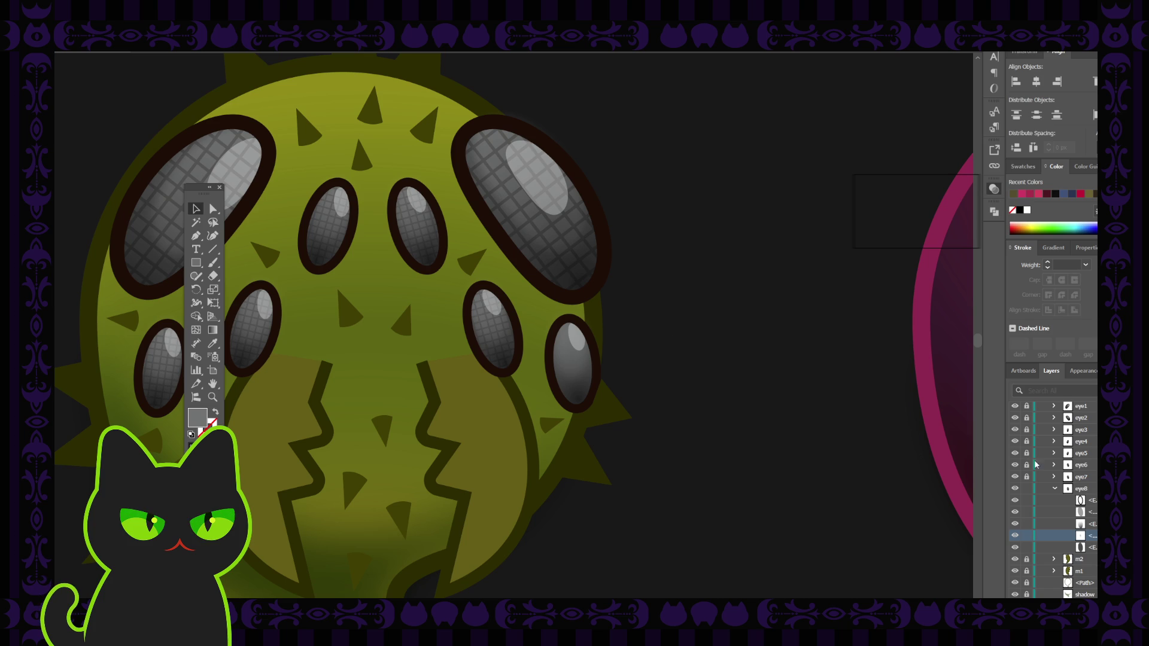
Duplicate eye7's texture with Ctrl+F, move the copy into eye8, and relock eye7
left_click(1053, 477)
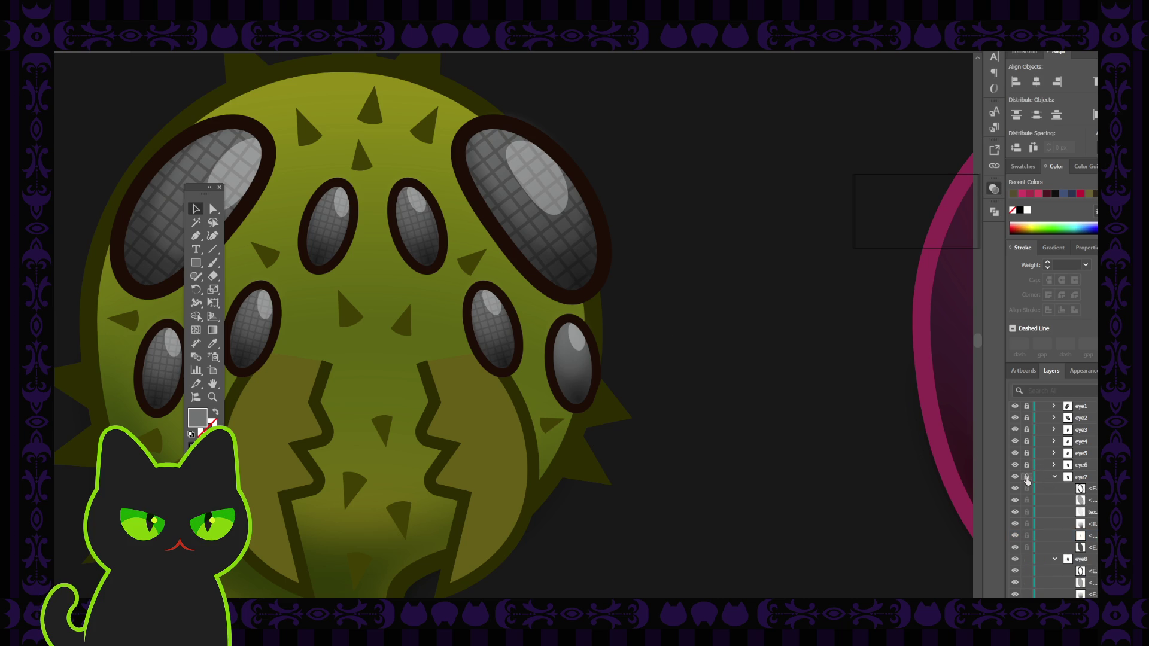
left_click(1077, 512)
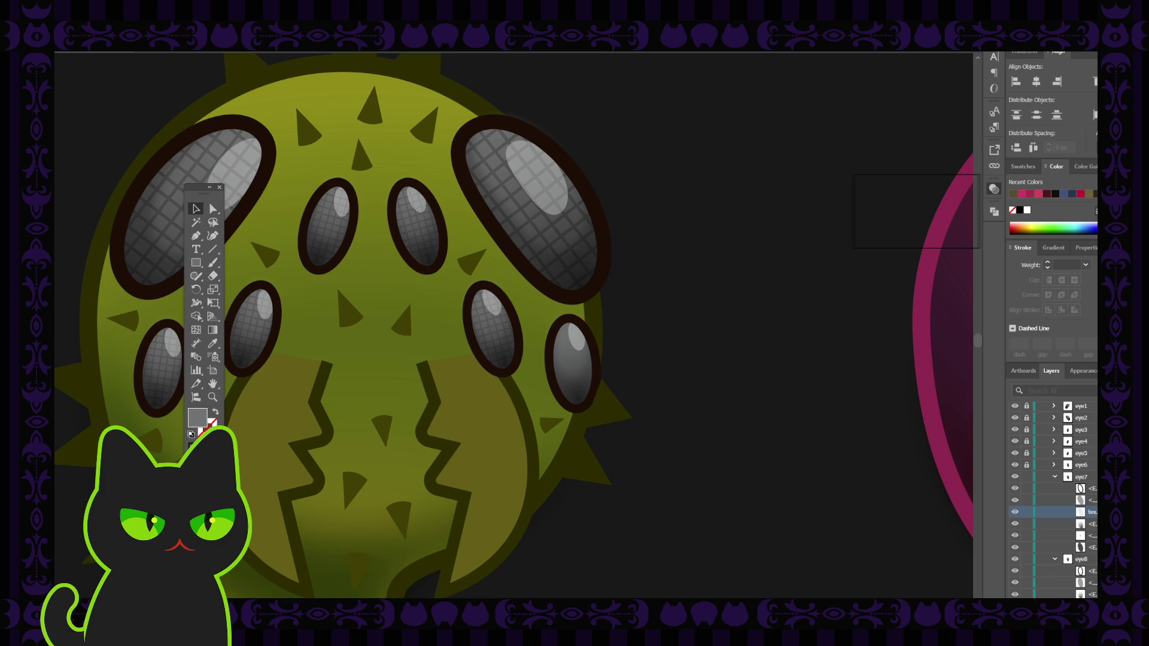
key("ctrl+f")
scroll(1054, 497, "down", 1)
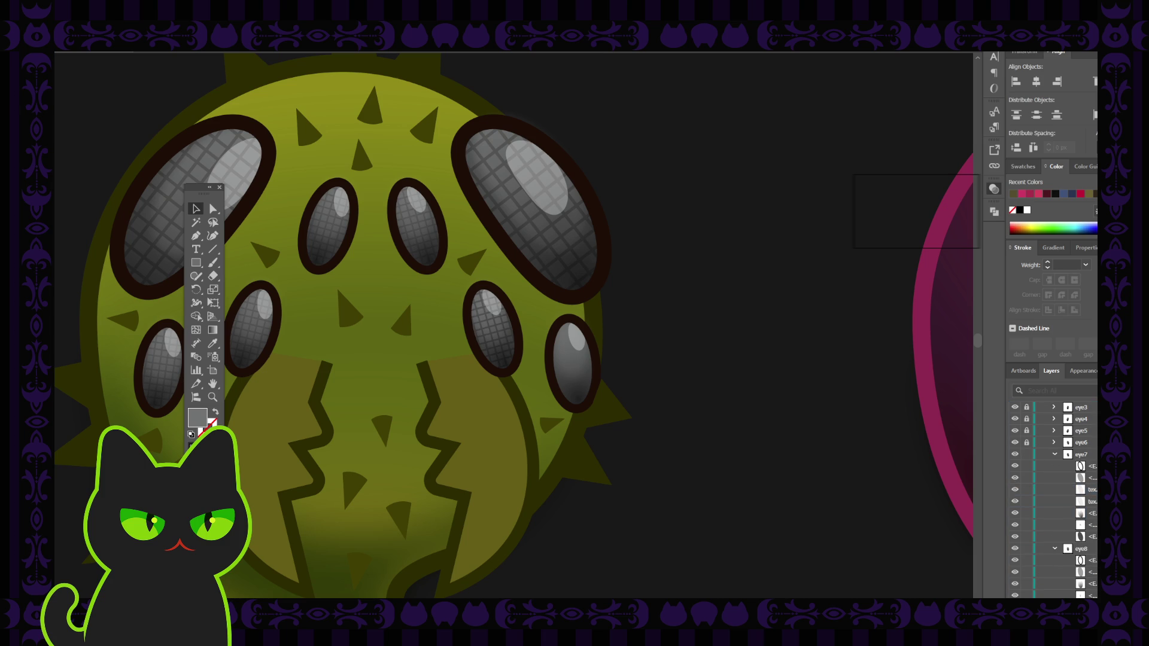
left_click(1077, 490)
scroll(1053, 478, "down", 1)
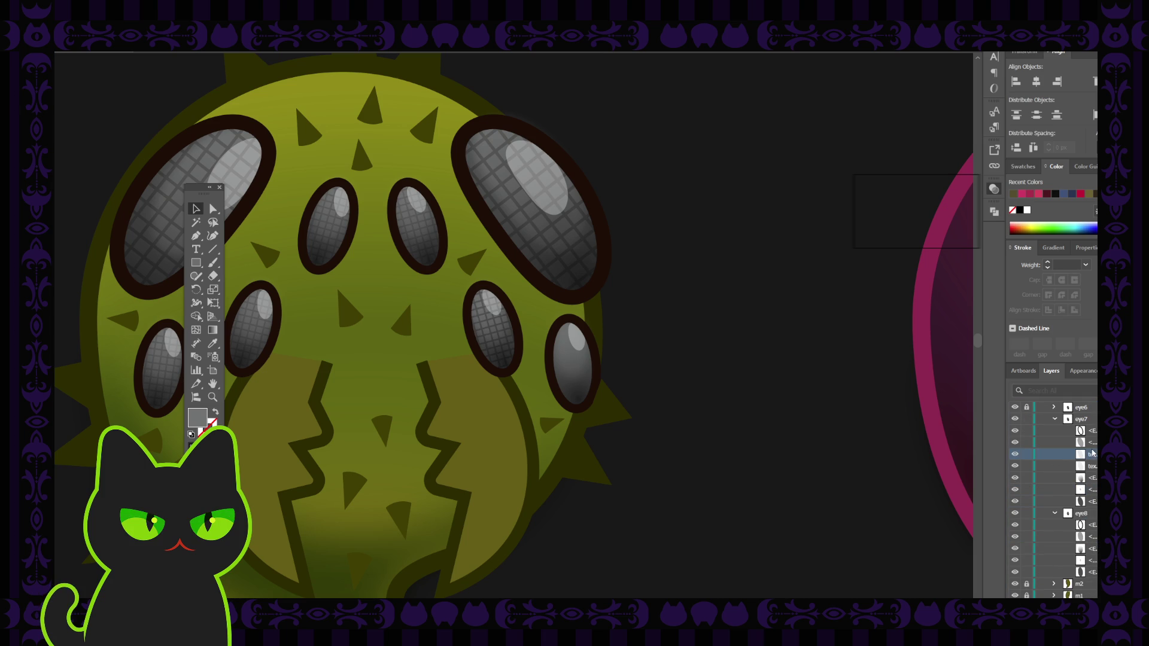
left_click_drag(1092, 453, 1080, 542)
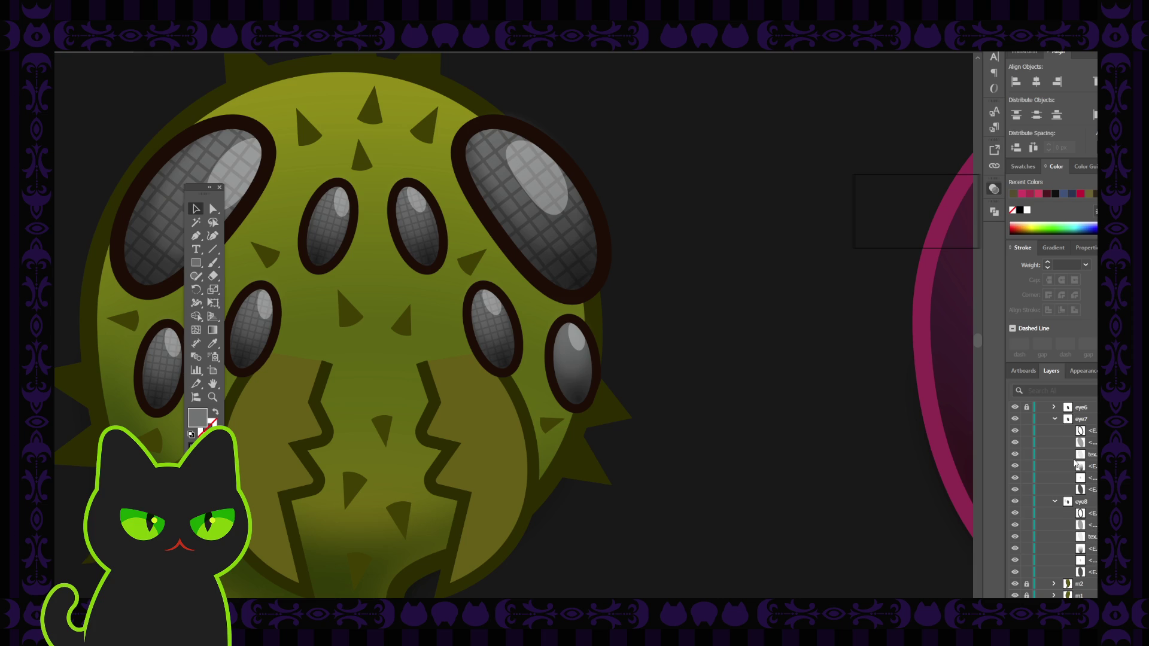
scroll(1075, 463, "up", 1)
left_click(1054, 455)
left_click(1026, 455)
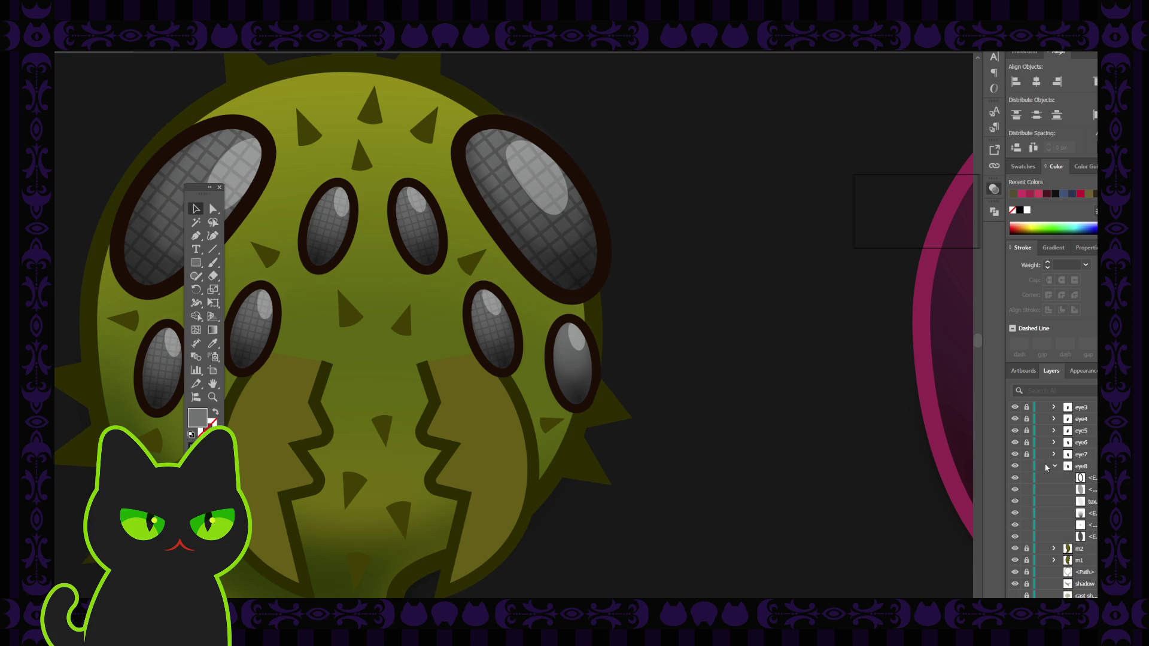
Select eye8's copied texture mesh, try rotating it to the eye's tilt, and undo
left_click(1089, 489)
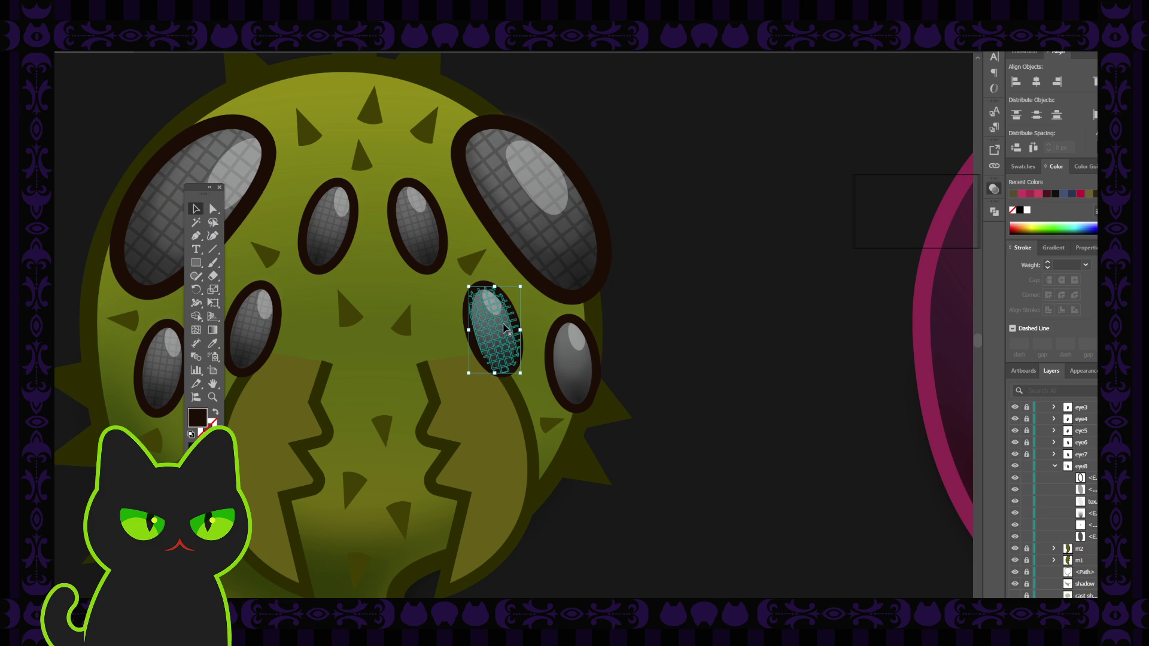
left_click(564, 347)
left_click(574, 356)
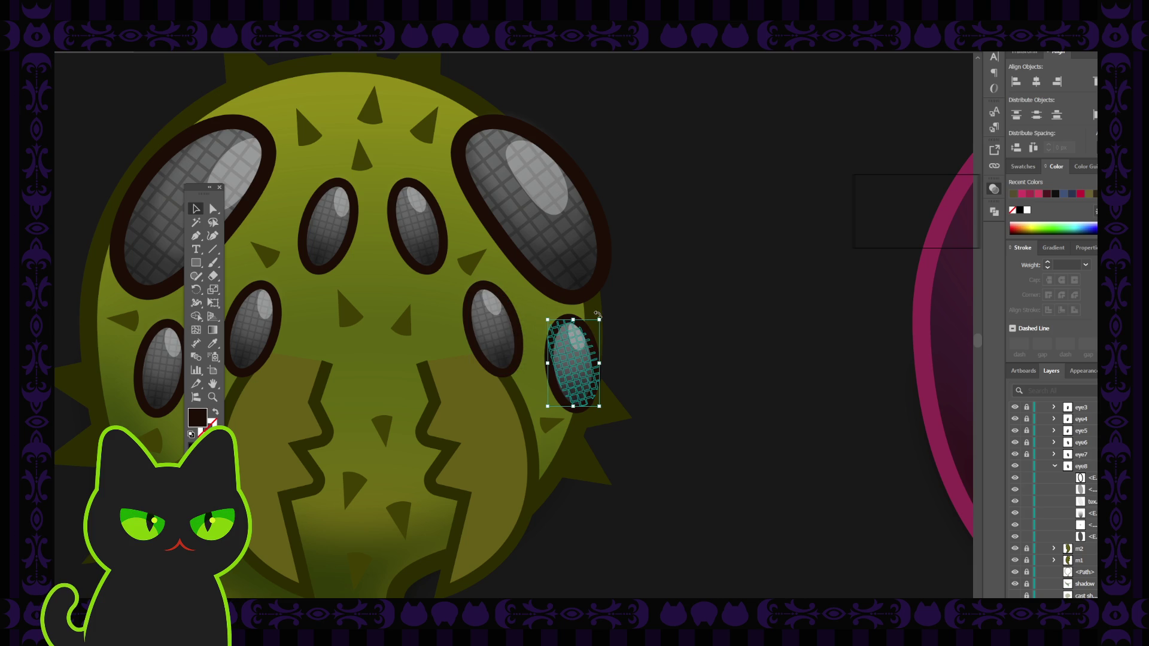
left_click_drag(601, 314, 605, 323)
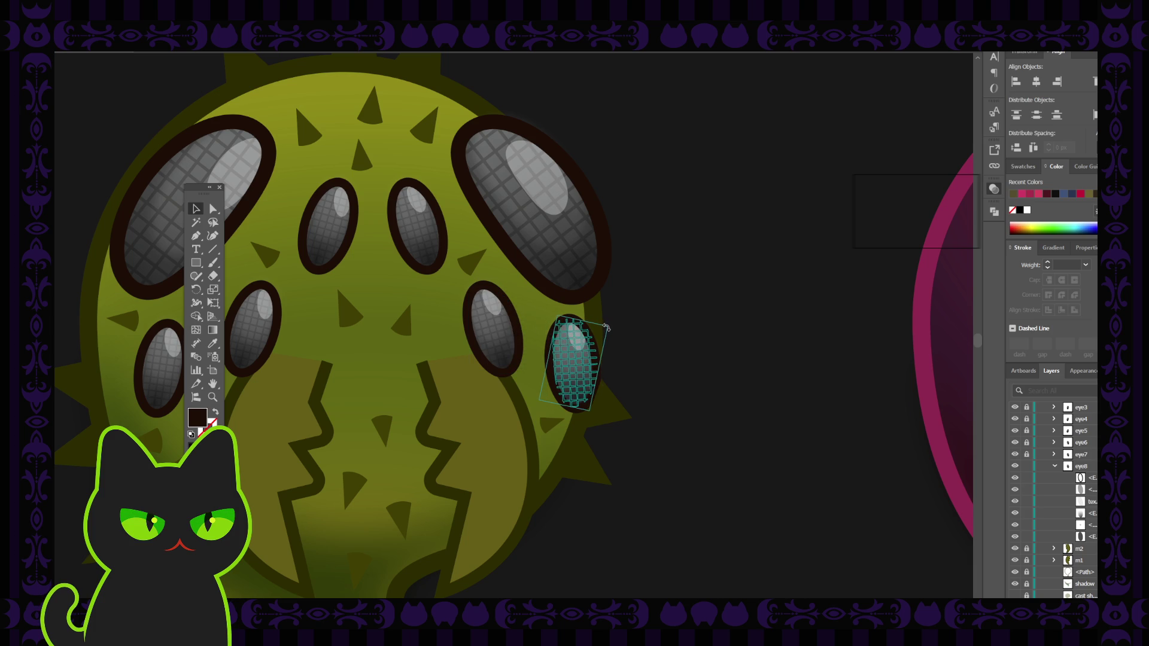
key("ctrl+z")
left_click(601, 335)
left_click(579, 350)
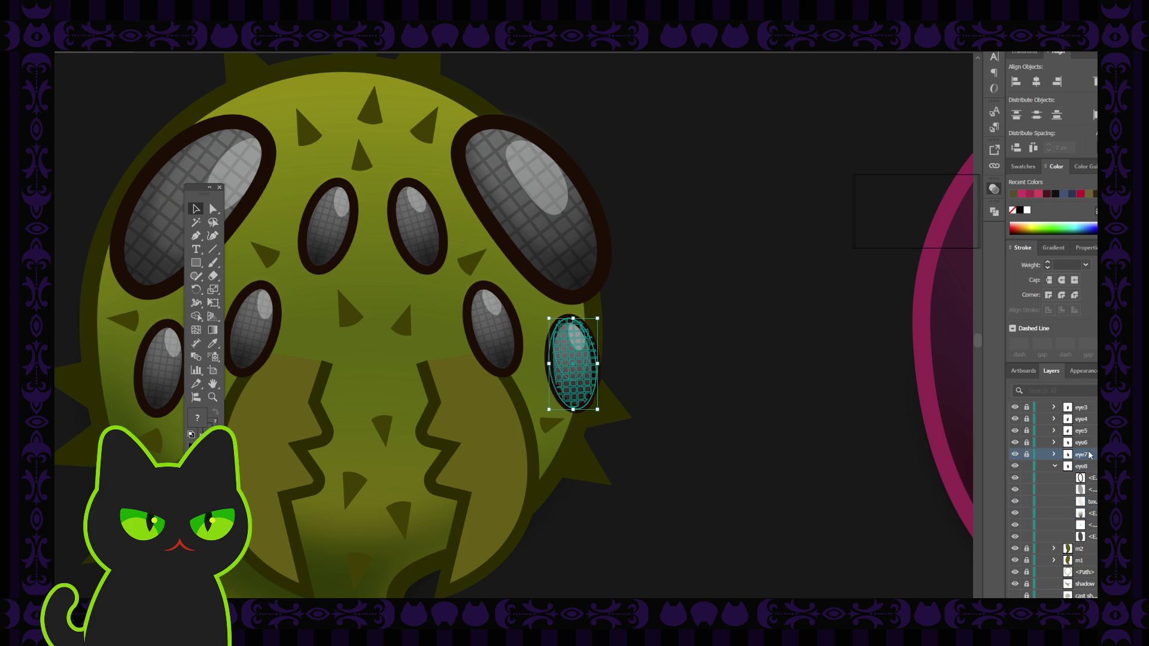
left_click(951, 506)
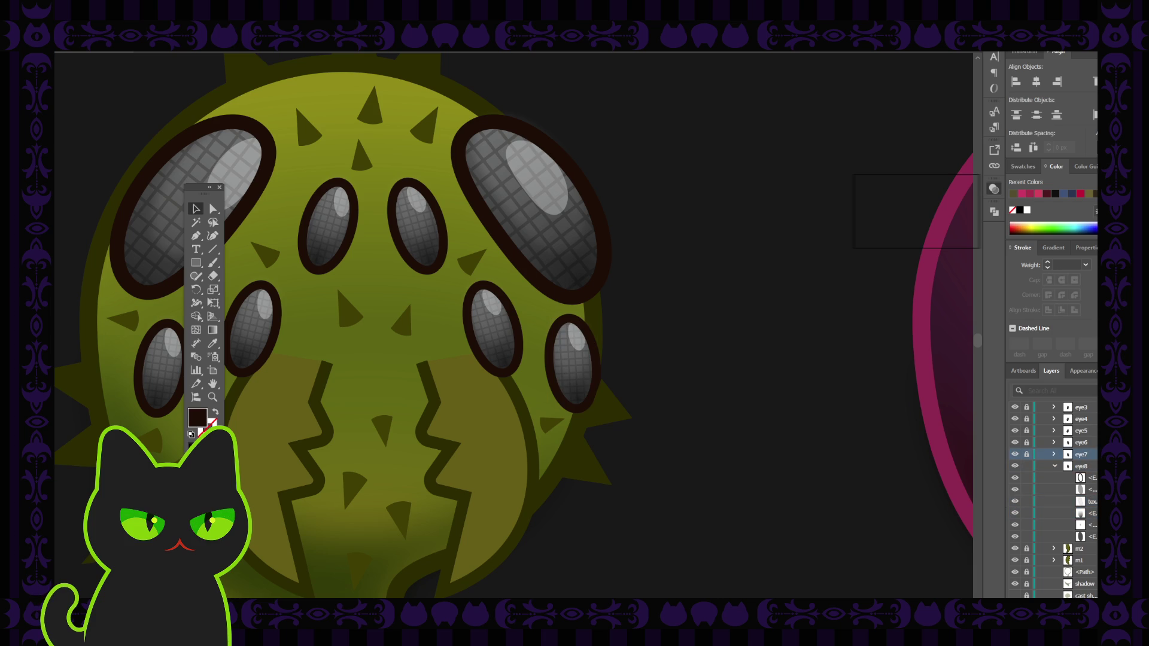
key("ctrl+z")
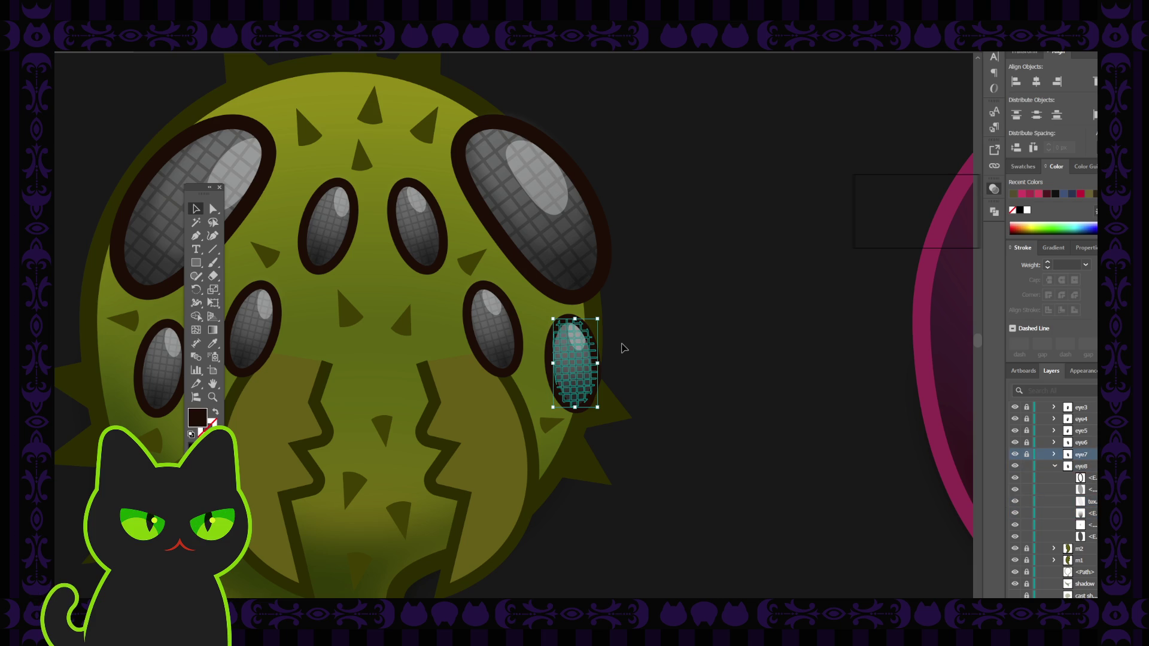
Zoom in to check the small right eye's shading, then zoom out to the whole spider
key("ctrl+plus")
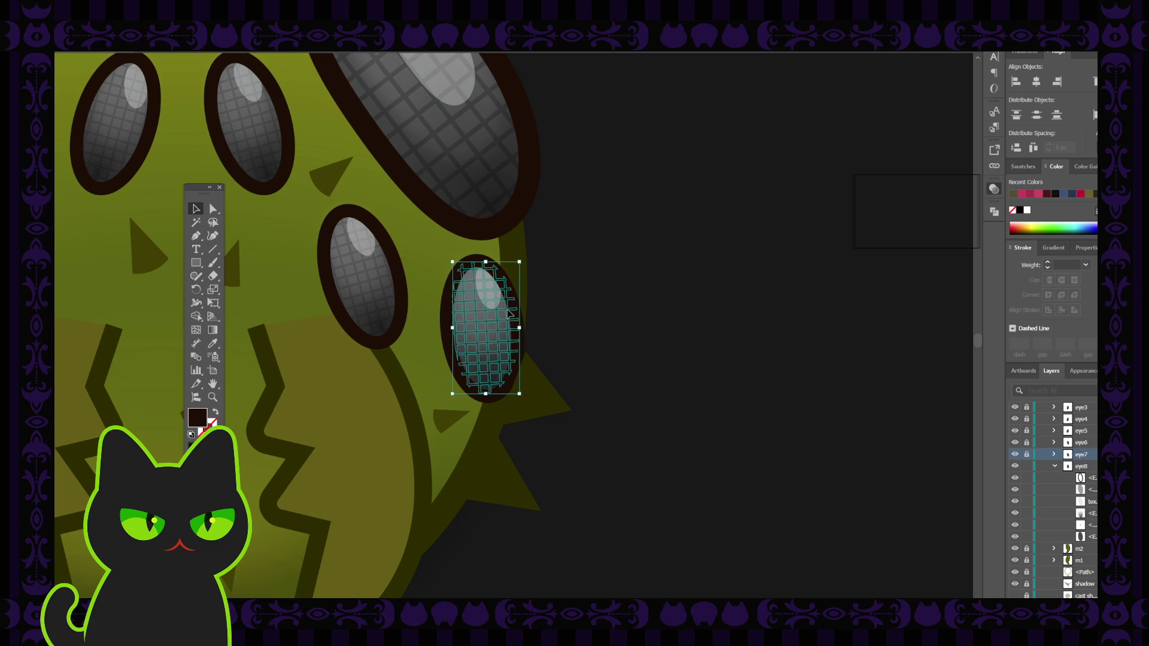
key("ctrl+shift+a")
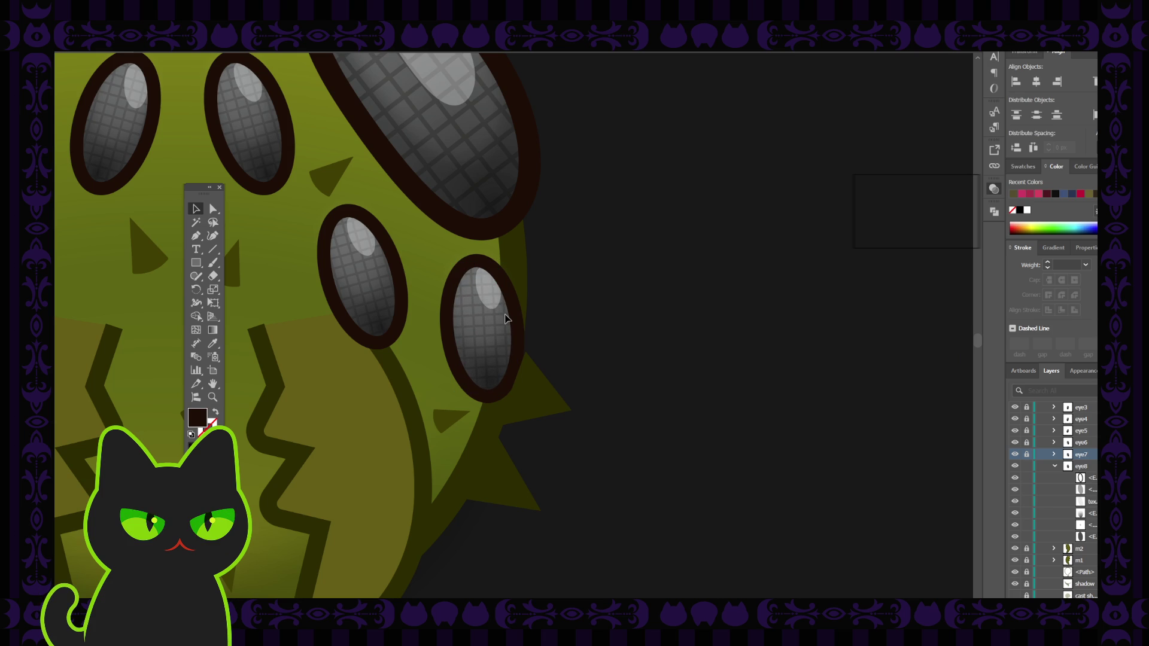
left_click(504, 318)
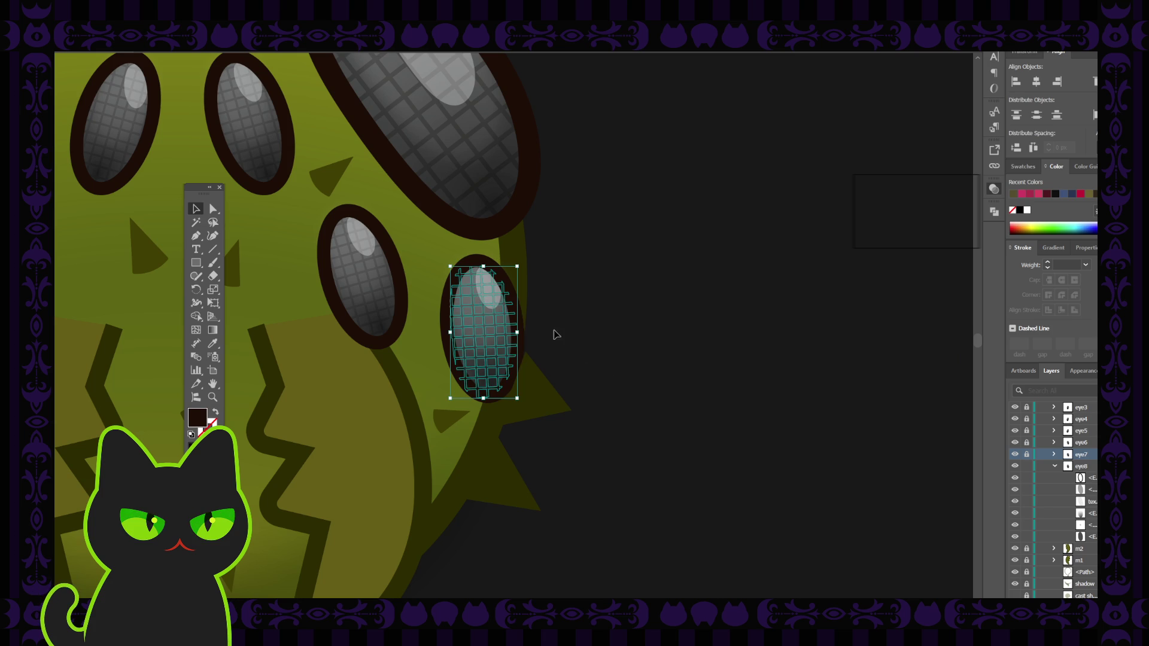
left_click(567, 344)
key("ctrl+minus")
key("ctrl+minus")
key("ctrl+minus")
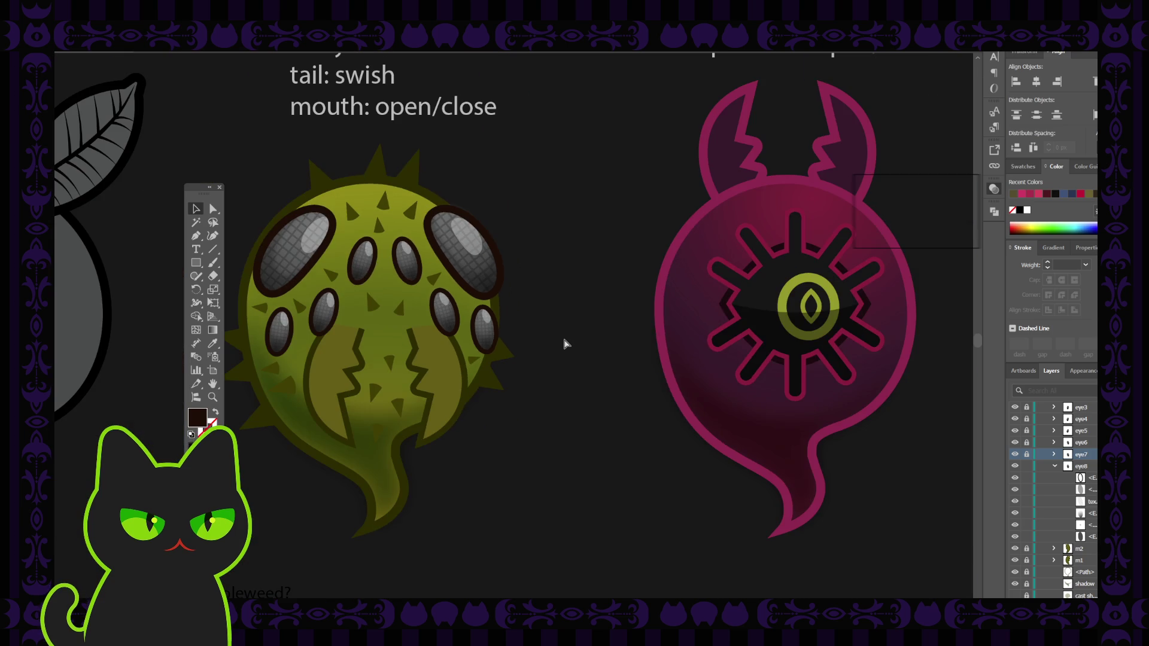
Unlock the eye3–eye8 layers and the spikes layer
key("space")
left_click_drag(445, 344, 545, 381)
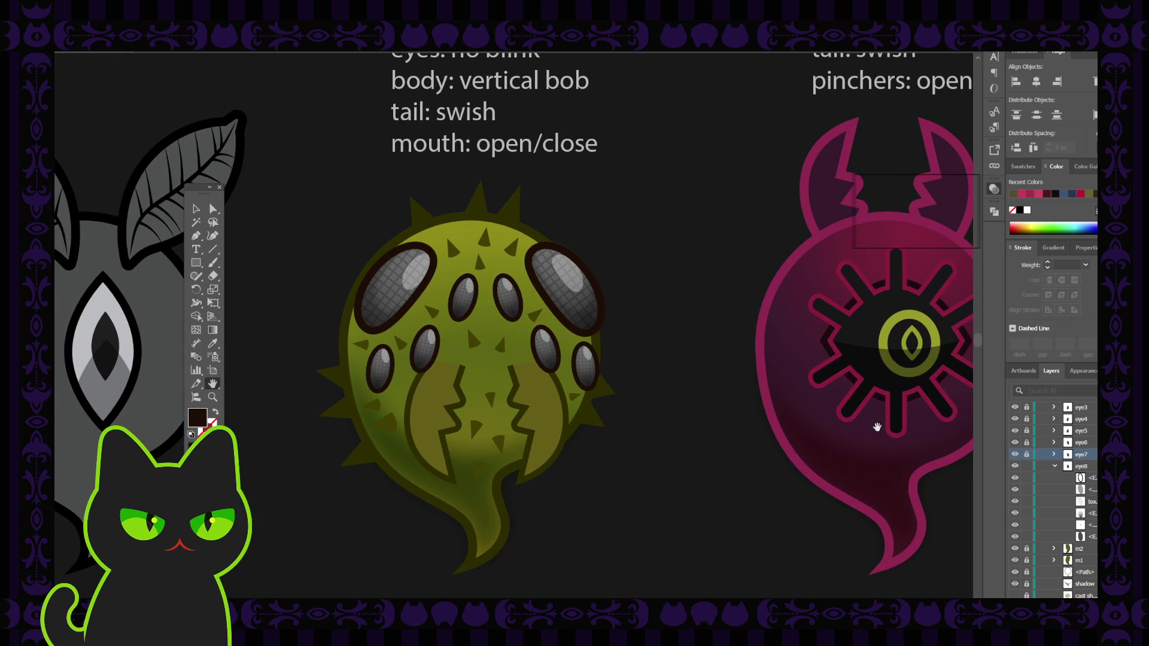
left_click(1056, 468)
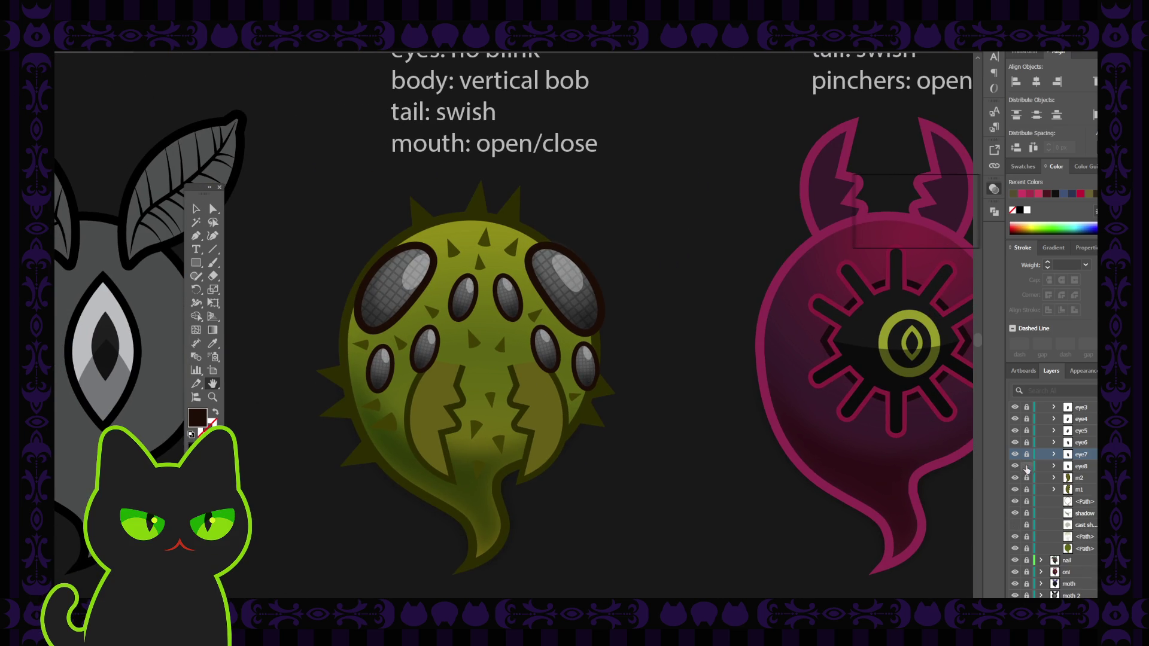
left_click_drag(1028, 456, 1028, 410)
scroll(1037, 442, "up", 1)
left_click(1027, 409)
Turn on the brown eyes layer and zoom out
scroll(1029, 419, "up", 1)
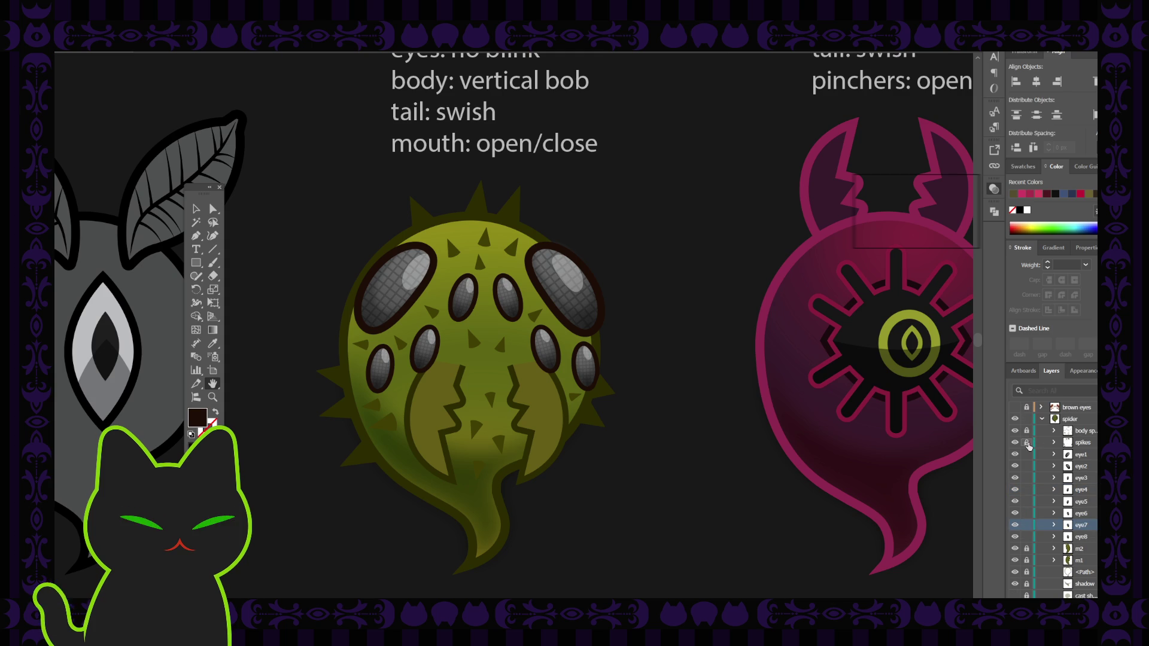
scroll(1033, 450, "up", 2)
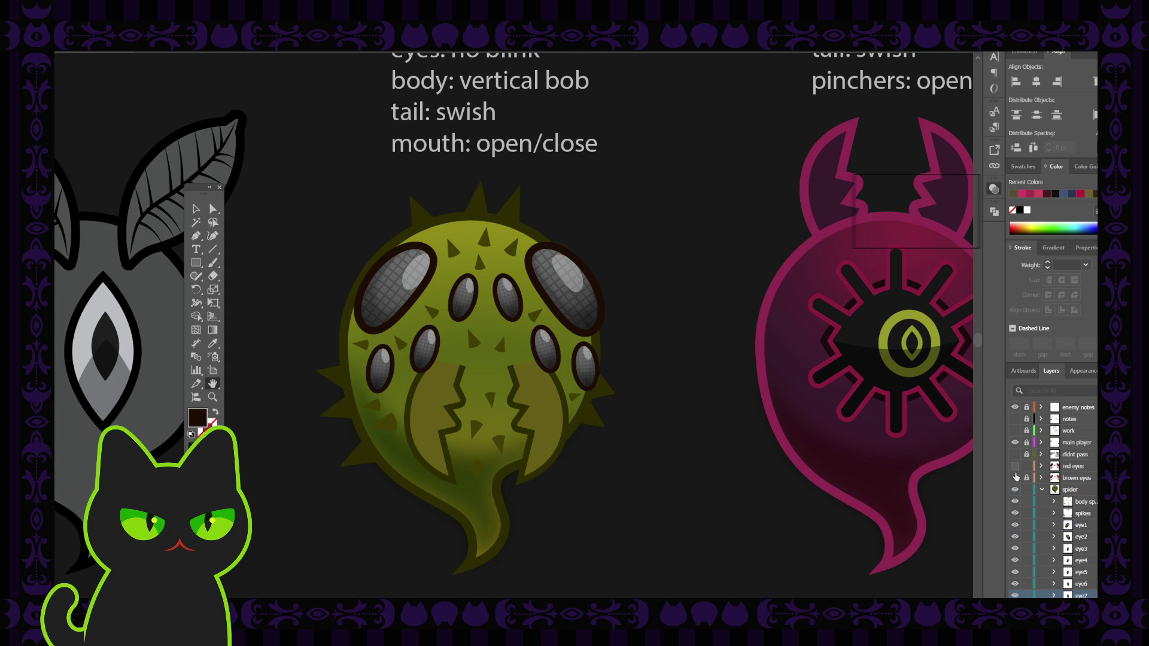
left_click(1015, 477)
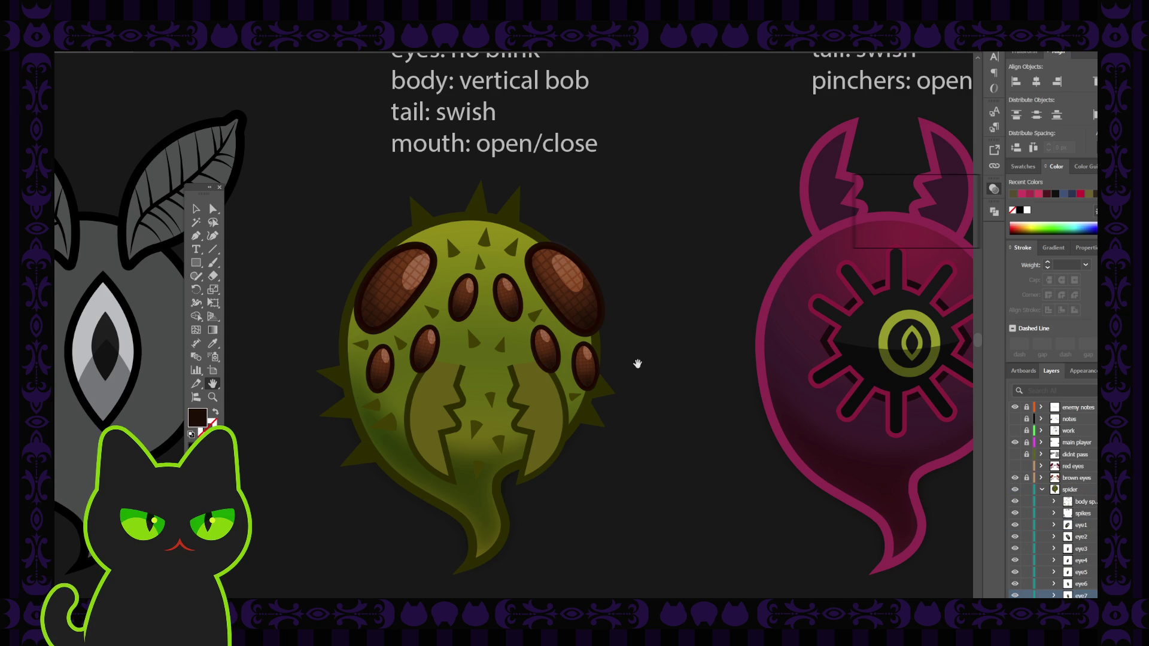
left_click_drag(633, 379, 639, 375)
key("ctrl+minus")
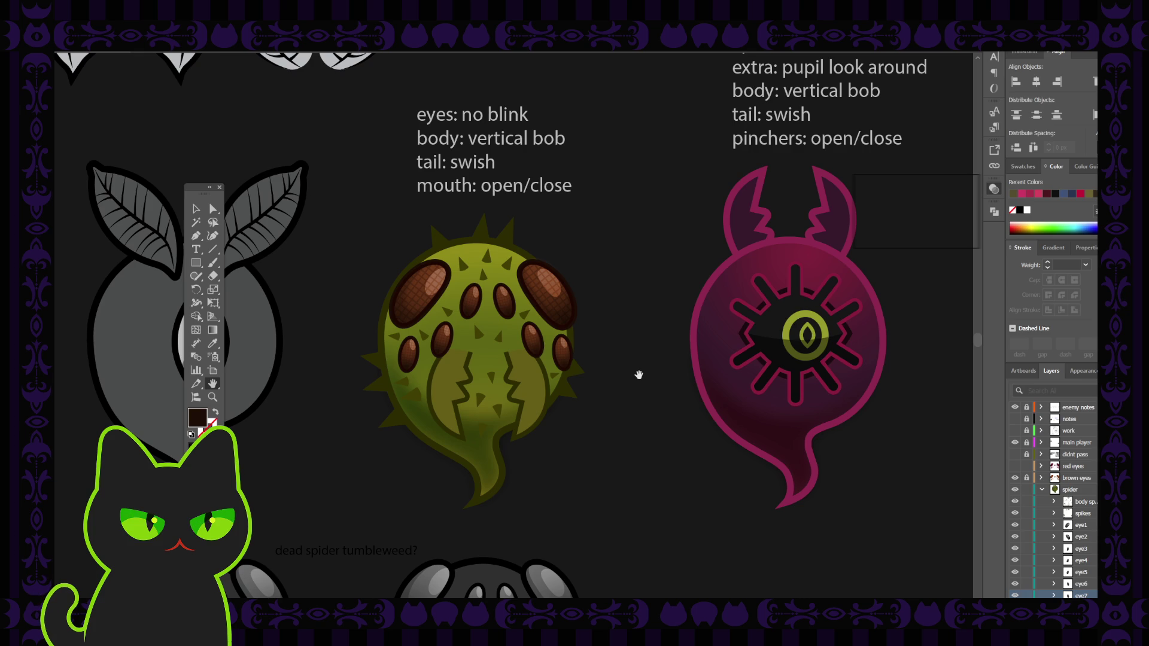
Zoom out over the enemy sprite sheet, hide the brown eyes layer and show the red eyes layer
key("ctrl+minus")
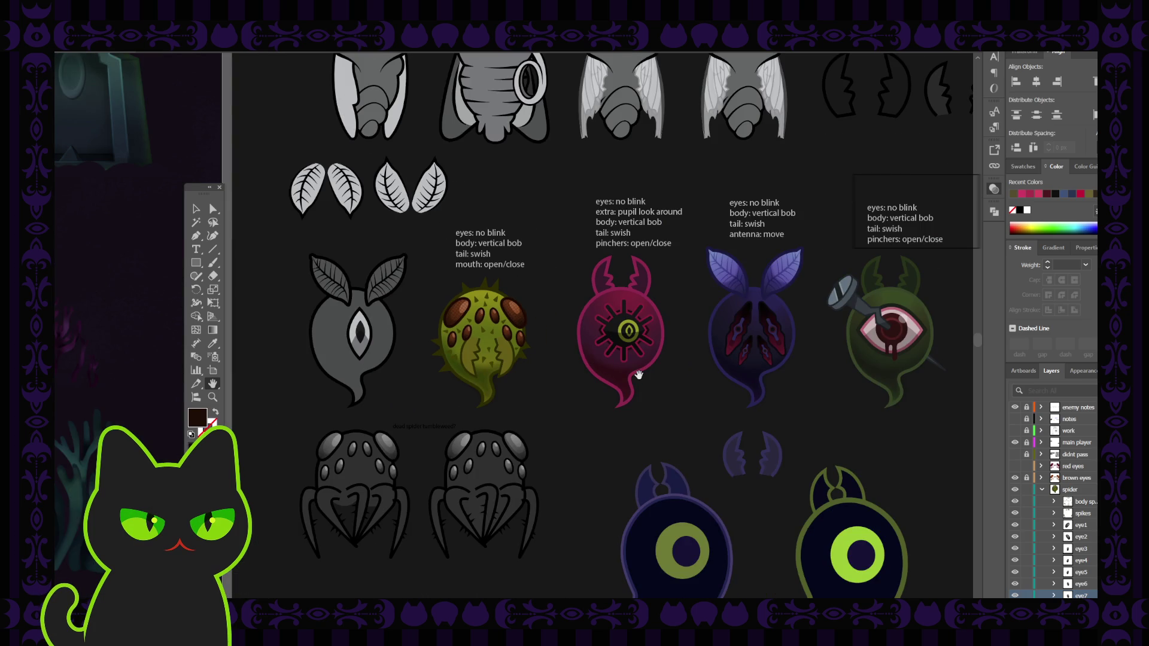
left_click_drag(569, 396, 517, 387)
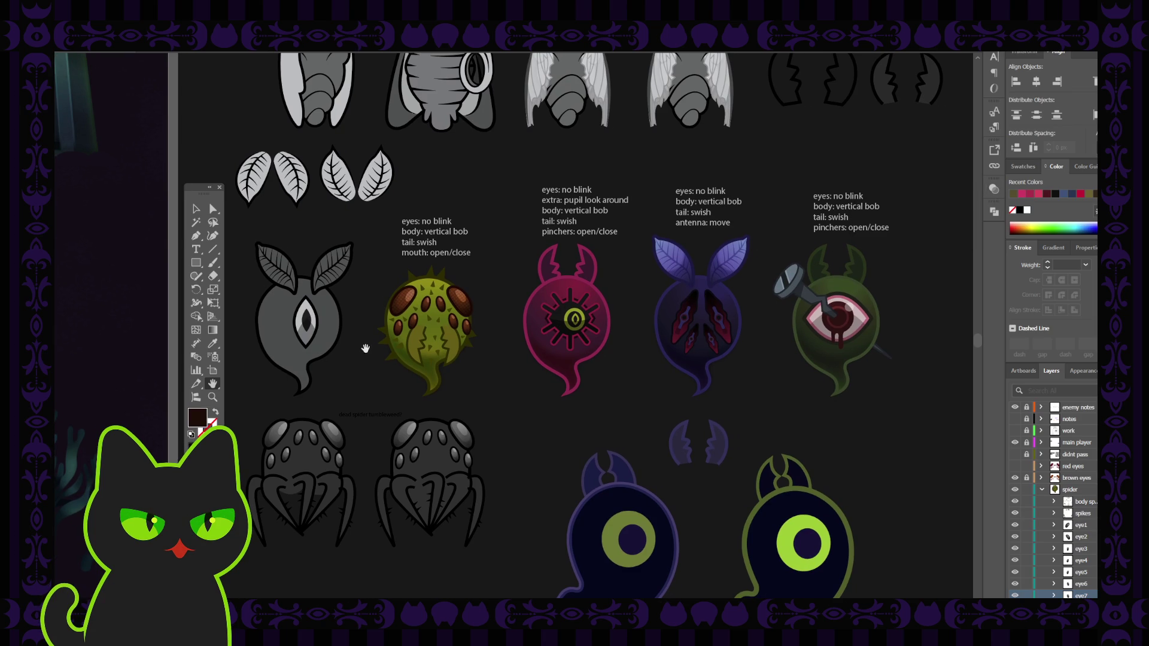
left_click_drag(366, 345, 408, 365)
scroll(381, 352, "up", 2)
left_click(196, 209)
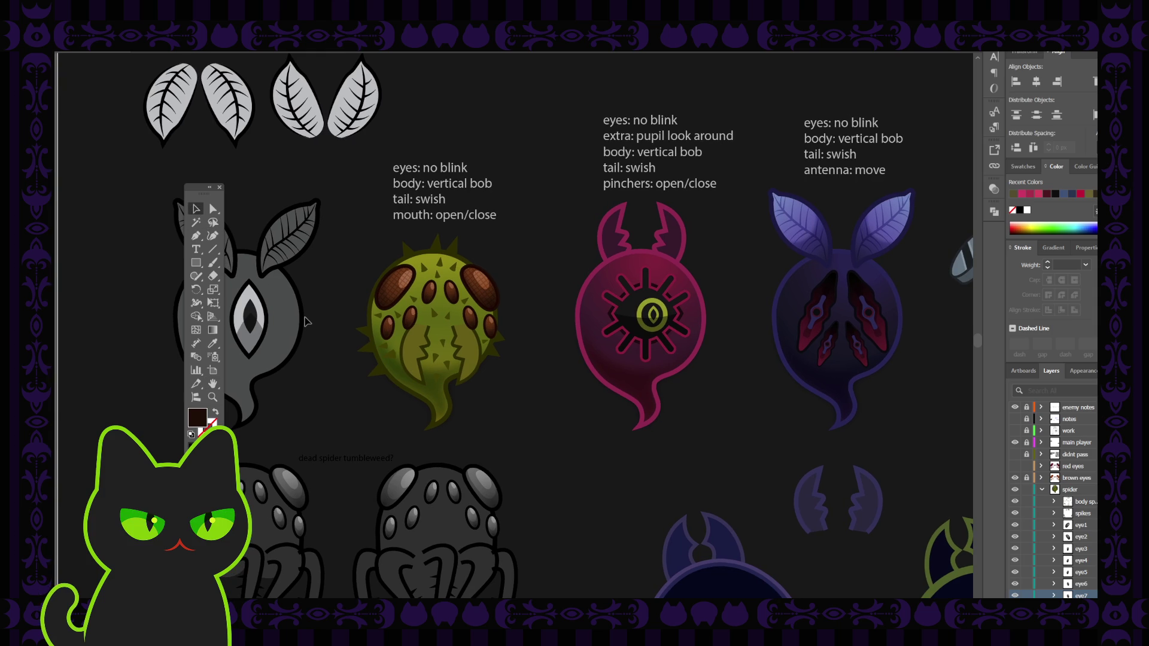
key("ctrl+minus")
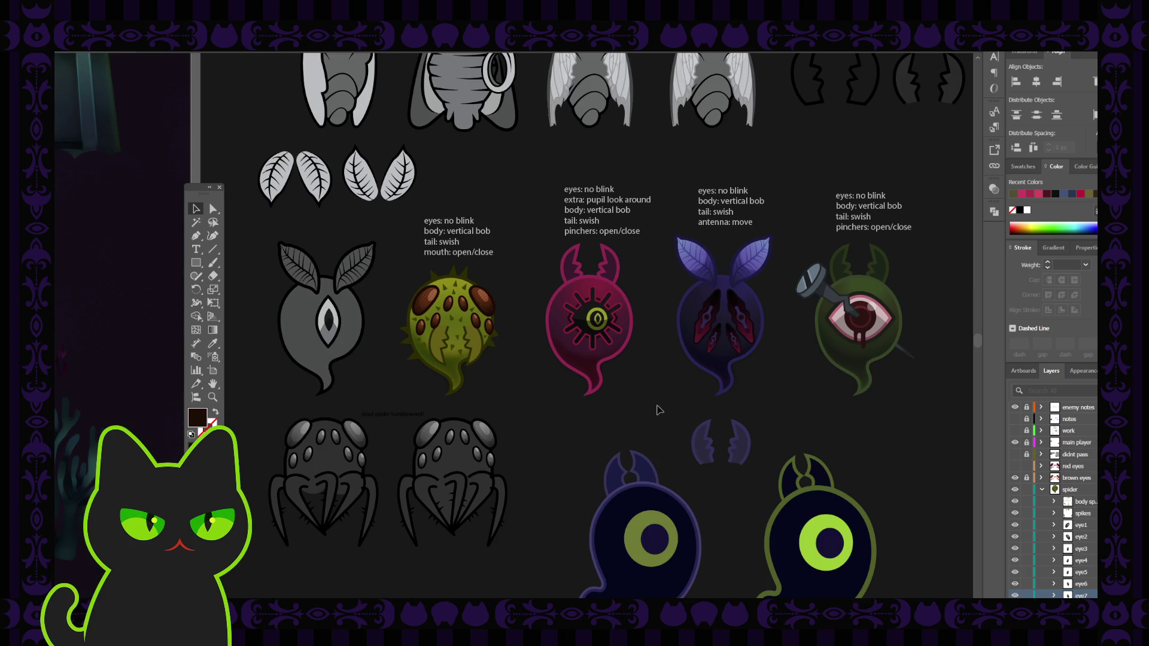
left_click(1015, 477)
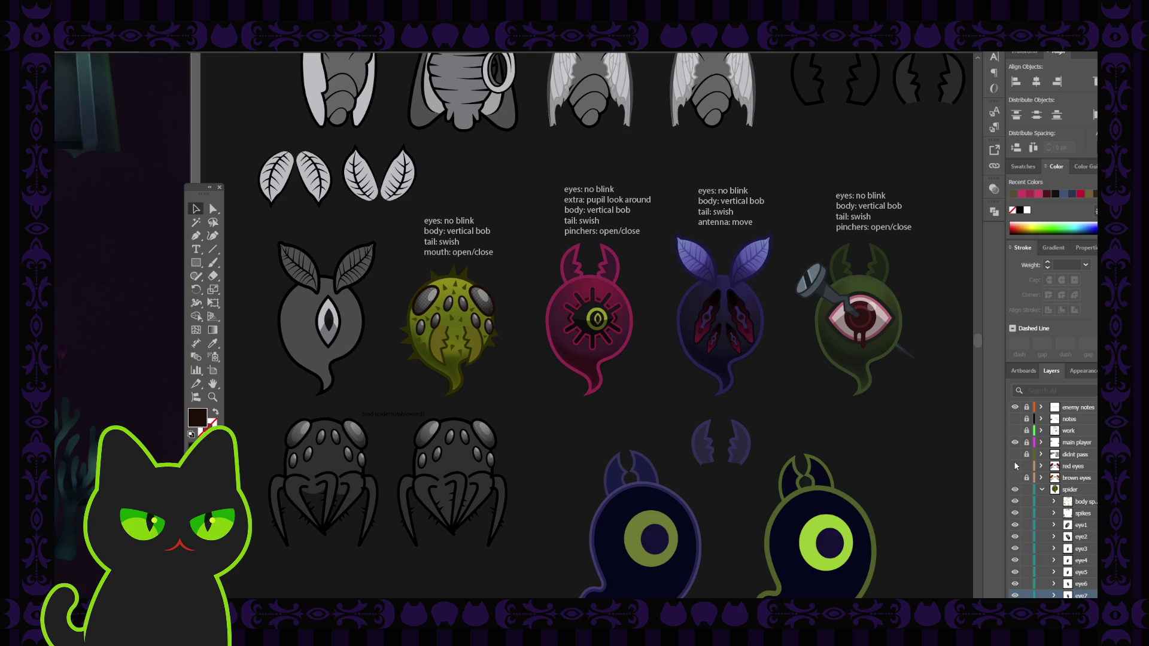
left_click(1015, 467)
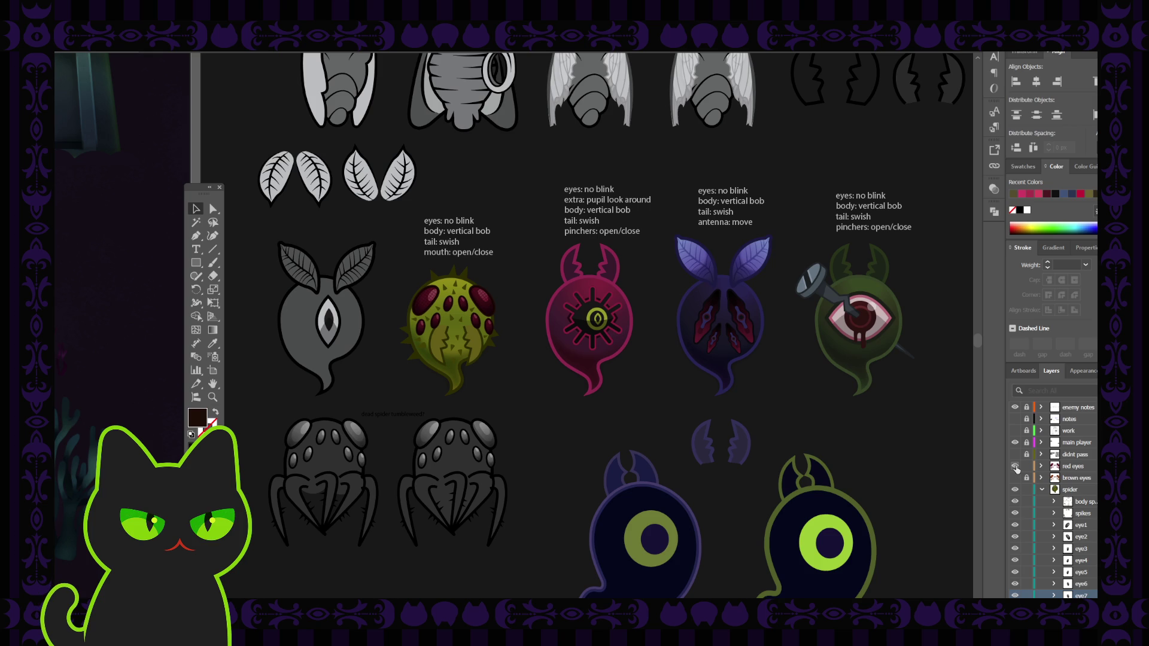
left_click(1016, 468)
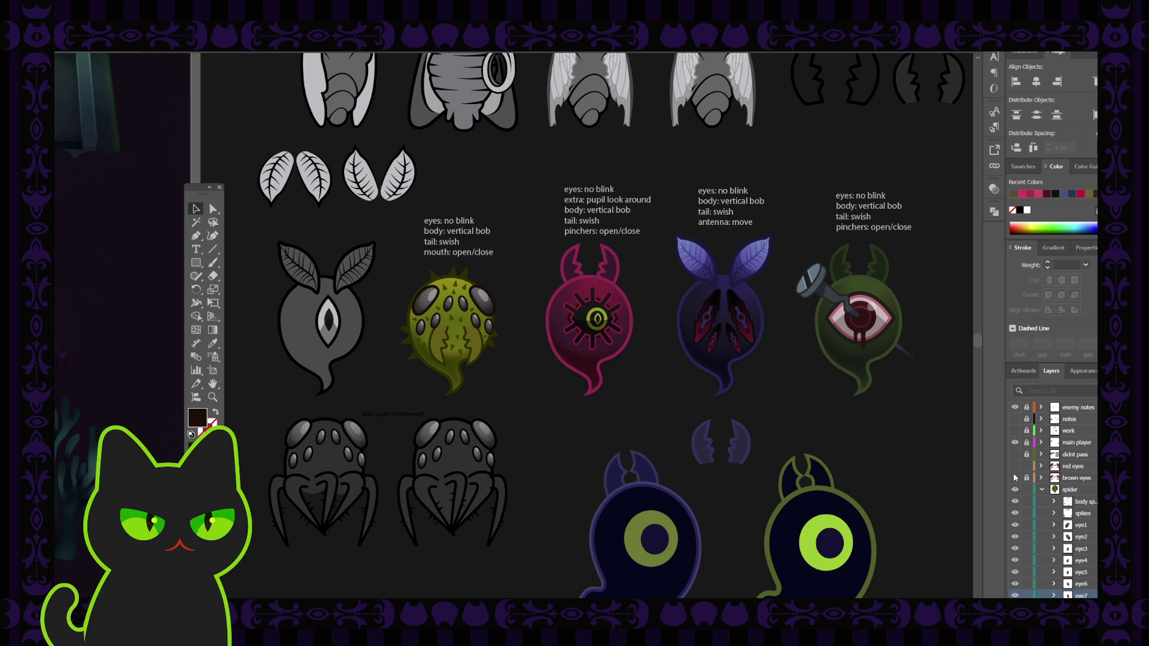
left_click(1014, 479)
left_click(1014, 478)
left_click(1015, 466)
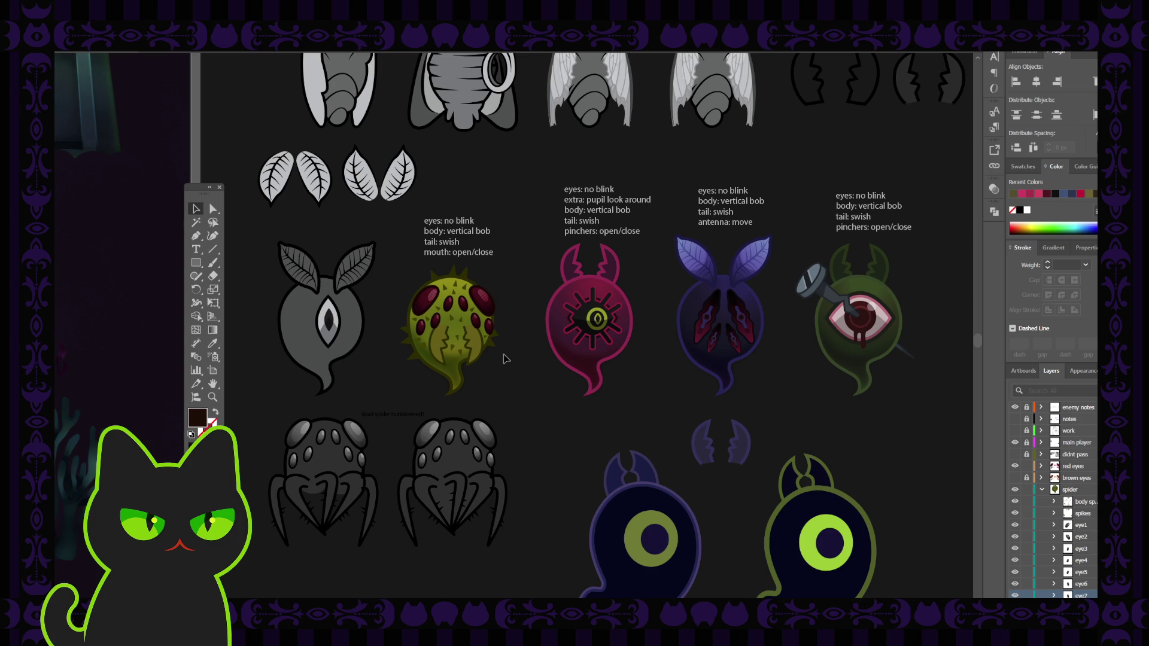
left_click_drag(513, 314, 497, 321)
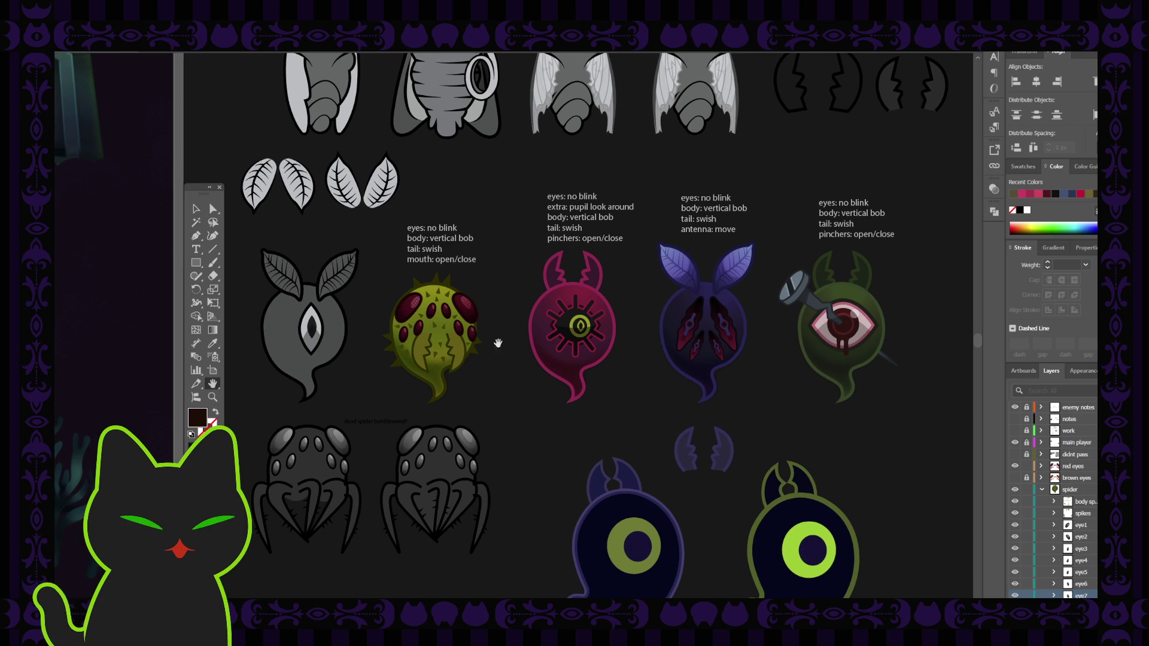
left_click_drag(504, 378, 505, 374)
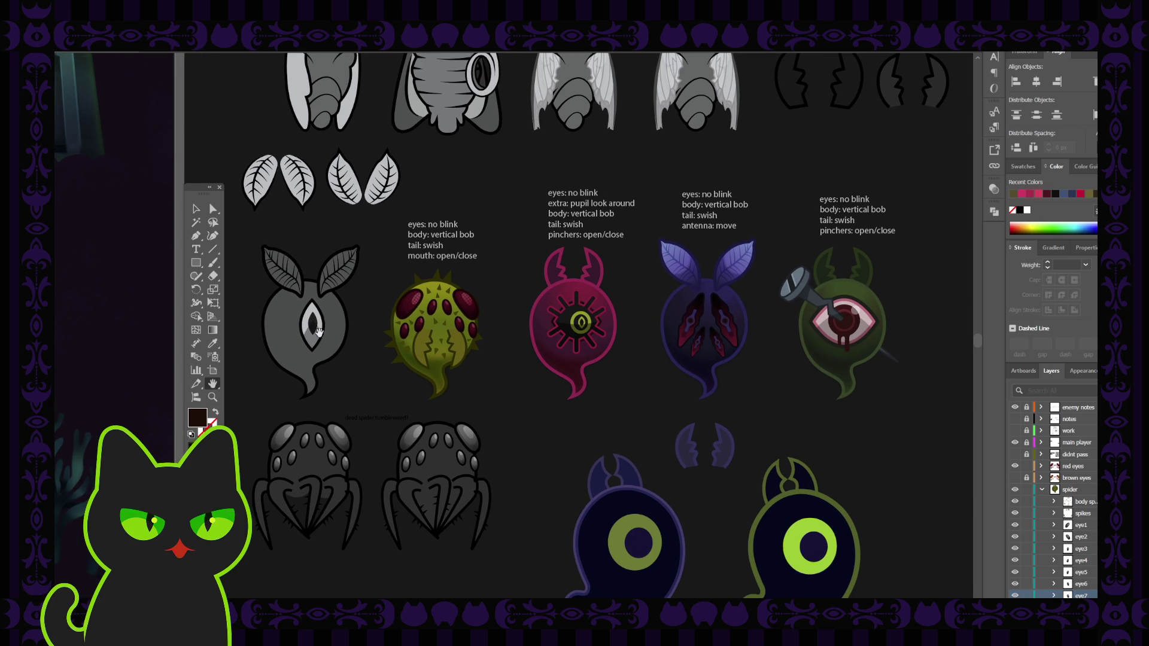
left_click(196, 209)
left_click_drag(452, 346, 482, 348)
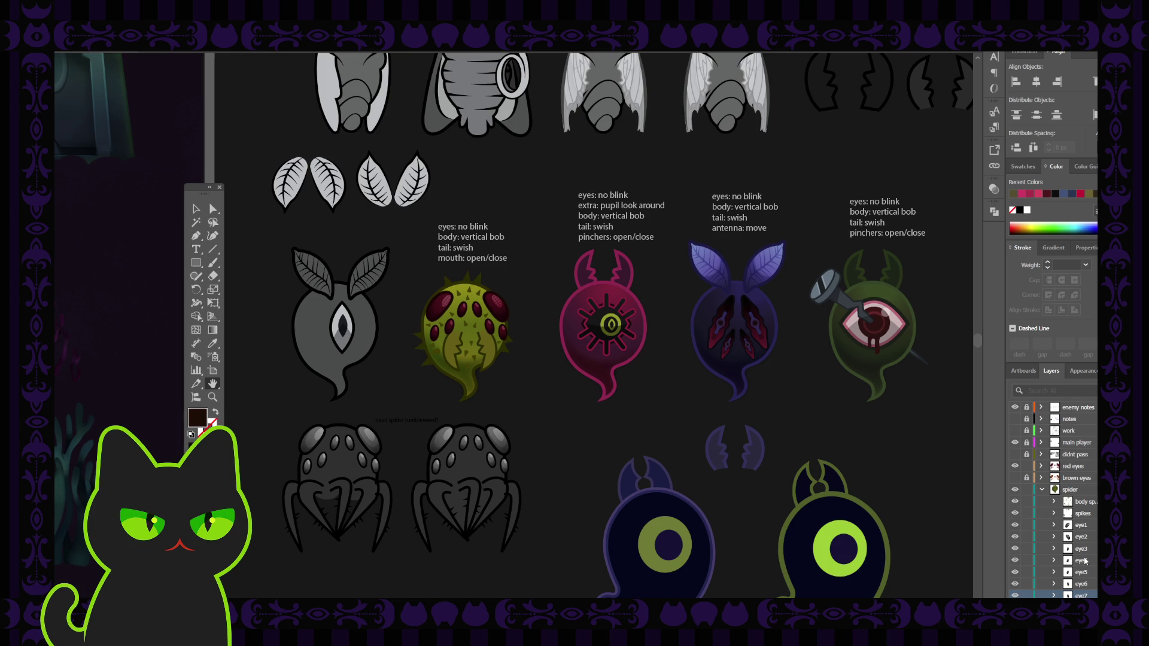
scroll(1085, 560, "down", 3)
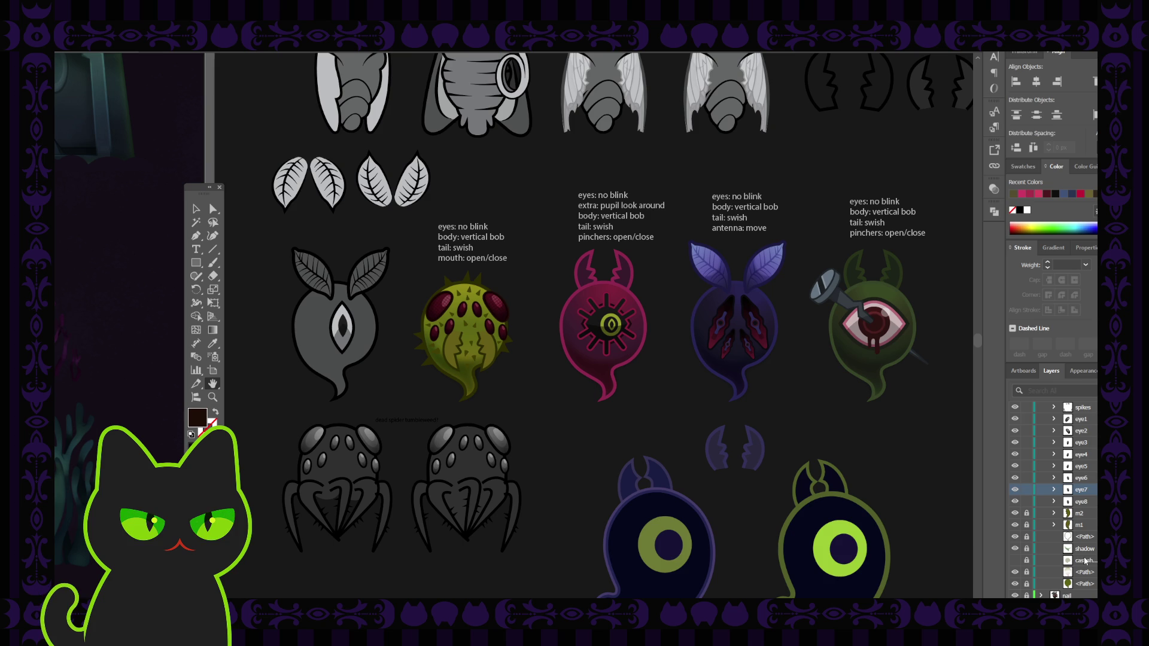
Toggle the cast shadow layer and hide the bottom <Path> layer in the spider group
left_click(1016, 560)
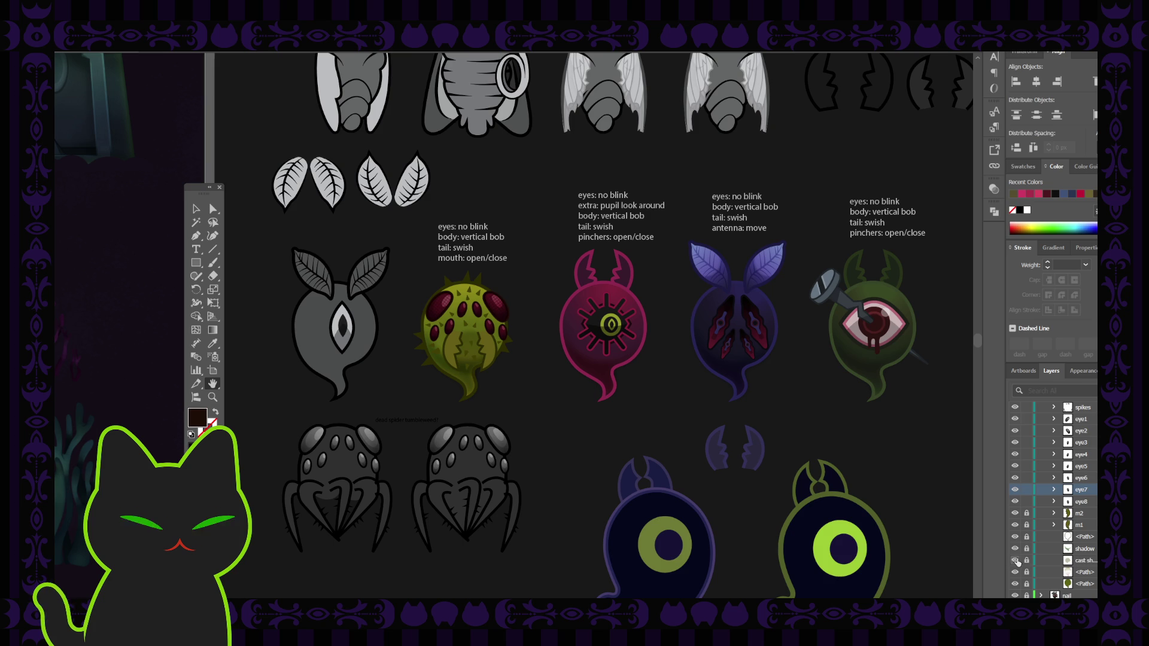
left_click(1016, 561)
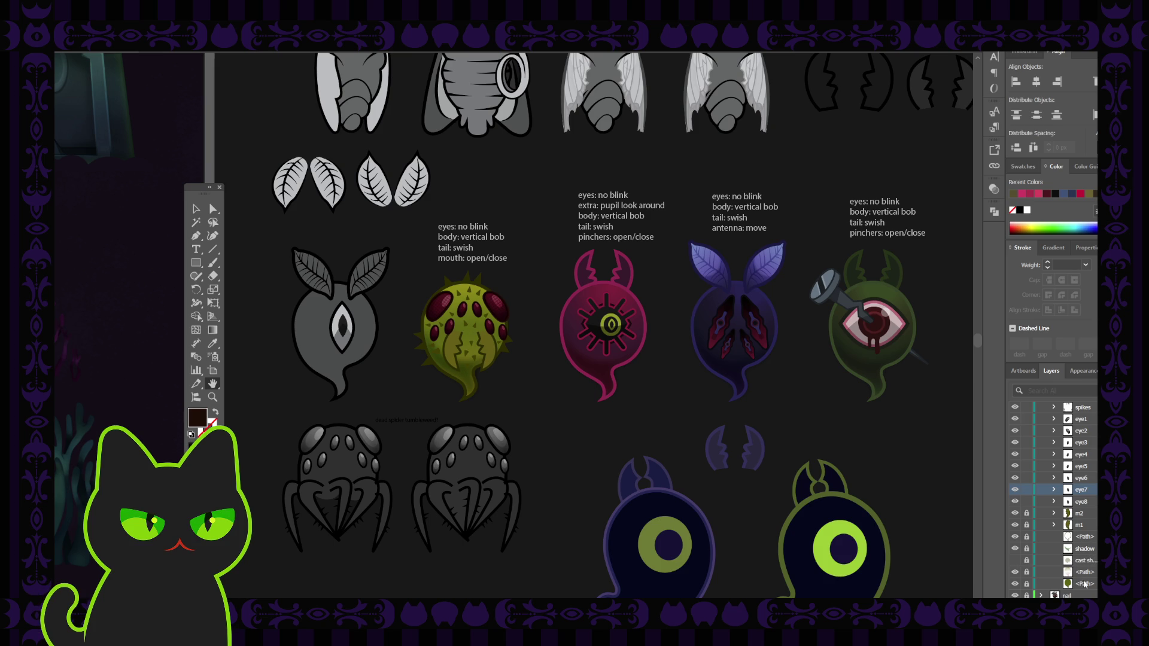
left_click(1085, 583)
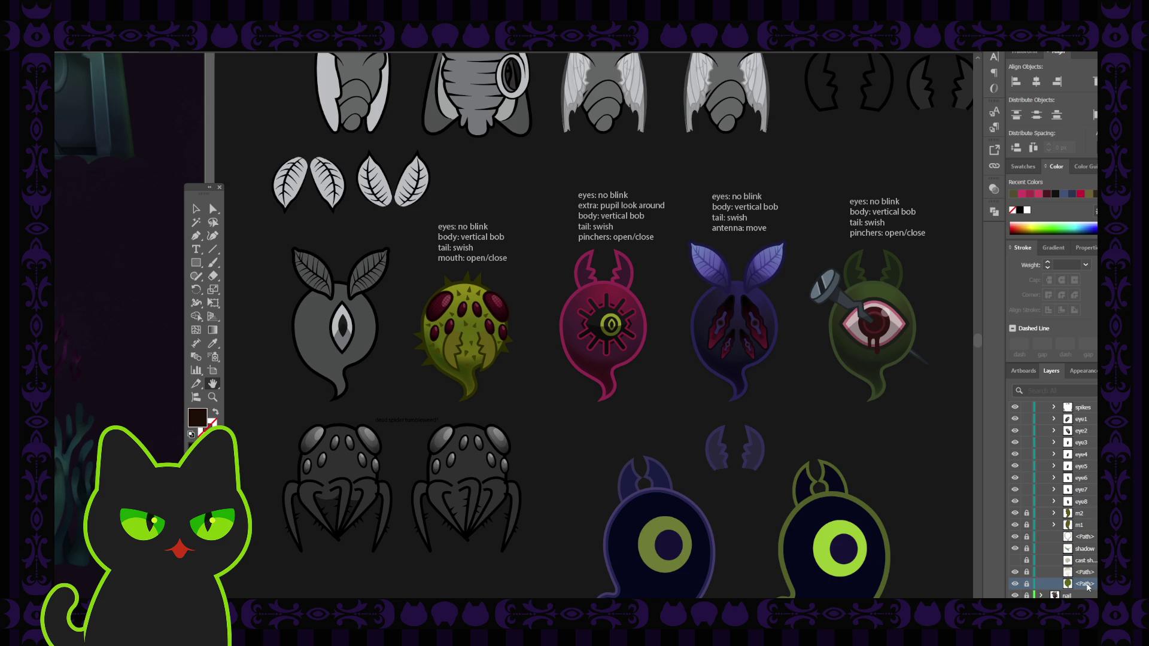
scroll(1088, 588, "down", 1)
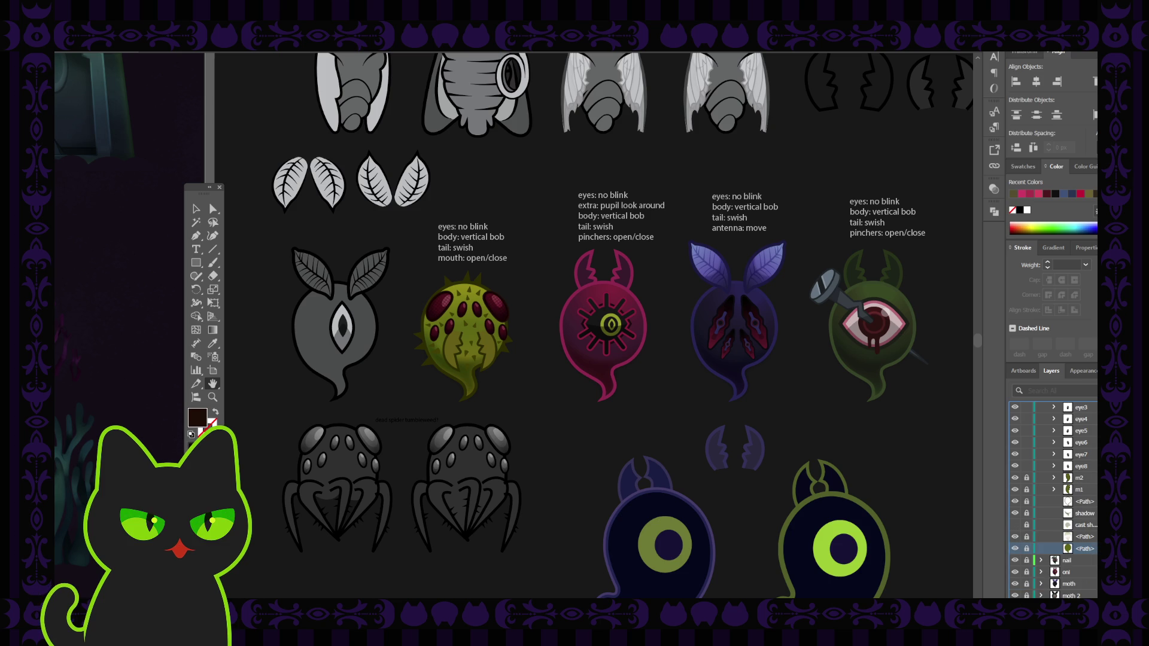
scroll(1053, 538, "down", 1)
left_click(1014, 548)
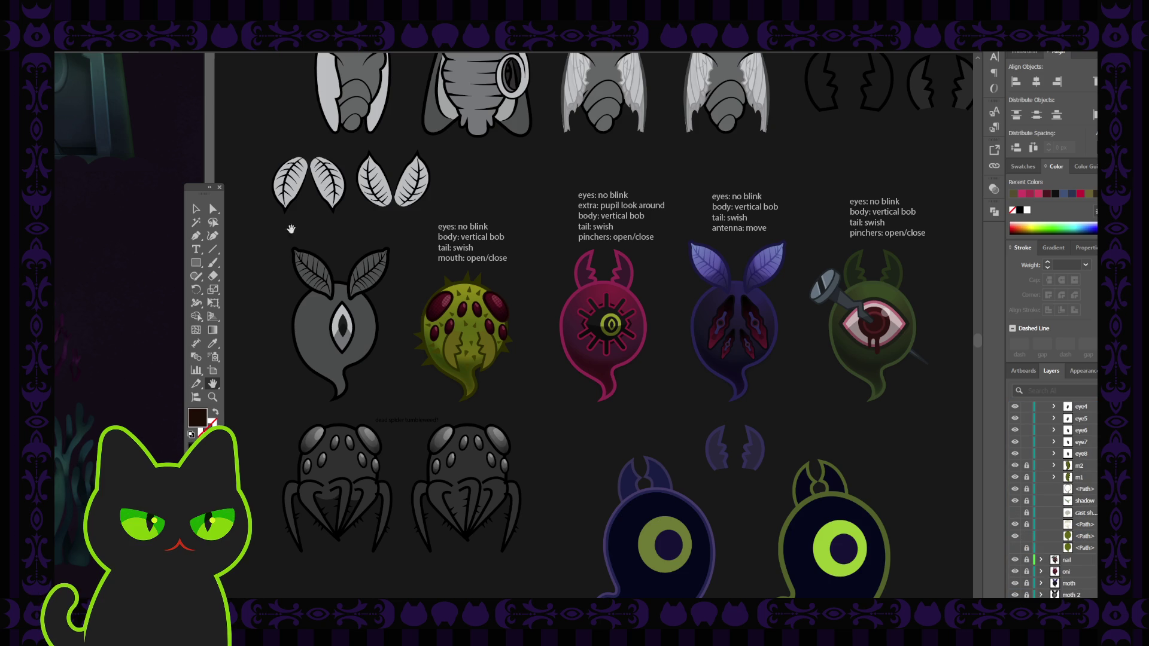
Select the whole spider and give its body a brighter green
left_click(196, 208)
left_click(469, 338)
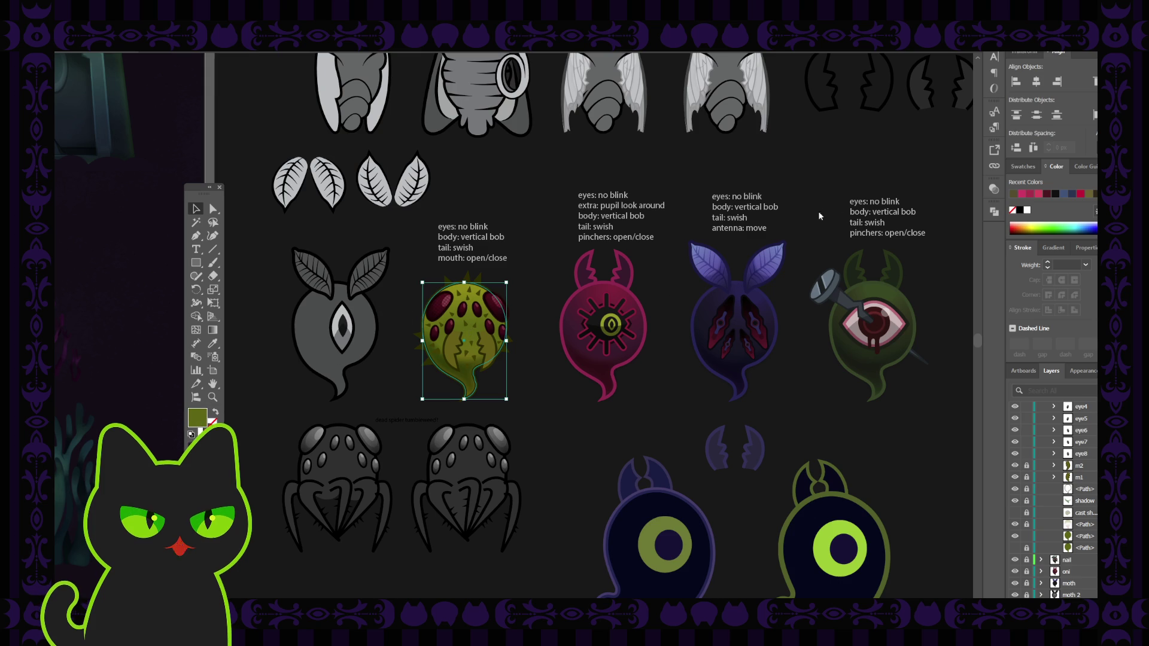
left_click(829, 357)
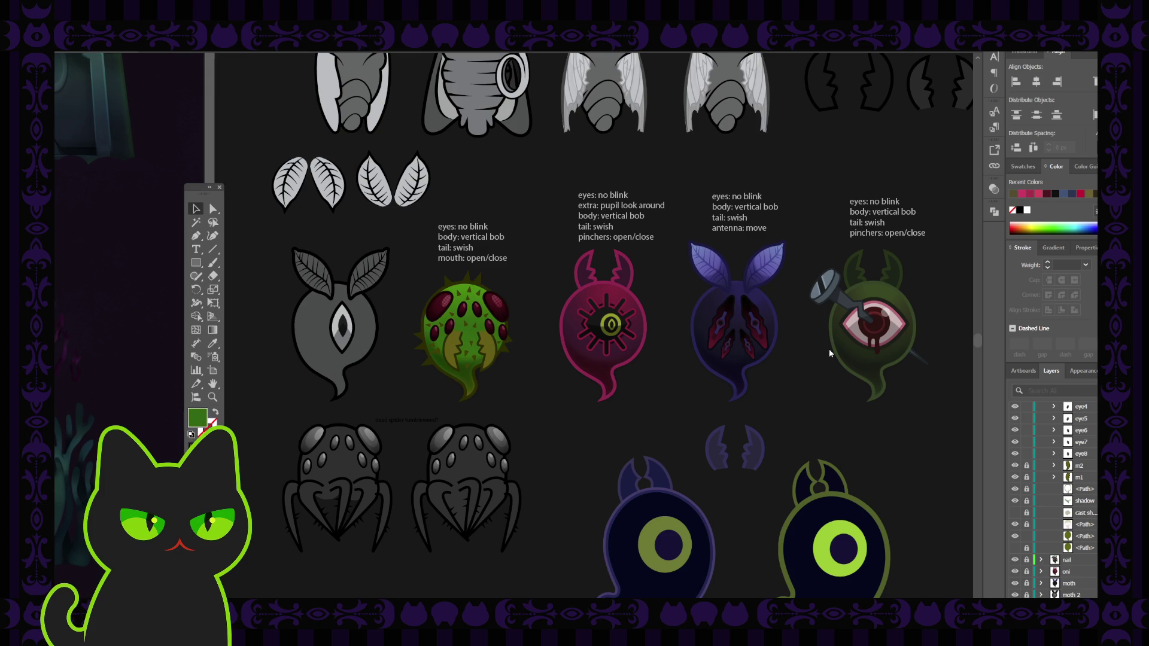
Step back through the recolours with Ctrl+Z until the body is olive green, then deselect
key("ctrl+z")
key("ctrl+z")
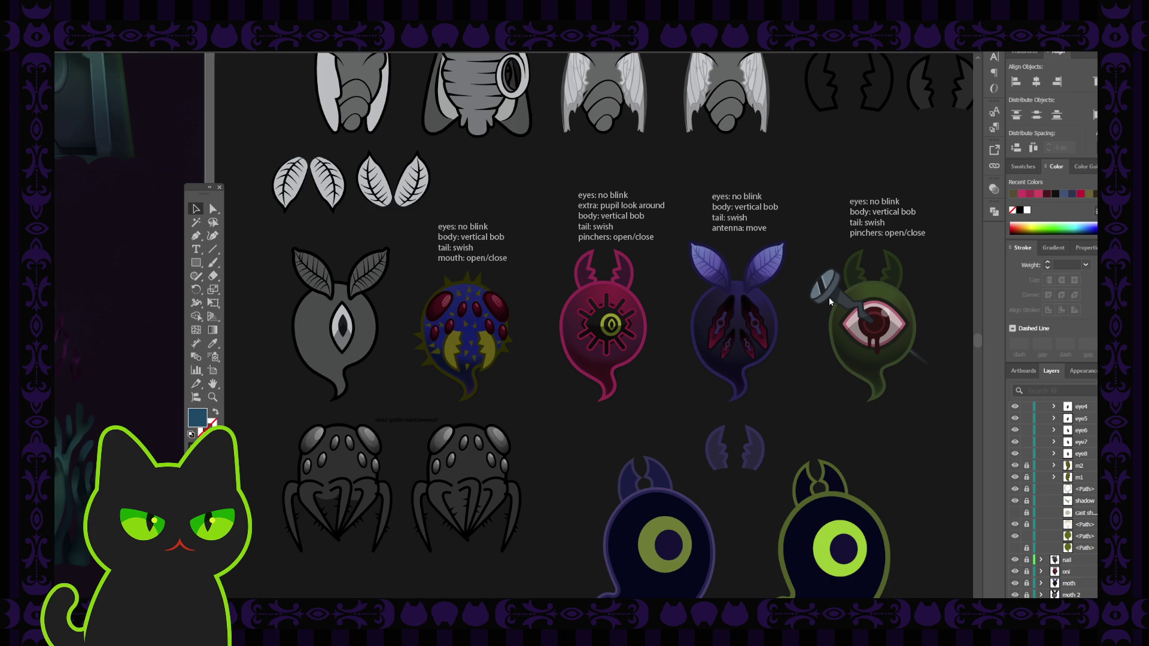
key("ctrl+z")
key("ctrl+z")
key("ctrl+z")
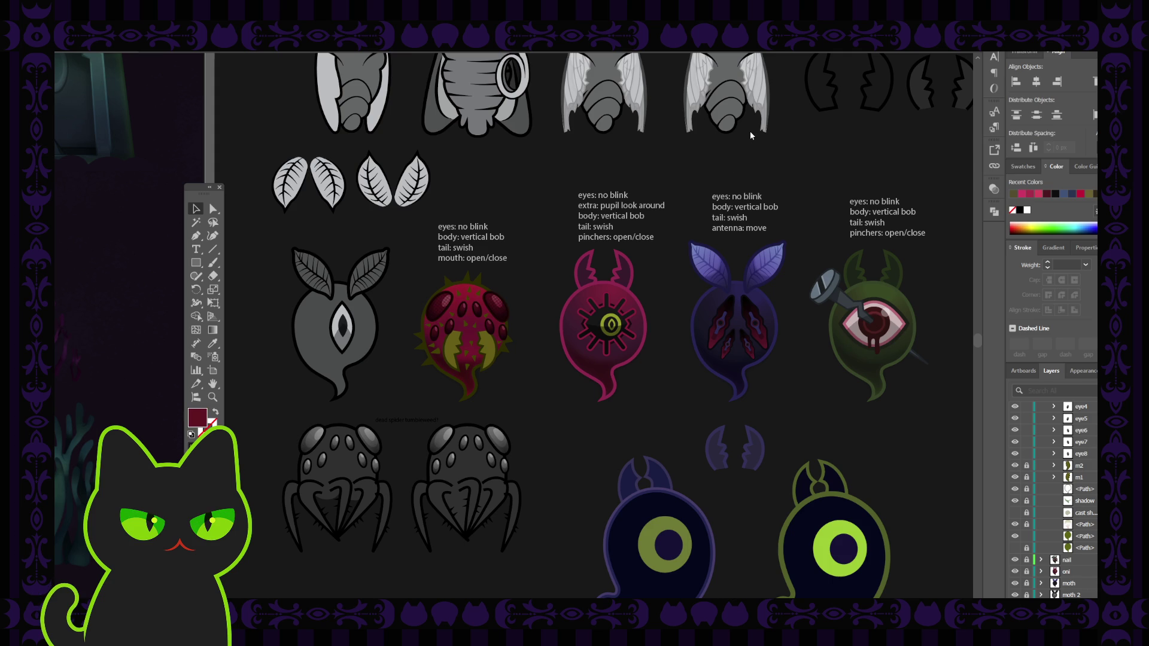
key("ctrl+z")
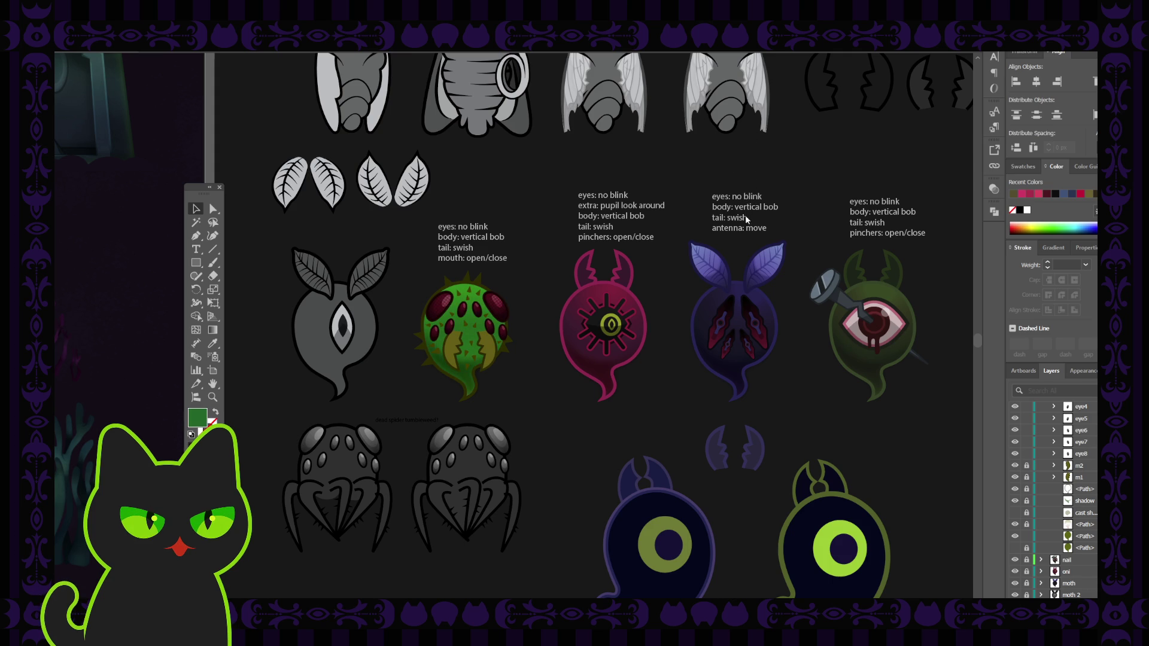
key("ctrl+z")
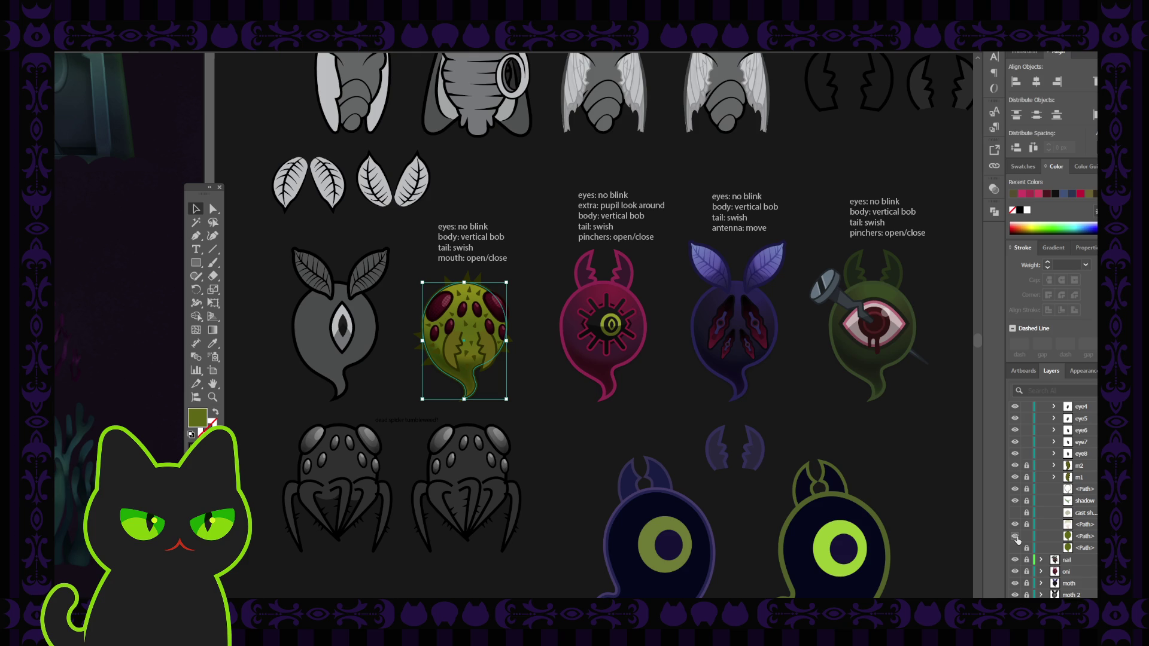
left_click(862, 443)
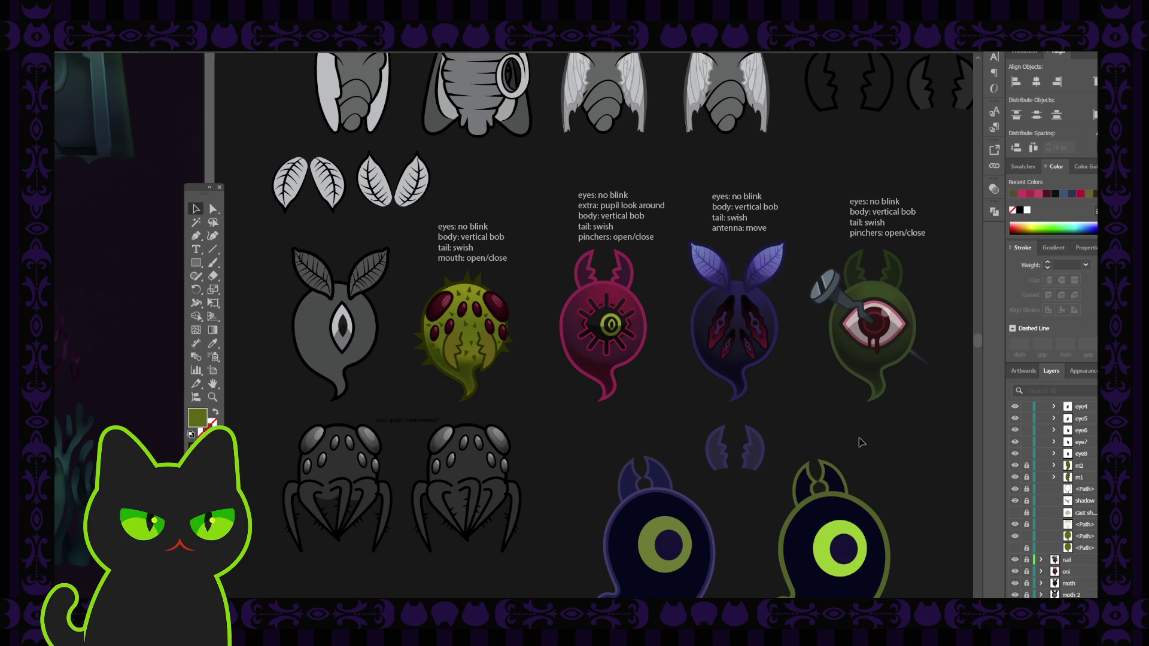
scroll(1066, 479, "up", 5)
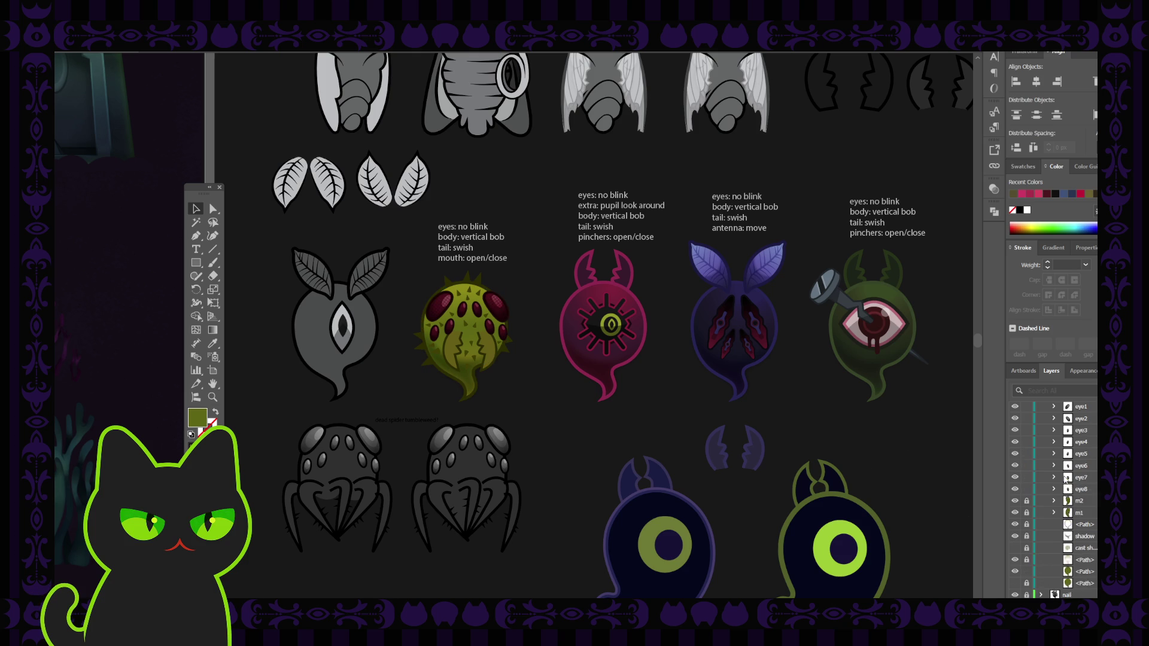
Duplicate the 'red eyes' layer as 'red eyes copy' and select the copy's eyes
left_click(1072, 457)
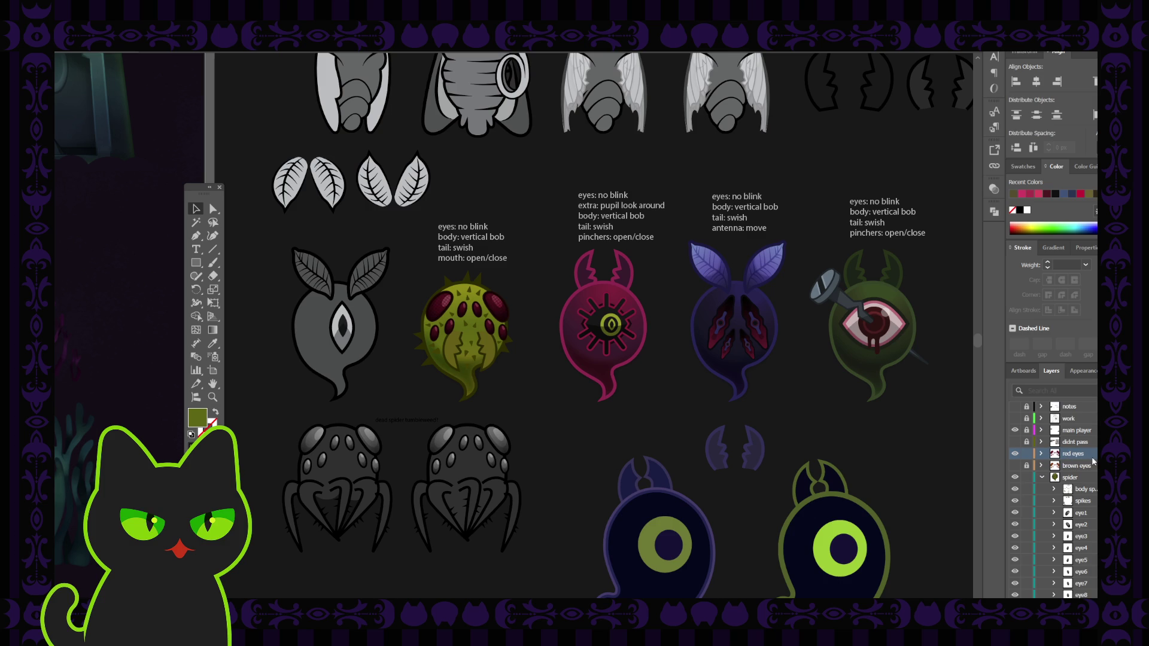
left_click_drag(1087, 459, 1085, 460)
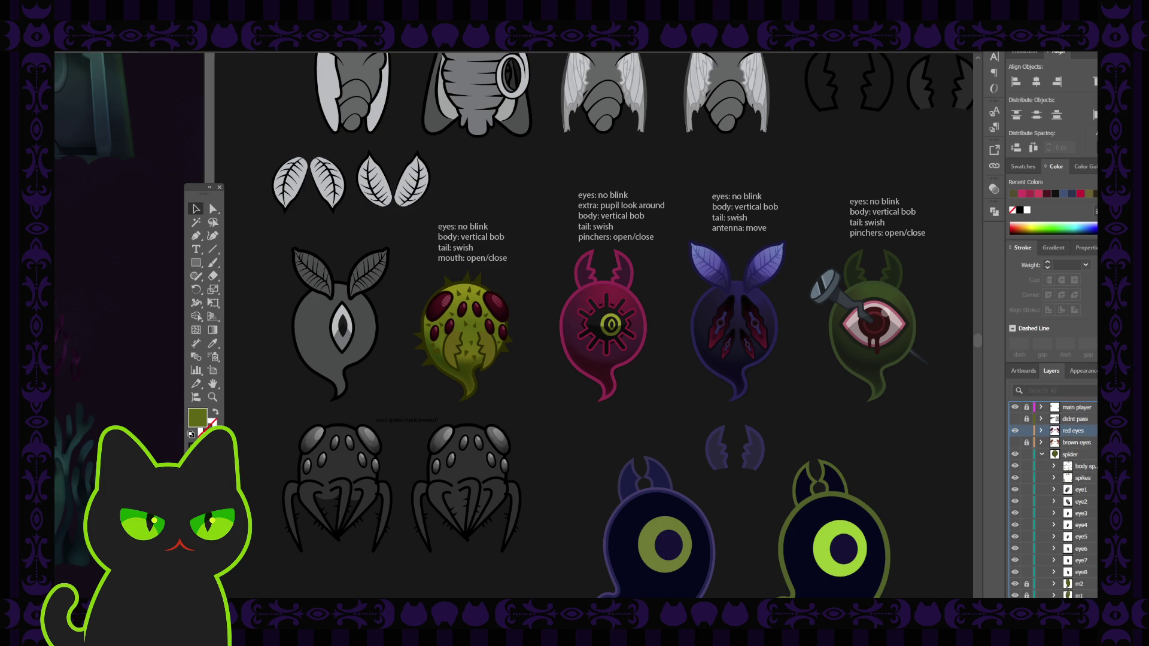
scroll(1081, 497, "down", 2)
scroll(1078, 504, "up", 1)
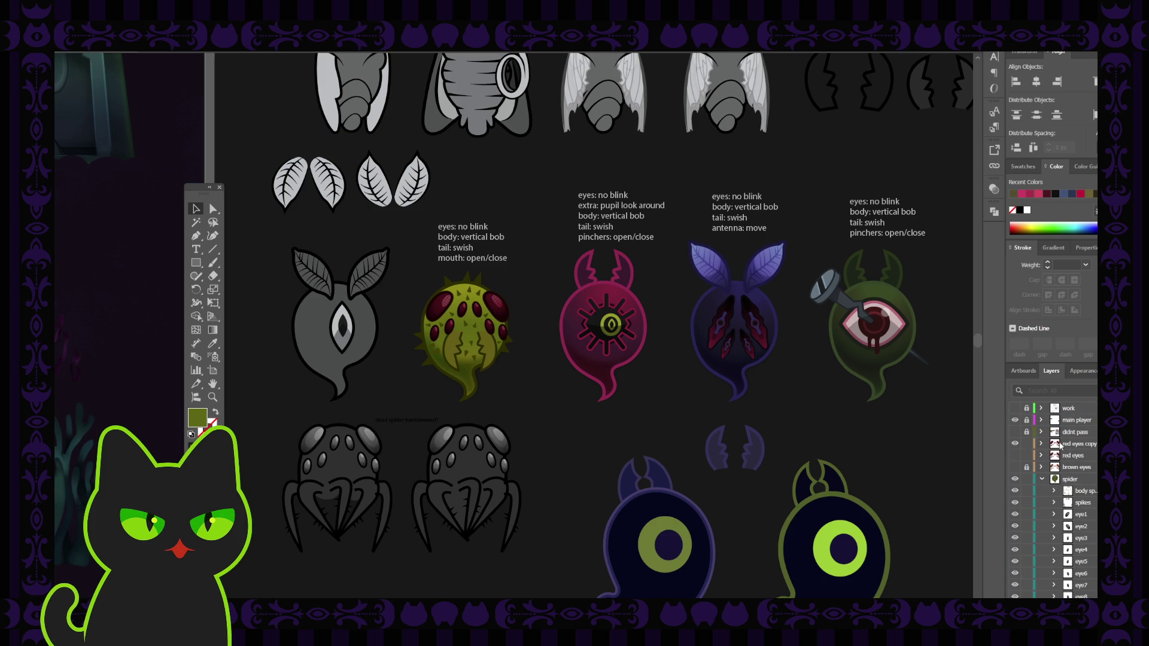
left_click(1080, 444)
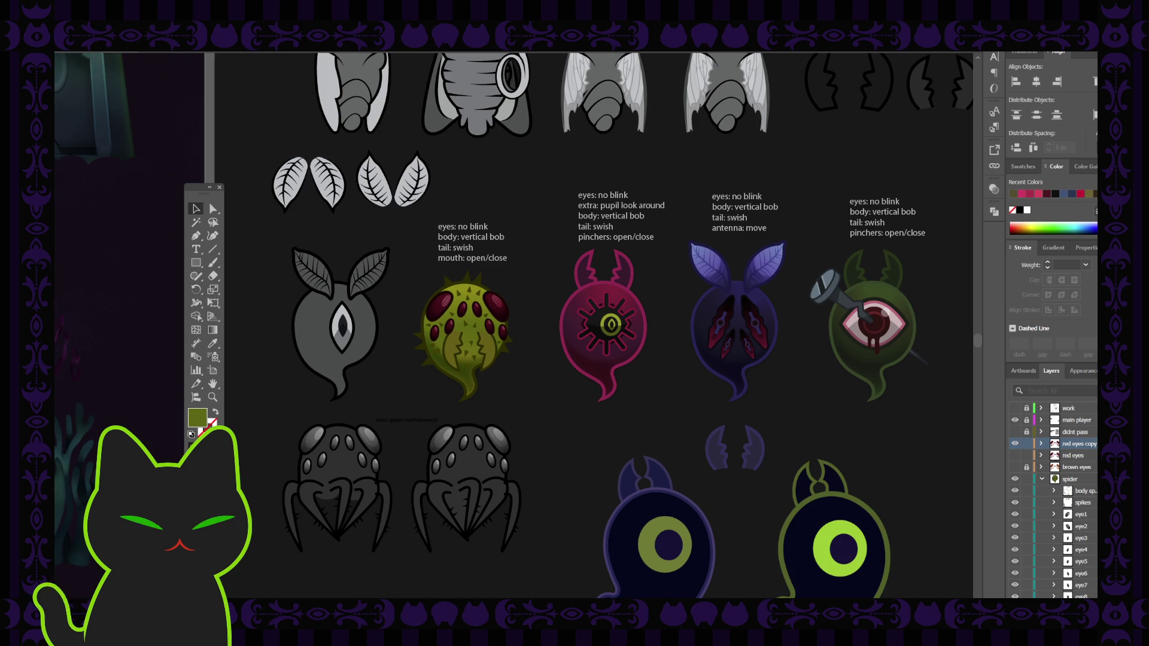
left_click(467, 316)
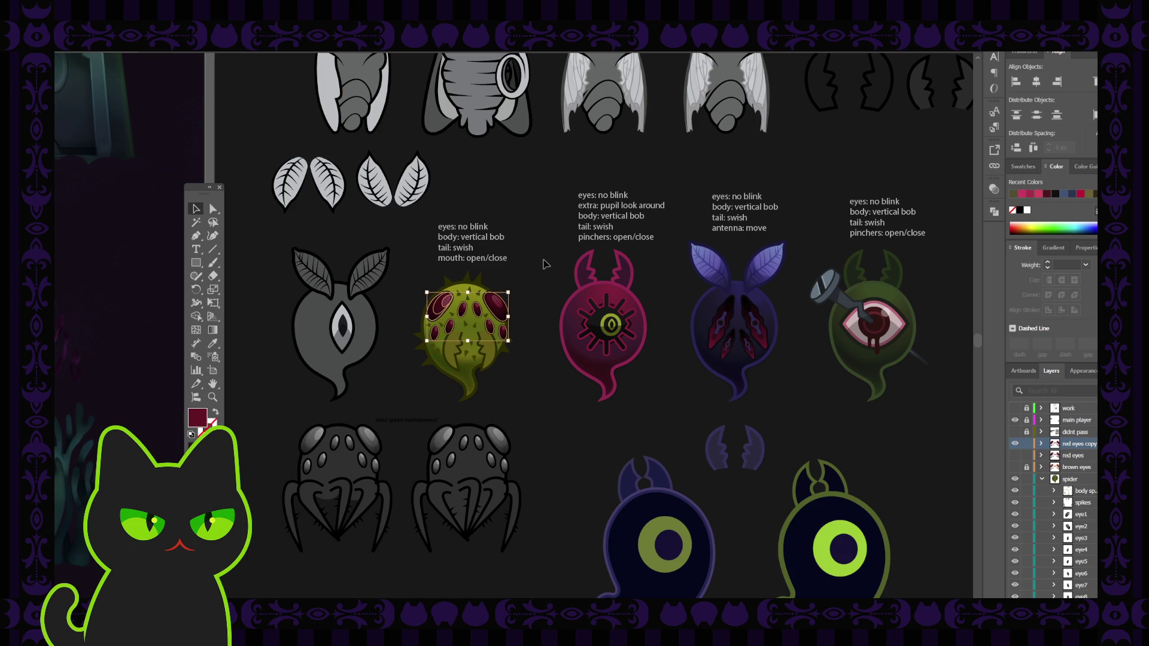
left_click(521, 278)
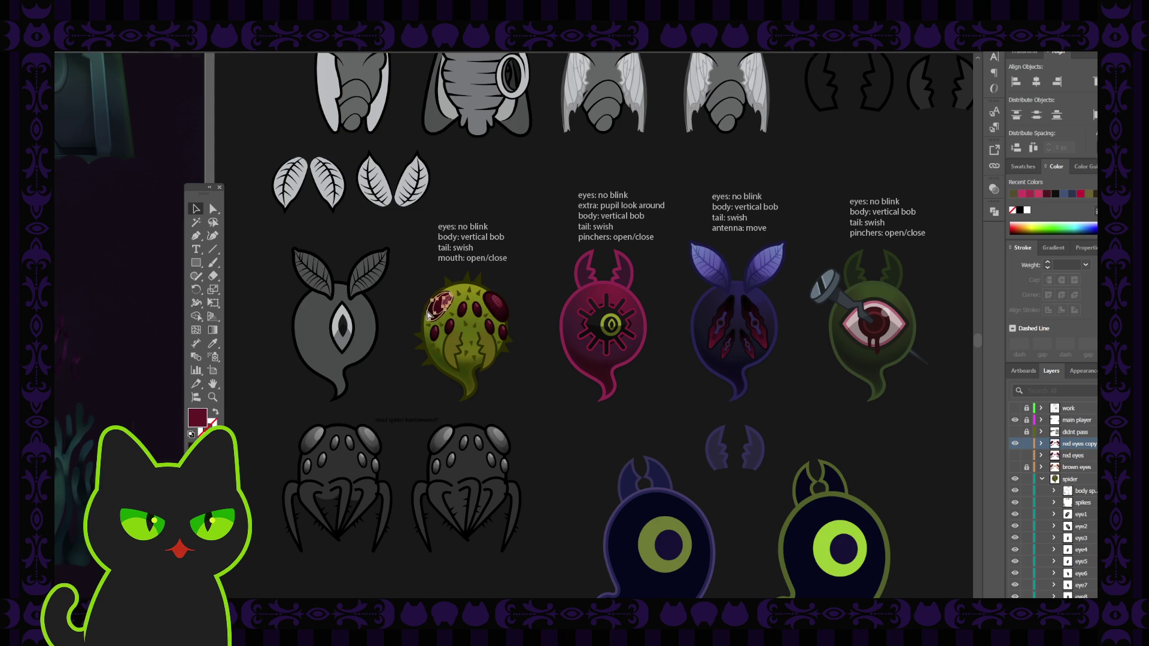
scroll(430, 316, "up", 5)
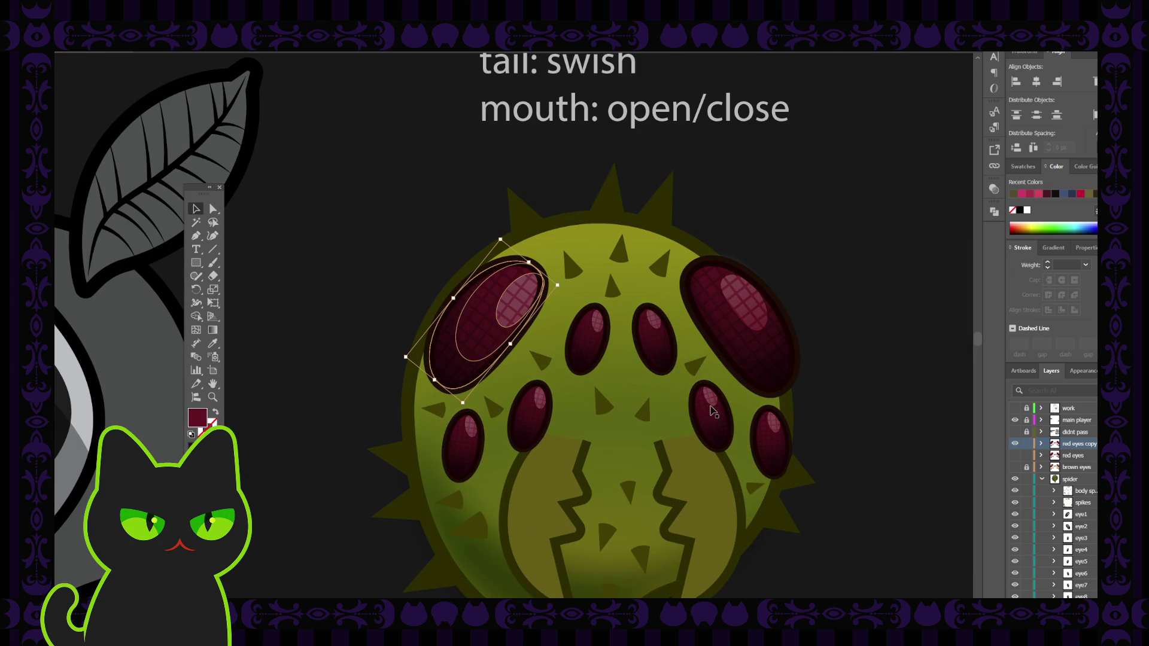
Expand 'red eyes copy' and hide its first several eye sublayers
left_click(1041, 444)
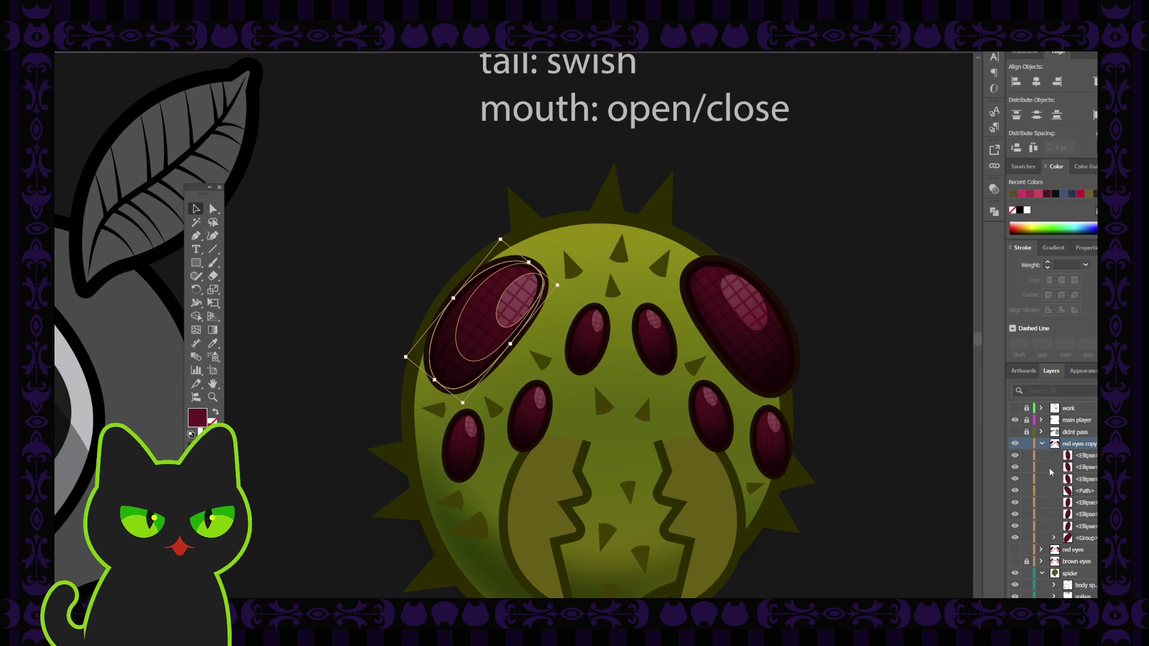
left_click(1016, 456)
left_click(1015, 456)
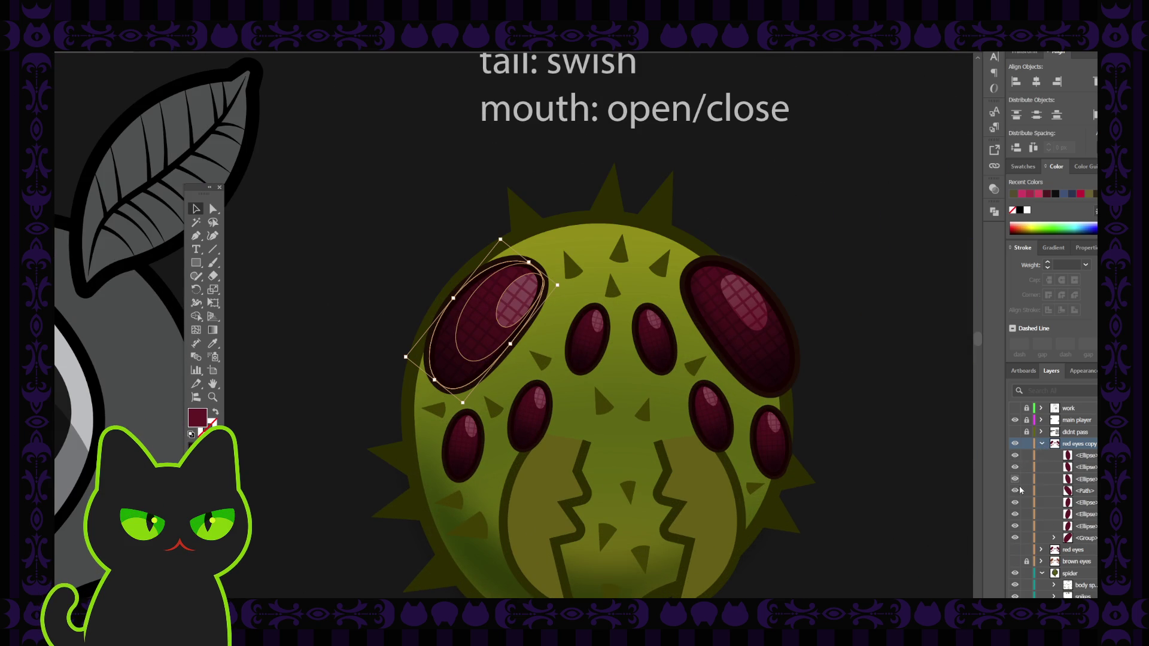
left_click(1054, 538)
left_click(1054, 538)
left_click(1016, 456)
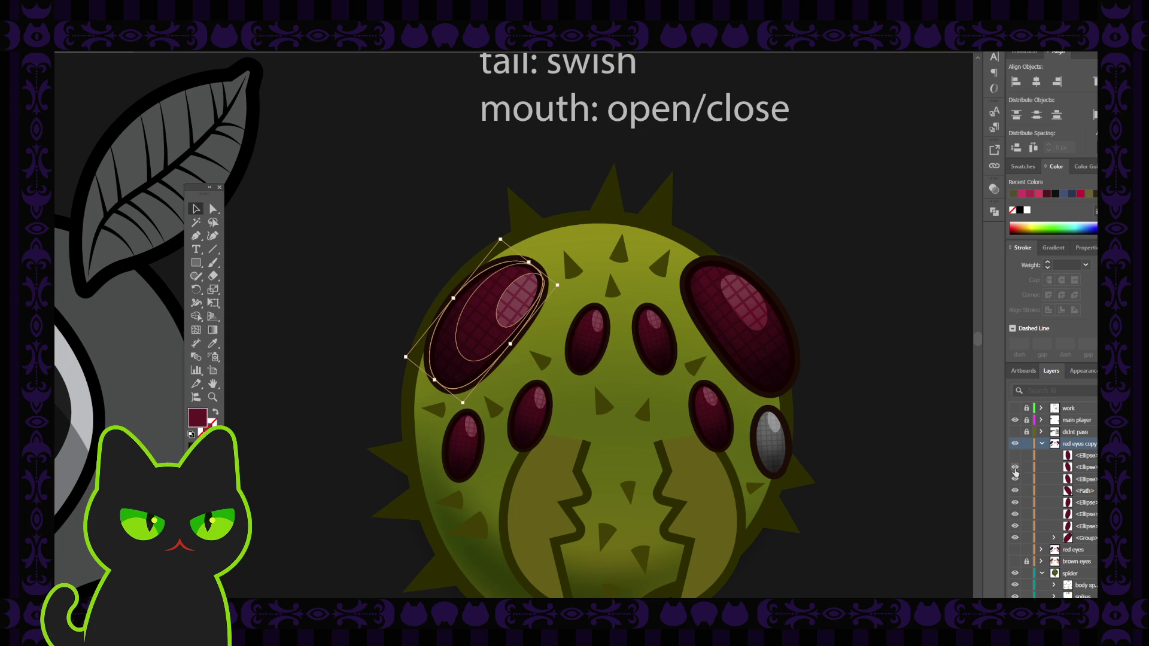
left_click_drag(1015, 468, 1016, 530)
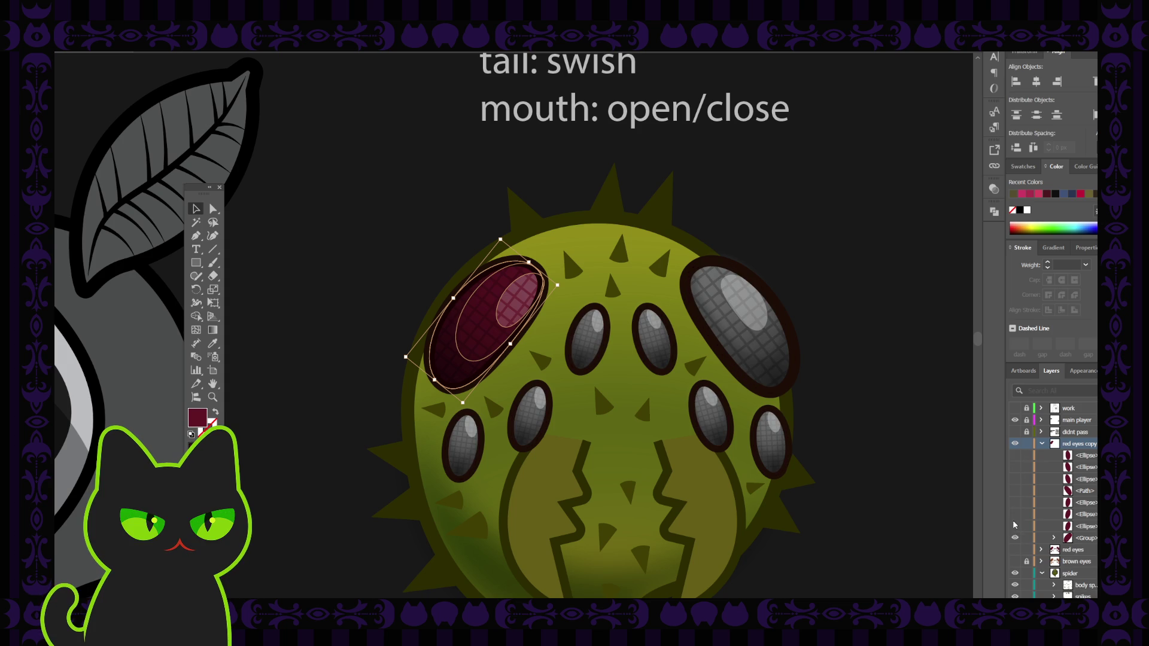
Hide three parts of the large upper-left eye's pink highlight group
left_click(1053, 539)
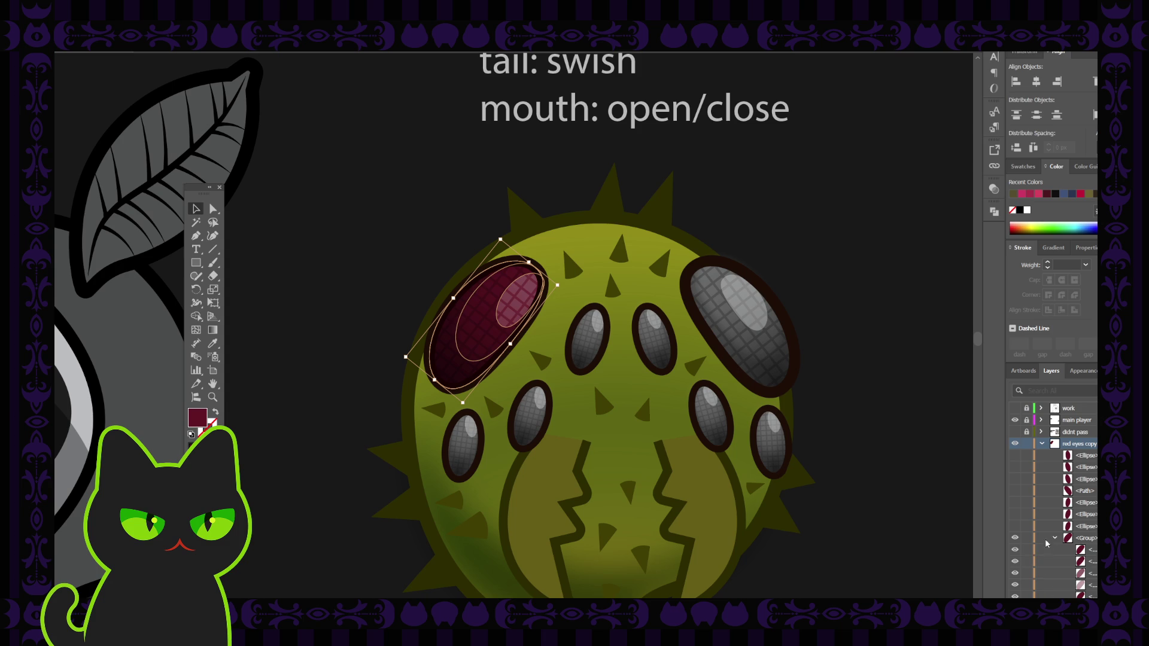
left_click(1014, 562)
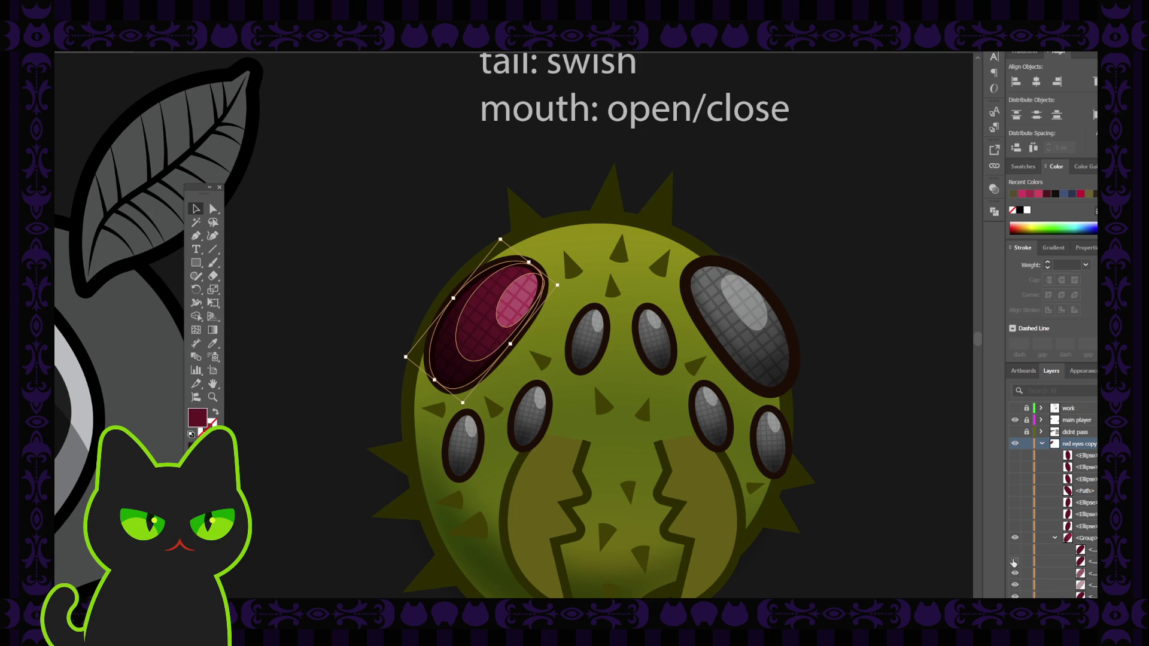
left_click(1015, 573)
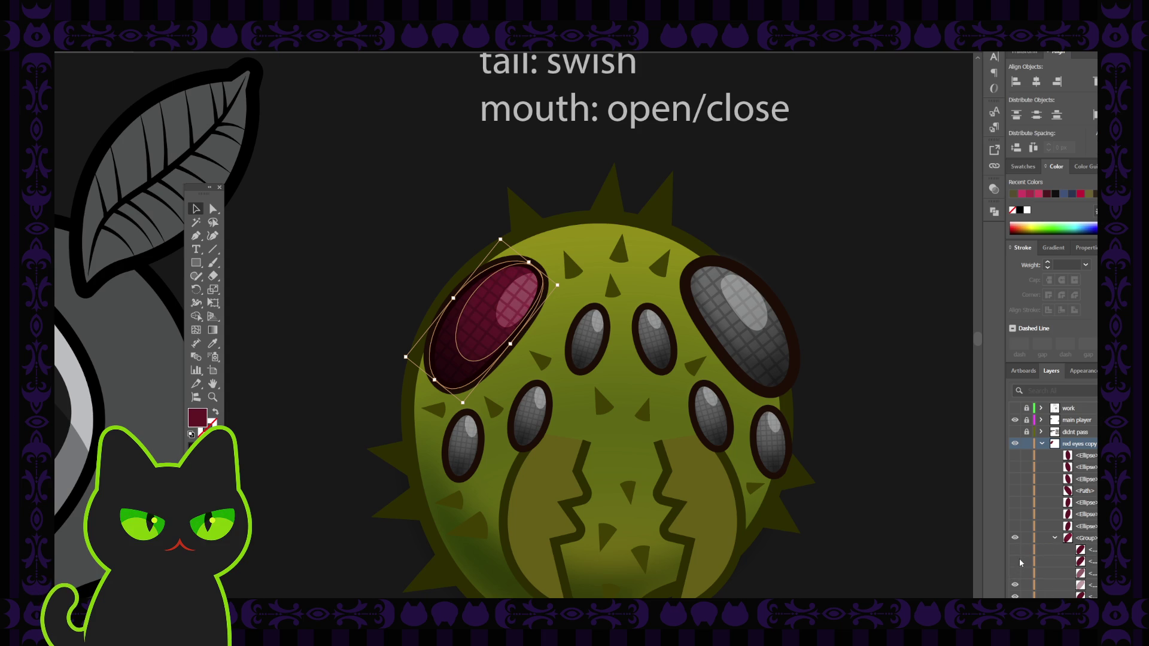
scroll(1020, 563, "down", 3)
left_click(1015, 551)
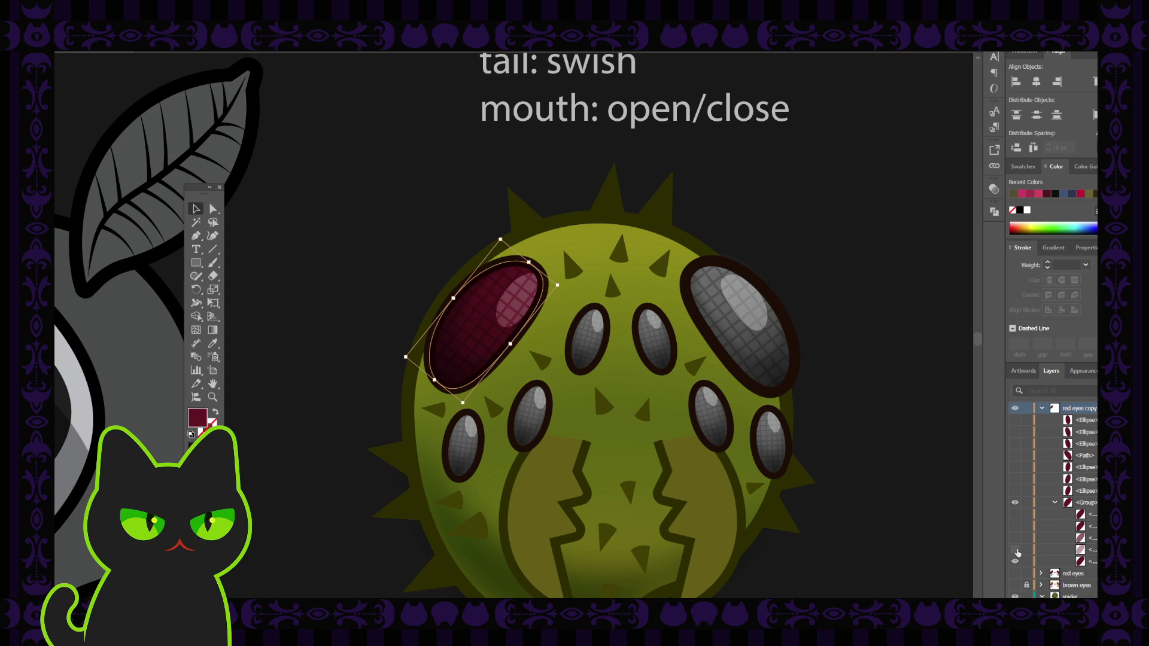
scroll(1012, 504, "up", 3)
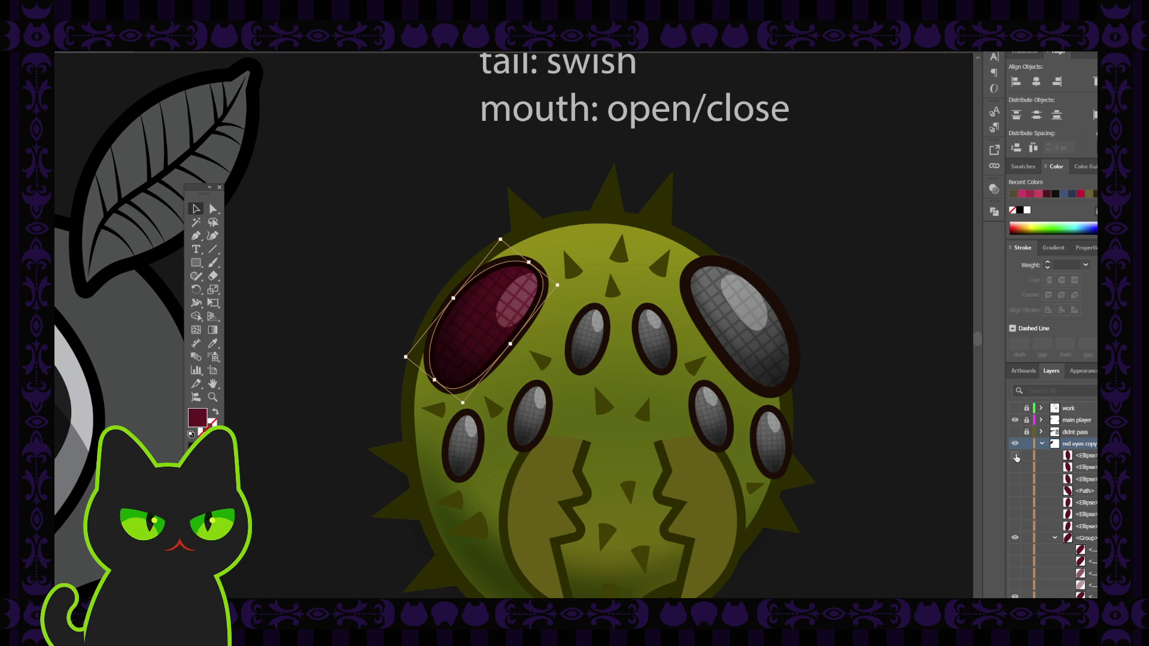
Turn all eight eye sublayers back on so every eye shows dark red
left_click(1016, 456)
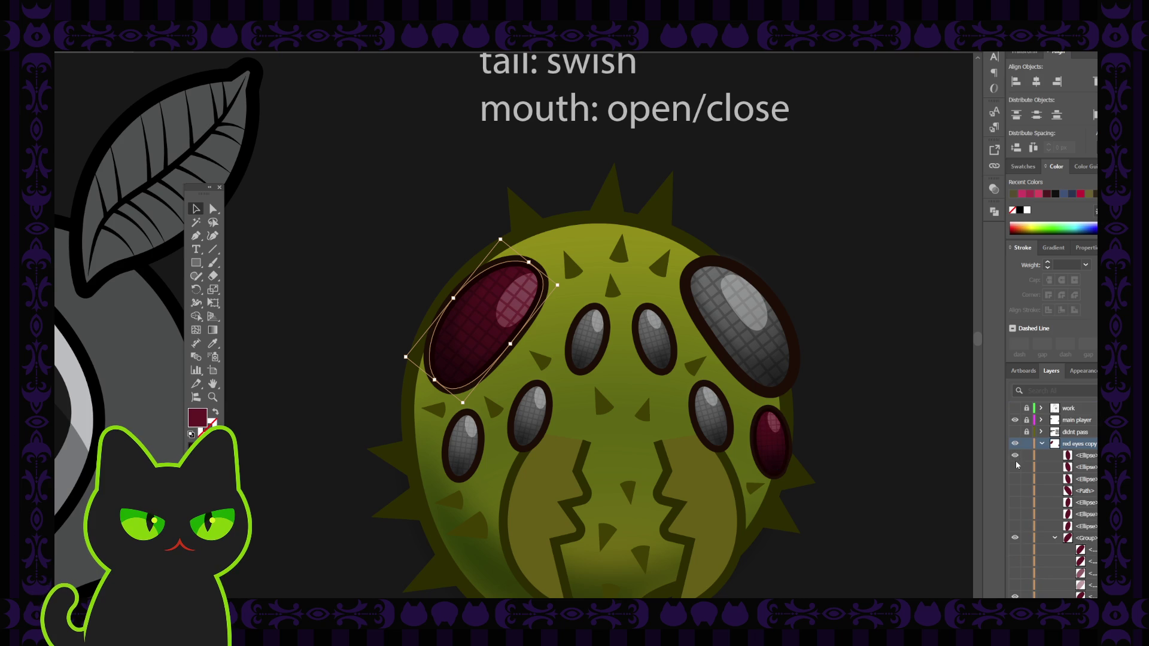
left_click(1016, 456)
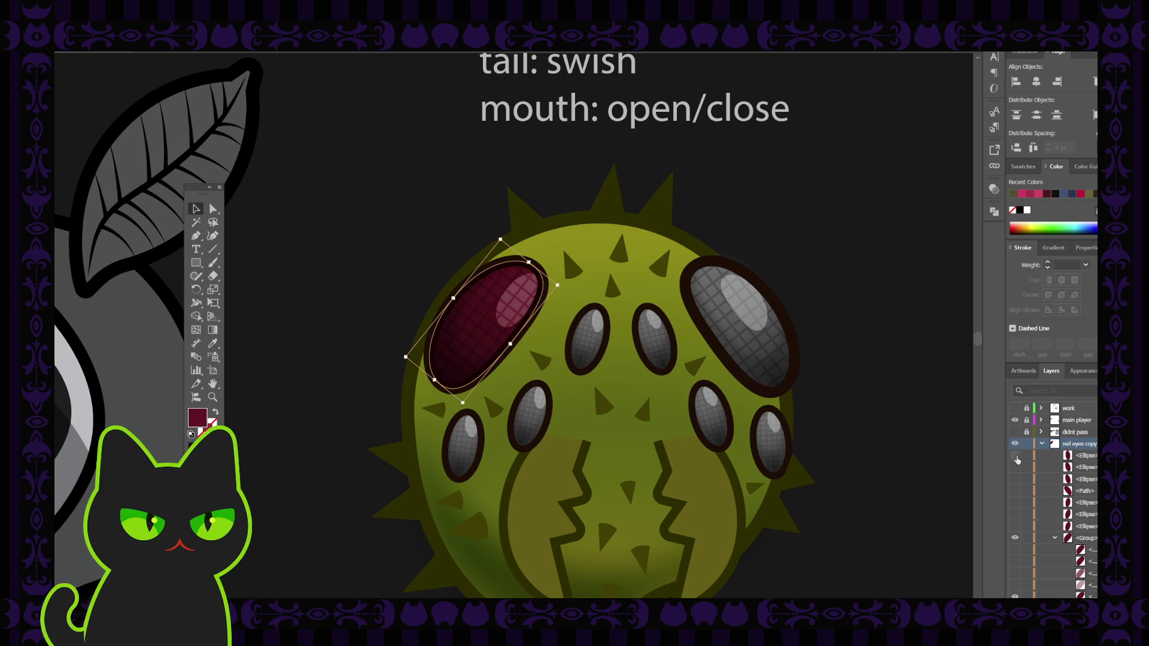
left_click(1015, 456)
left_click(1015, 468)
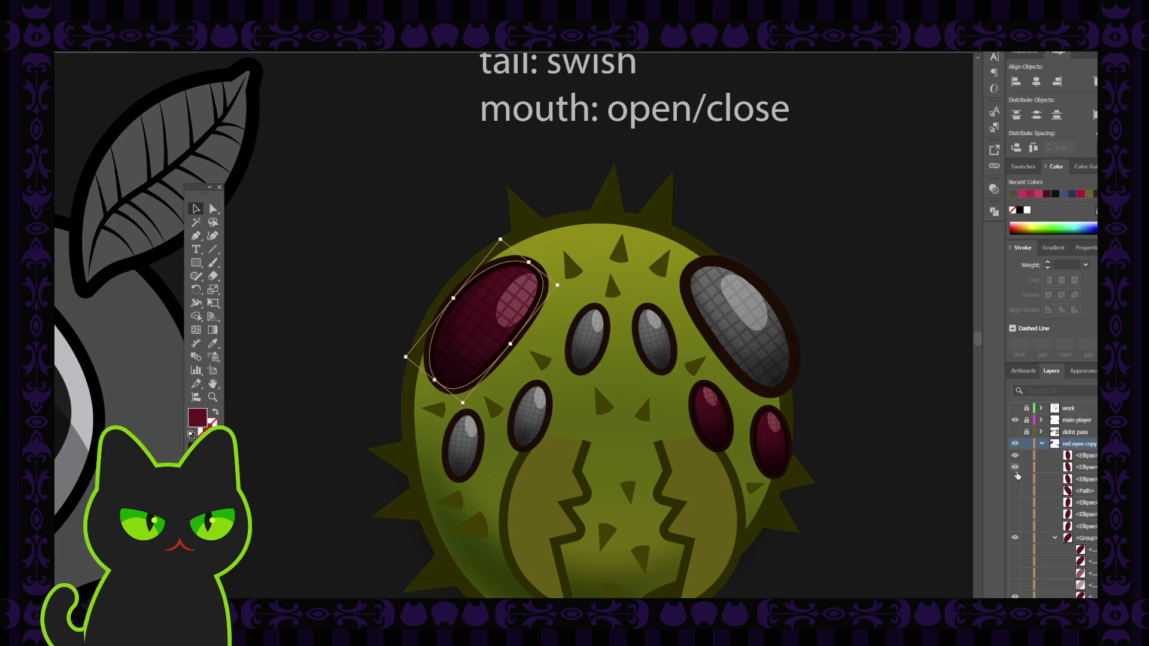
left_click(1015, 479)
left_click(1016, 491)
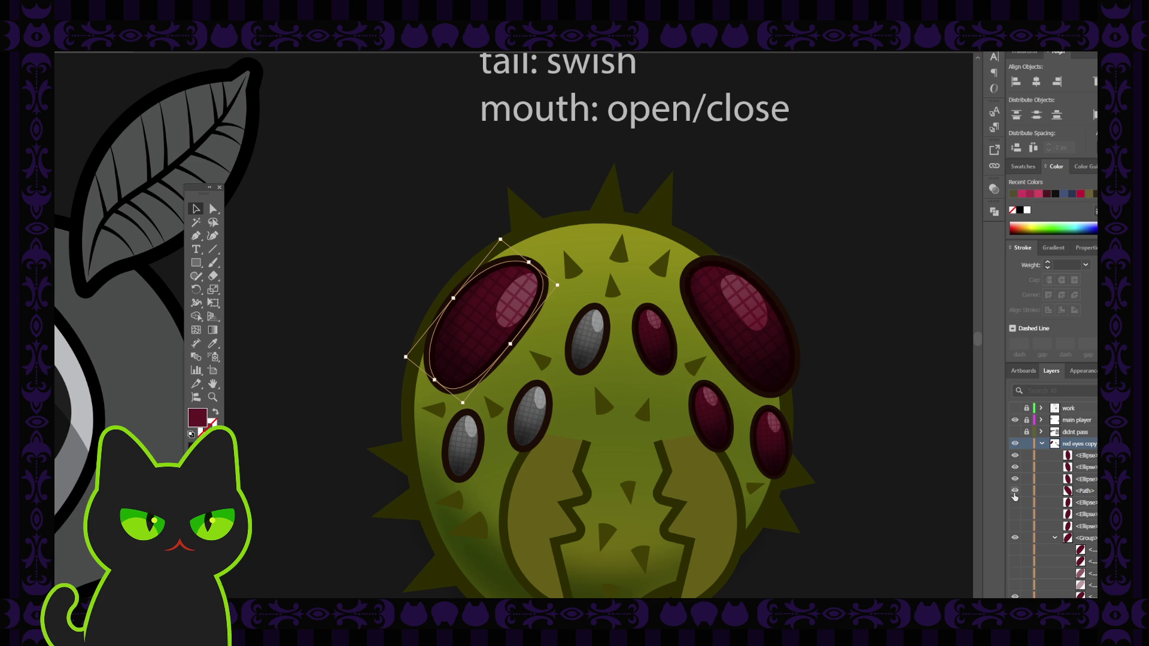
left_click(1015, 503)
left_click(1015, 515)
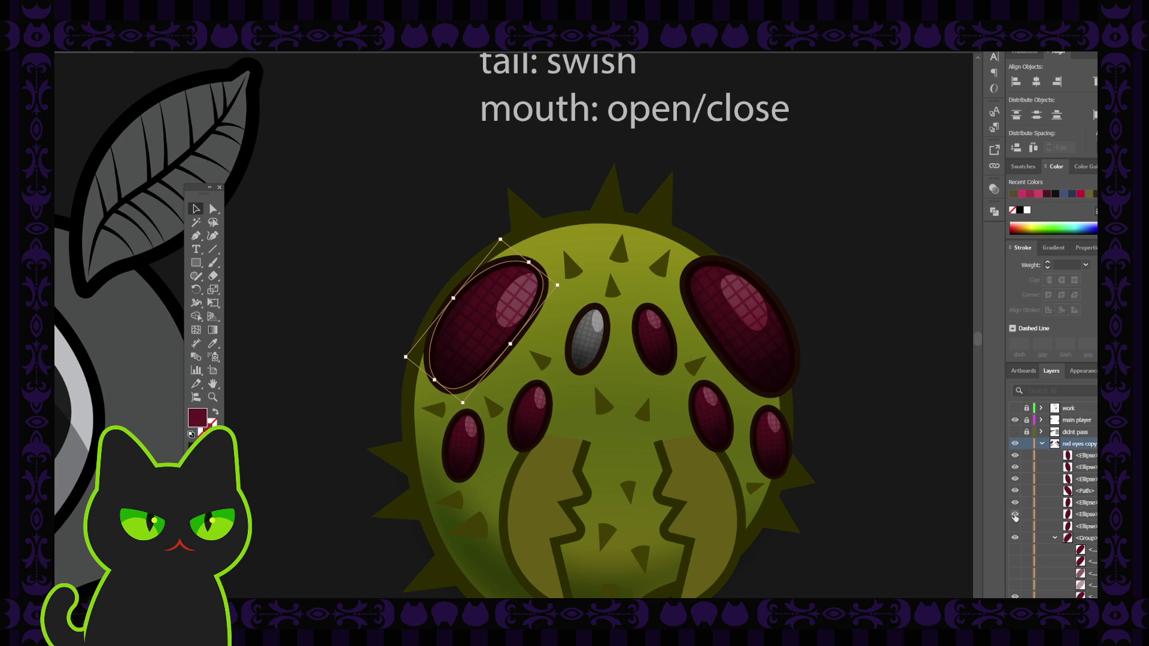
left_click(1015, 526)
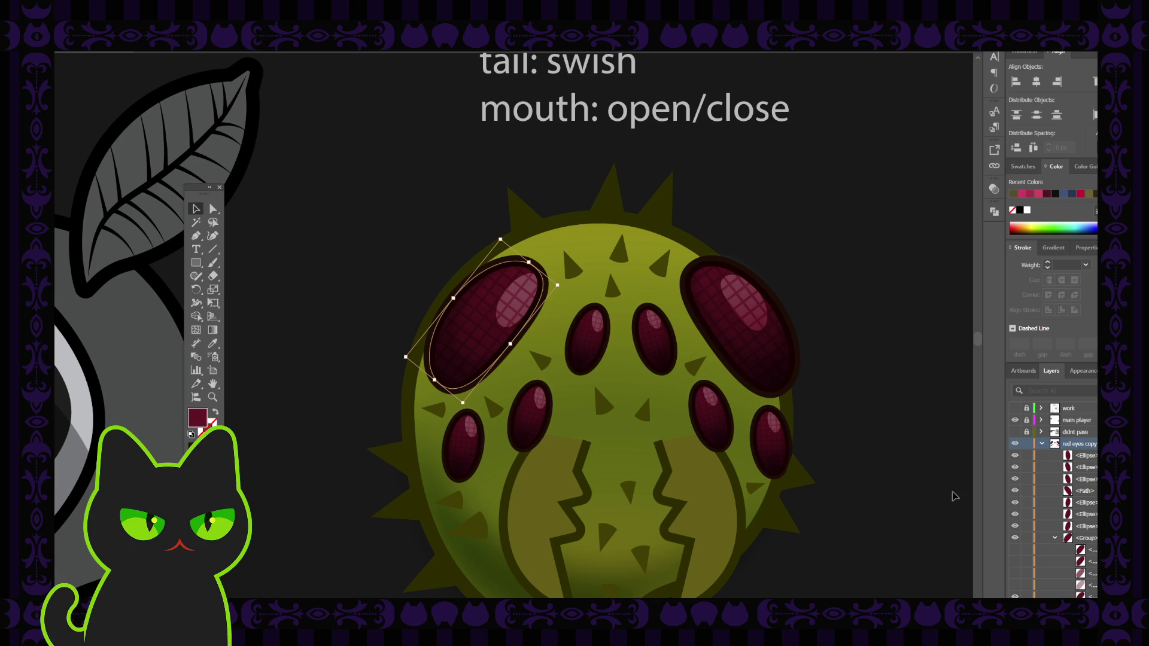
scroll(1081, 554, "down", 1)
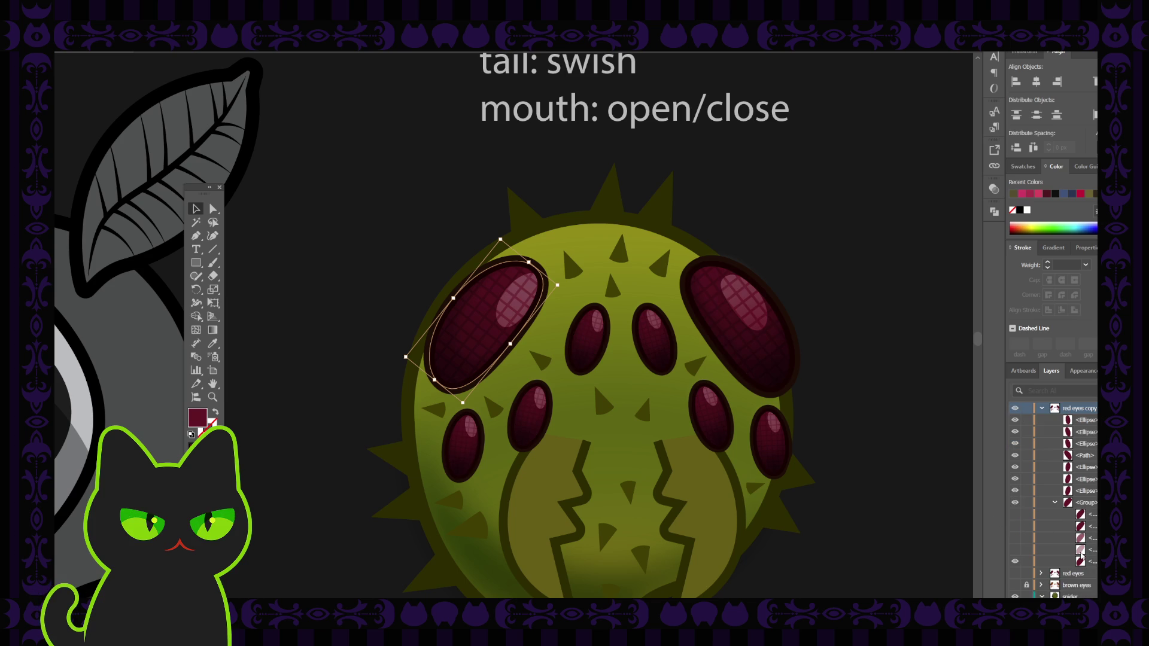
Delete the extra hidden items from the large left eye's group
left_click(1090, 515)
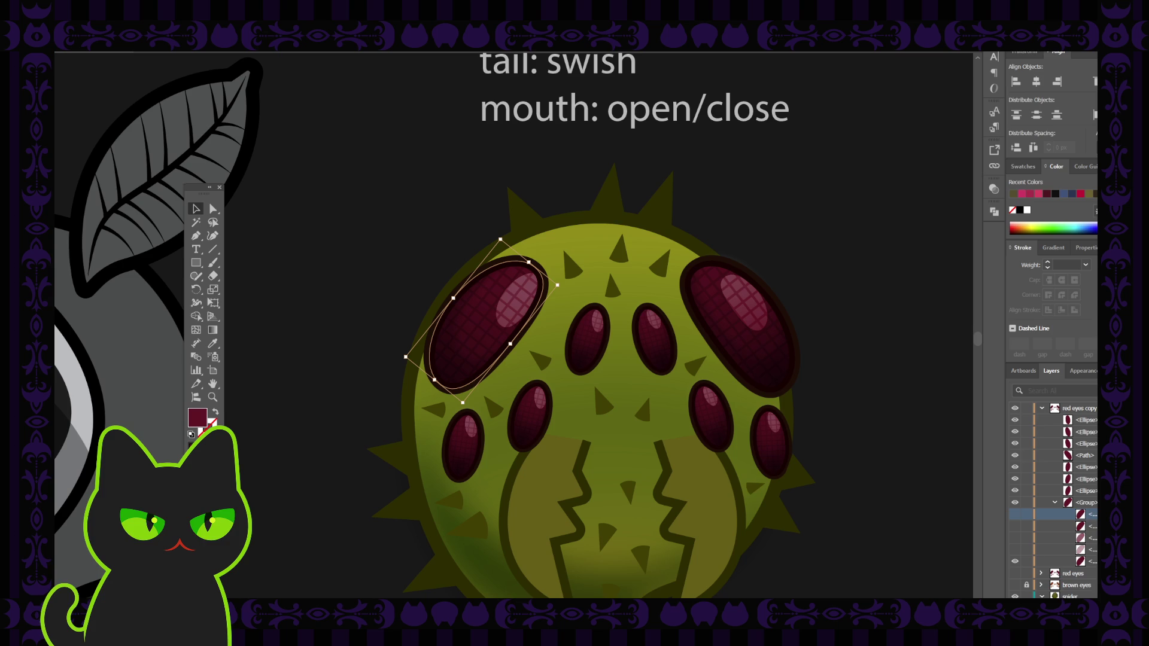
key("Delete")
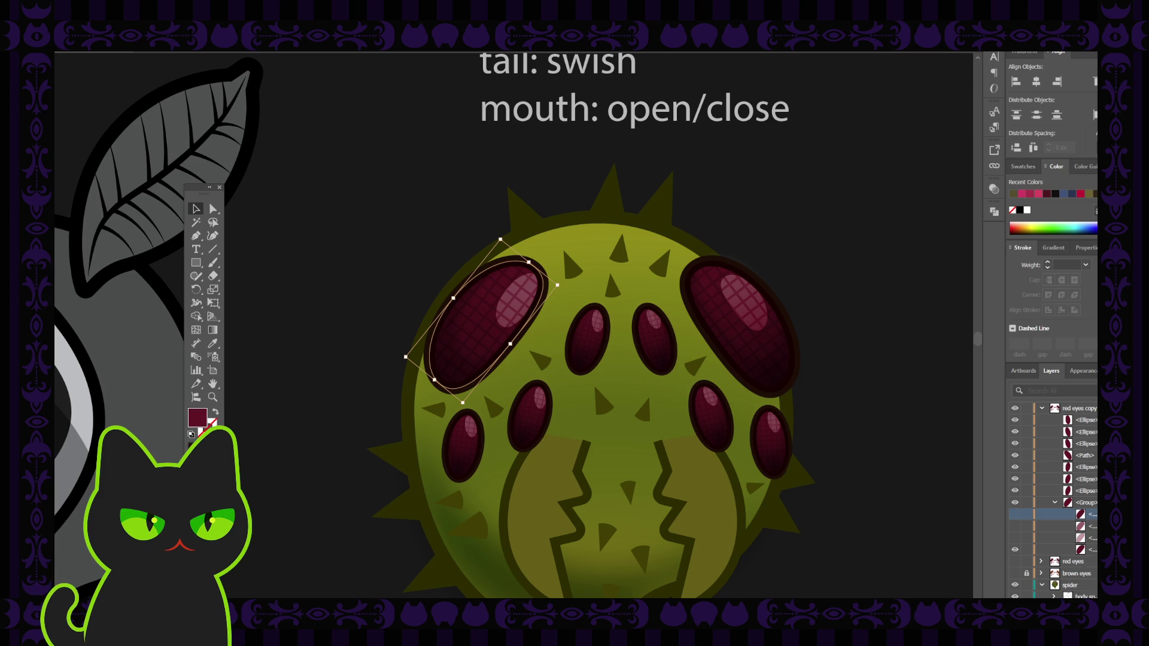
key("Delete")
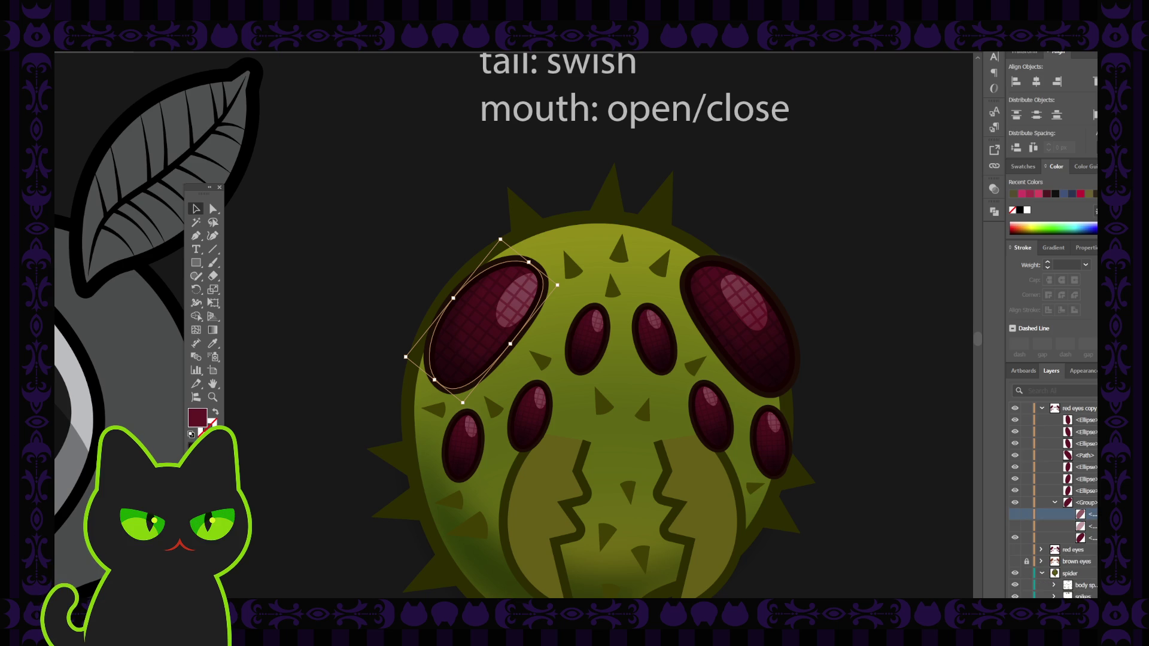
key("Delete")
left_click(1089, 516)
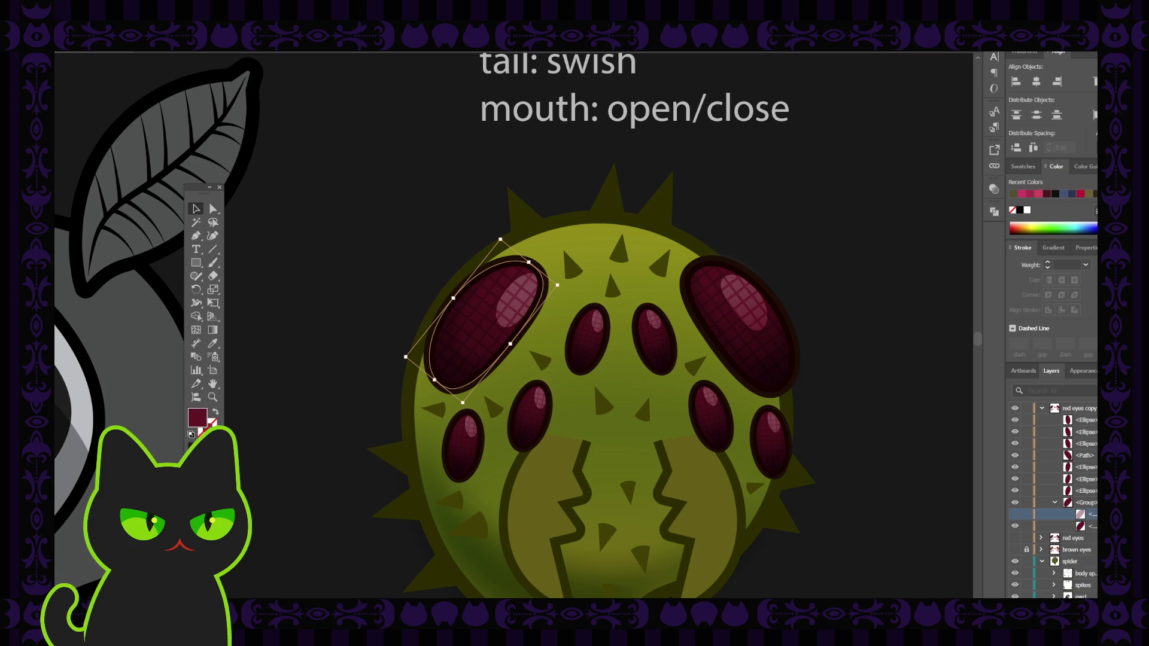
key("Delete")
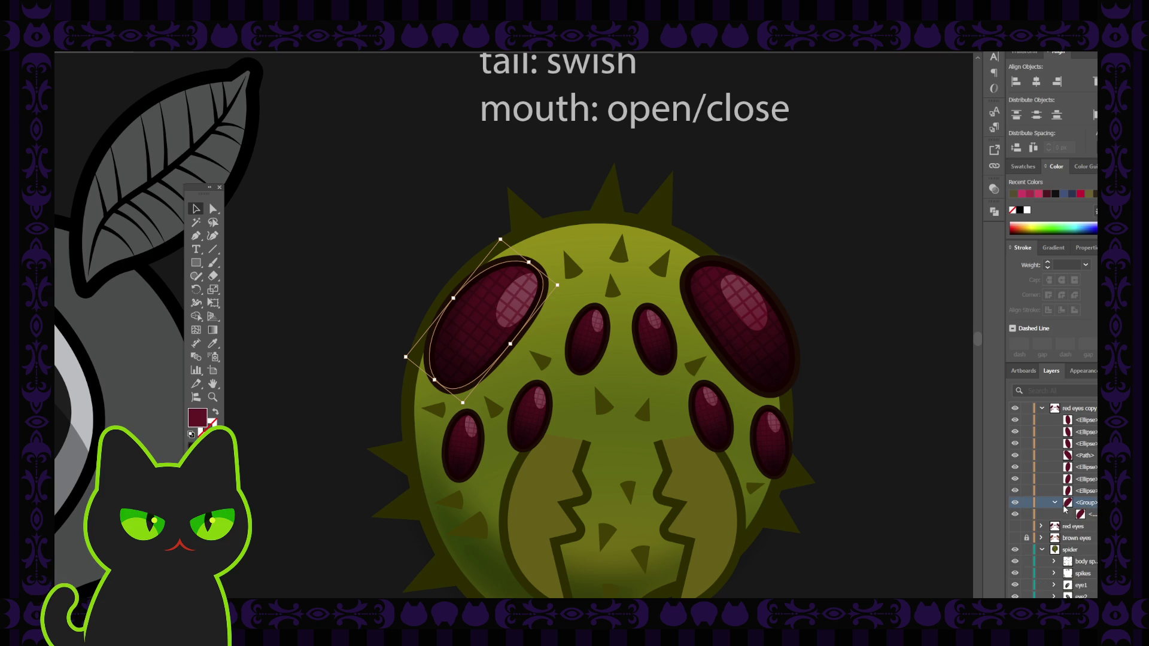
left_click(1056, 504)
left_click(1054, 503)
key("Delete")
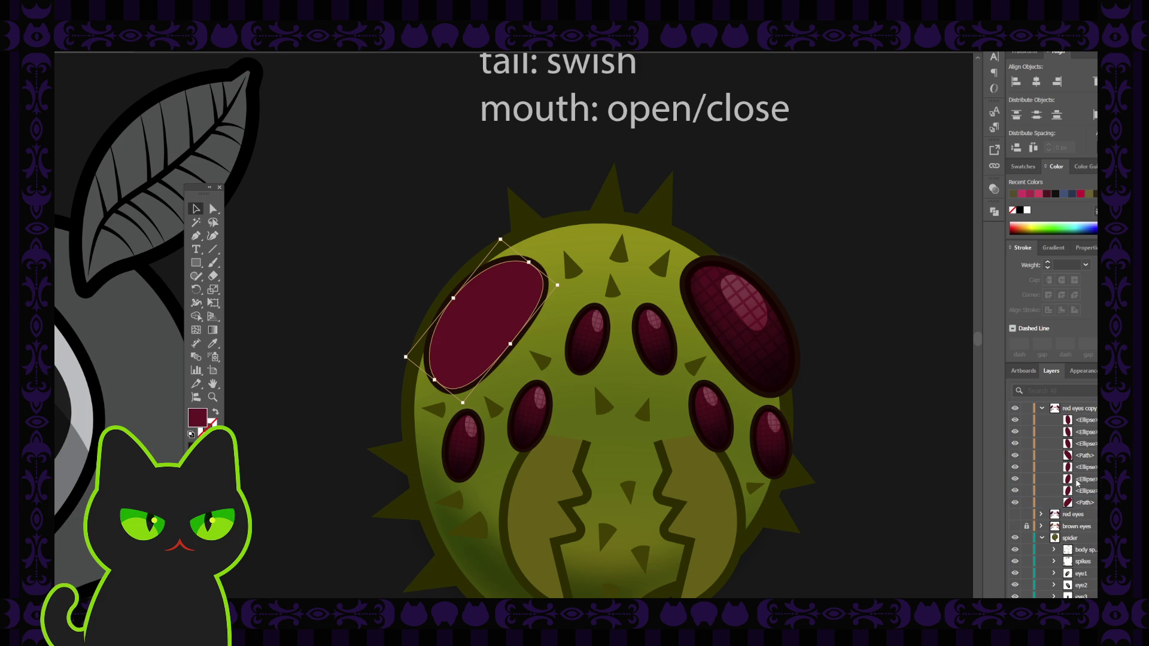
Restore the large left eye's crosshatched texture and zoom out to the whole character sheet
left_click(1079, 494)
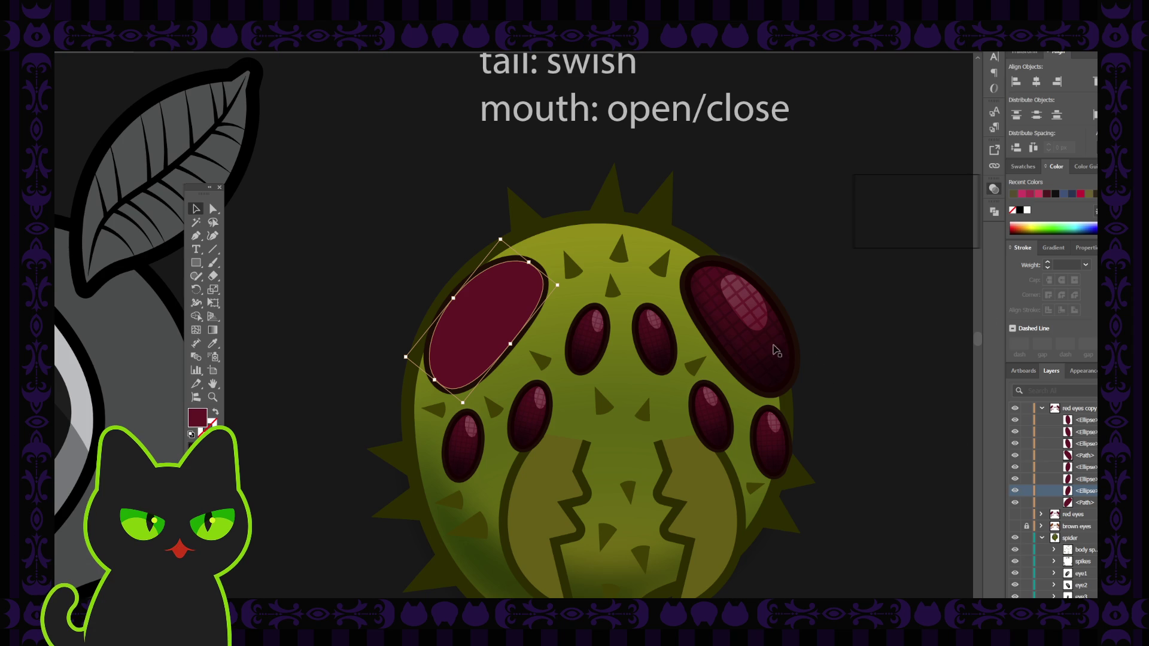
left_click(590, 338)
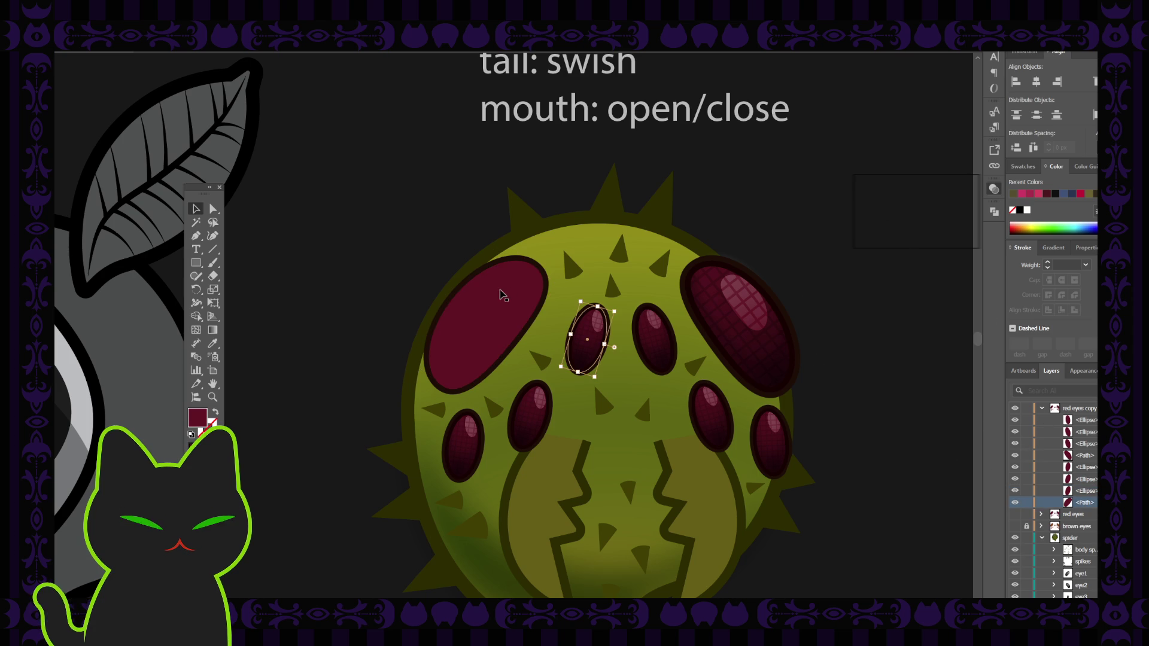
left_click(520, 292)
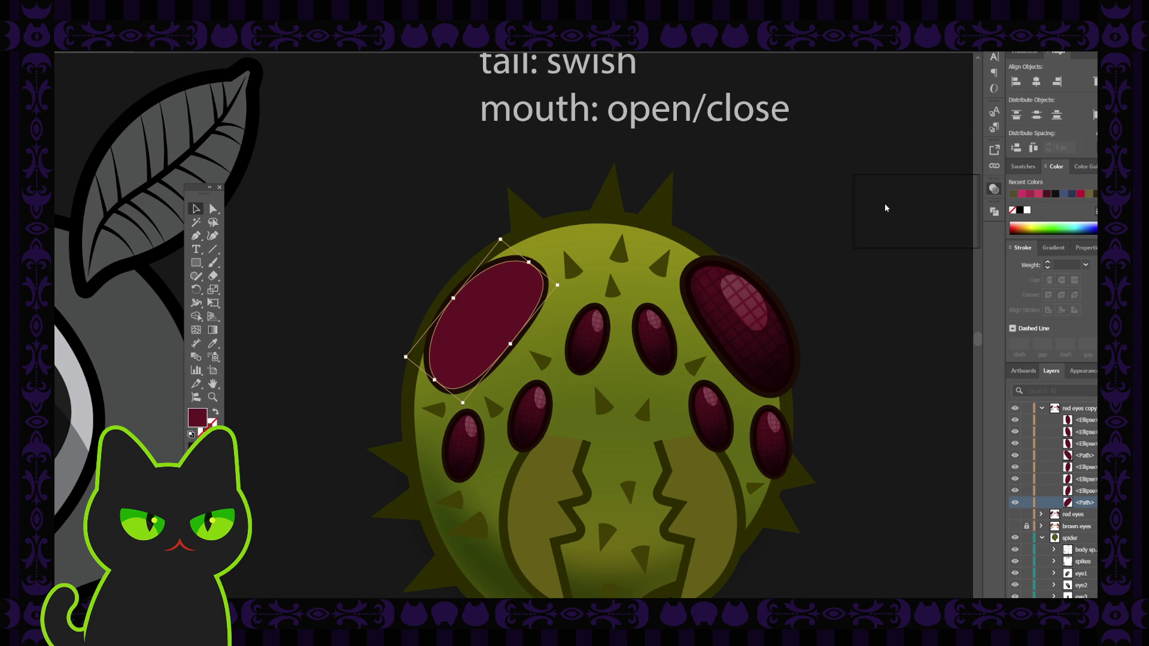
left_click(802, 197)
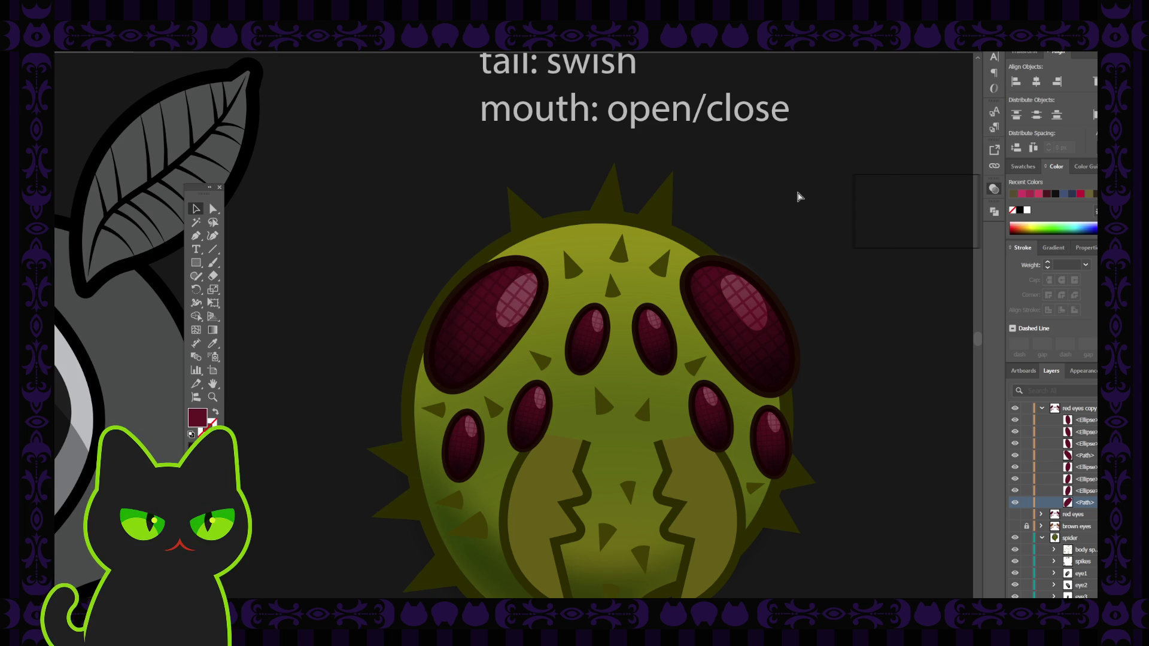
key("ctrl+minus")
key("ctrl+minus")
key("ctrl+minus")
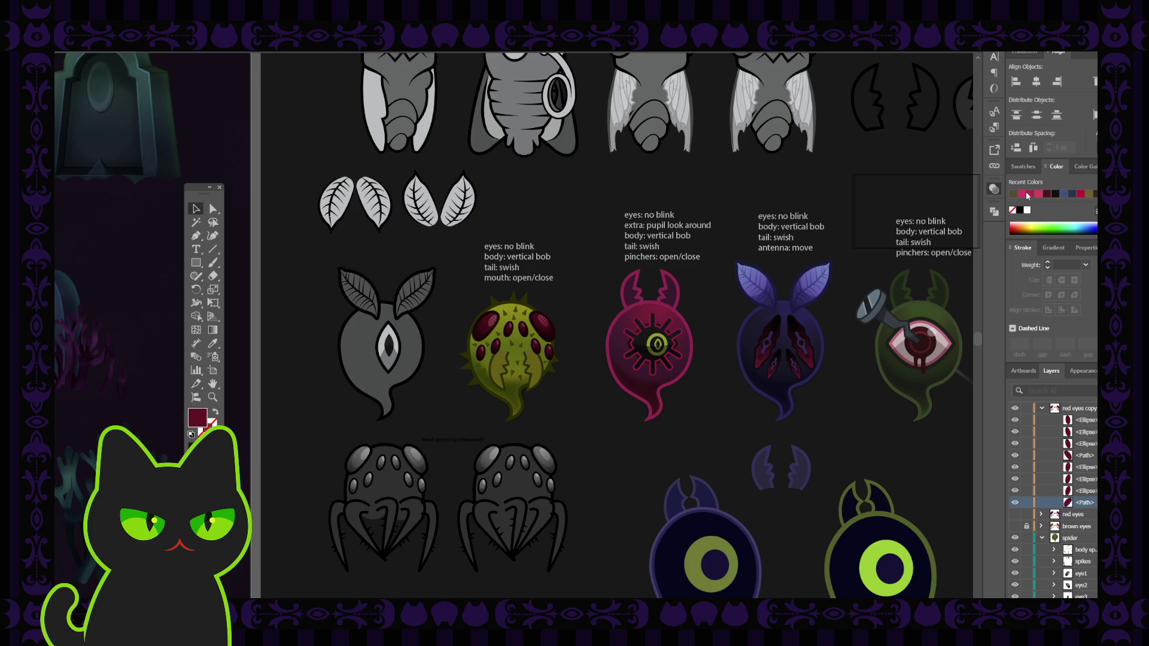
Collapse the red eyes copy layer, select the spider's eyes, and undo back to brown eyes
scroll(1040, 444, "up", 1)
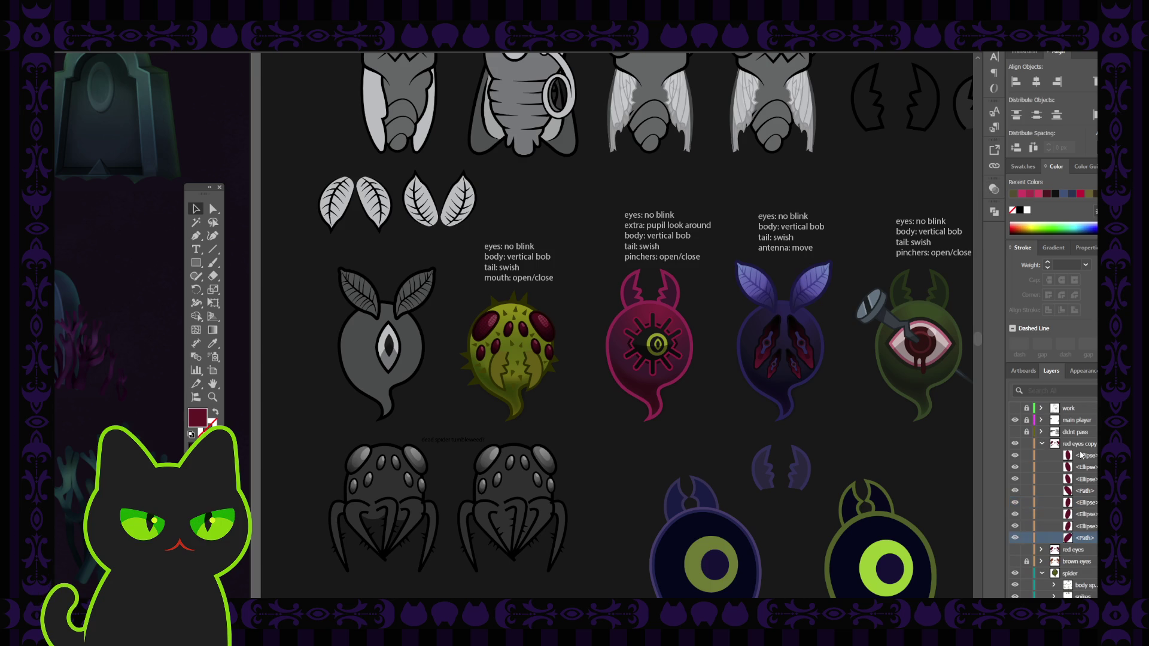
left_click(1041, 444)
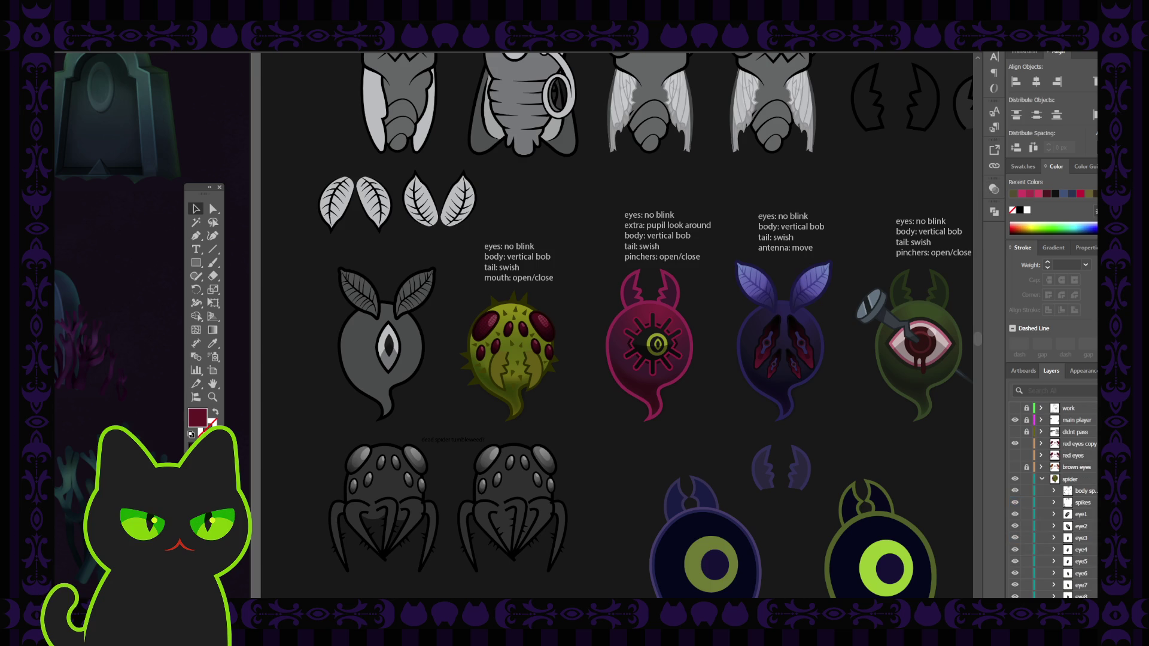
left_click(496, 344)
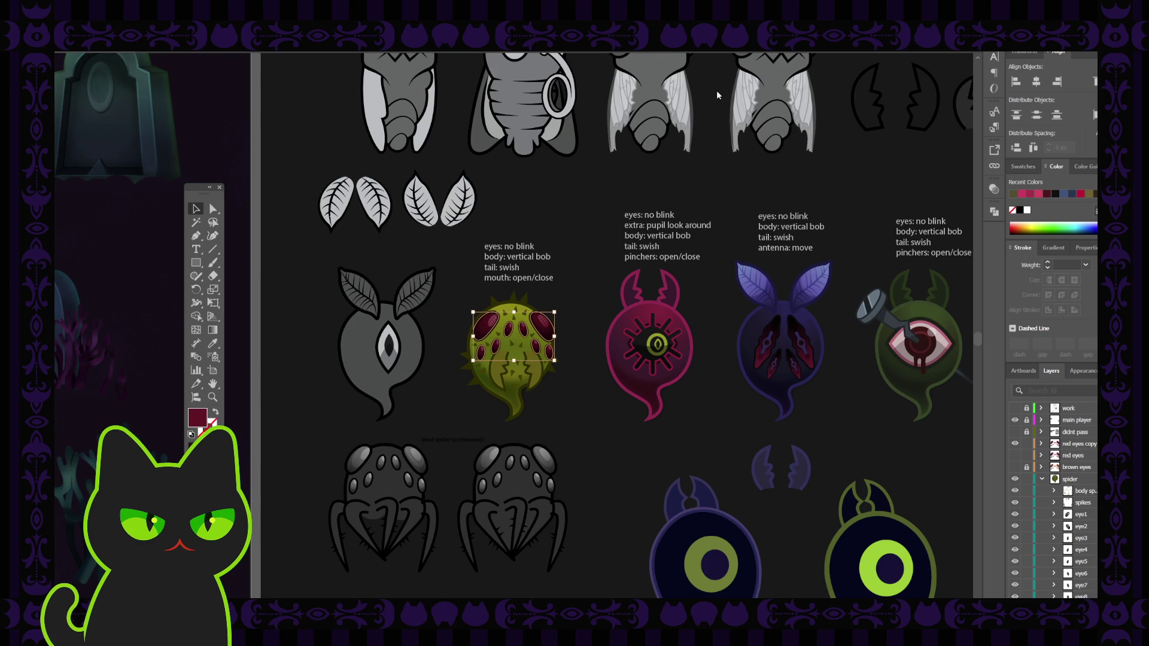
left_click(822, 231)
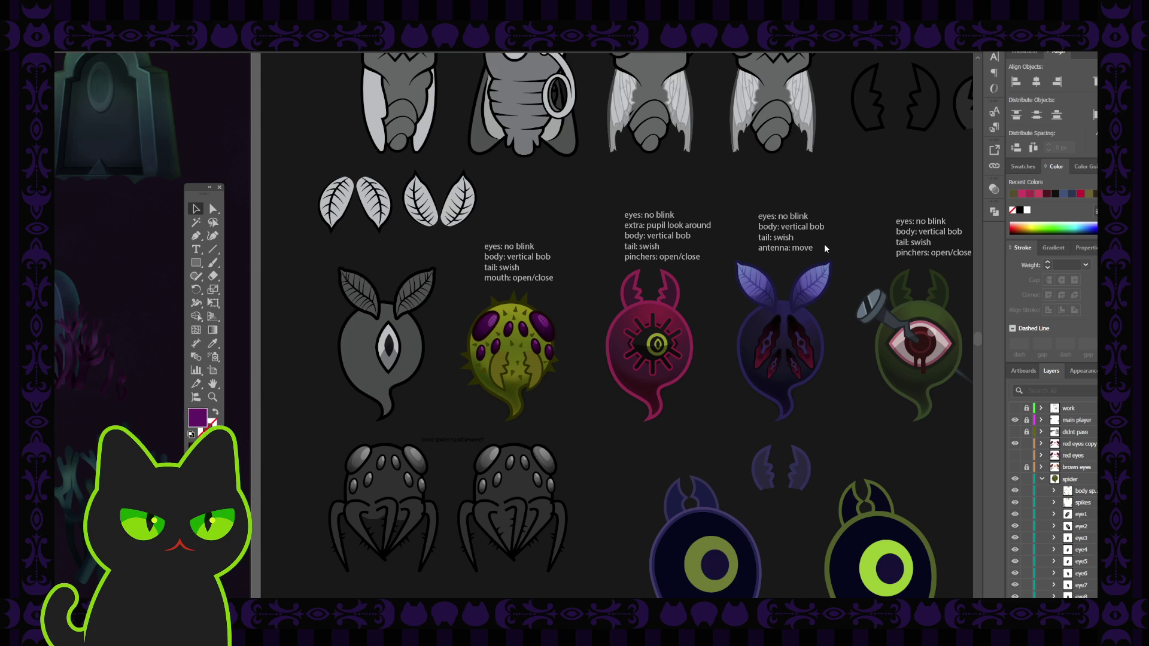
key("ctrl+z")
key("ctrl+z")
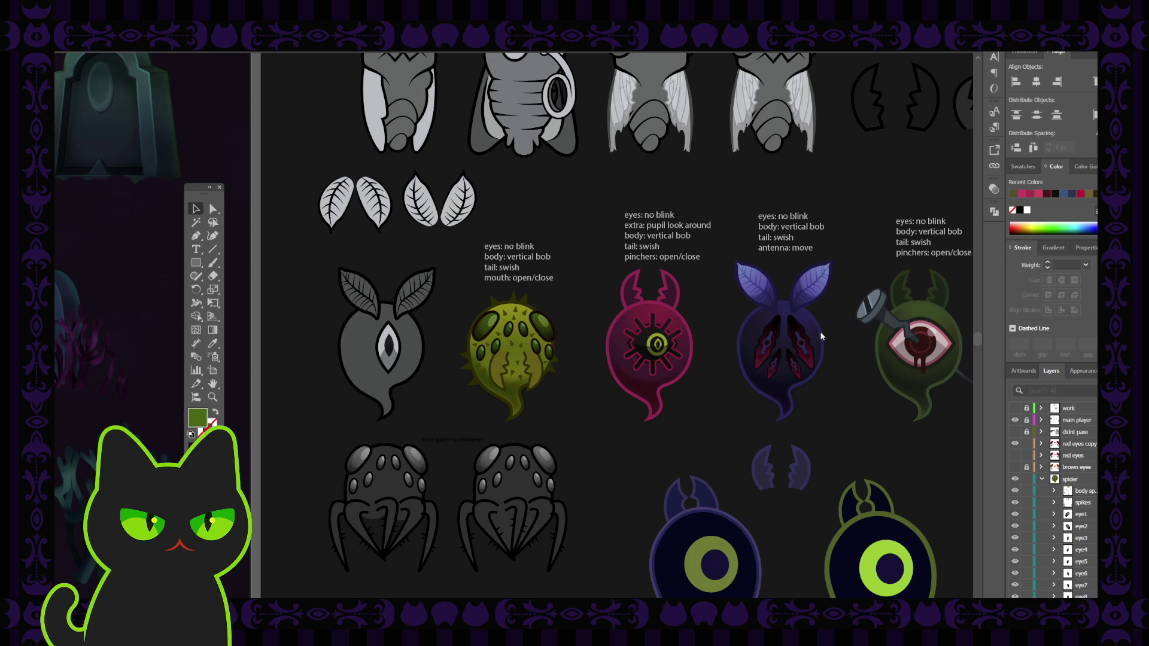
key("ctrl+z")
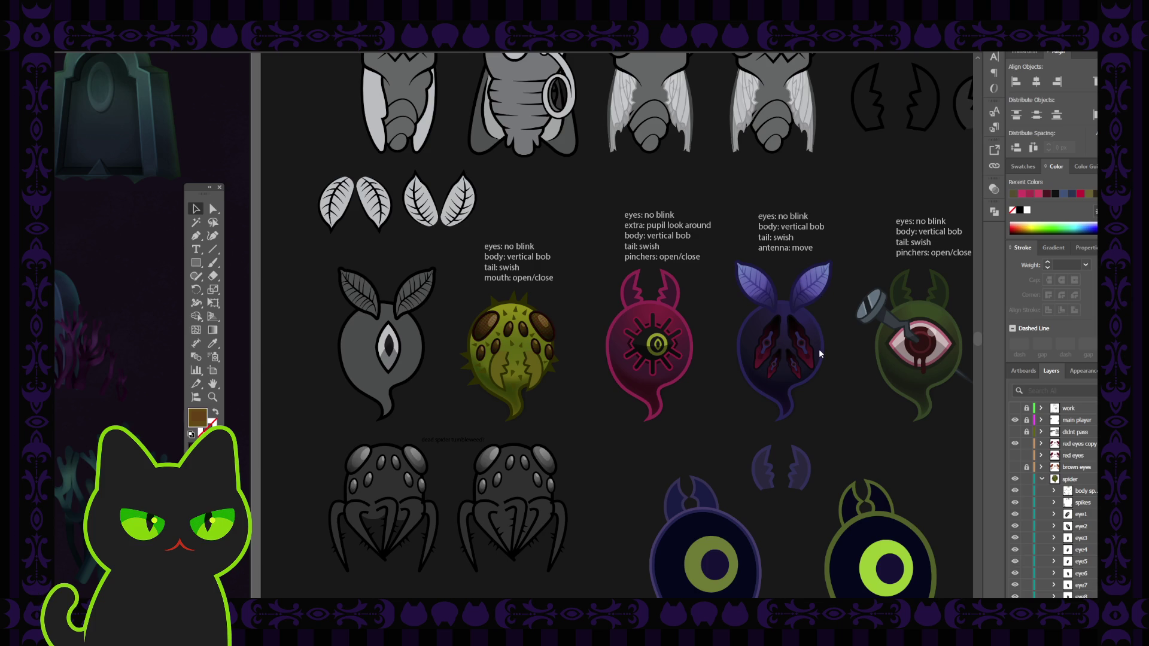
Revert the eyes to brown, hide red eyes, show brown eyes and select its eye shapes
key("ctrl+z")
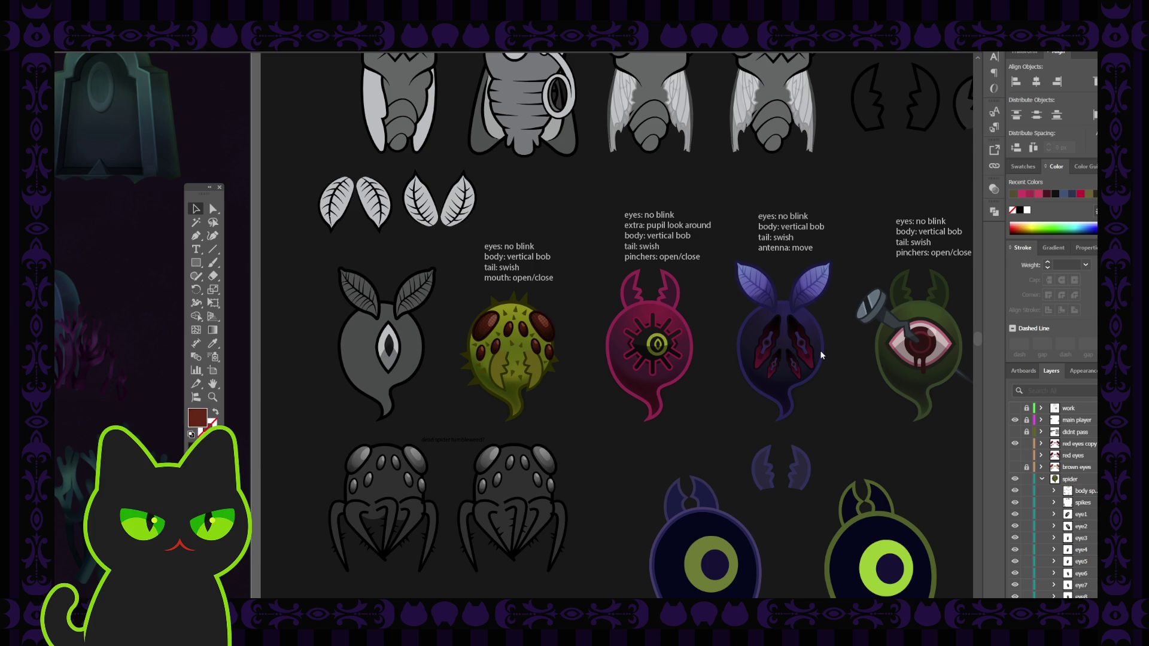
left_click(493, 342)
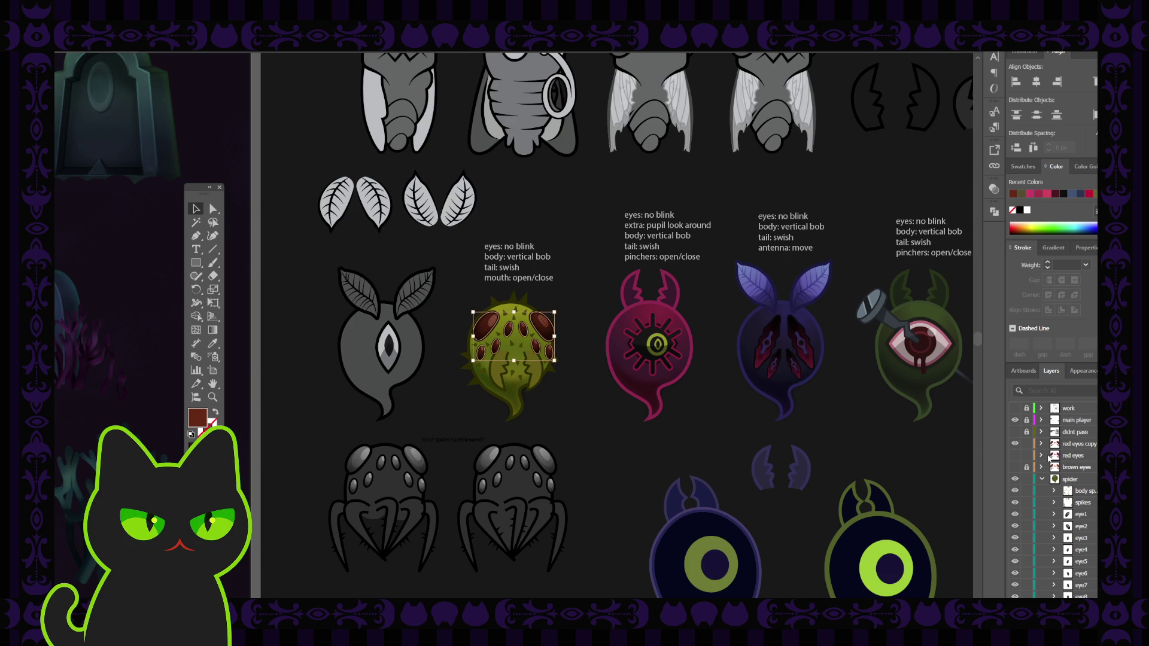
left_click_drag(1015, 447, 1015, 458)
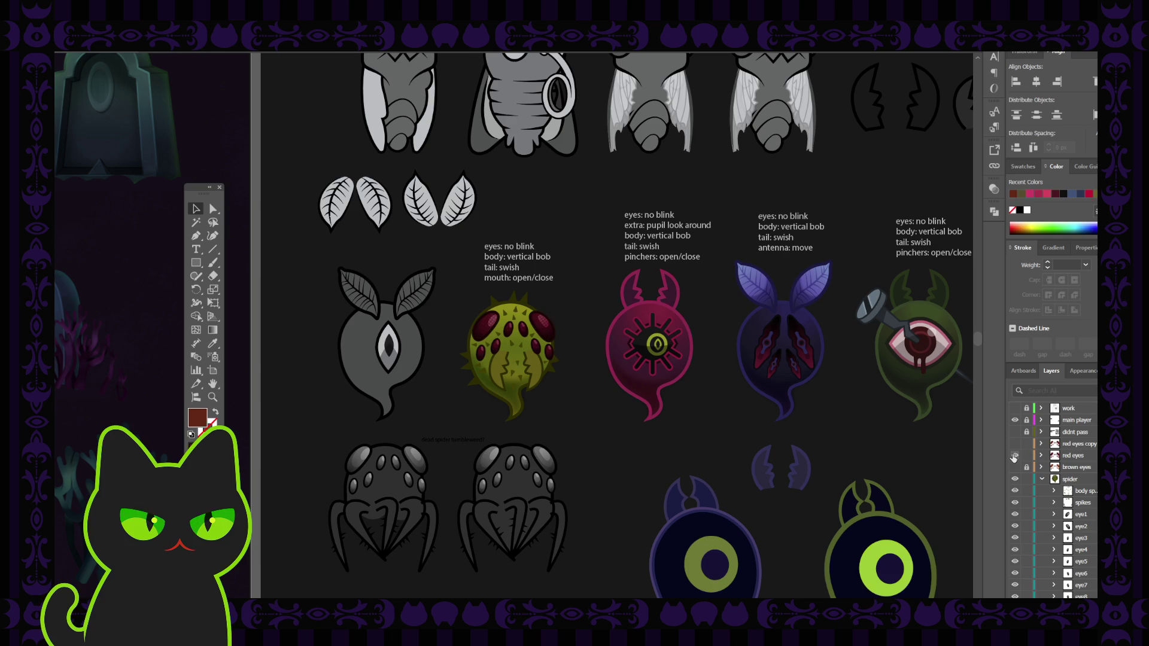
left_click(1015, 456)
left_click(1014, 467)
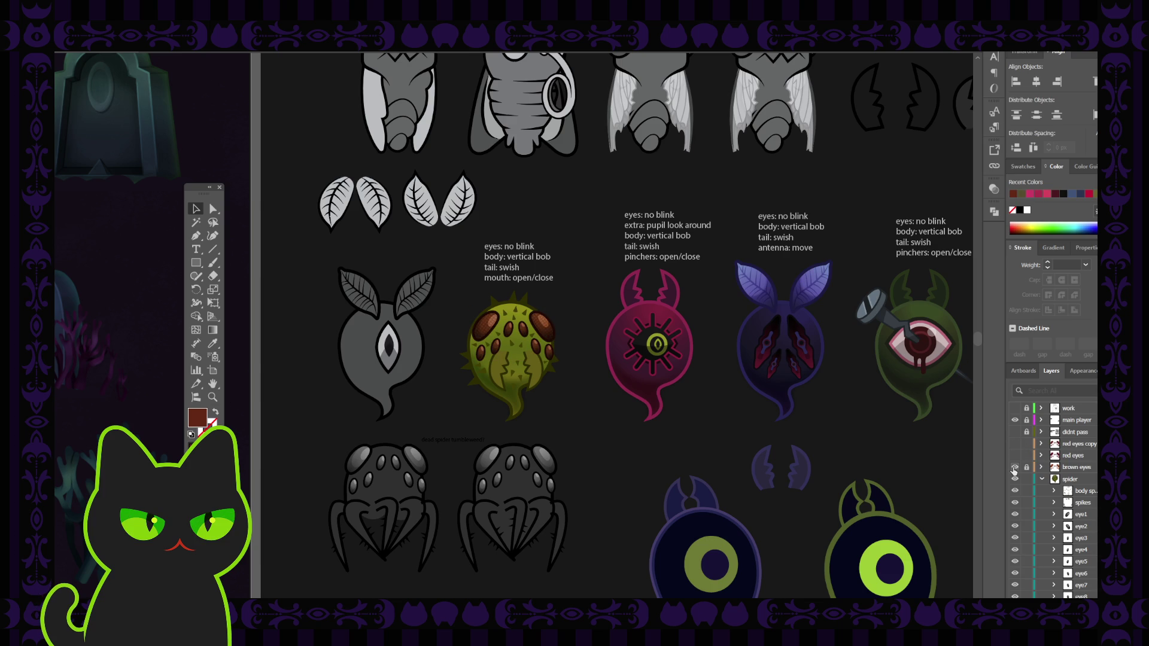
left_click(1077, 468)
key("ctrl+alt+2")
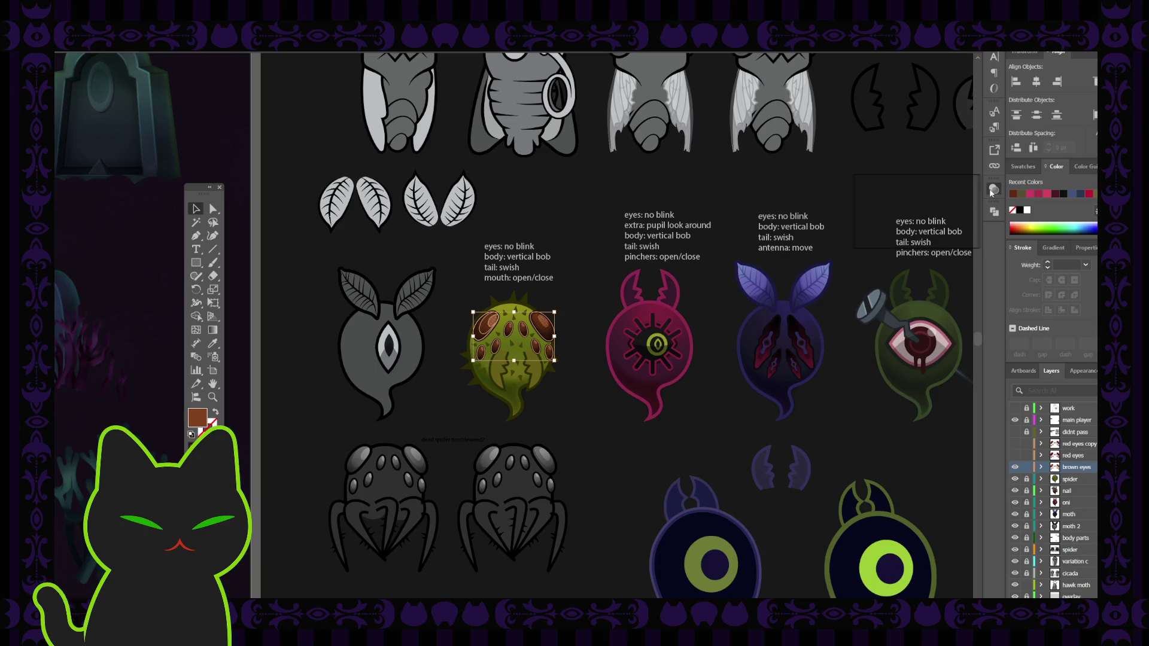
Show the red eyes layer, hide brown eyes, and select all the red-eye artwork
left_click(1027, 468)
left_click(1016, 456)
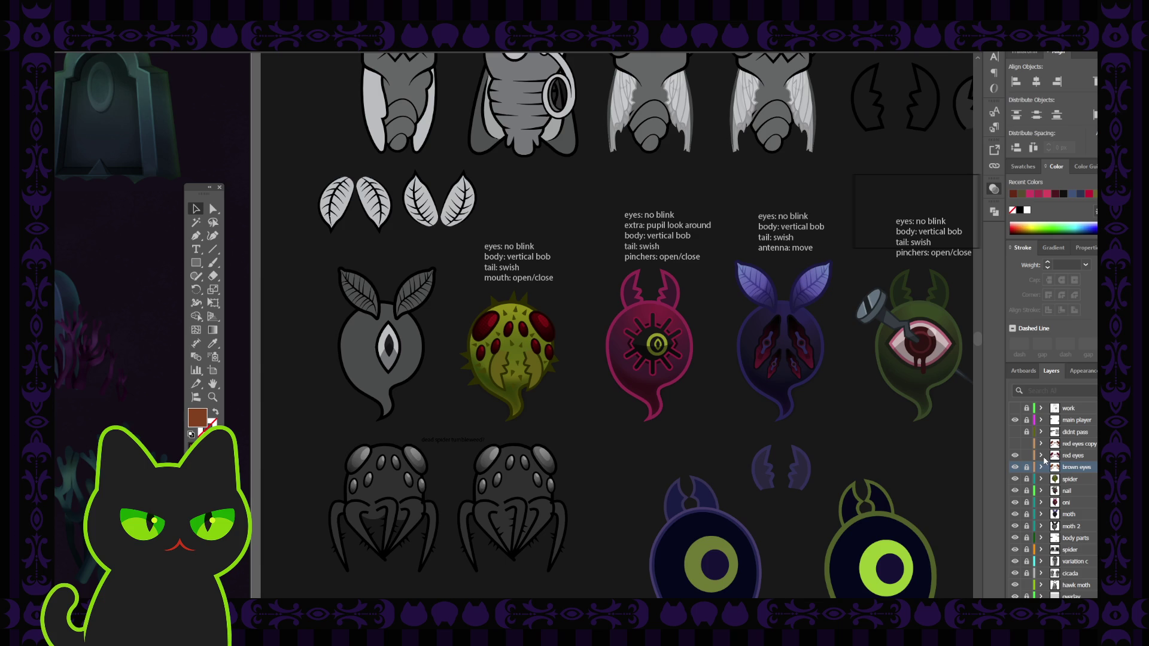
left_click(1015, 468)
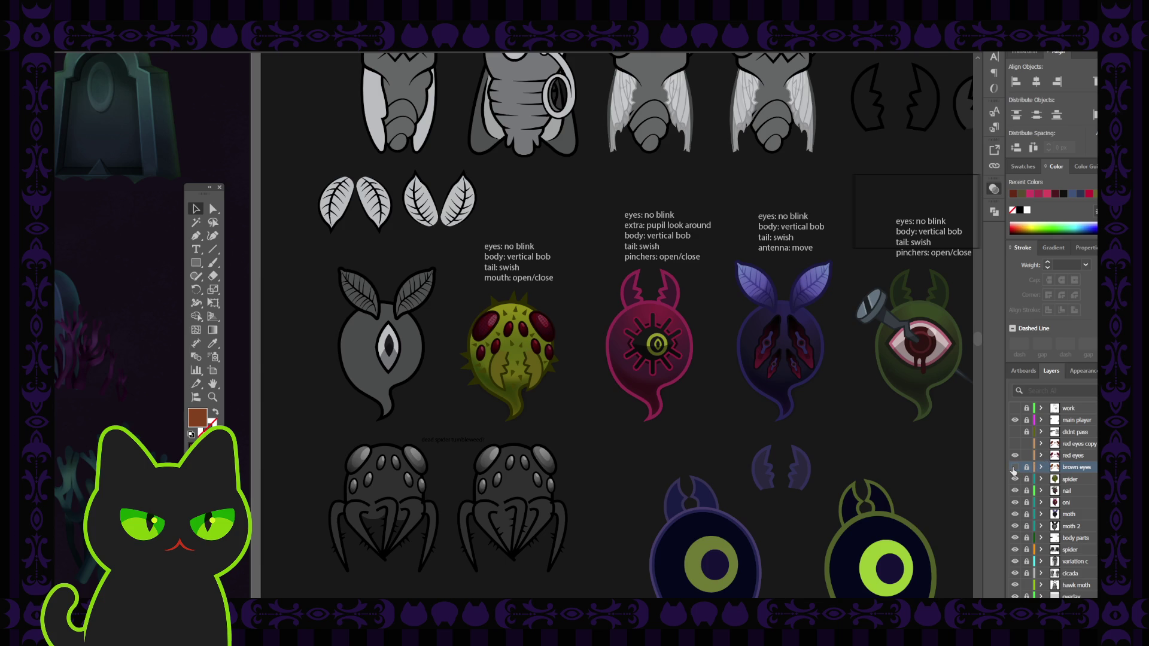
left_click(1075, 457)
key("ctrl+a")
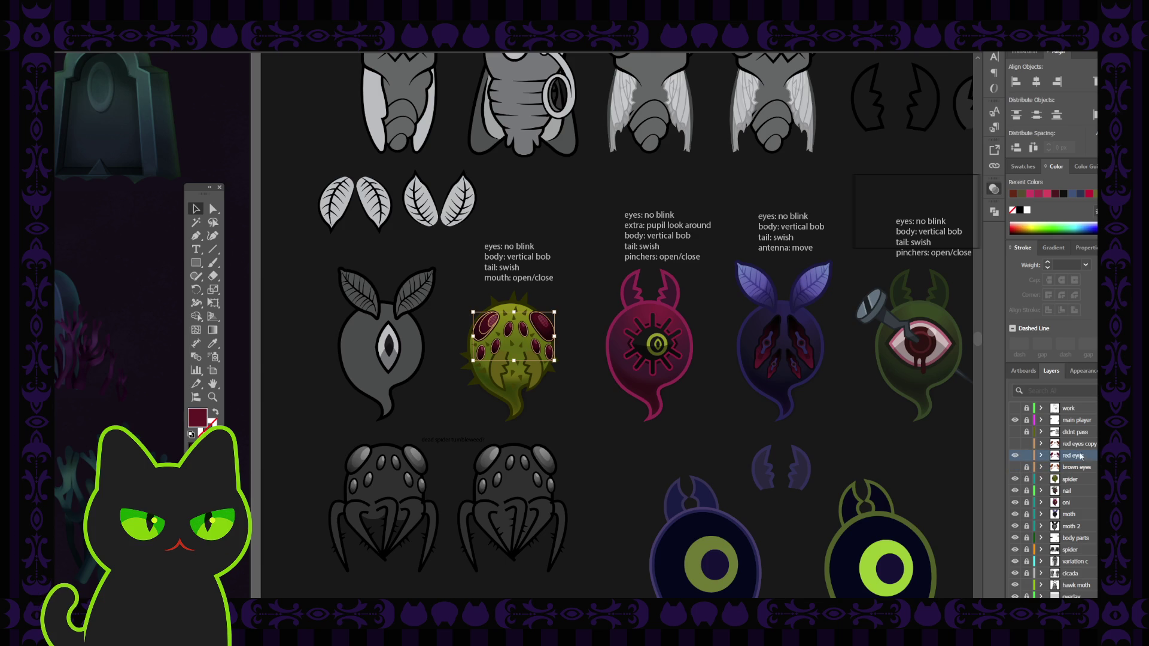
Hide red eyes, show the red eyes copy layer, and select its artwork
left_click(1015, 455)
left_click(1014, 445)
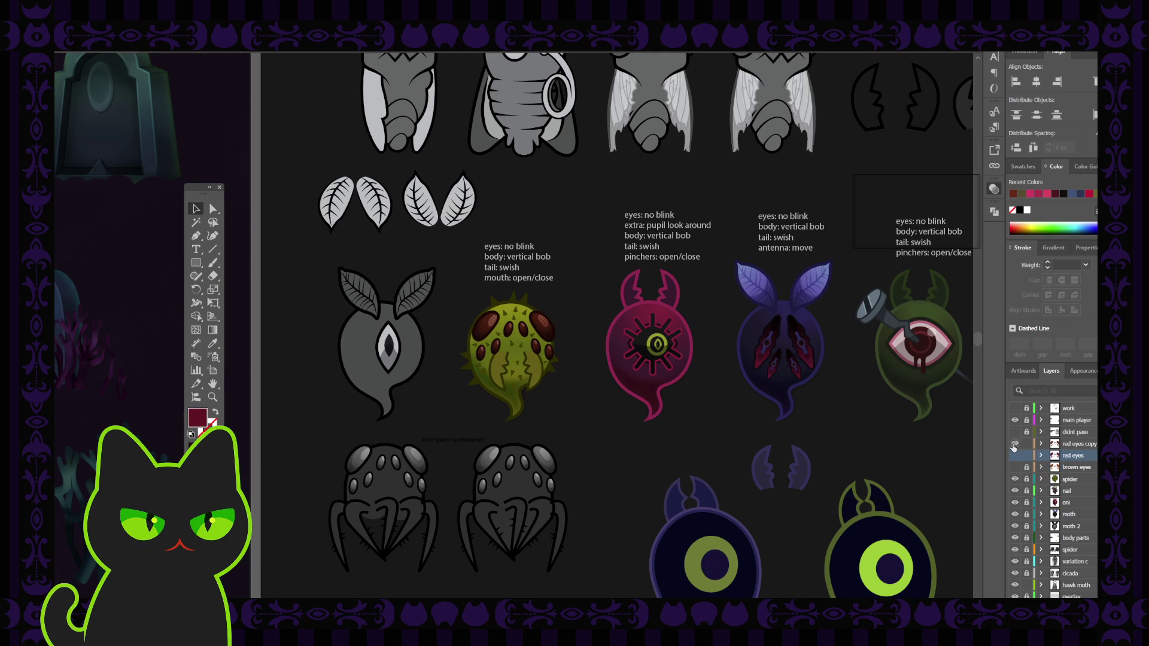
left_click(1062, 444)
key("ctrl+a")
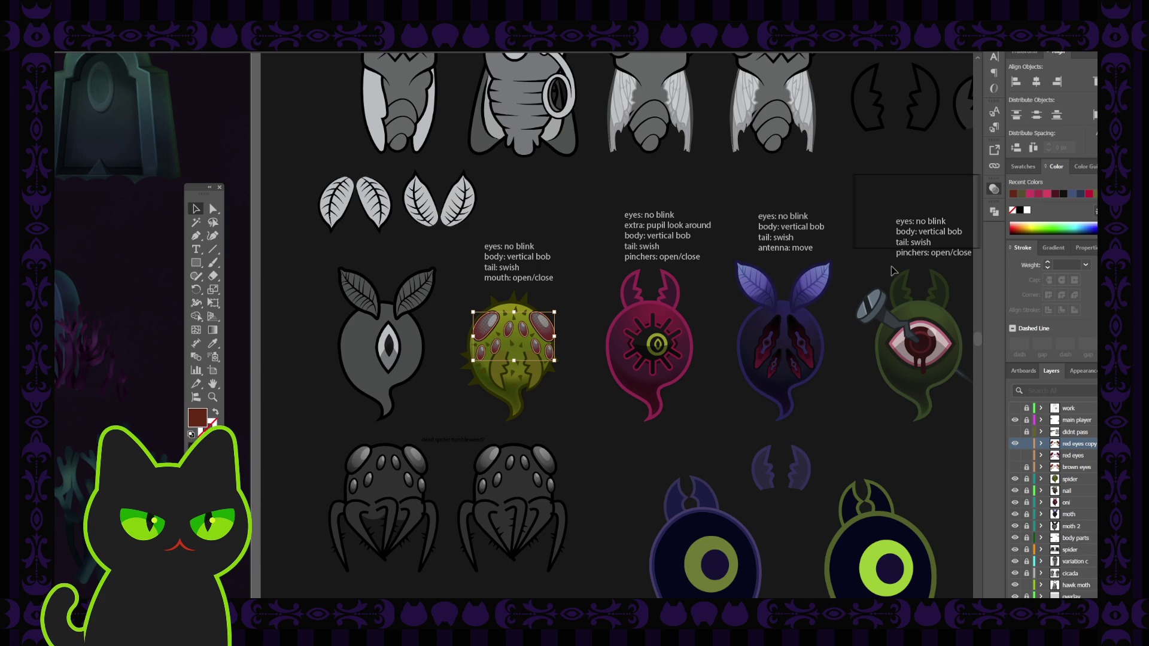
Select the spider's eye spots, switching between a single spot and the whole group
left_click(727, 295)
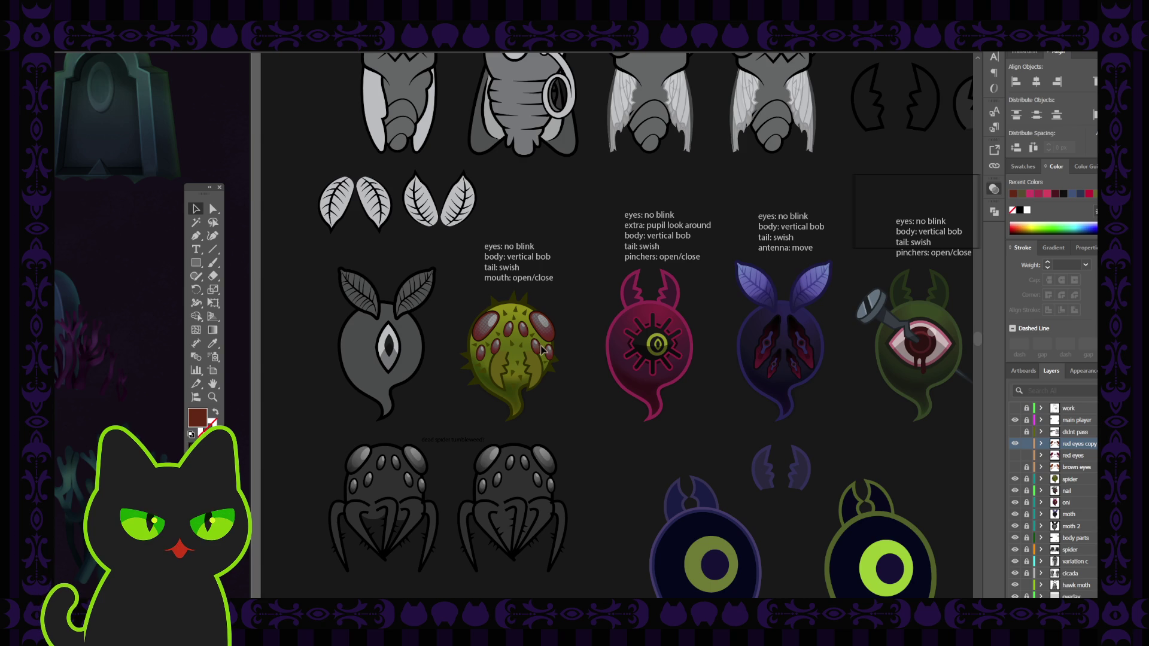
left_click(513, 335)
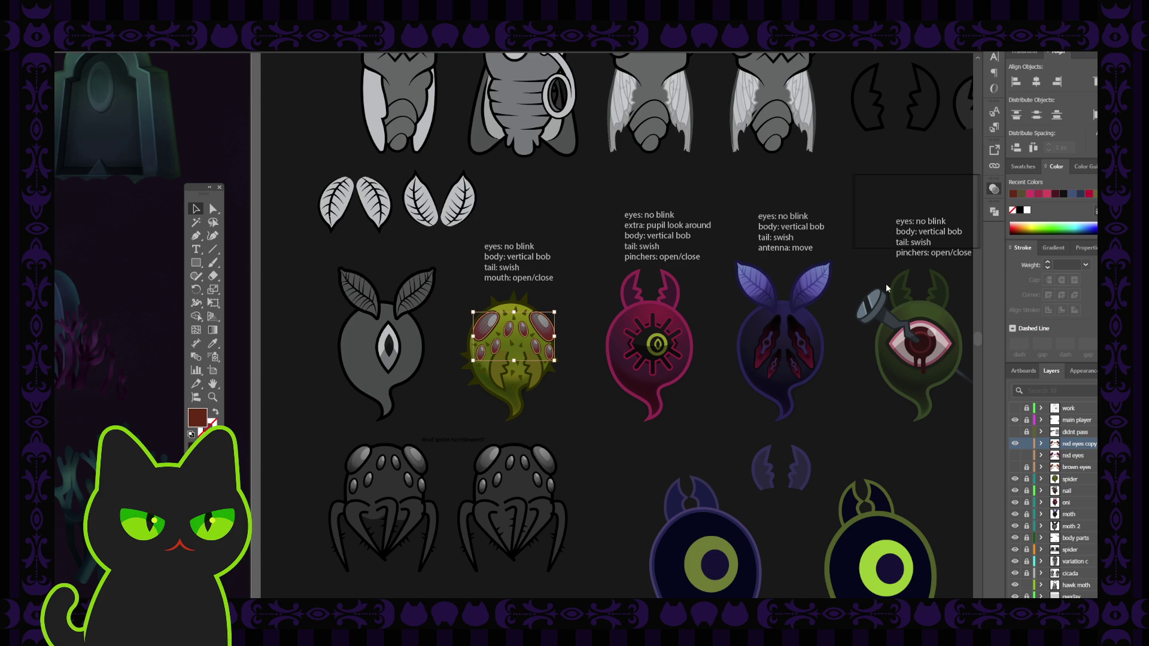
key("ctrl+shift+a")
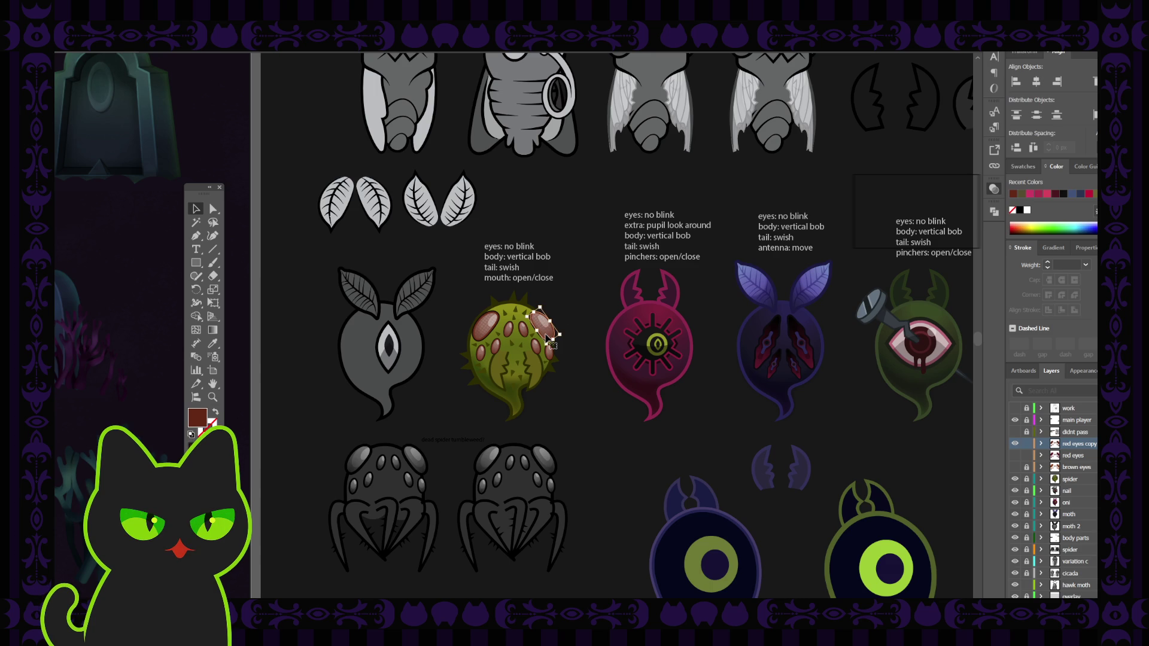
left_click(554, 335)
left_click(551, 332)
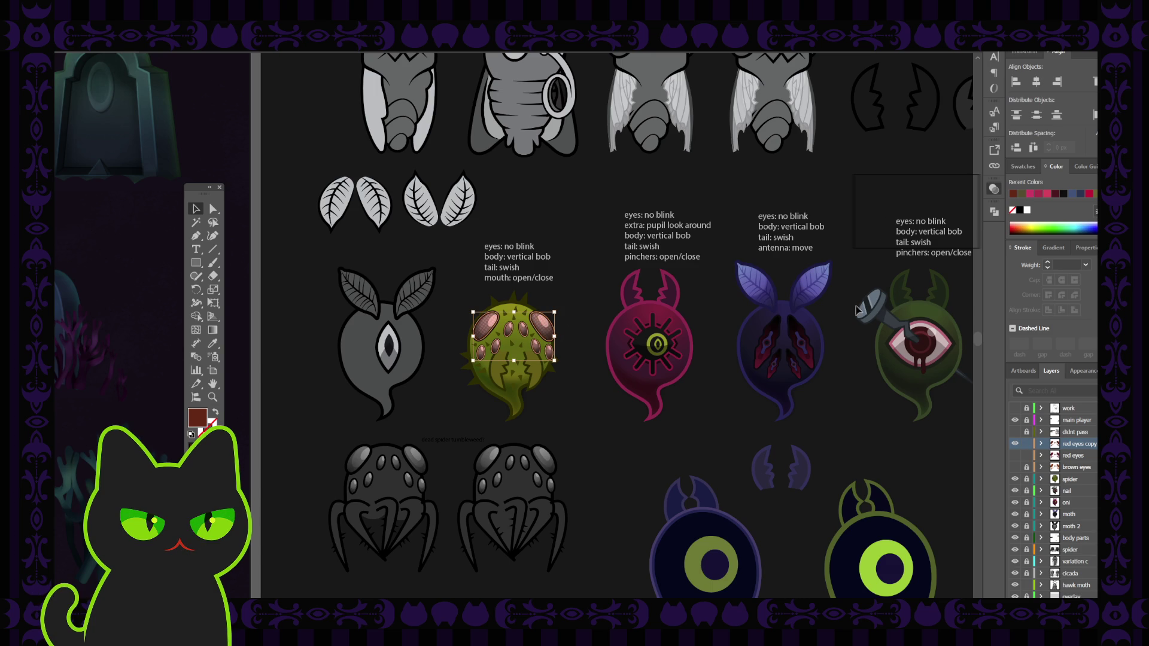
left_click(554, 333)
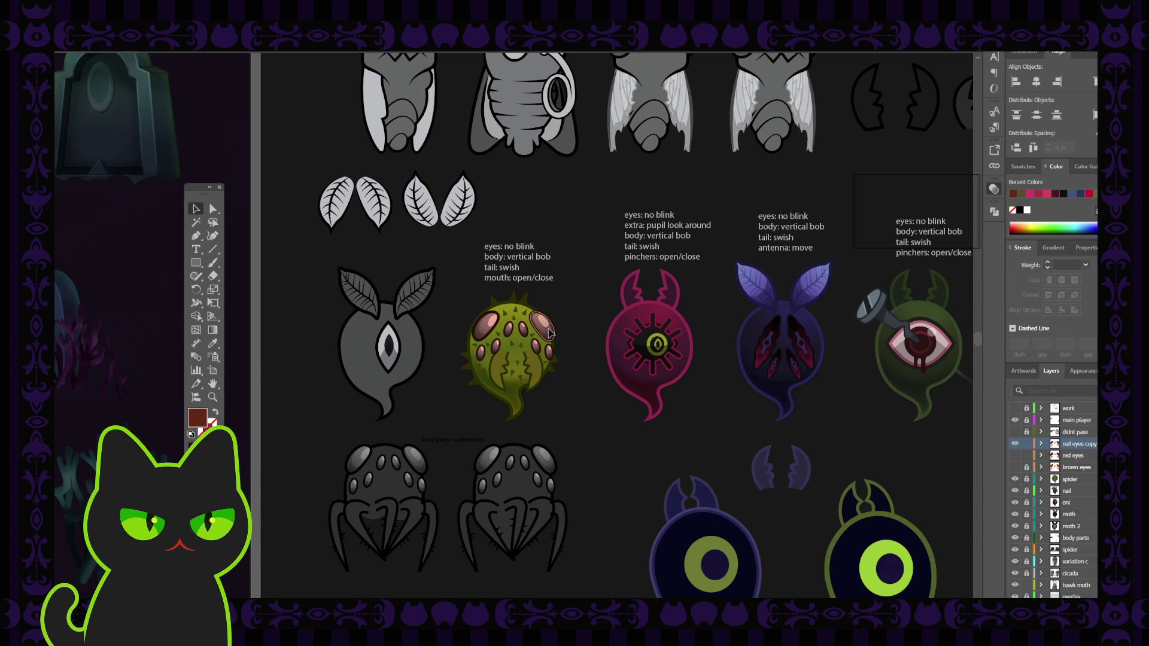
left_click(554, 332)
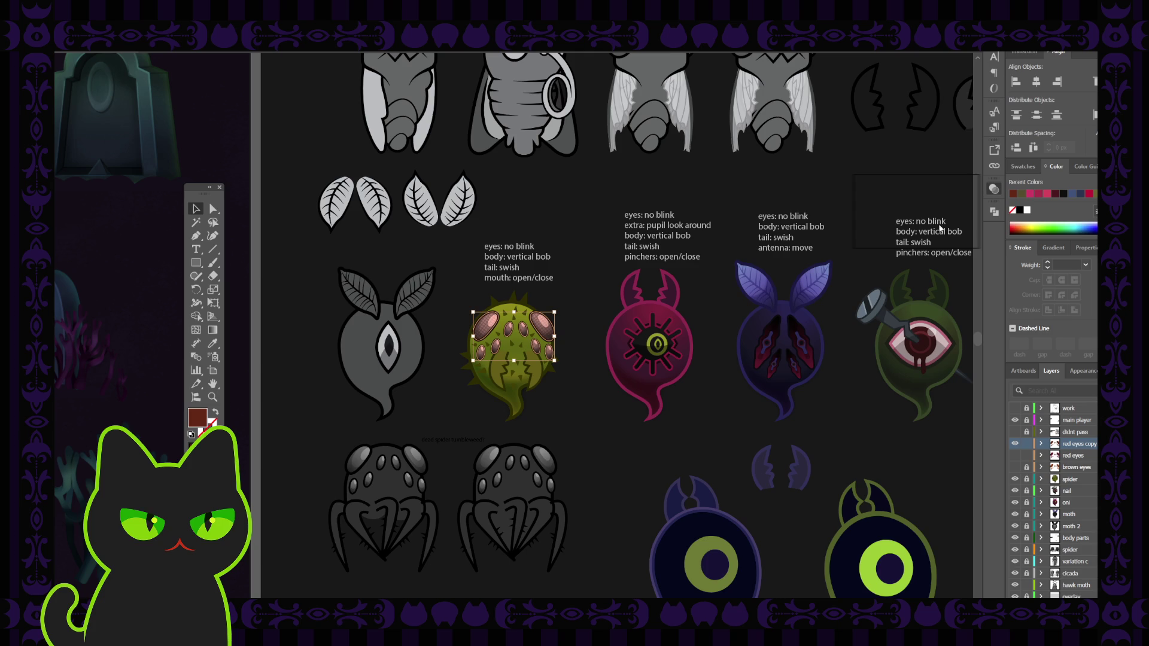
Undo the eye colour through dark red-brown to blue-purple, deselecting to preview it
key("ctrl+z")
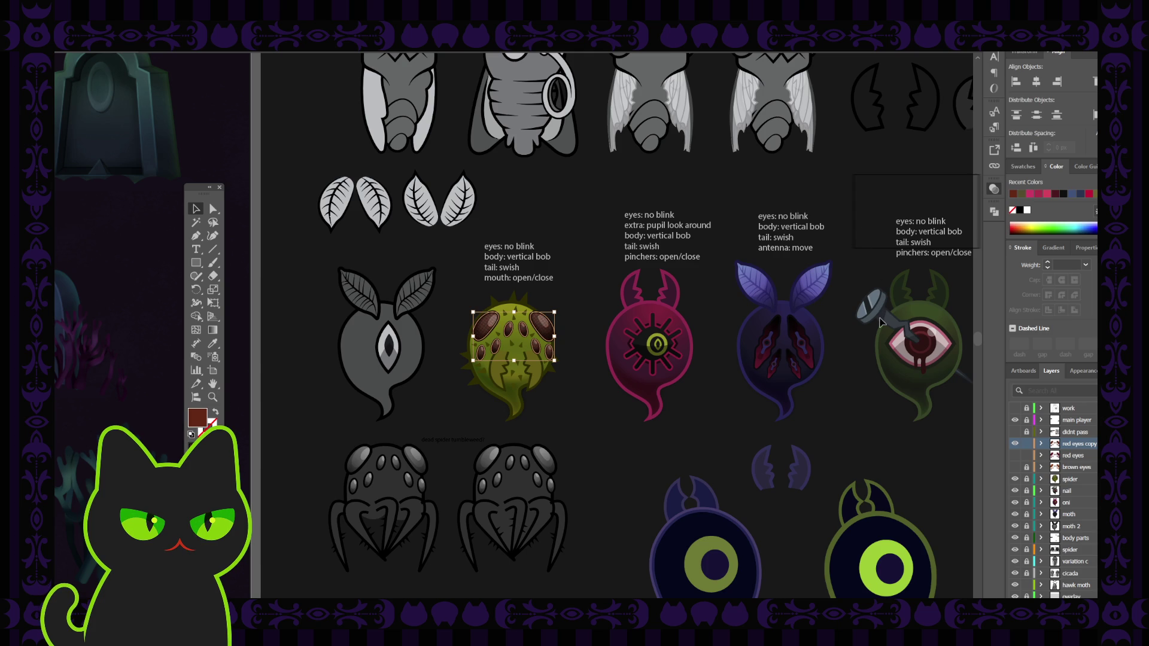
left_click(606, 314)
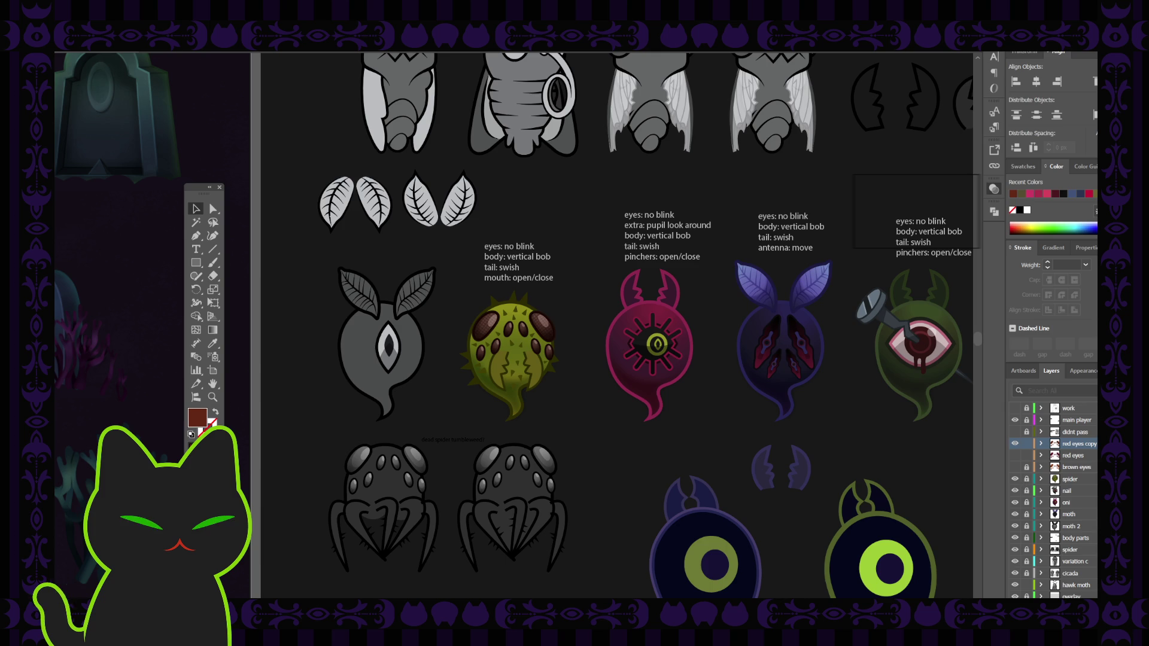
left_click(1020, 449)
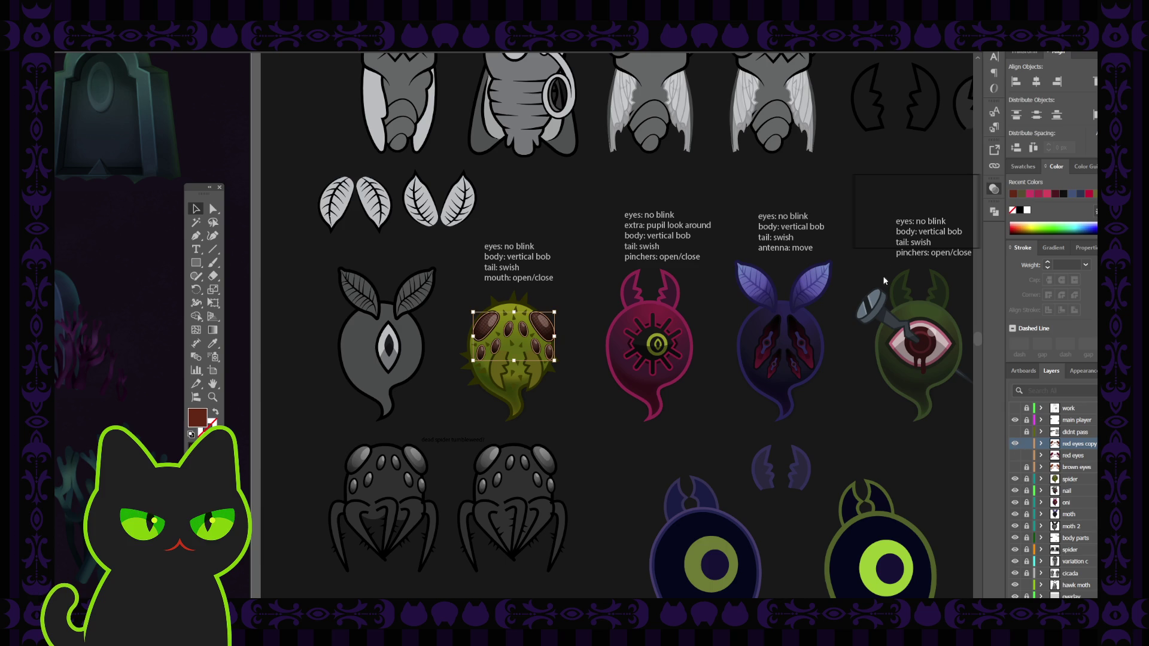
left_click(603, 308)
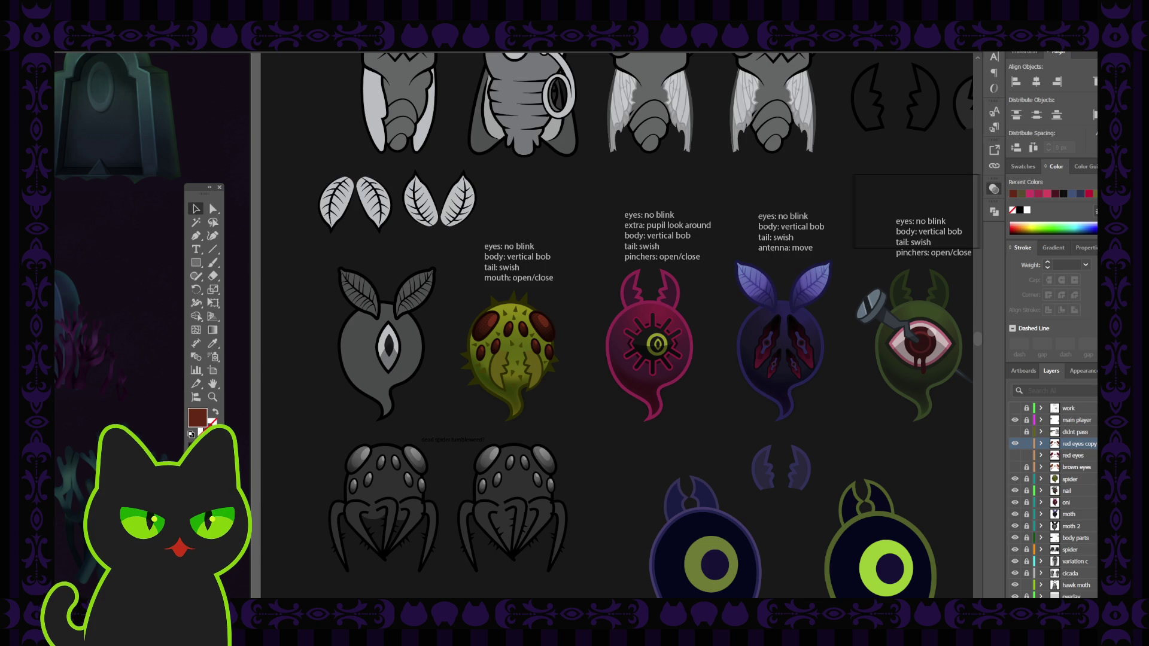
key("ctrl+z")
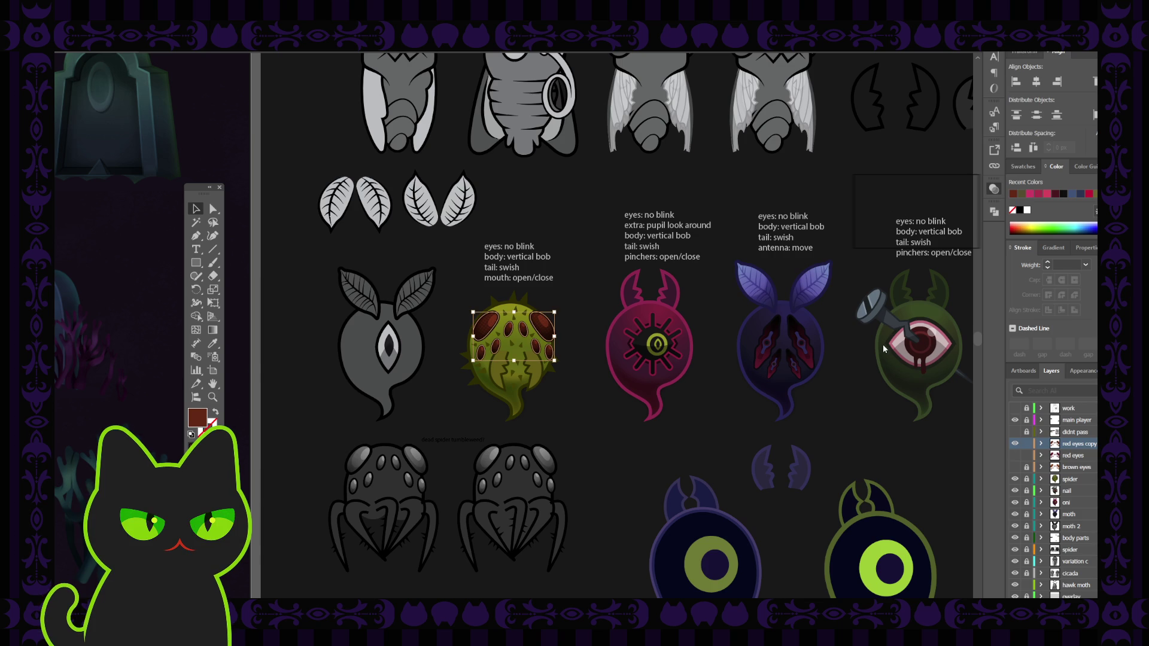
key("ctrl+z")
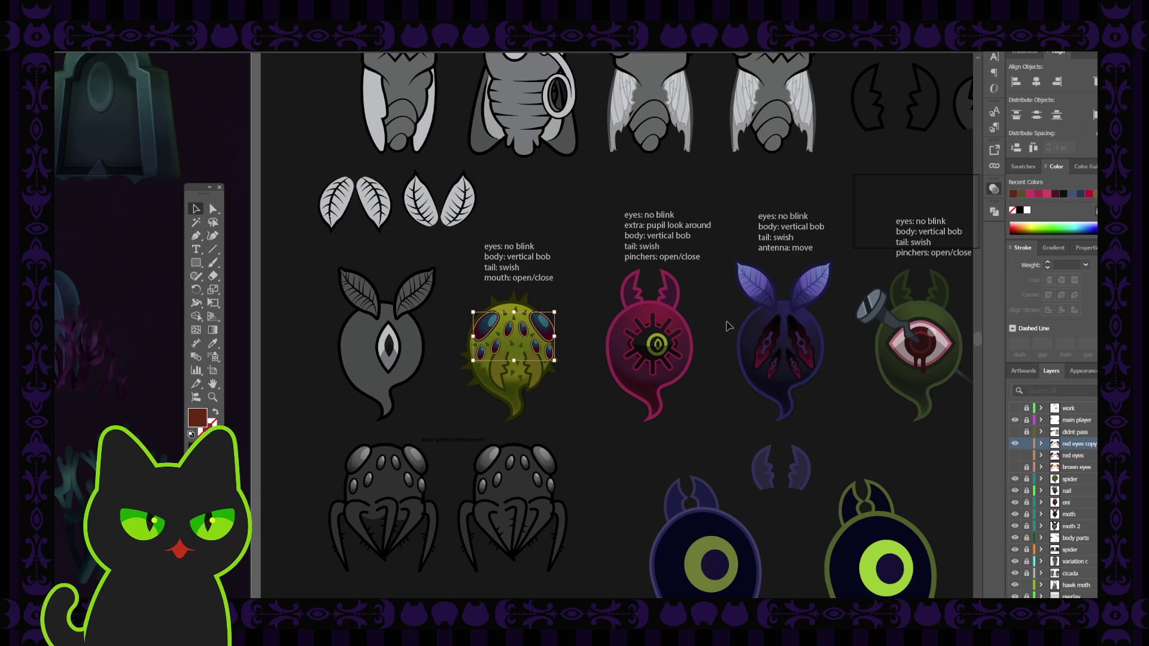
Select the spider's eye group and revert the eyes to brownish-red, previewing the result
left_click(728, 327)
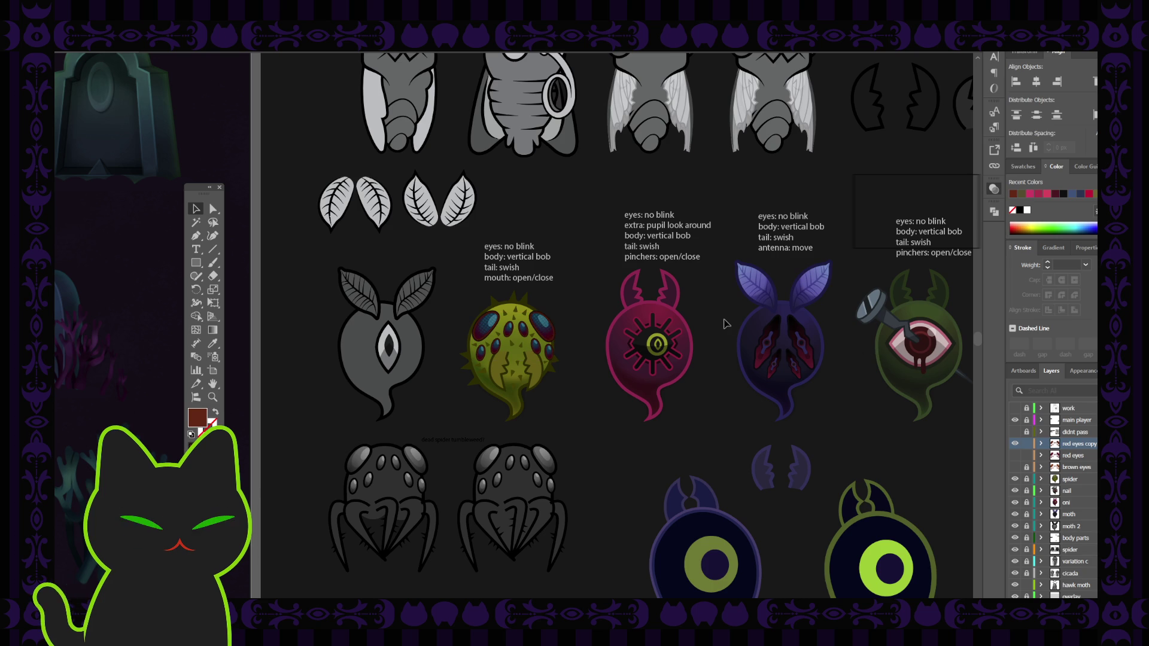
left_click(552, 335)
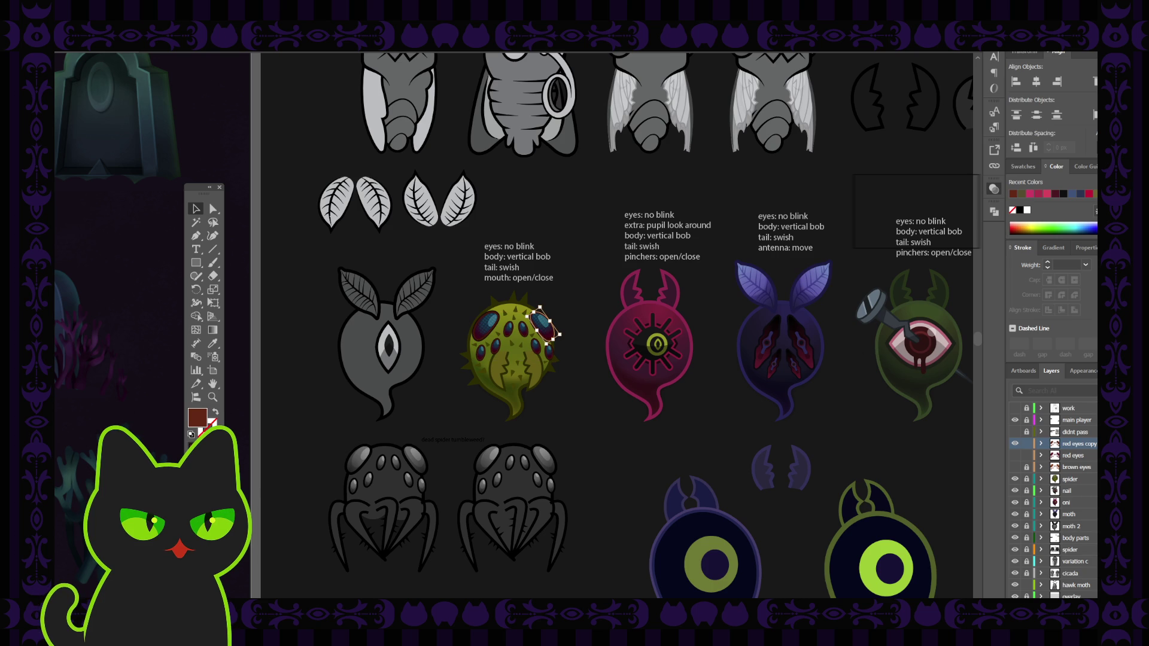
key("v")
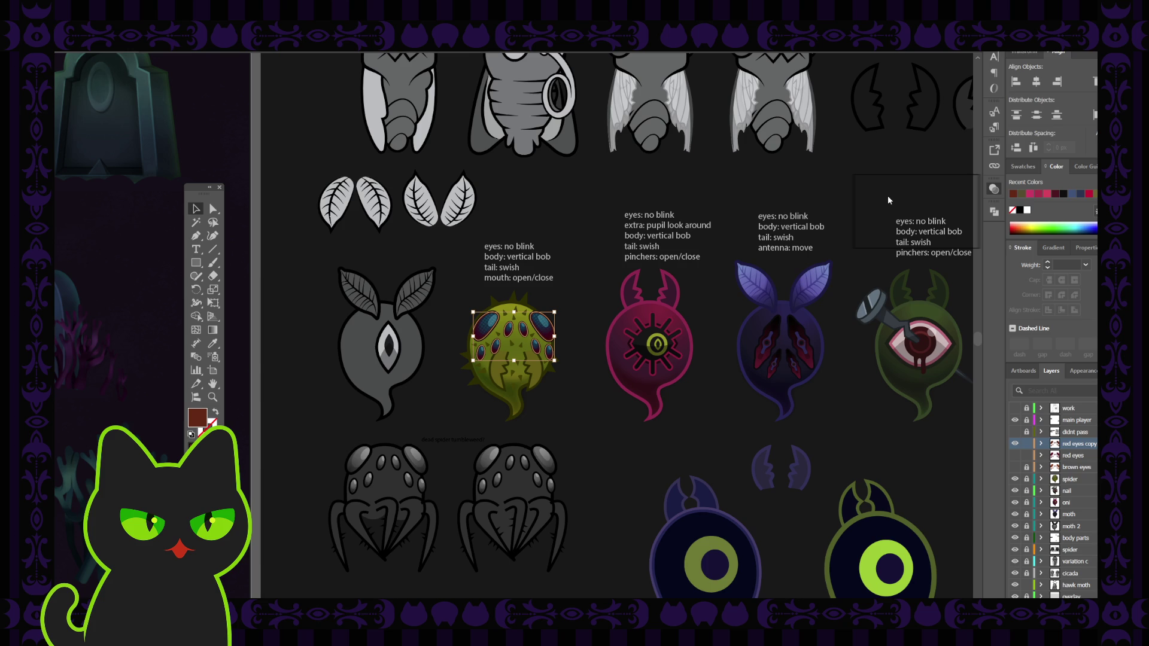
key("ctrl+z")
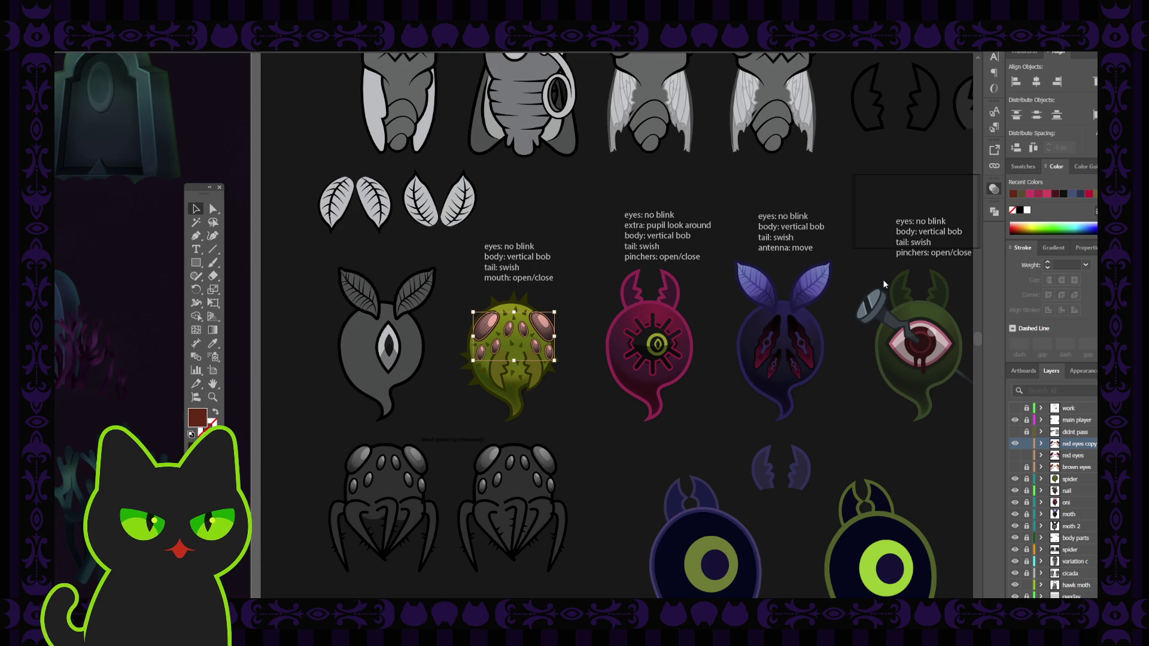
left_click(886, 276)
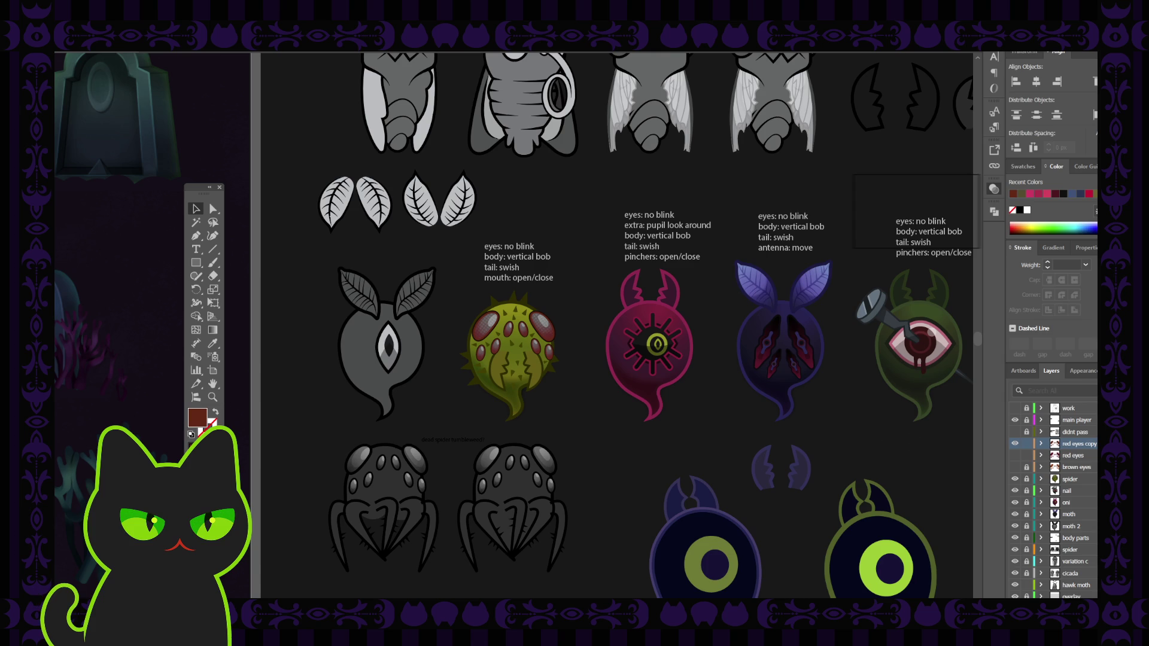
key("ctrl+z")
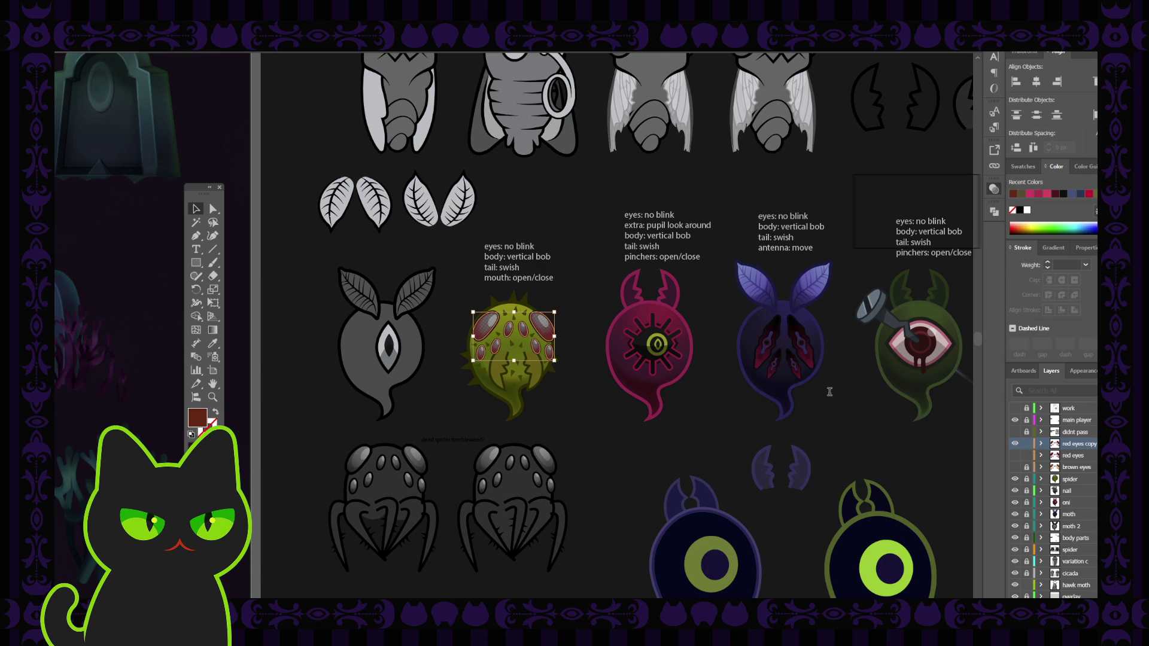
Eyedropper moth colours onto the eyes: maroon, purple, dark blue, green, red, then brown
left_click(822, 236)
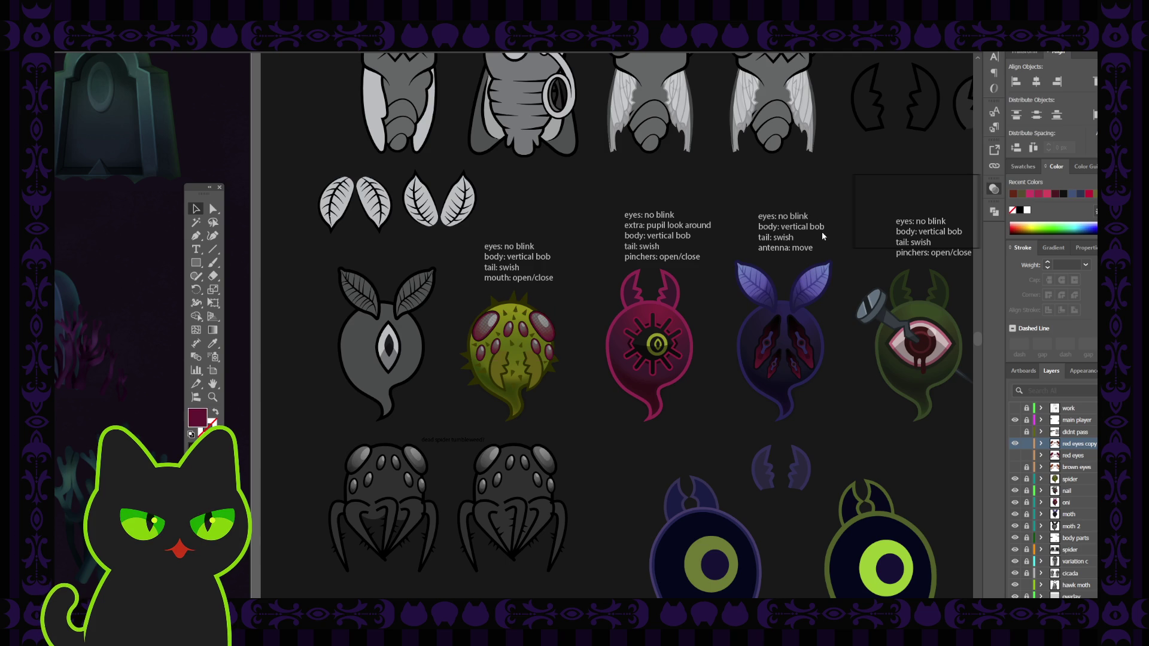
left_click(823, 265)
left_click(823, 287)
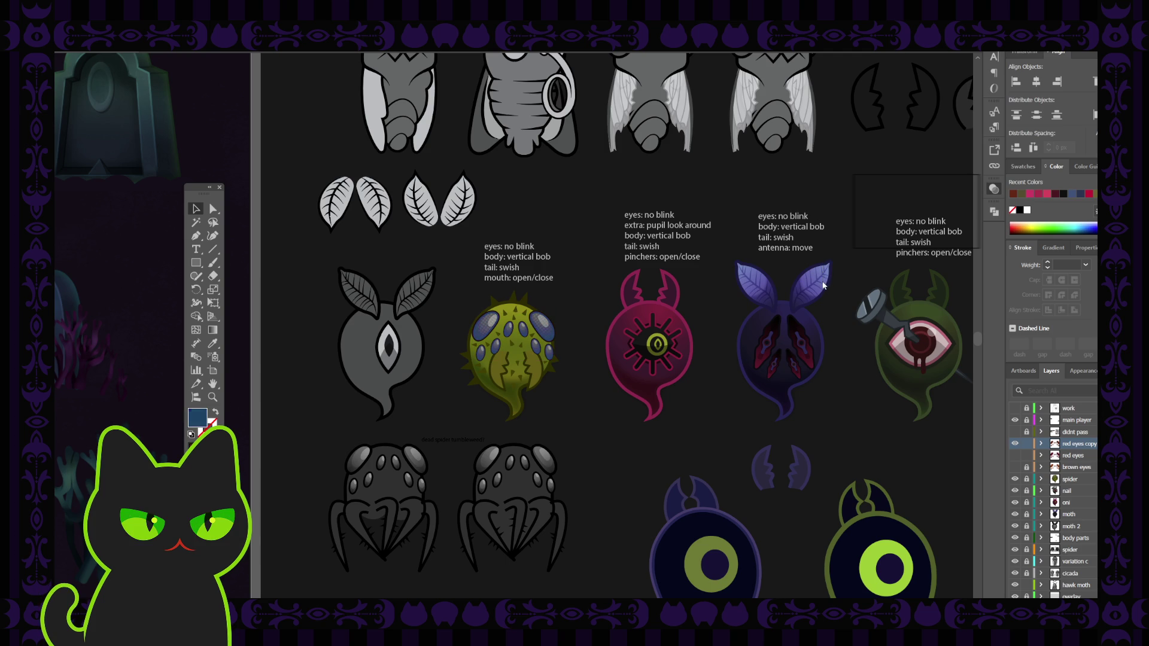
left_click(823, 291)
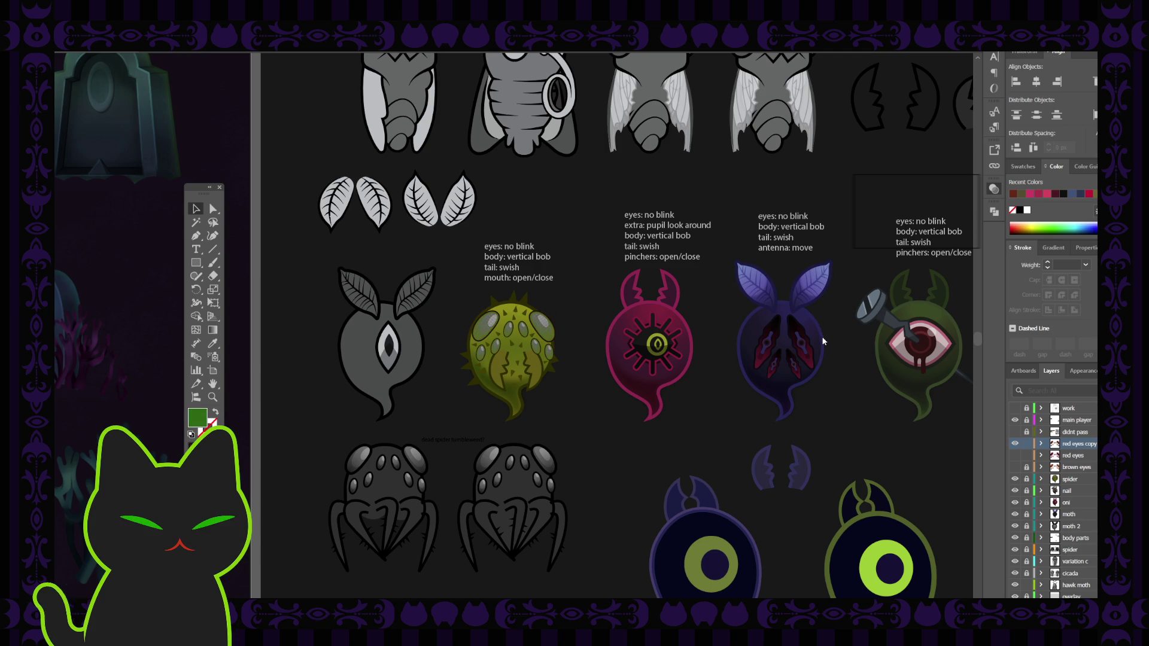
left_click(821, 352)
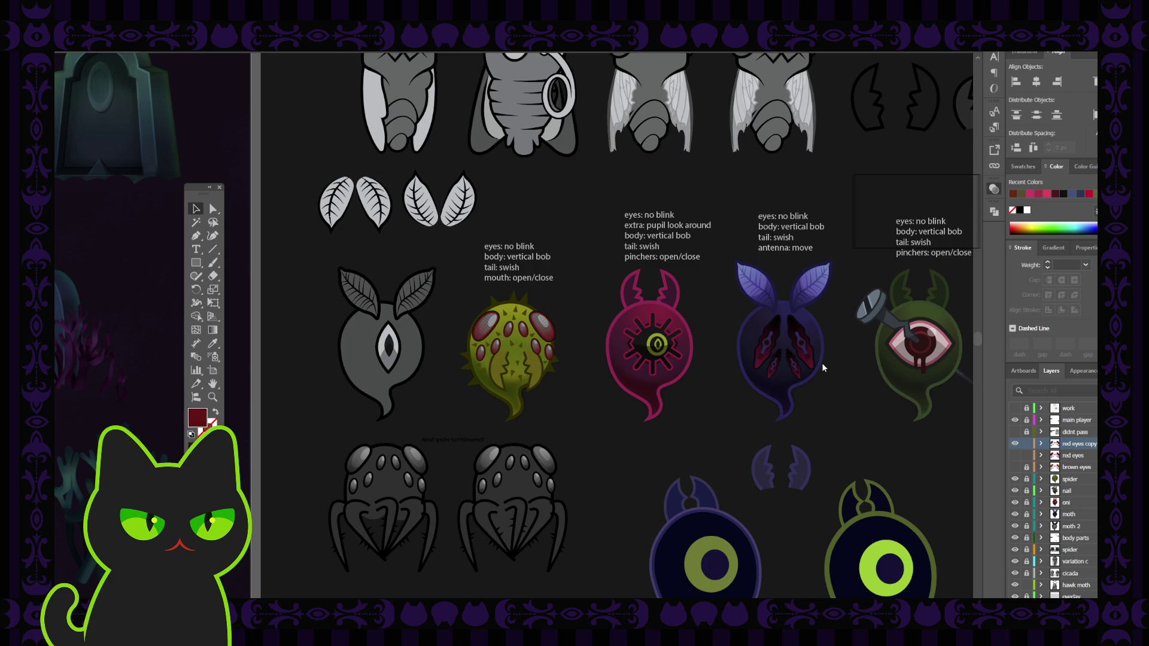
left_click(823, 353)
Sample dark red from the moth, select all the spider's eyes, and make them dark brown-red
left_click(824, 363)
left_click(543, 323)
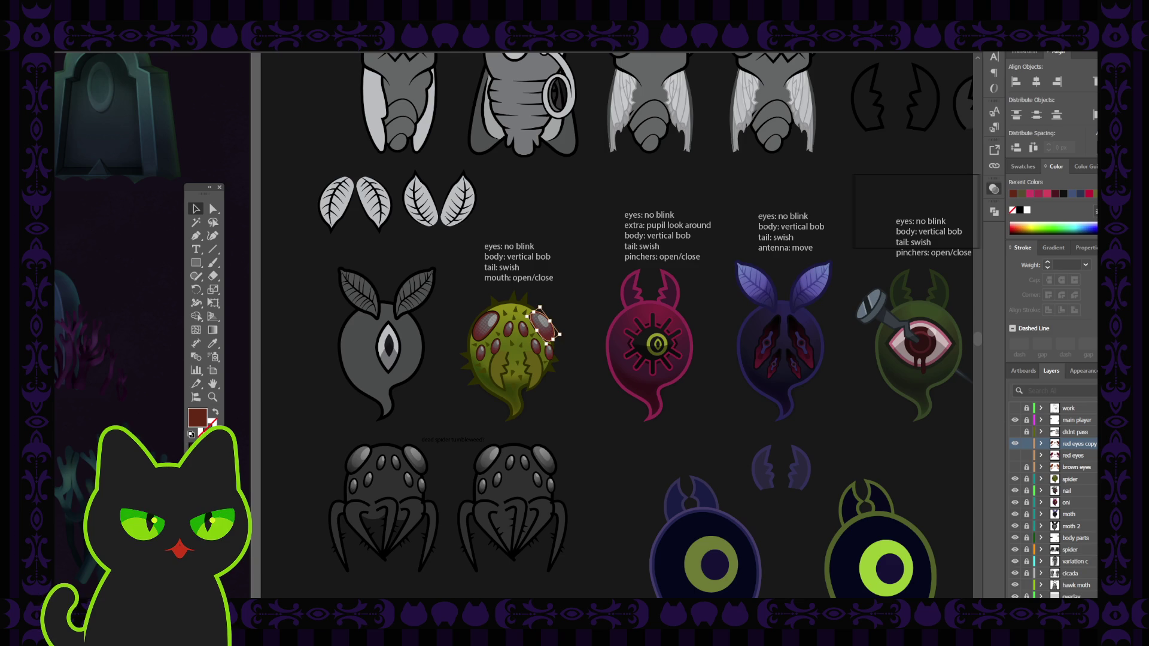
key("v")
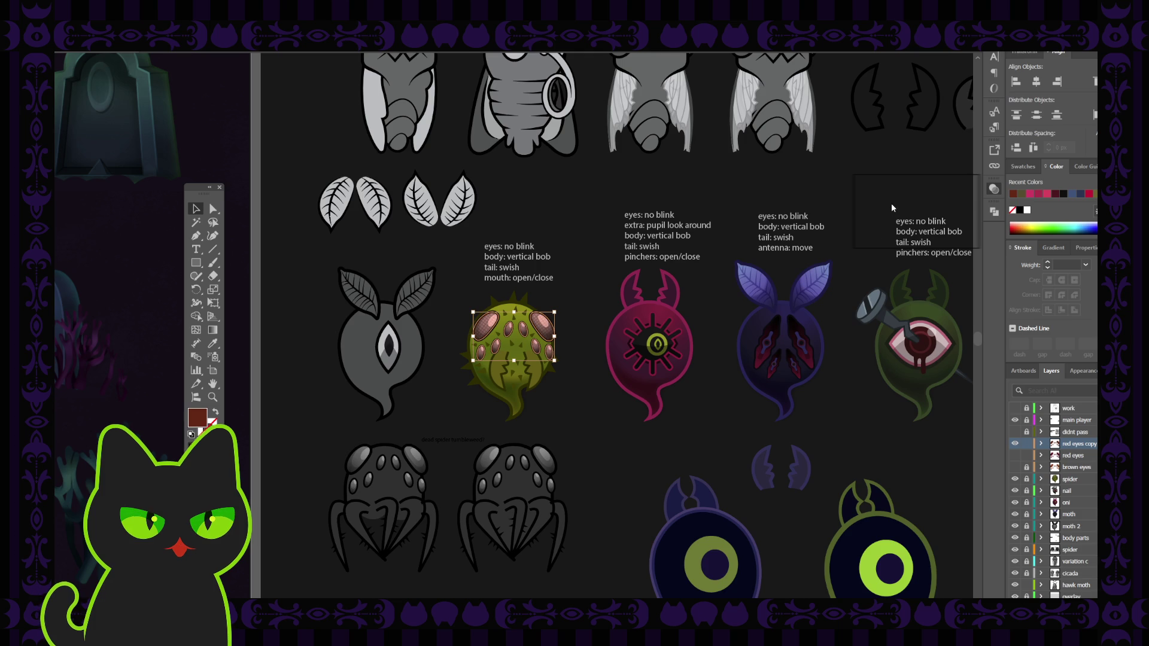
key("ctrl+z")
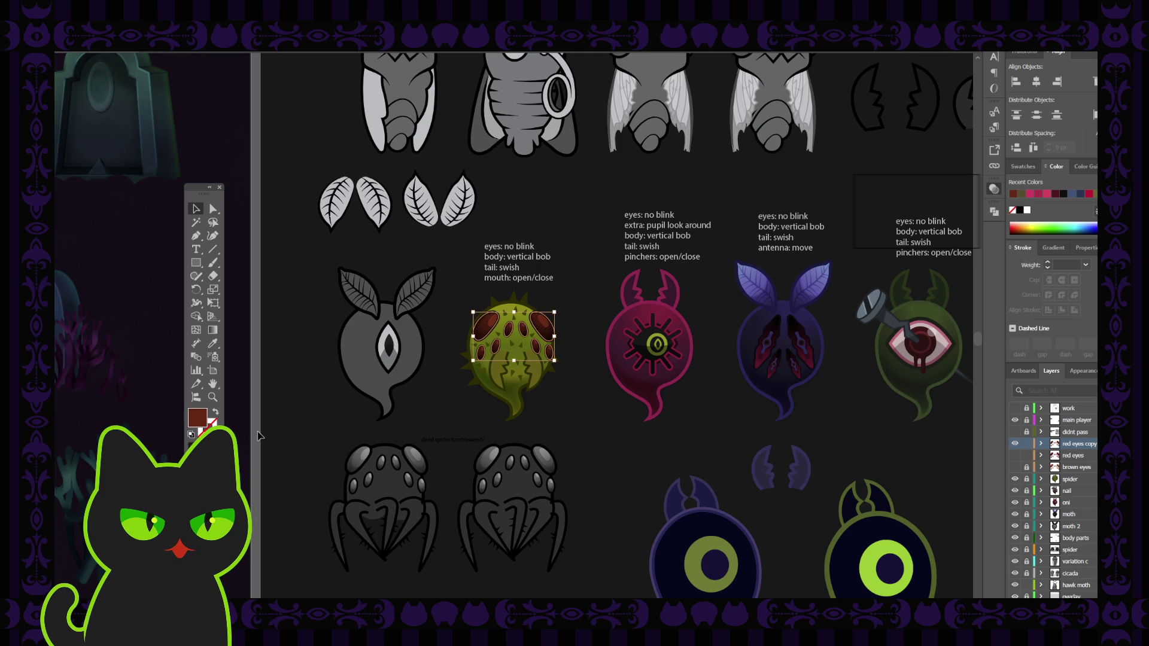
Cycle the eyes through purple, teal, brown, blue-teal and green, settling on dark blue
left_click(749, 314)
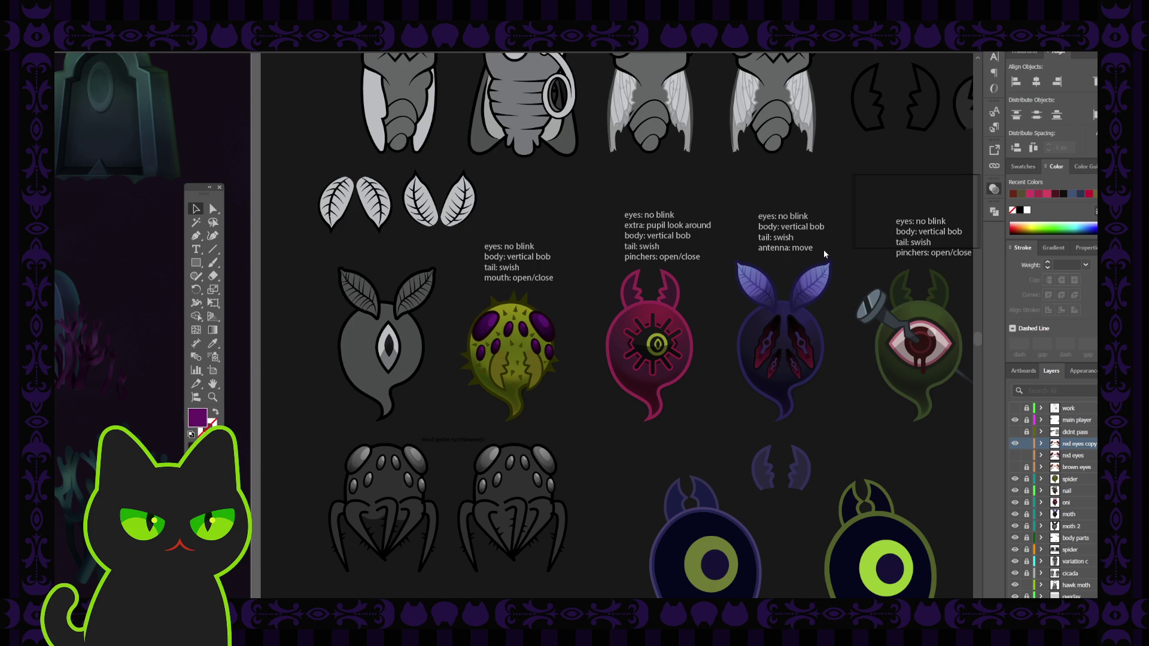
key("ctrl+z")
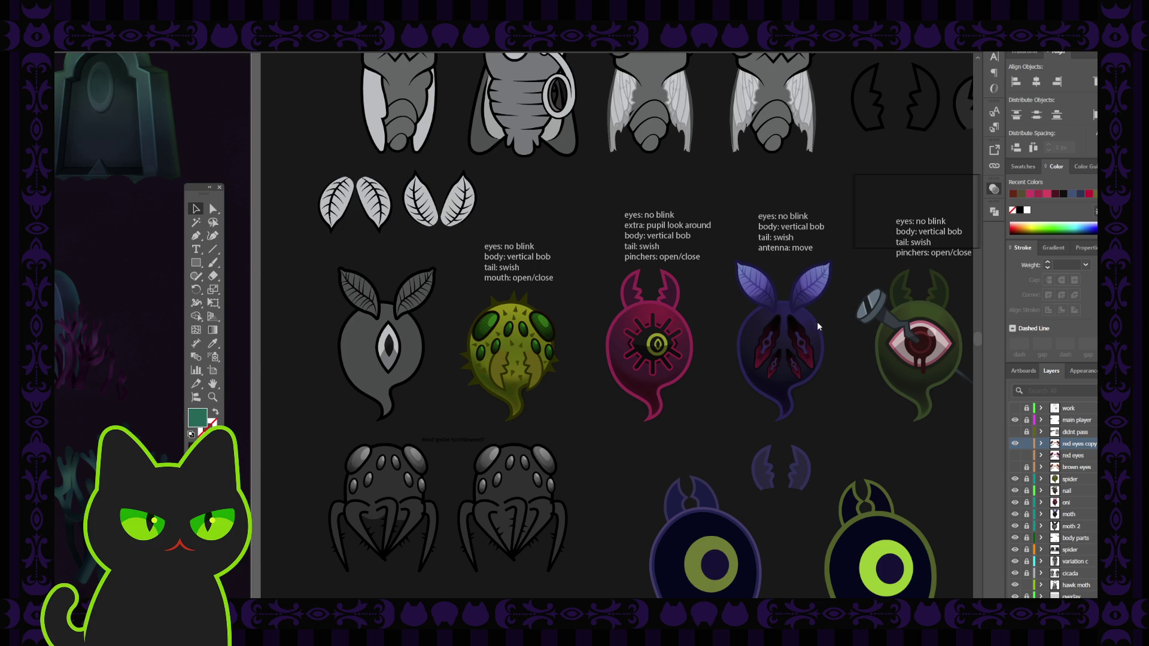
key("ctrl+z")
key("ctrl+z")
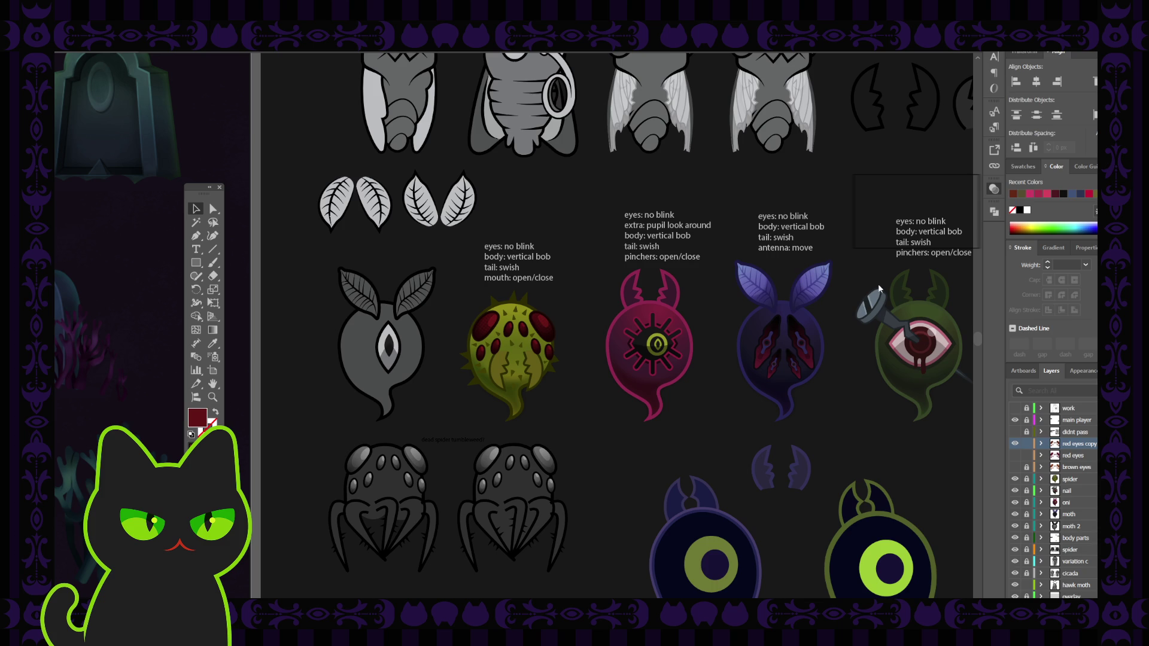
key("ctrl+z")
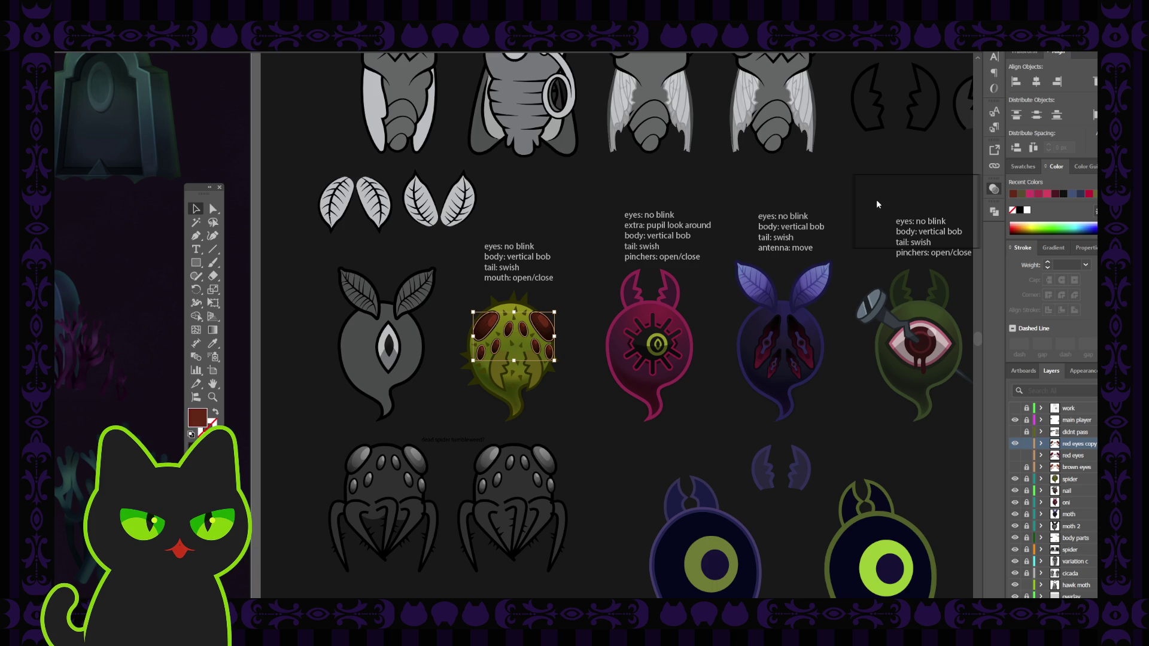
key("ctrl+z")
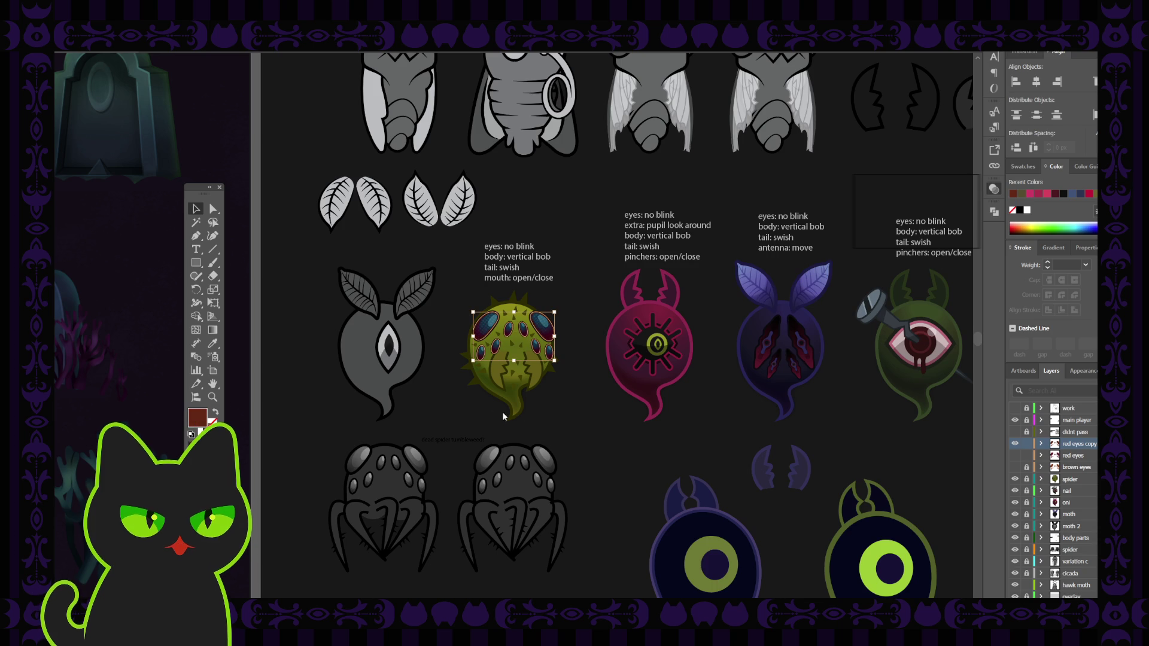
key("ctrl+z")
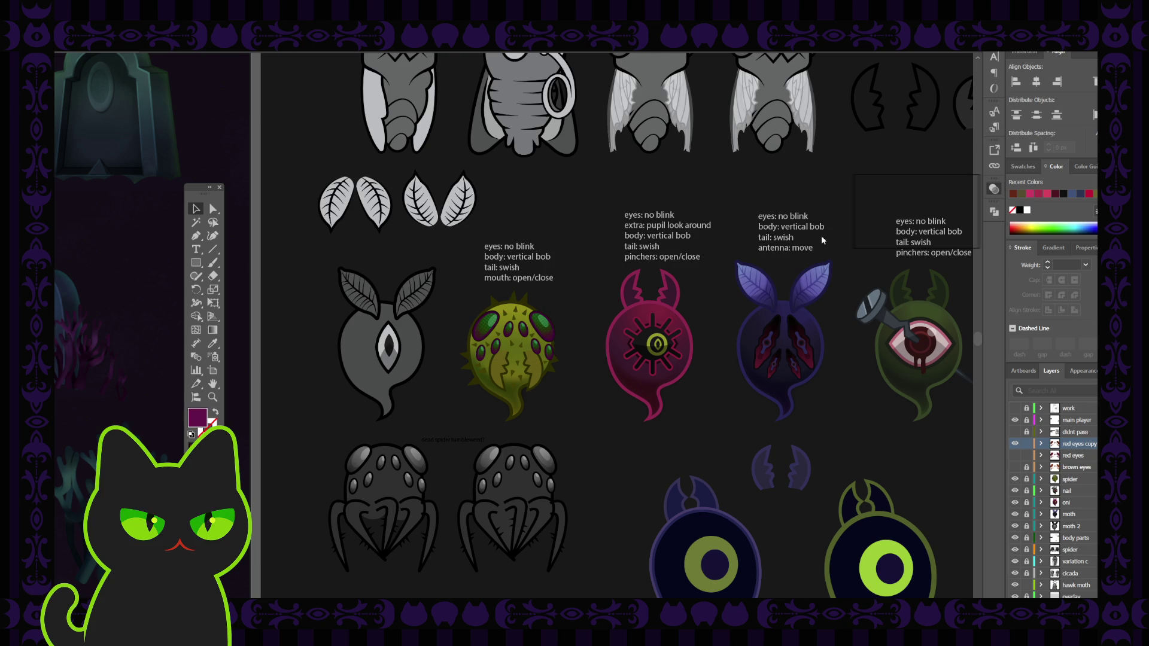
key("ctrl+z")
key("ctrl+z")
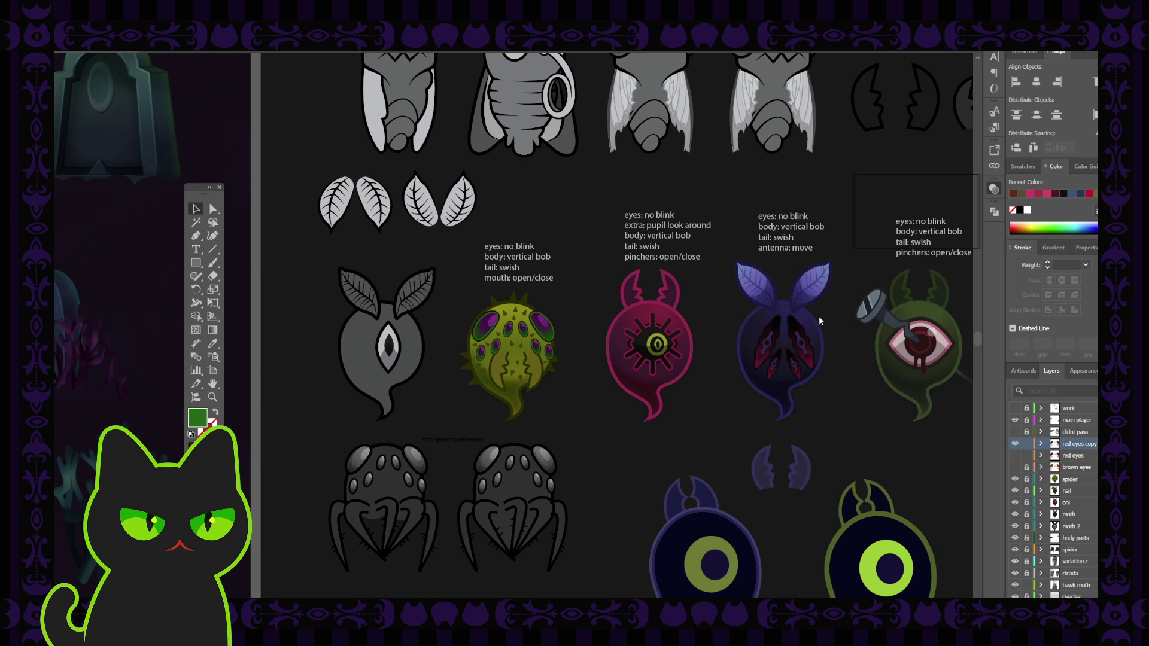
key("ctrl+z")
key("ctrl+z")
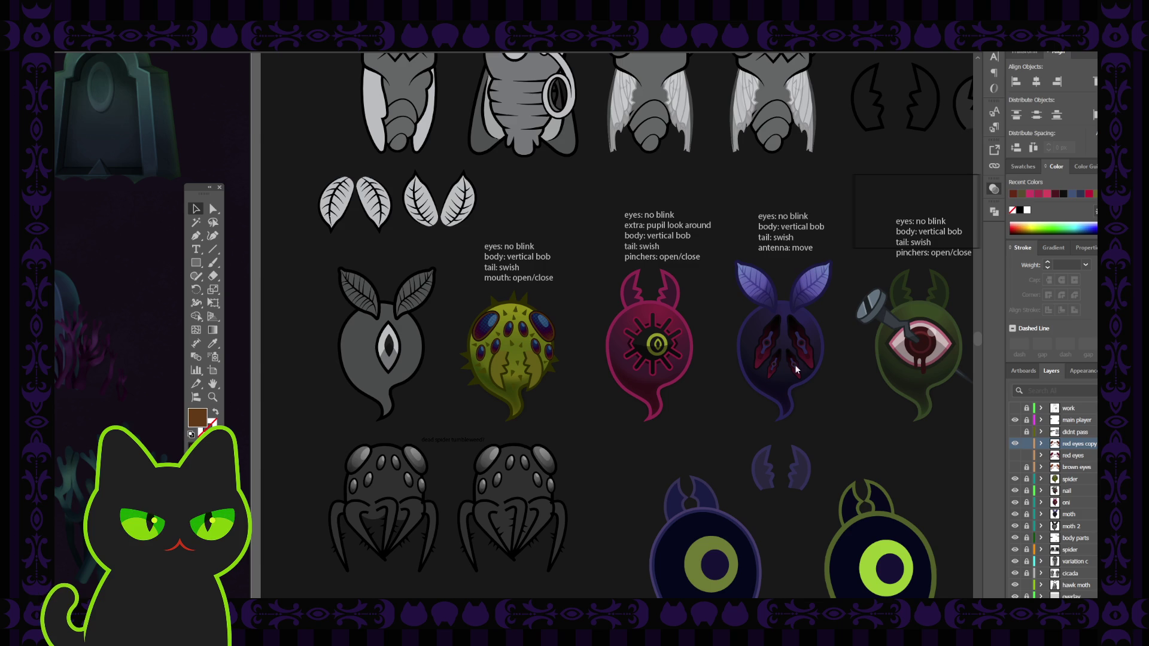
Make spider the current layer, expand it to list its body, spikes, eye and mouth sublayers, and lock it
key("ctrl+z")
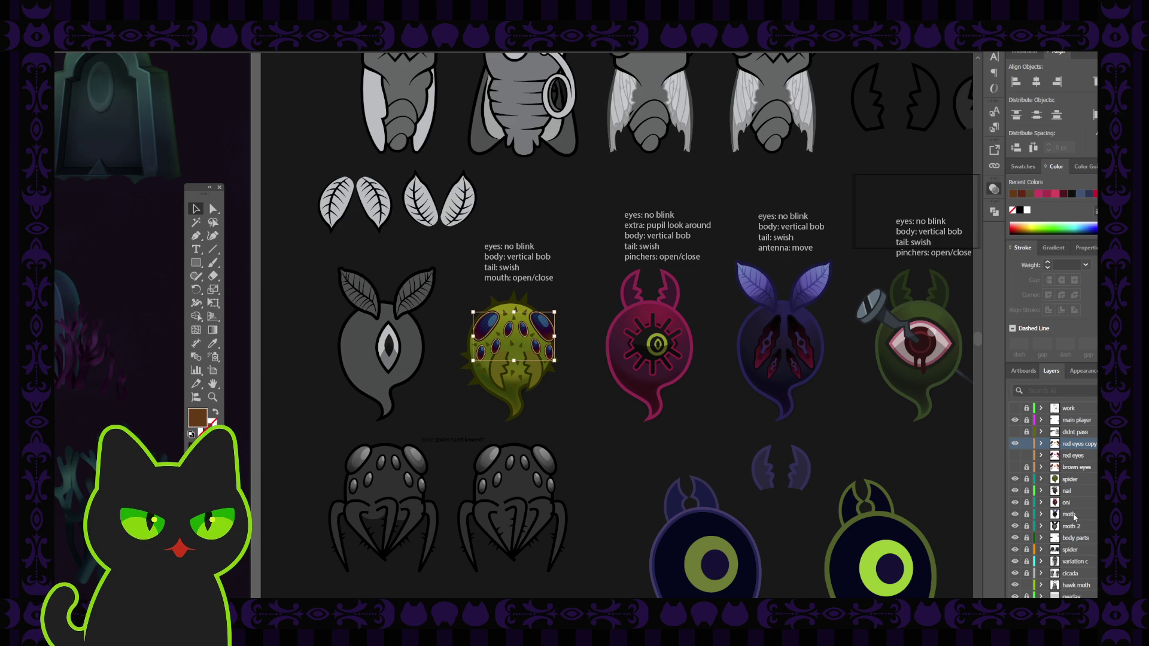
scroll(1074, 514, "down", 3)
scroll(1074, 526, "up", 2)
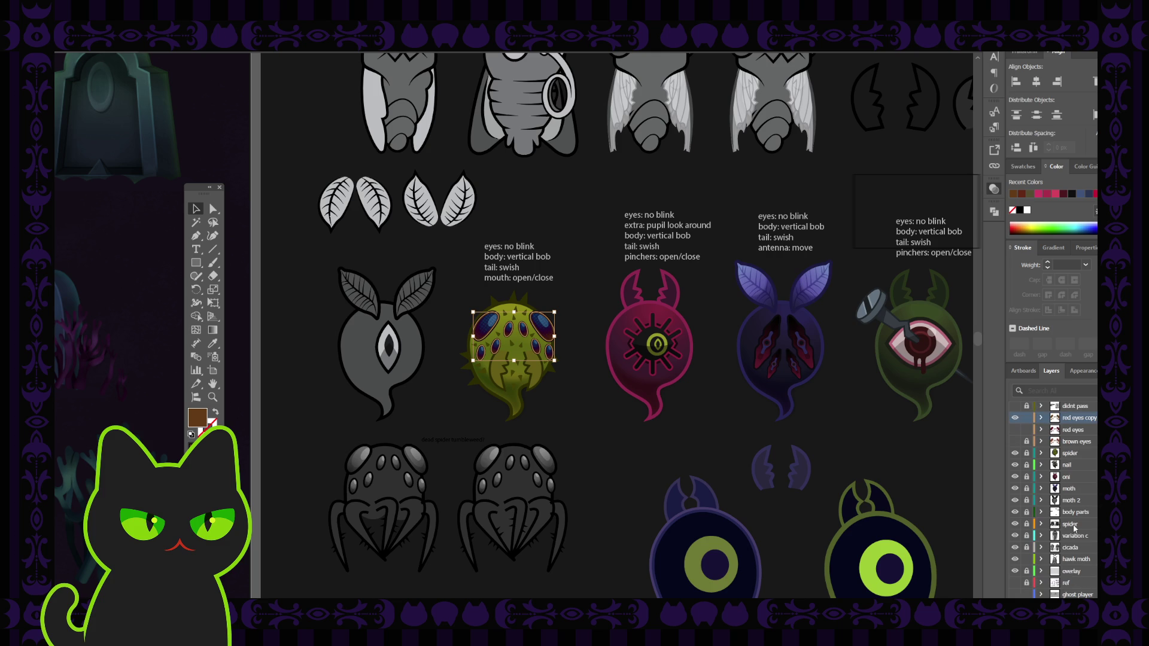
left_click(1053, 457)
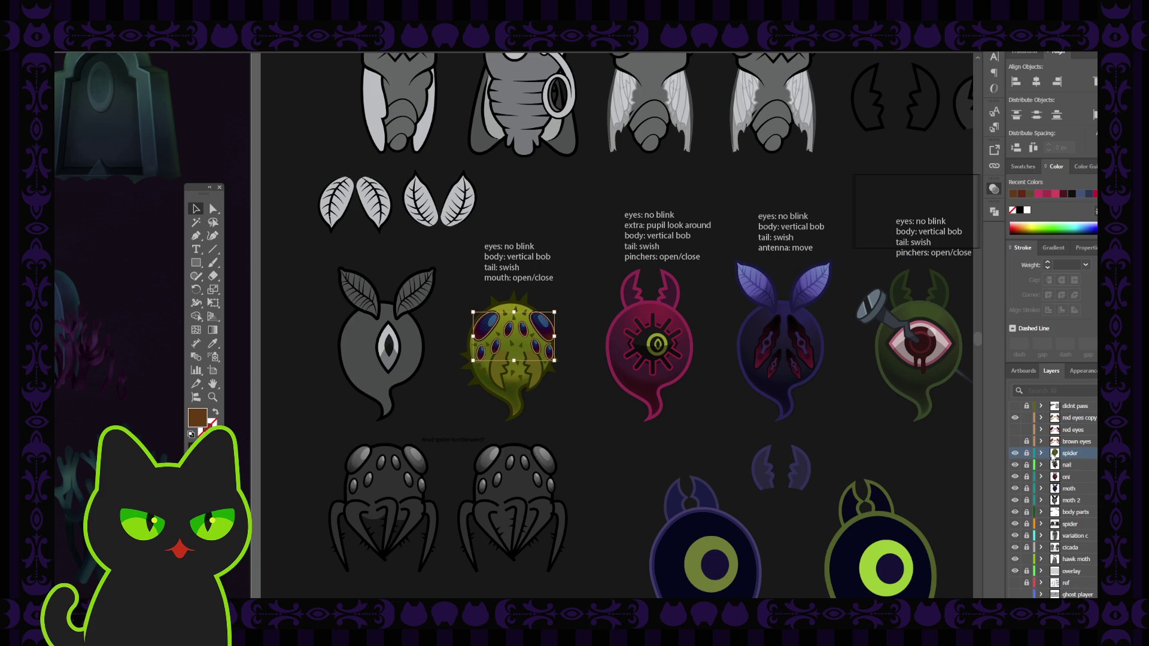
left_click(1041, 453)
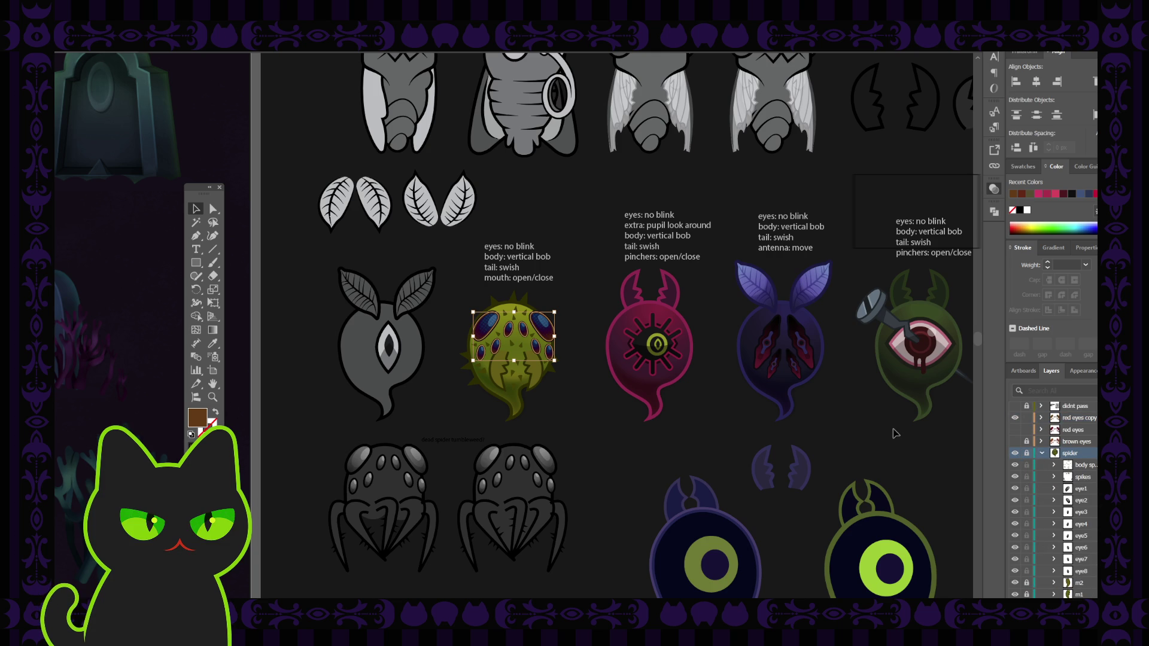
left_click(1027, 454)
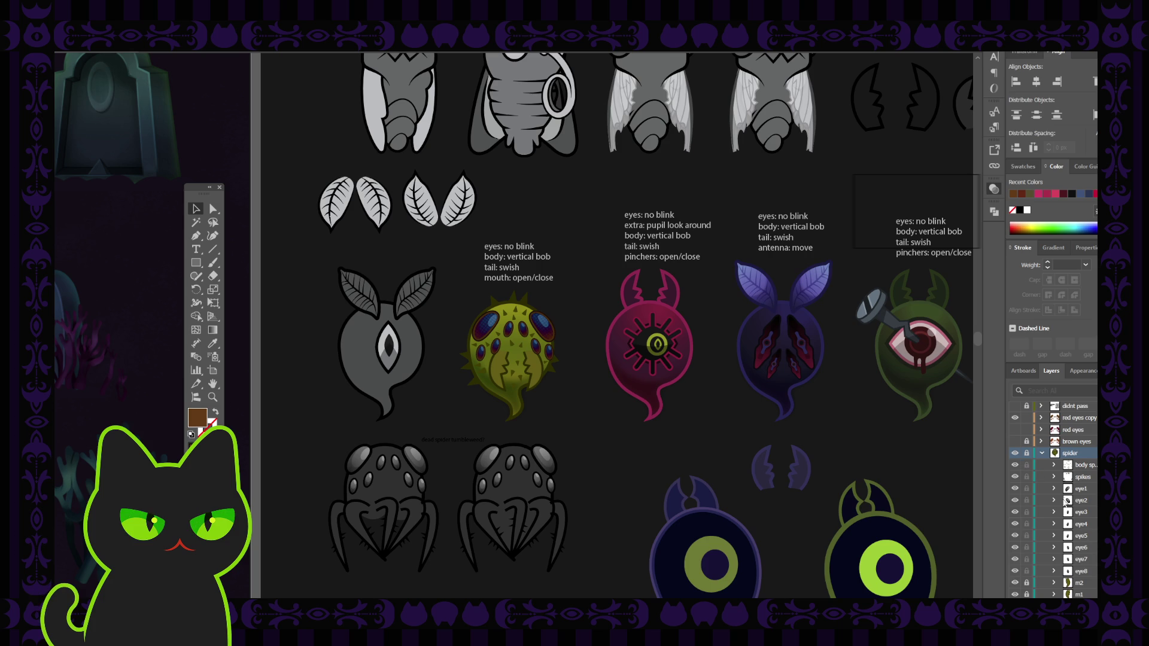
scroll(1047, 491, "down", 3)
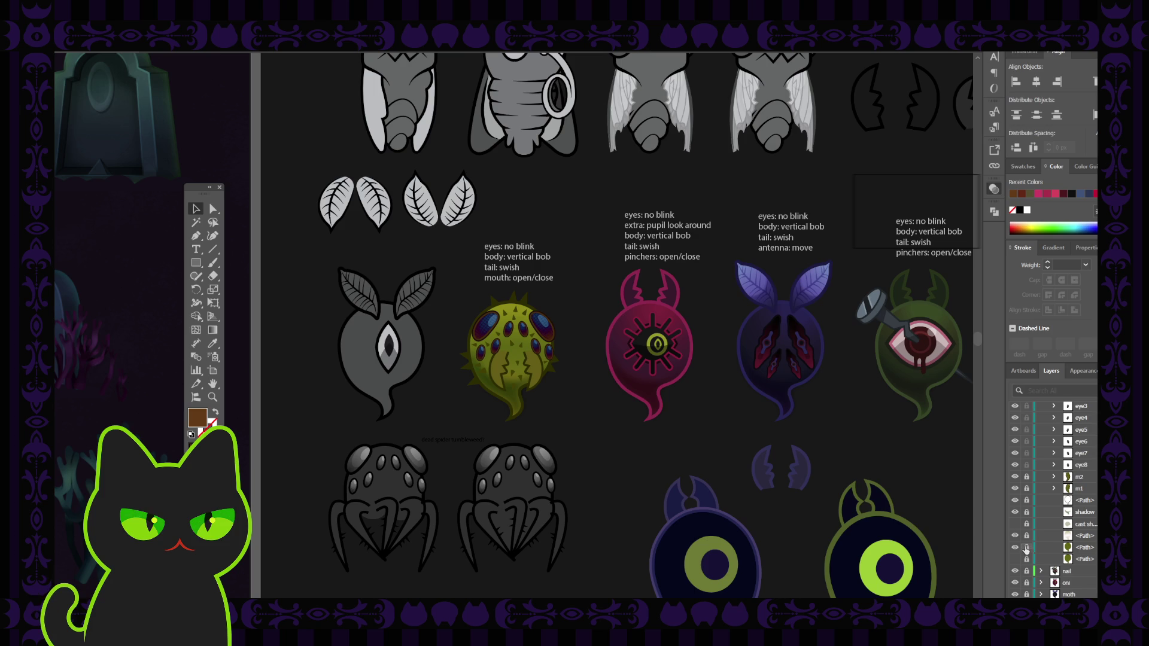
Select the spider ball's body path in the Layers panel, then deselect the creature
scroll(1027, 541, "up", 5)
scroll(1028, 525, "down", 4)
left_click(1034, 547)
left_click(1093, 547)
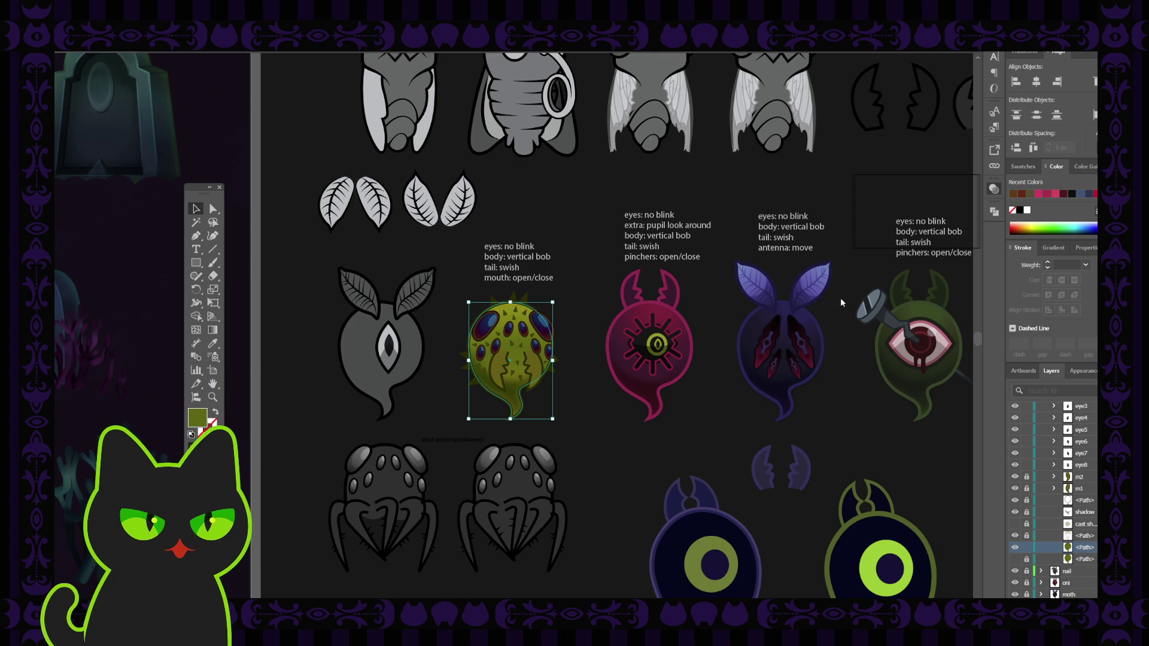
left_click(822, 331)
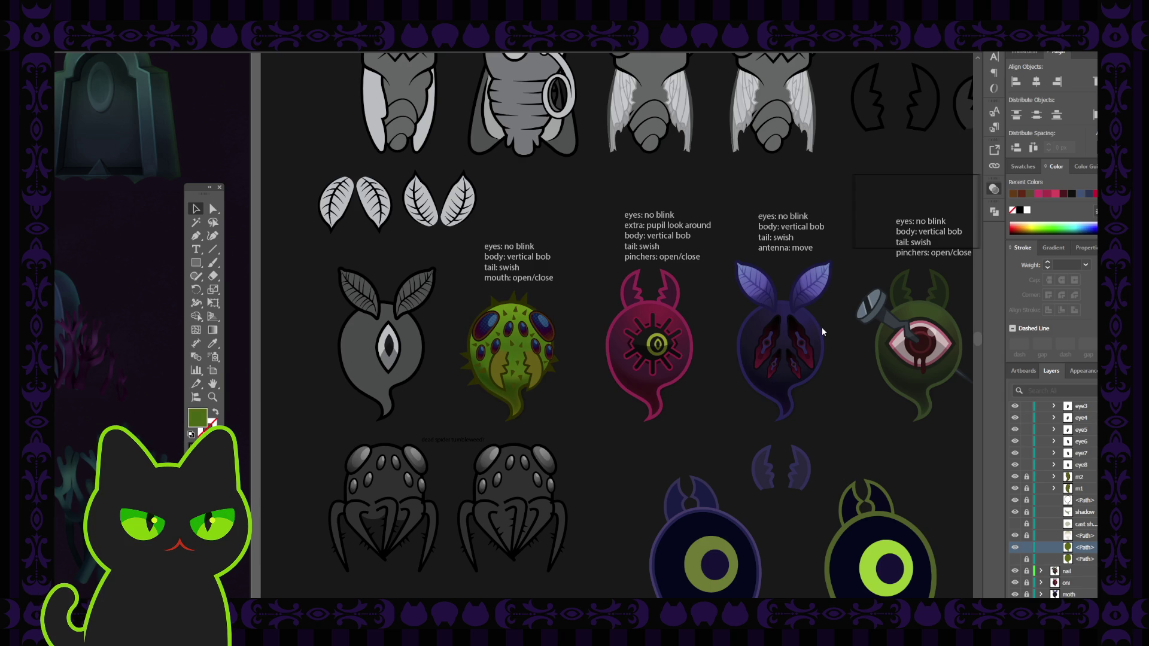
Undo through teal, navy, magenta, orange and green body fills to reach a dark olive body
key("ctrl+z")
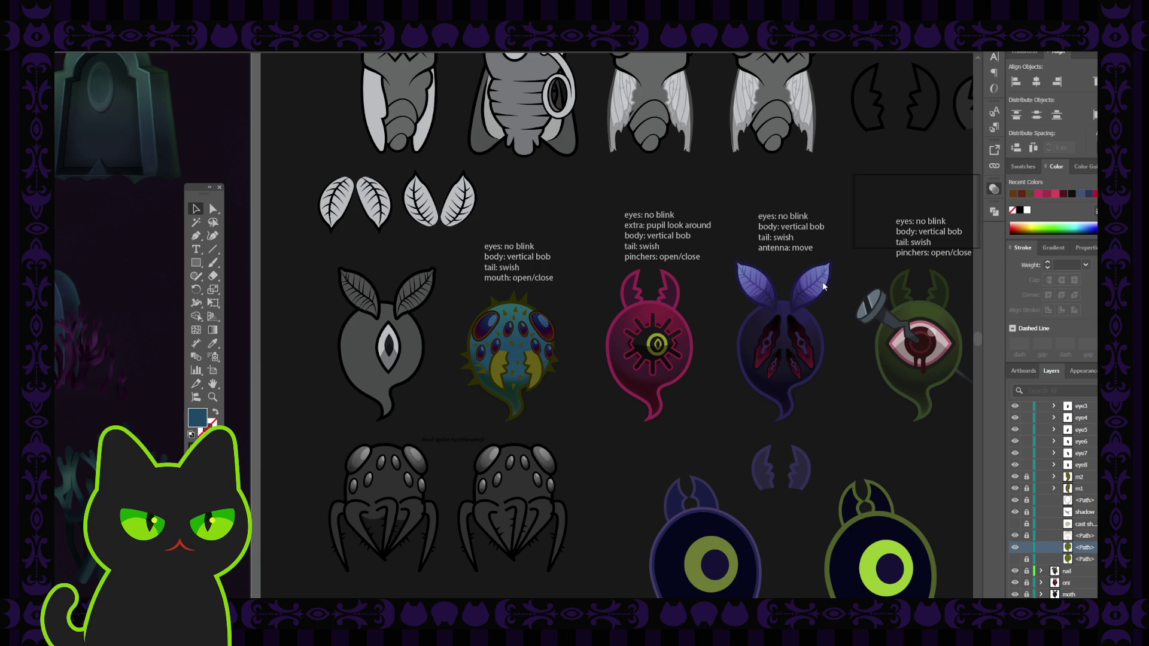
key("ctrl+z")
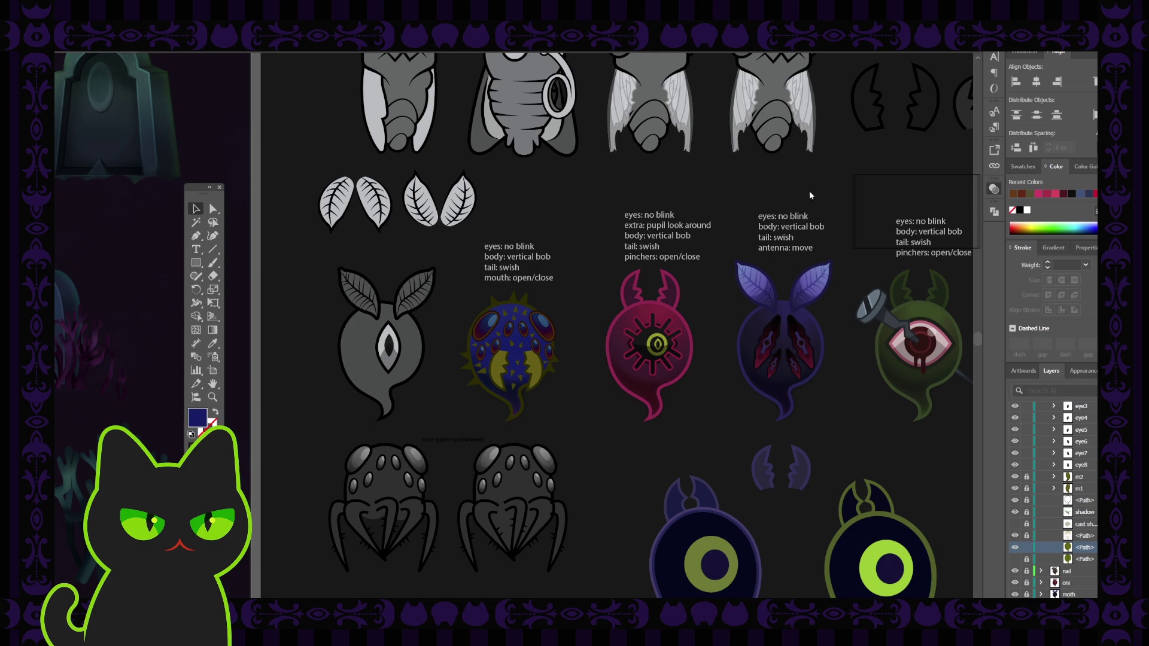
key("ctrl+z")
key("ctrl+z")
key("ctrl+z")
key("ctrl+z")
key("ctrl+z")
key("ctrl+z")
key("ctrl+z")
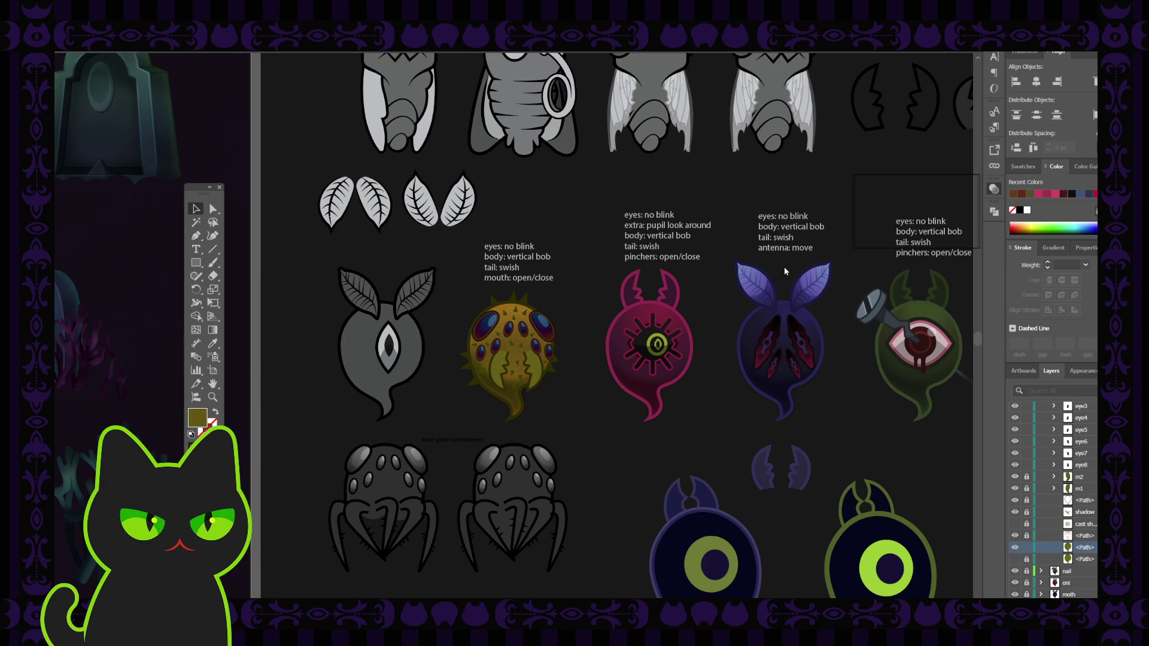
key("ctrl+z")
key("ctrl+z")
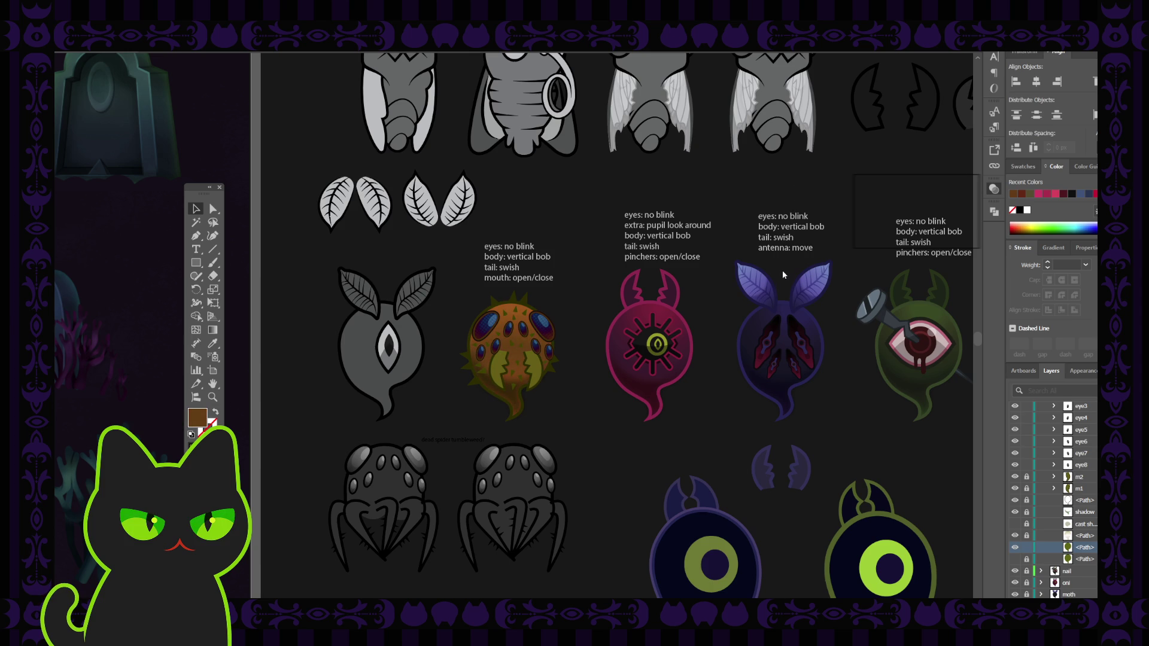
key("ctrl+z")
key("ctrl+z")
key("ctrl+z")
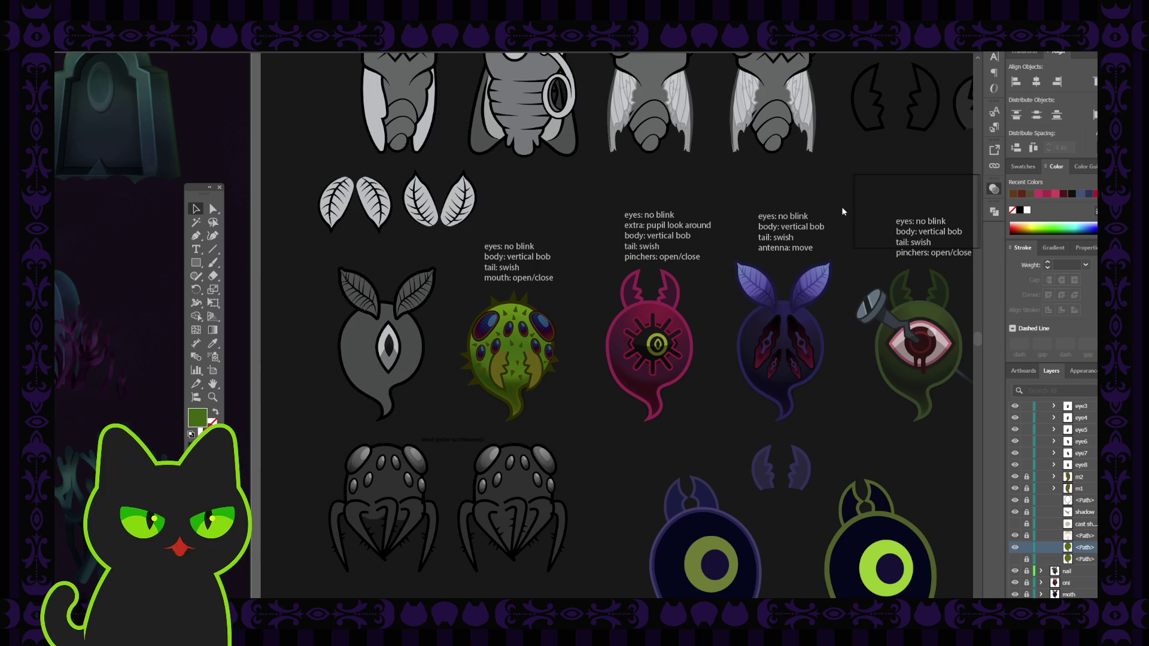
key("ctrl+z")
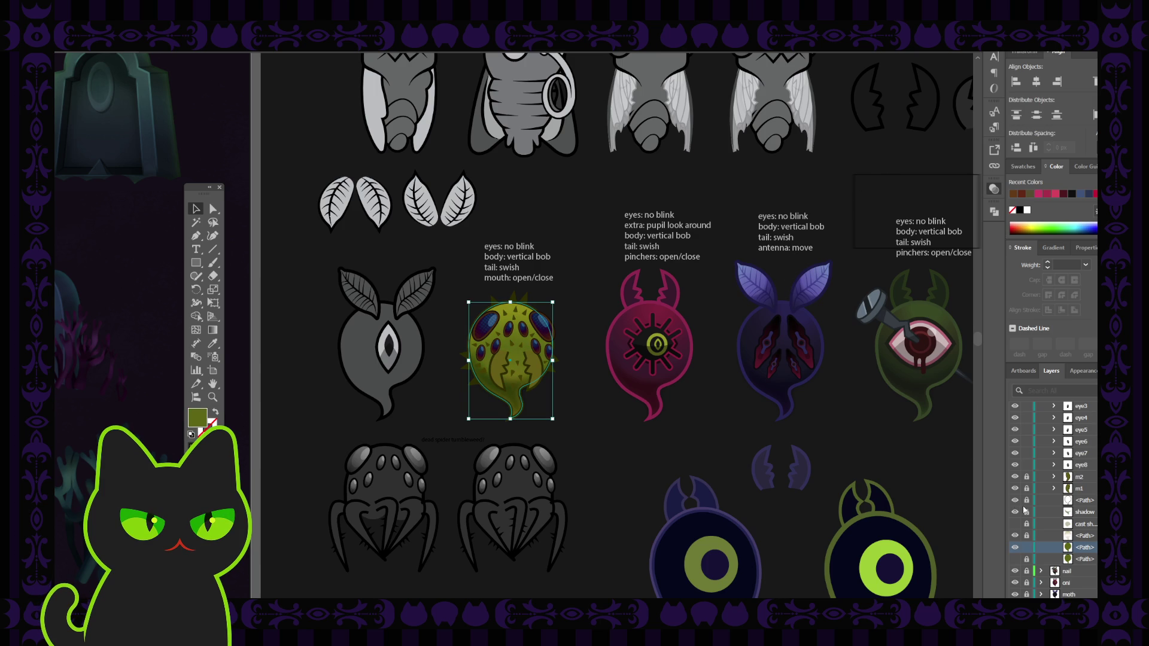
key("ctrl+z")
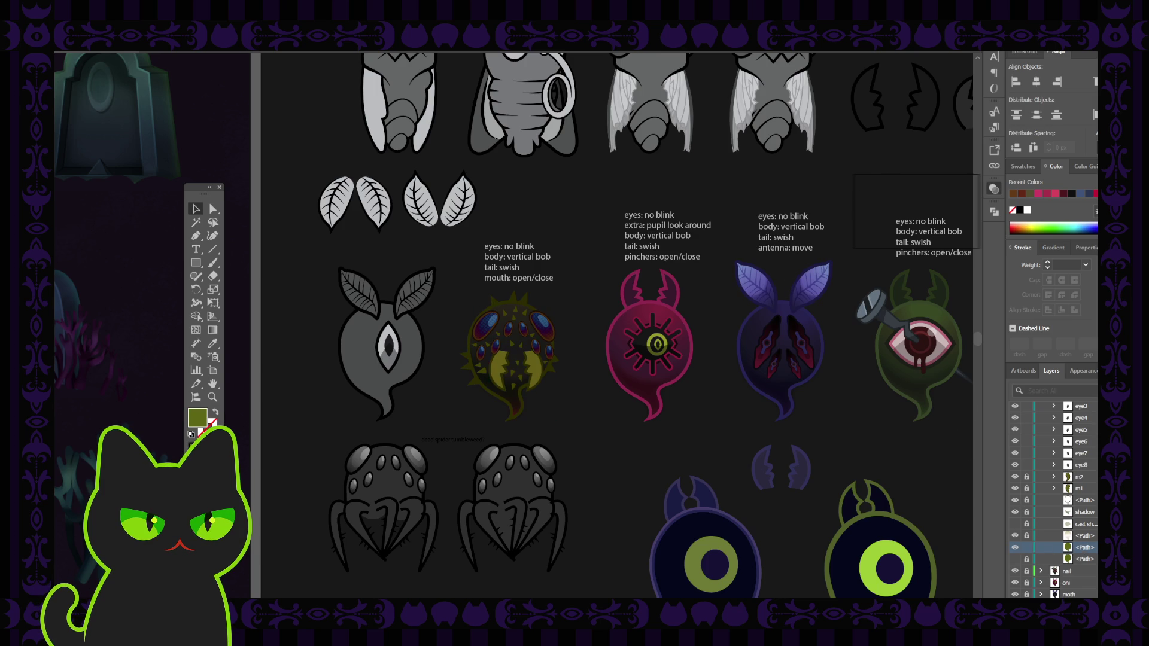
key("ctrl+z")
Restore the spider ball's olive-yellow body from its body path row
left_click(1015, 547)
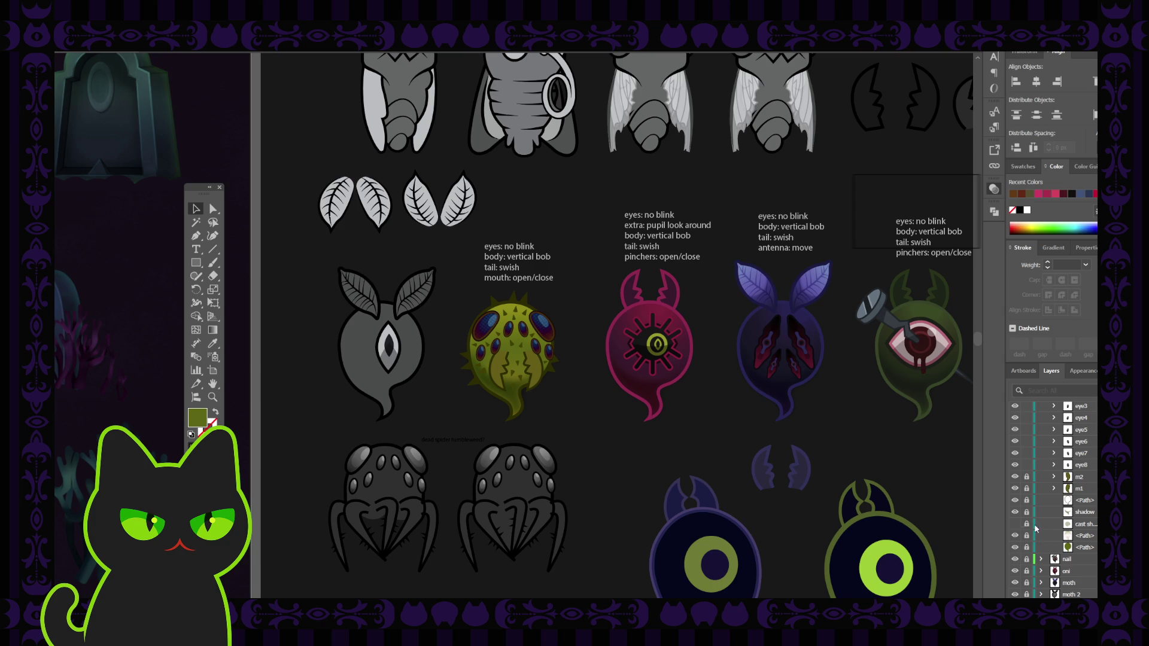
scroll(1048, 528, "up", 1)
scroll(1049, 528, "up", 2)
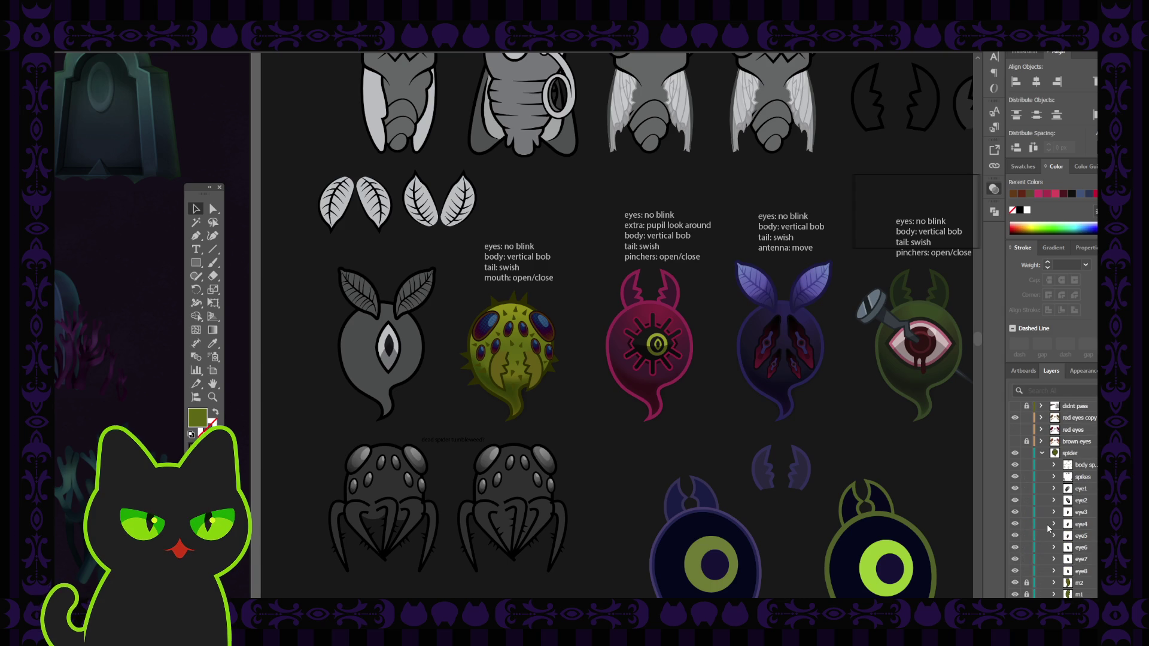
scroll(1048, 528, "up", 2)
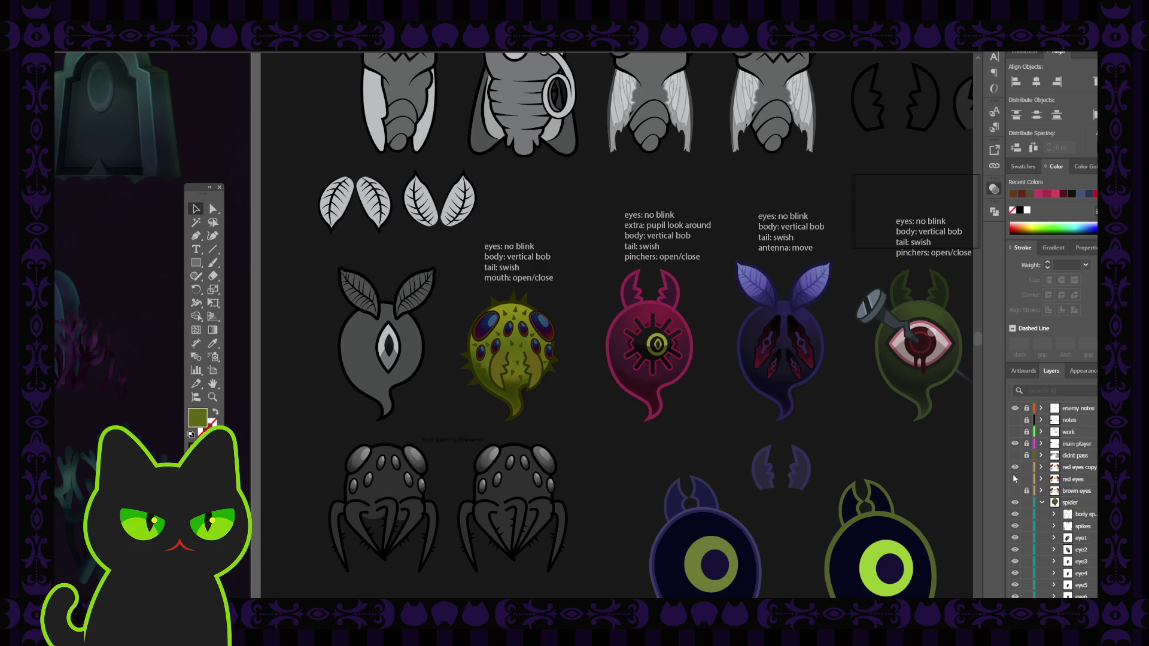
Compare the red and brown eye layers, ending with the blue red eyes copy shown
left_click(1016, 467)
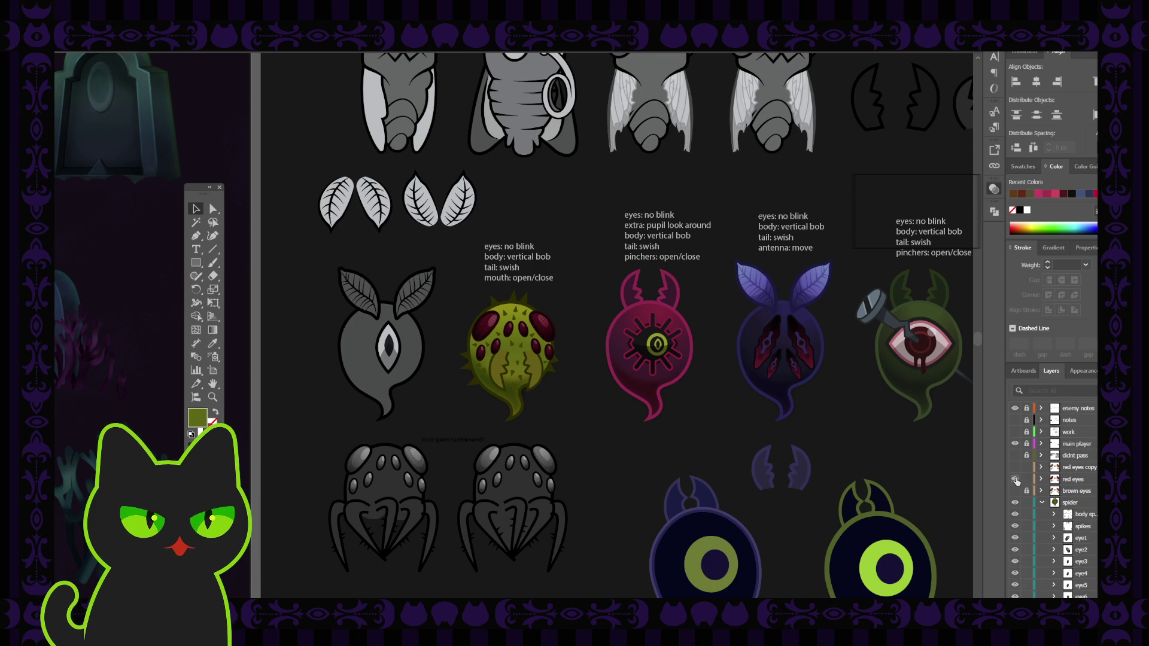
left_click(1015, 479)
left_click(1015, 491)
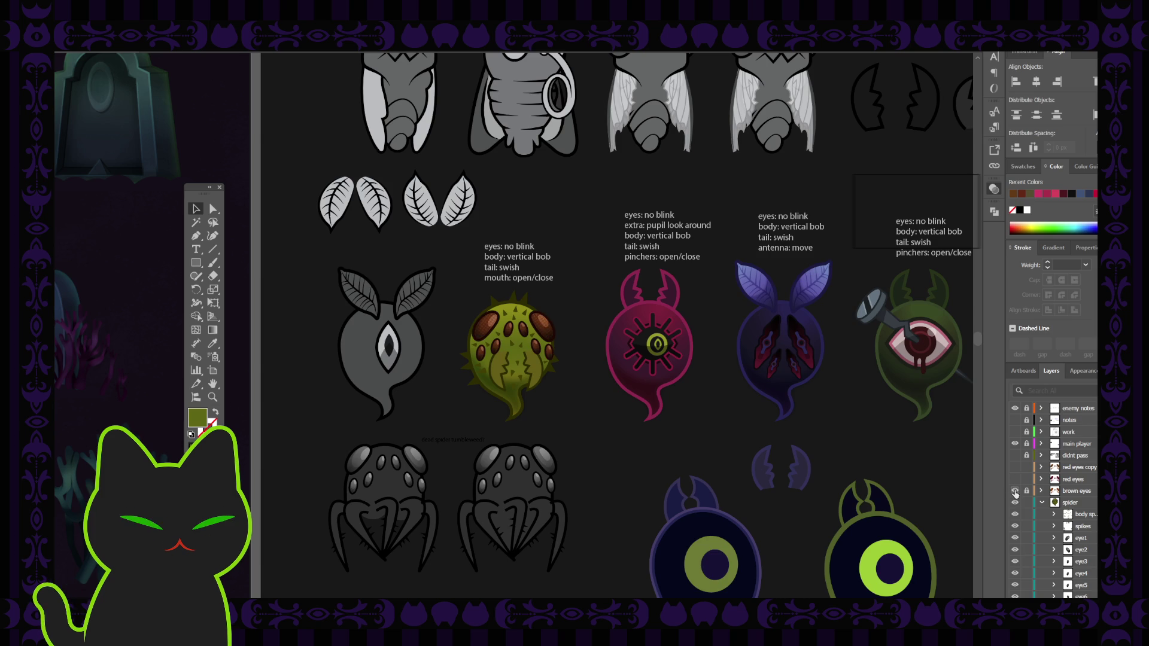
left_click(1016, 492)
left_click(1016, 480)
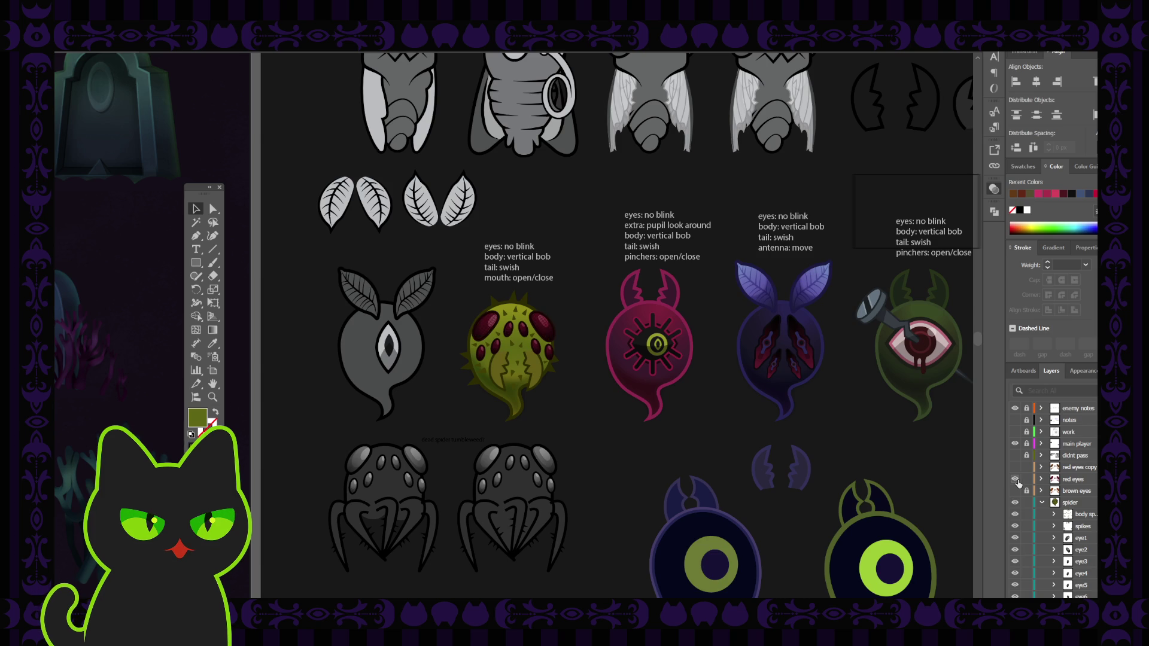
left_click(1016, 479)
left_click(1015, 467)
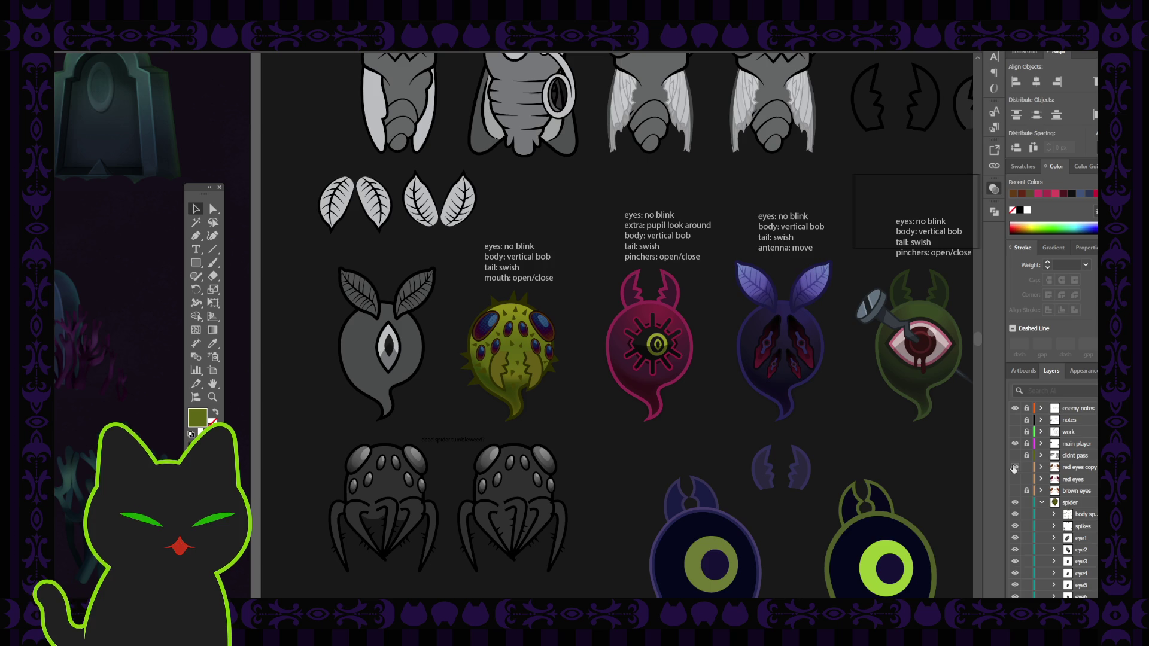
key("ctrl+minus")
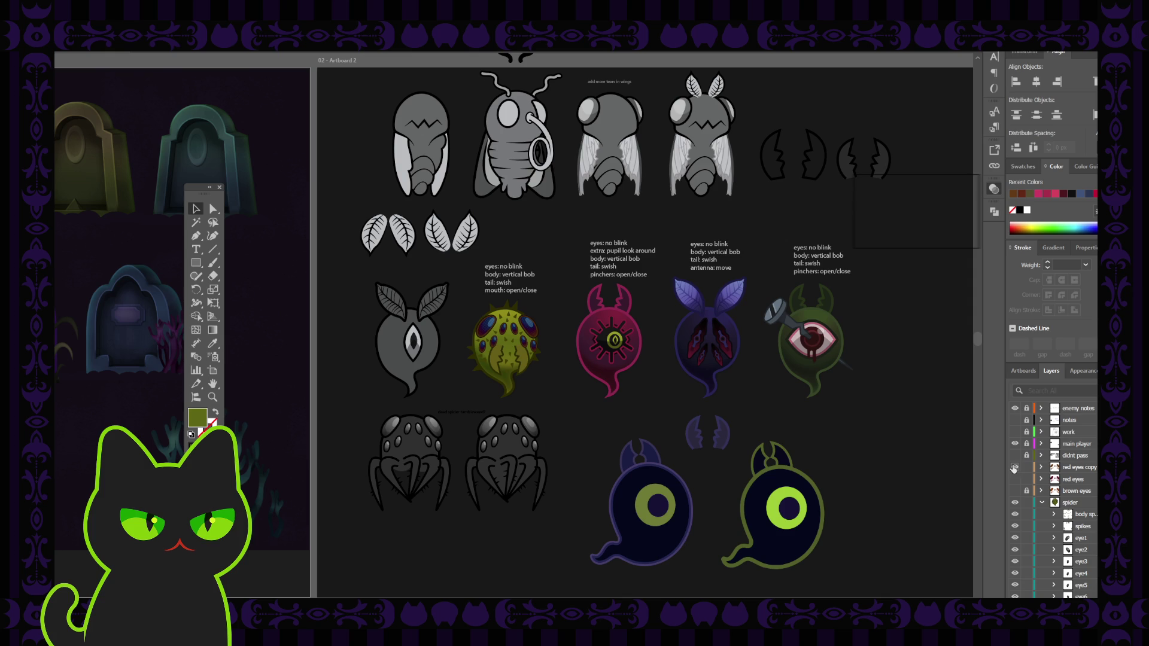
Show the red eyes layer and inspect the spider artwork, green creature's body and eyes
left_click(1014, 468)
left_click(1014, 479)
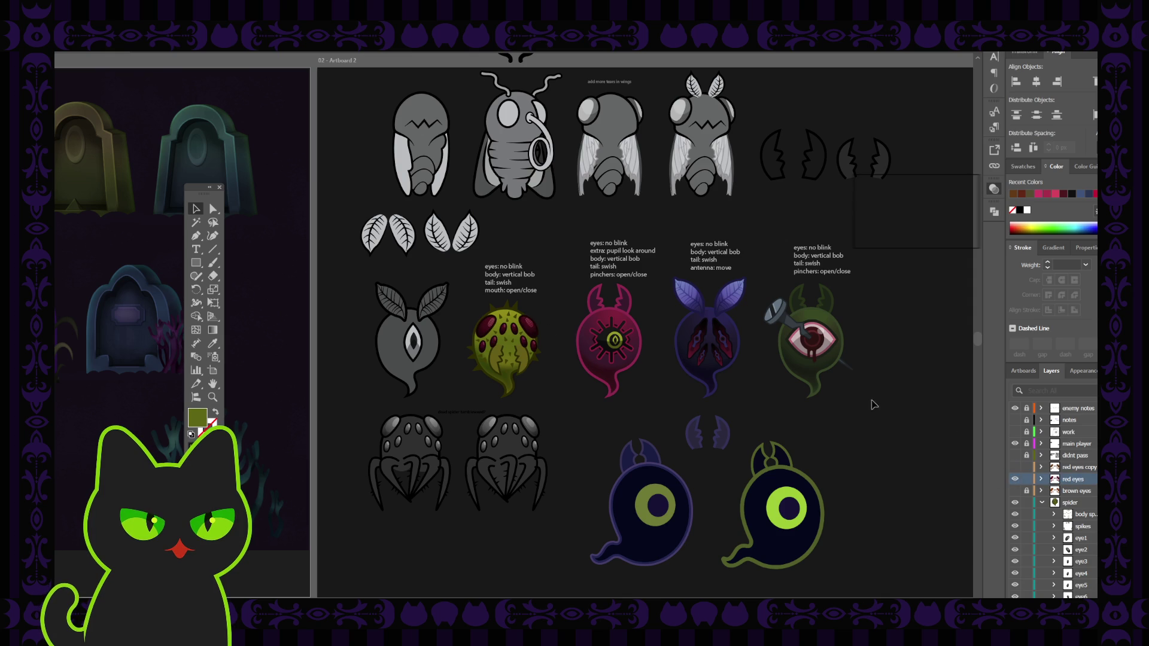
left_click(1101, 478)
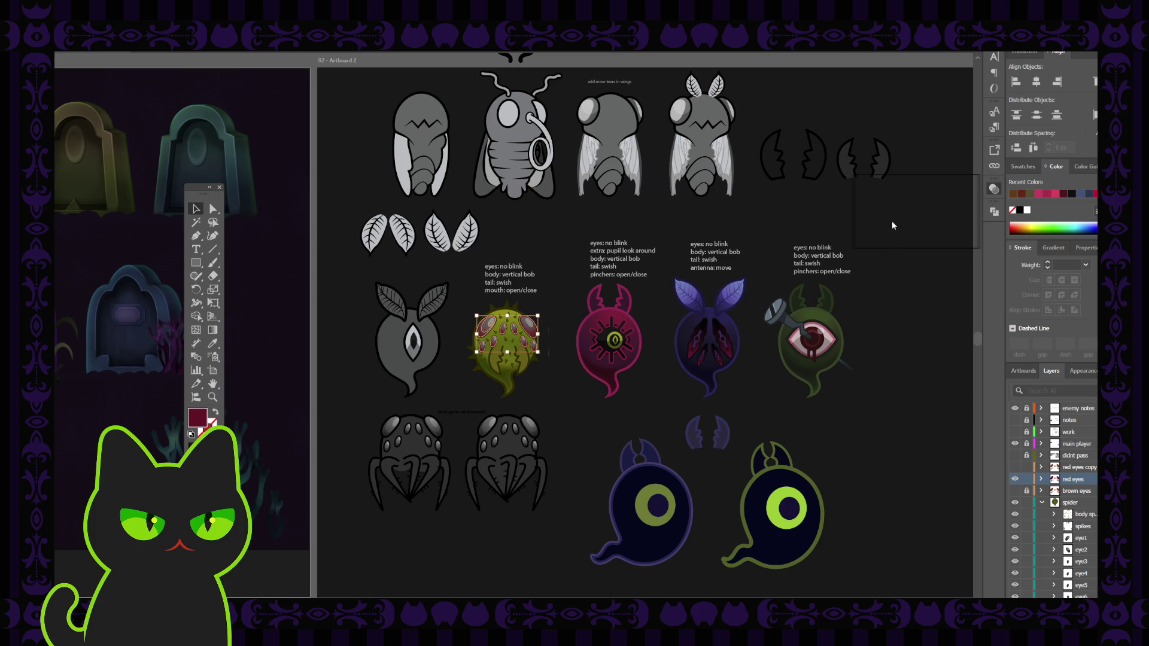
left_click(898, 329)
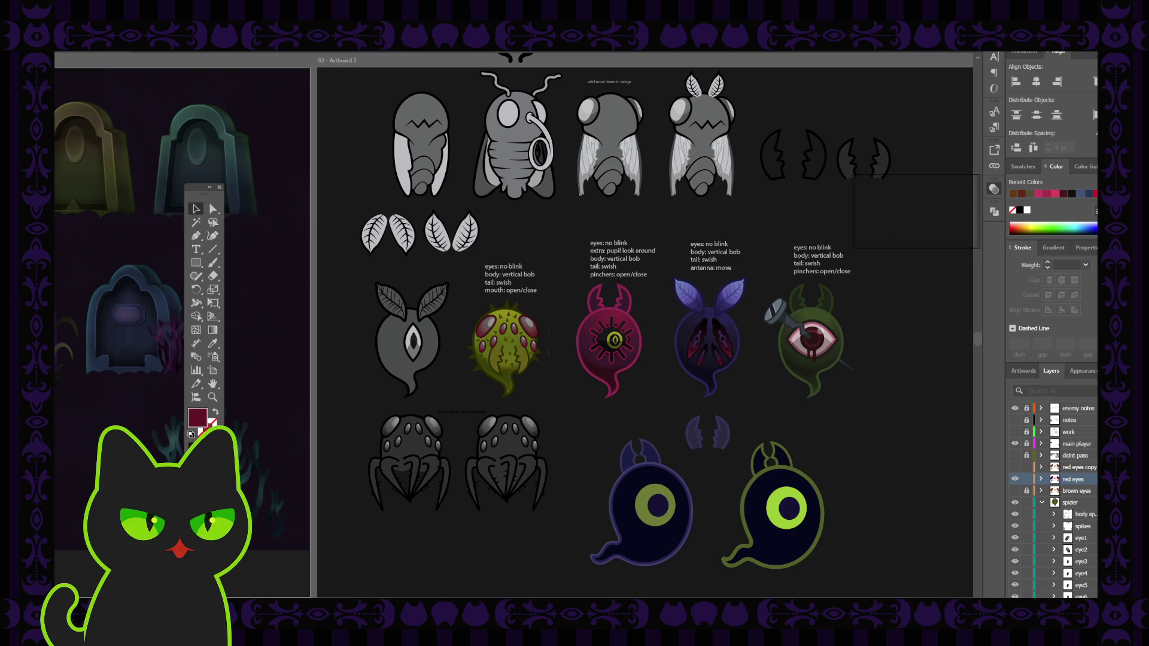
left_click(1101, 443)
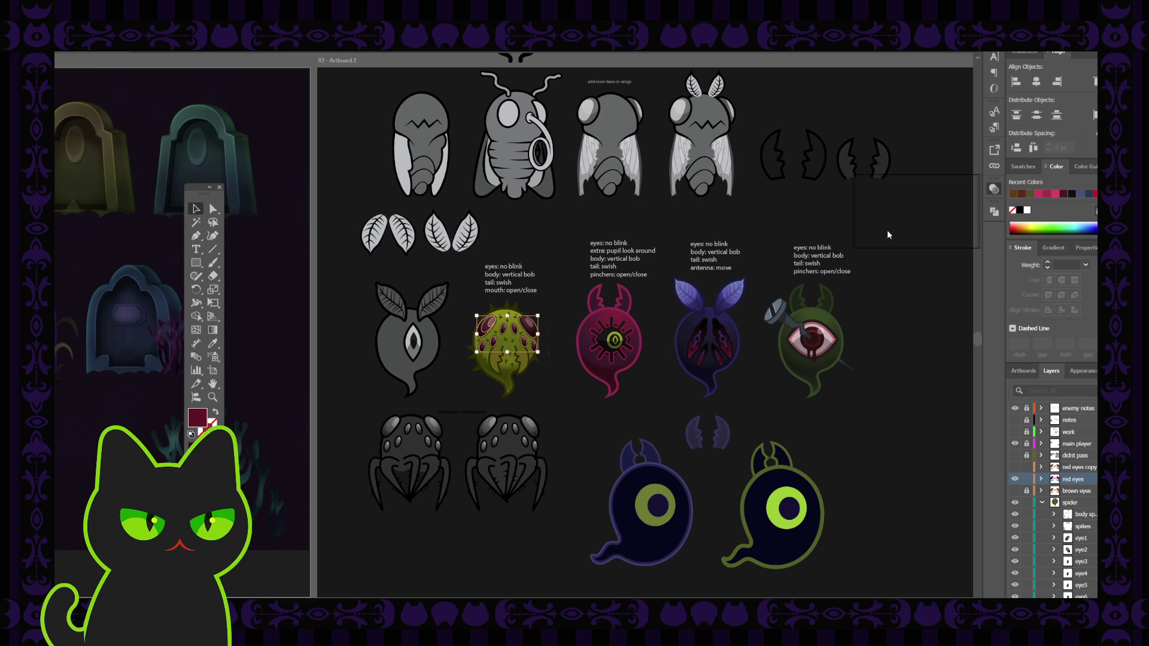
left_click(895, 335)
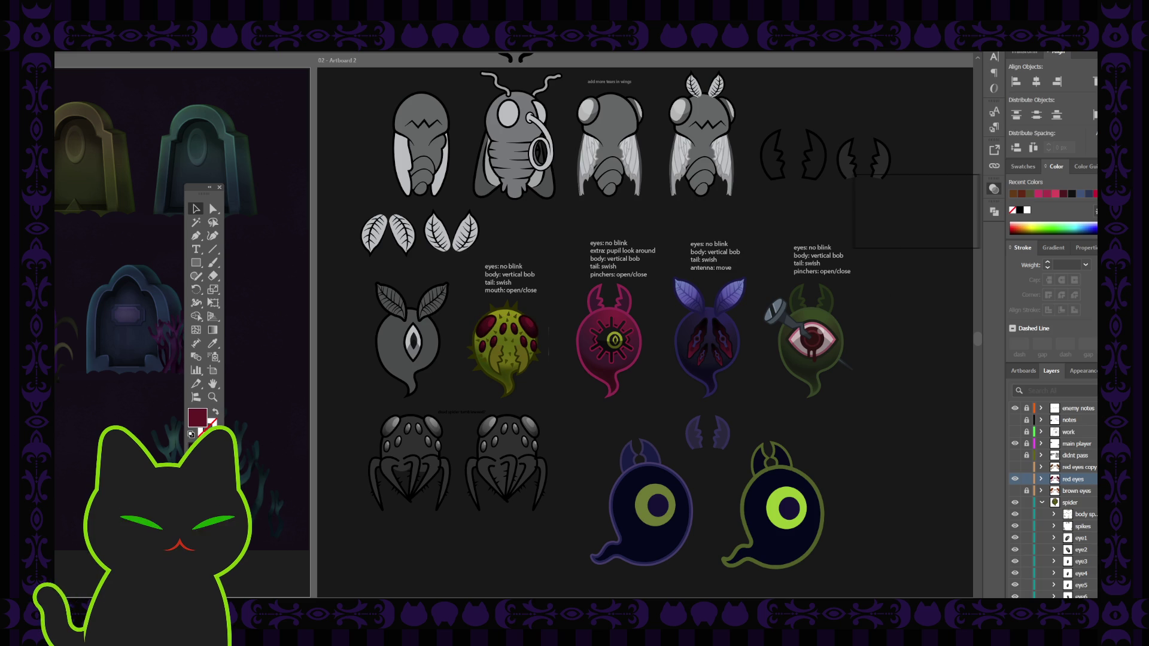
left_click(1093, 480)
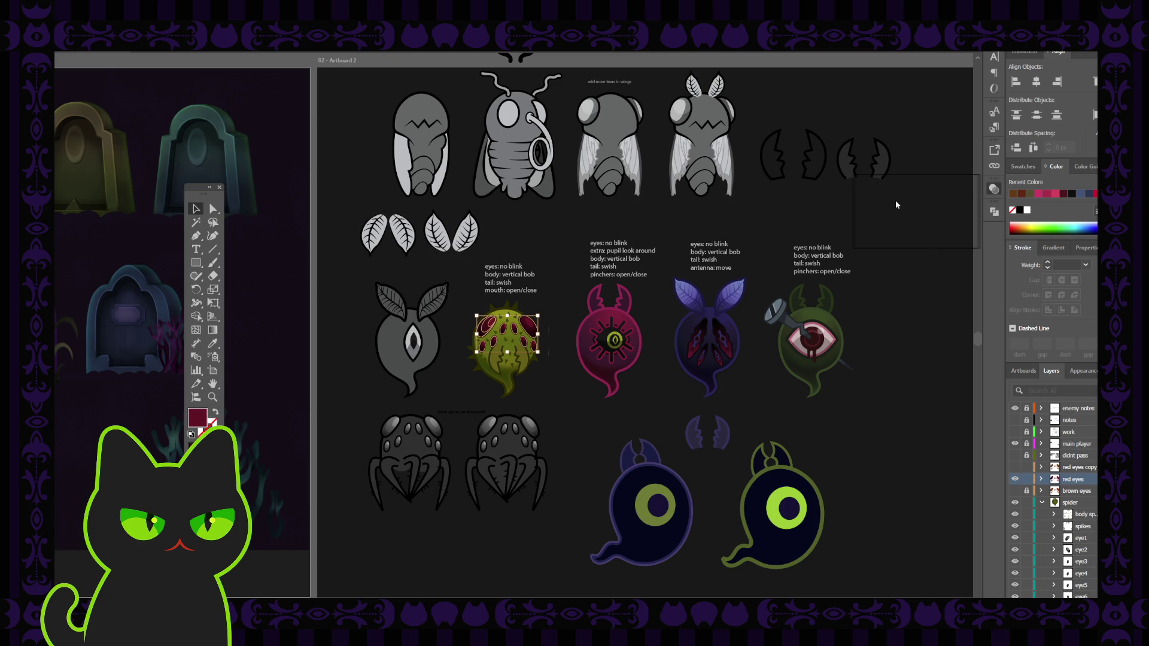
left_click(902, 341)
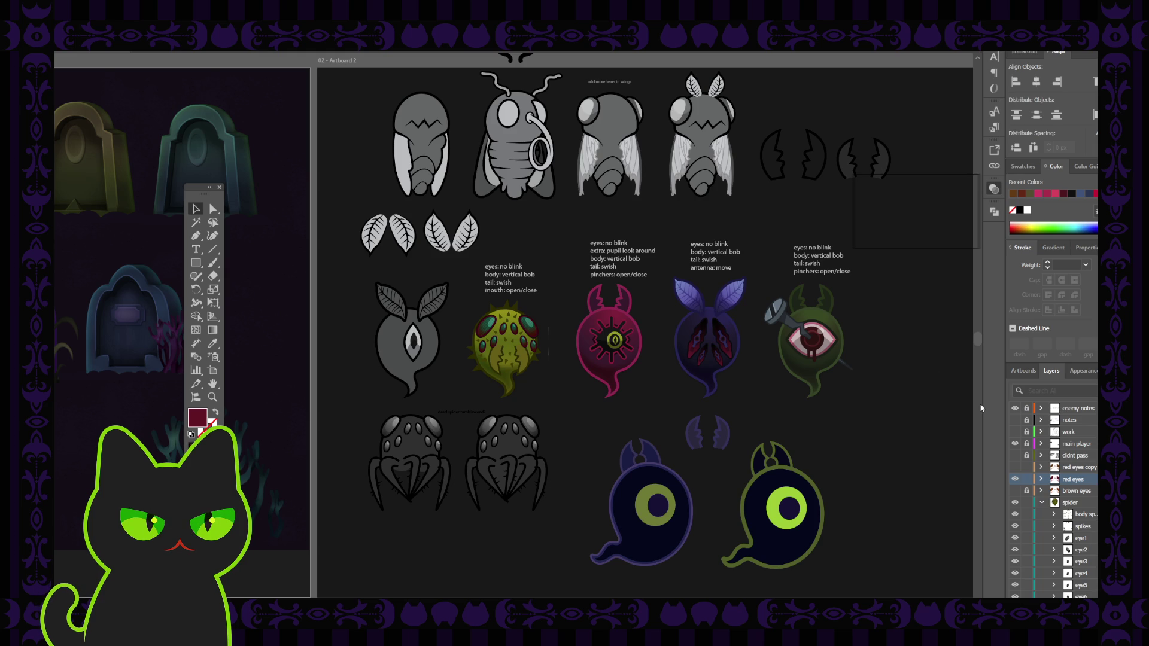
Compare pink, teal and red eye fills on the green creature, then hide red and show brown eyes
left_click(507, 333)
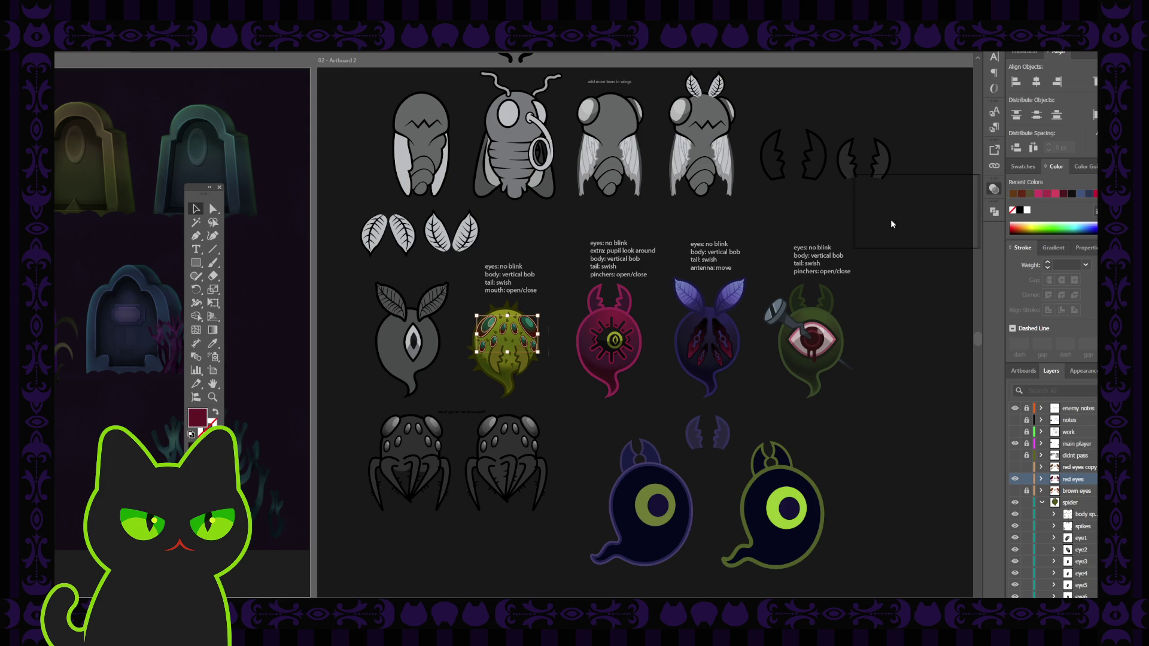
key("ctrl+h")
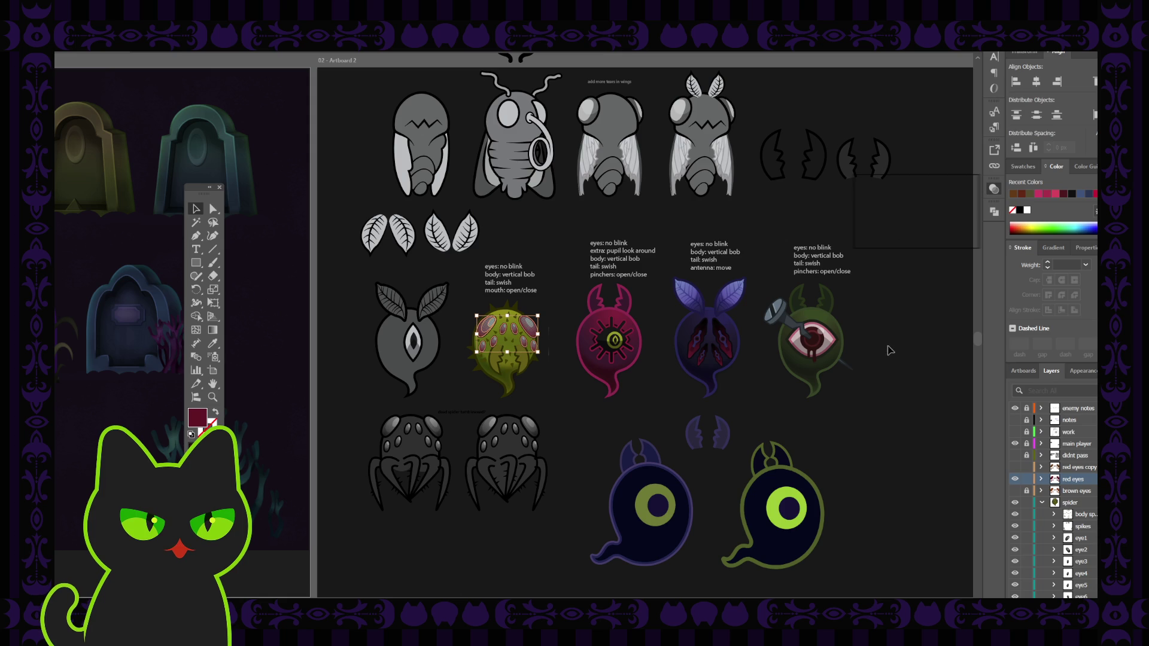
left_click(909, 334)
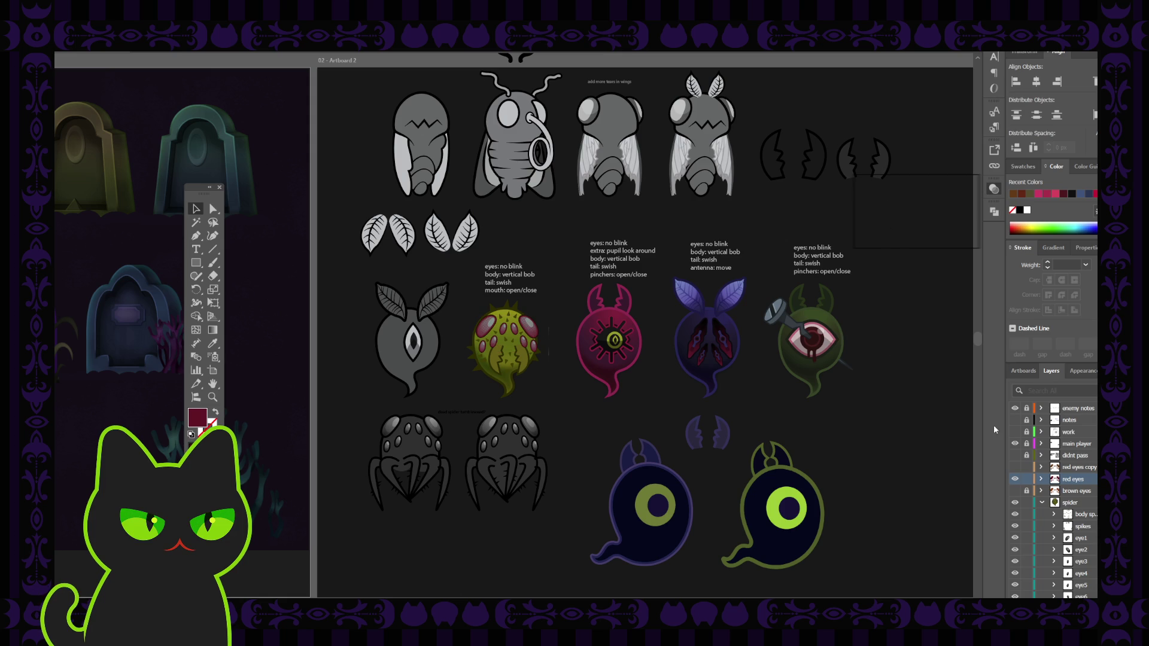
key("ctrl+z")
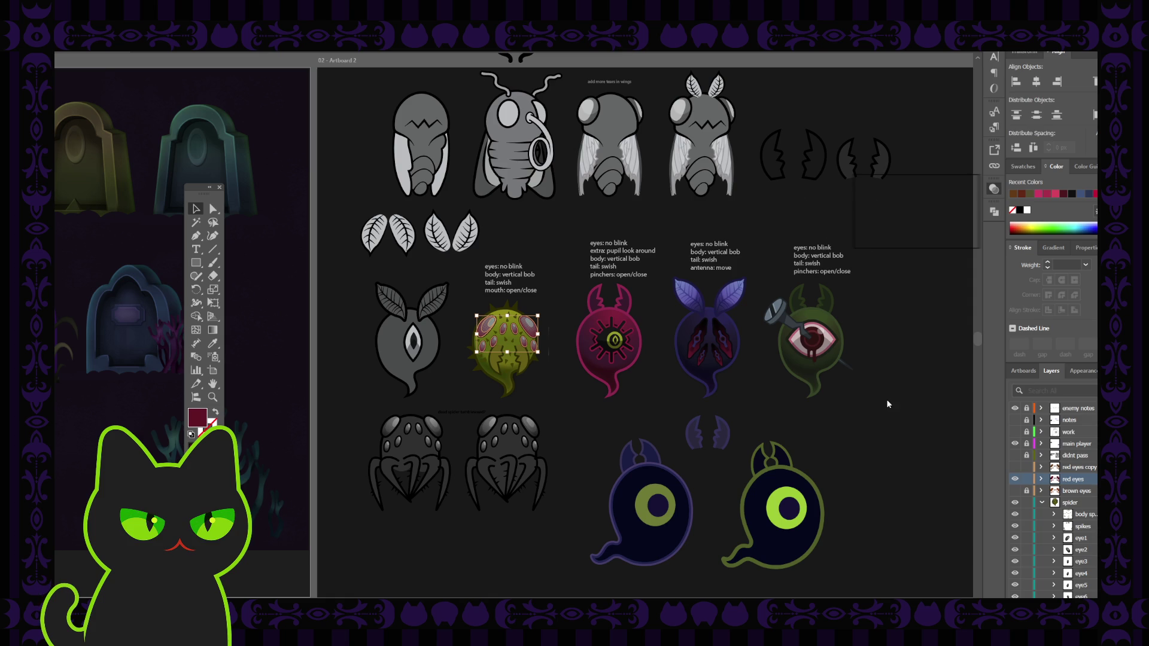
key("ctrl+z")
key("ctrl+z")
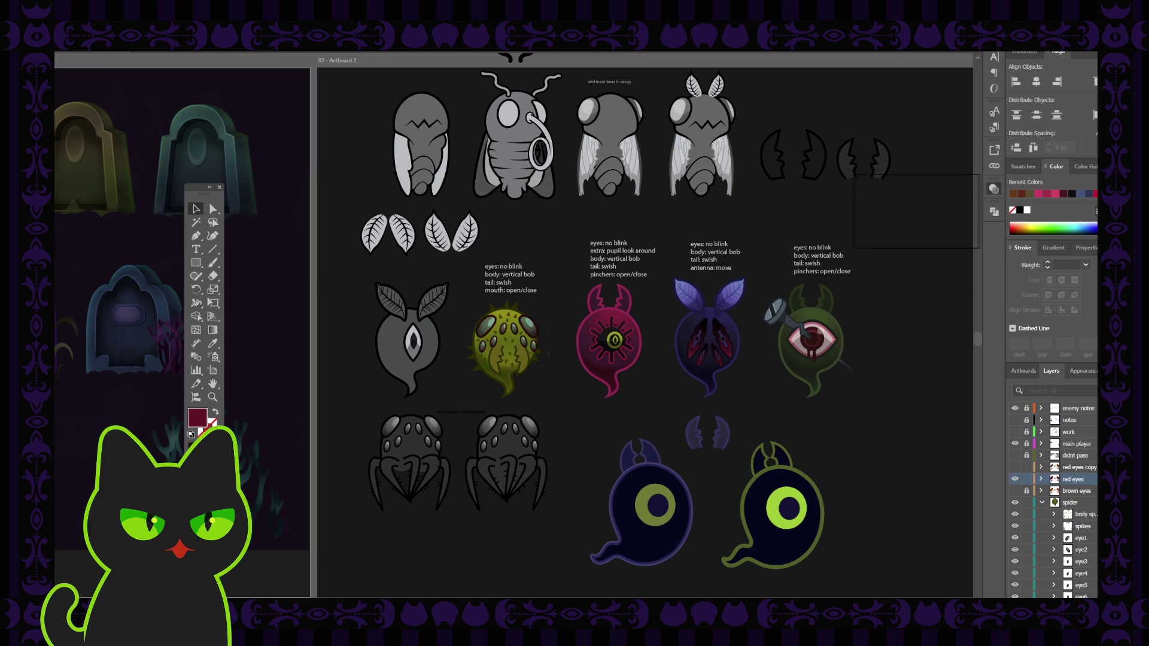
key("ctrl+z")
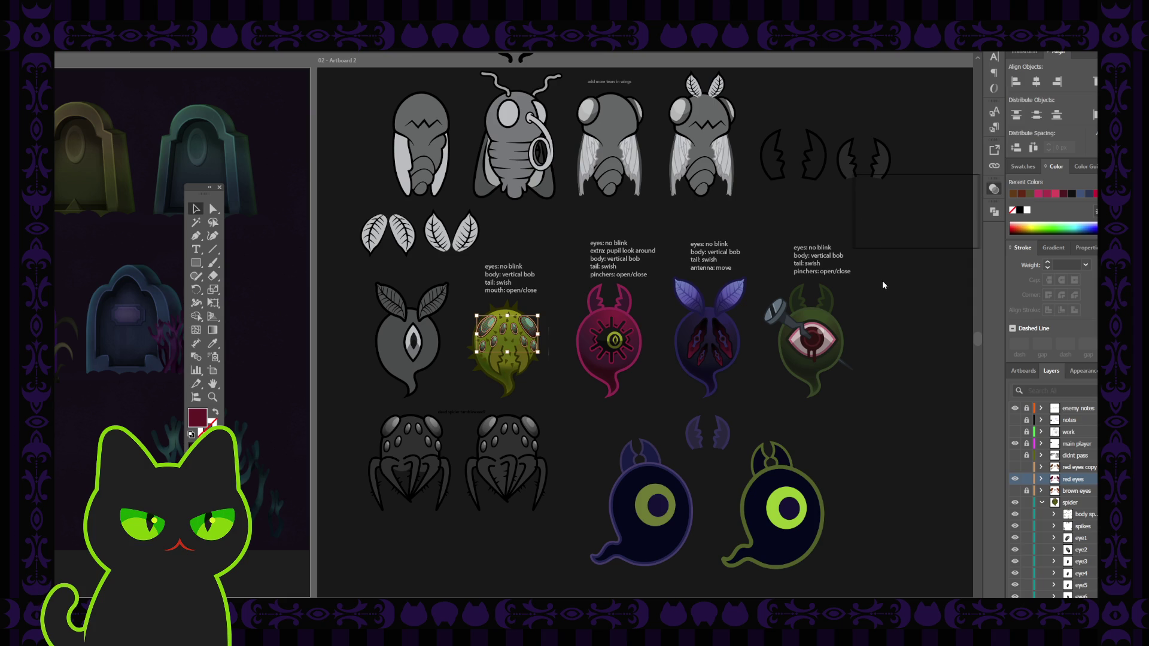
key("ctrl+shift+z")
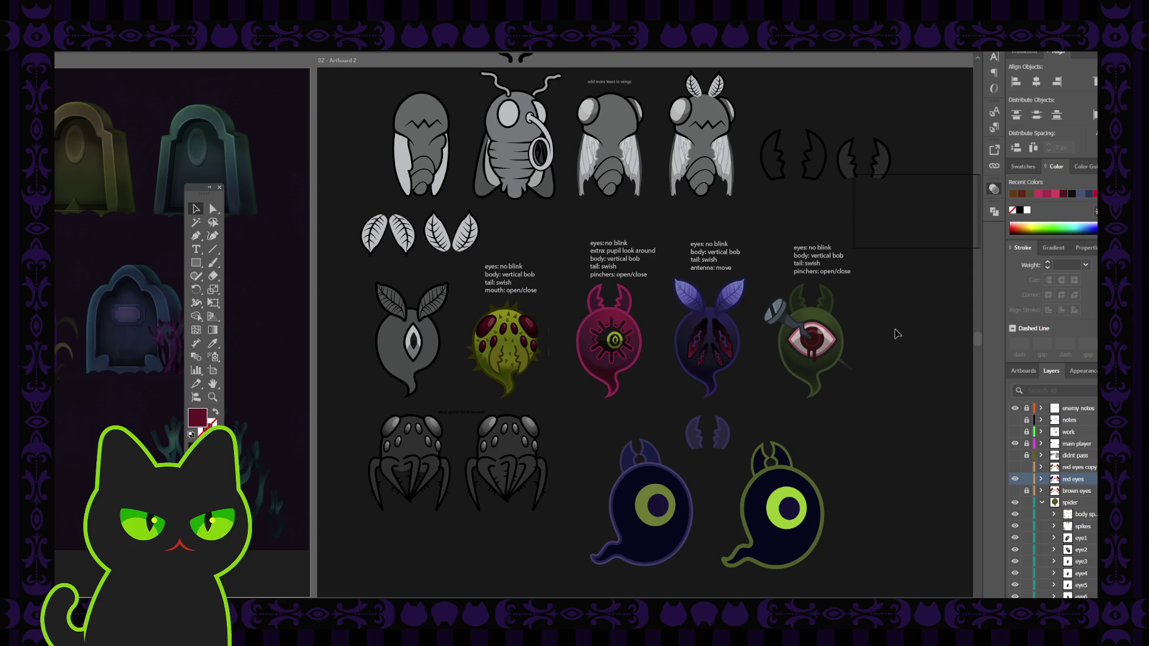
left_click(1015, 478)
left_click(1014, 491)
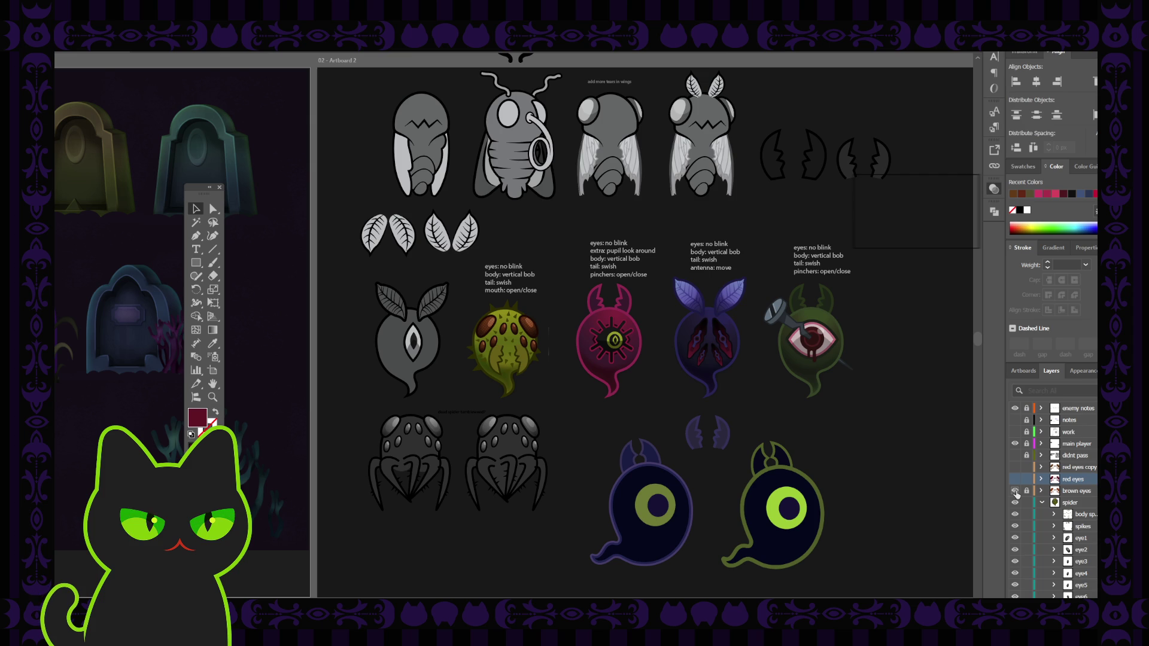
Show the brown eyes and red eyes copy layers, making brown eyes the active layer
left_click(1015, 491)
left_click(1080, 492)
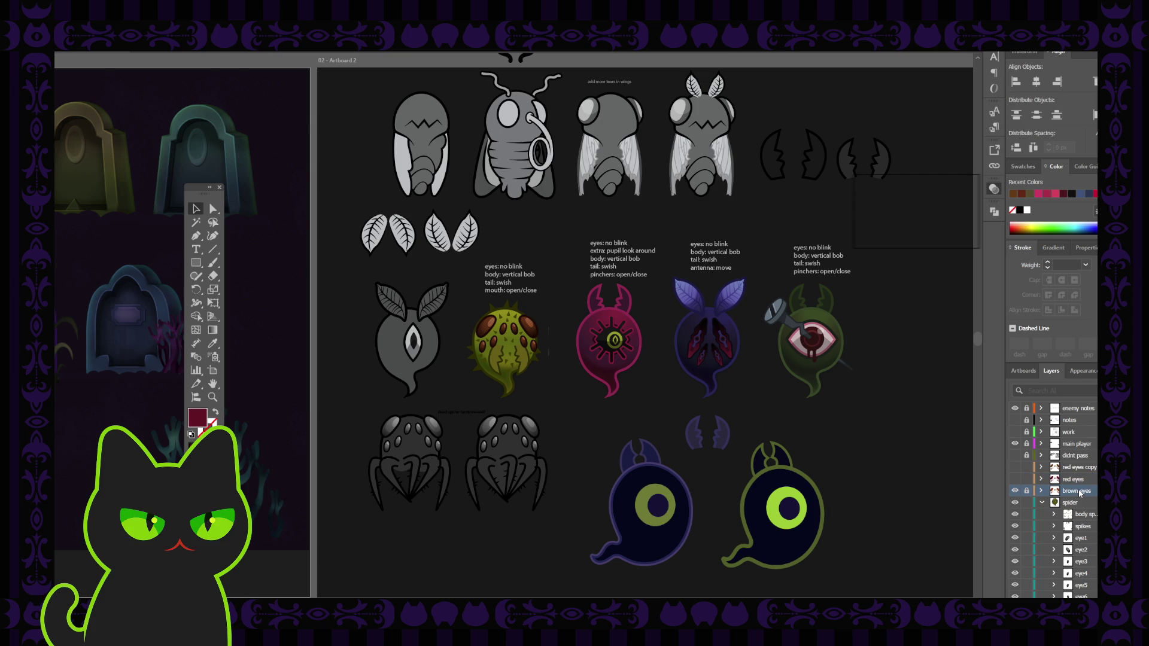
left_click(1015, 468)
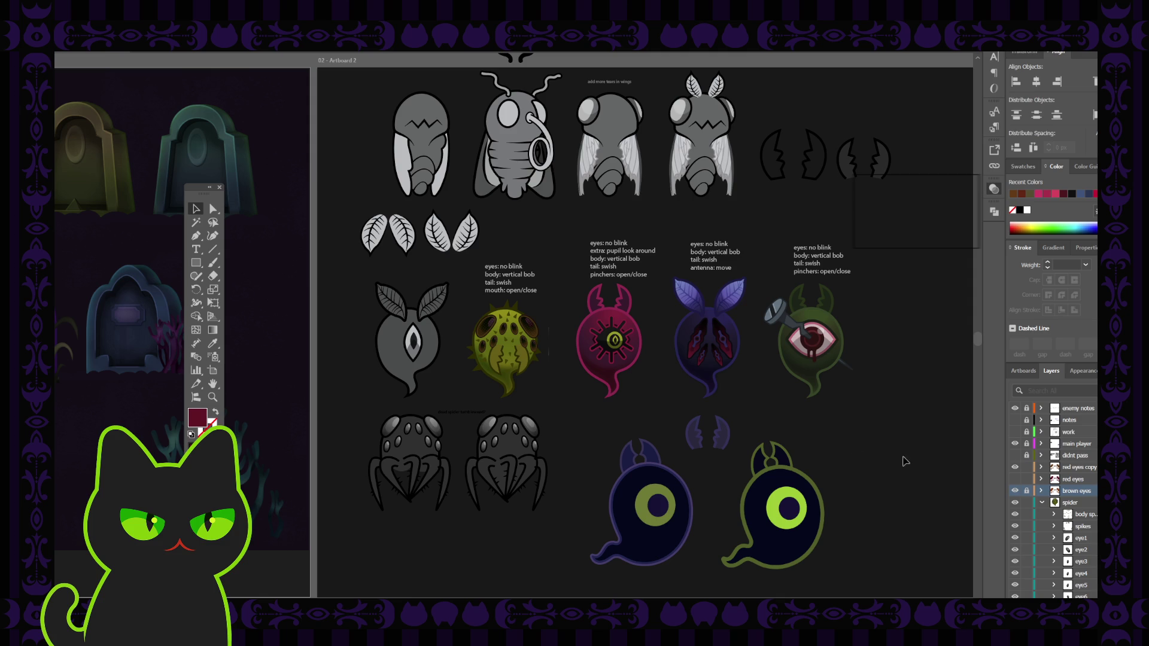
key("ctrl+equal")
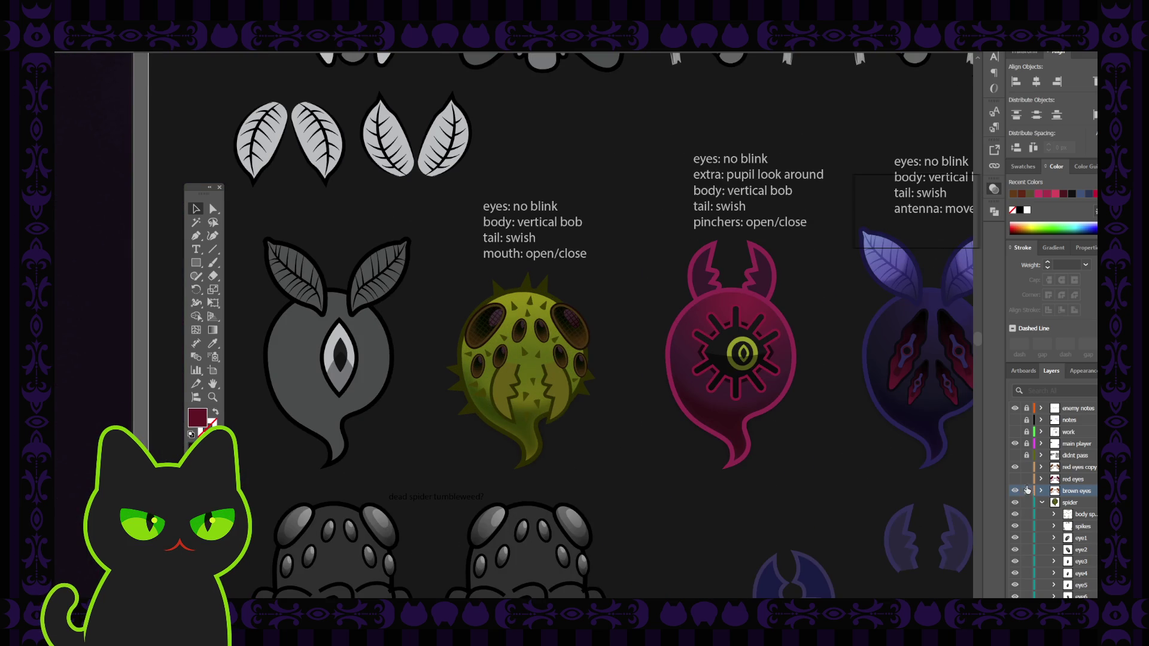
Toggle red eyes copy and brown eyes visibility to compare eye colours, ending with red eyes active
left_click(1015, 468)
left_click(1016, 468)
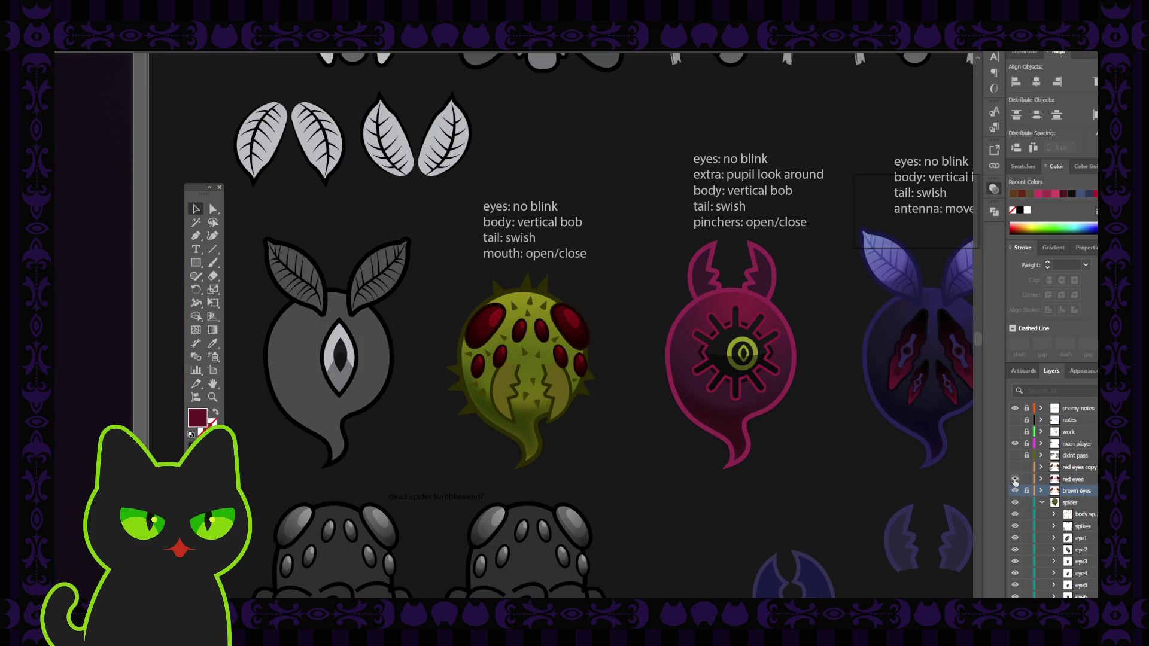
left_click(1016, 468)
left_click(1015, 468)
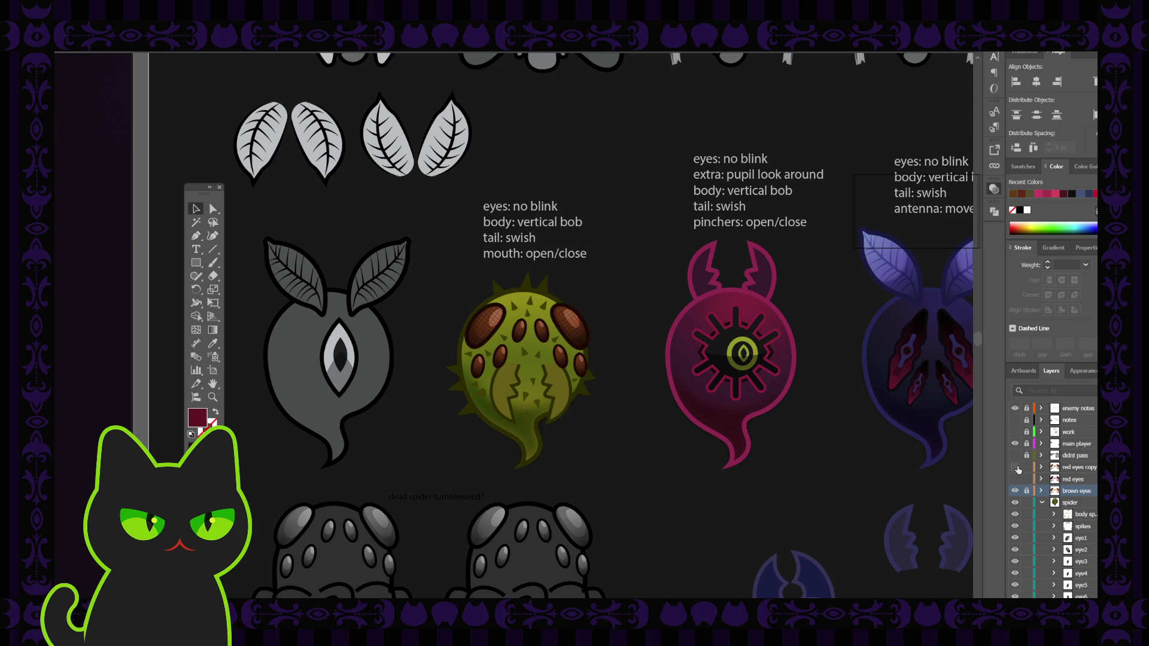
left_click(1082, 467)
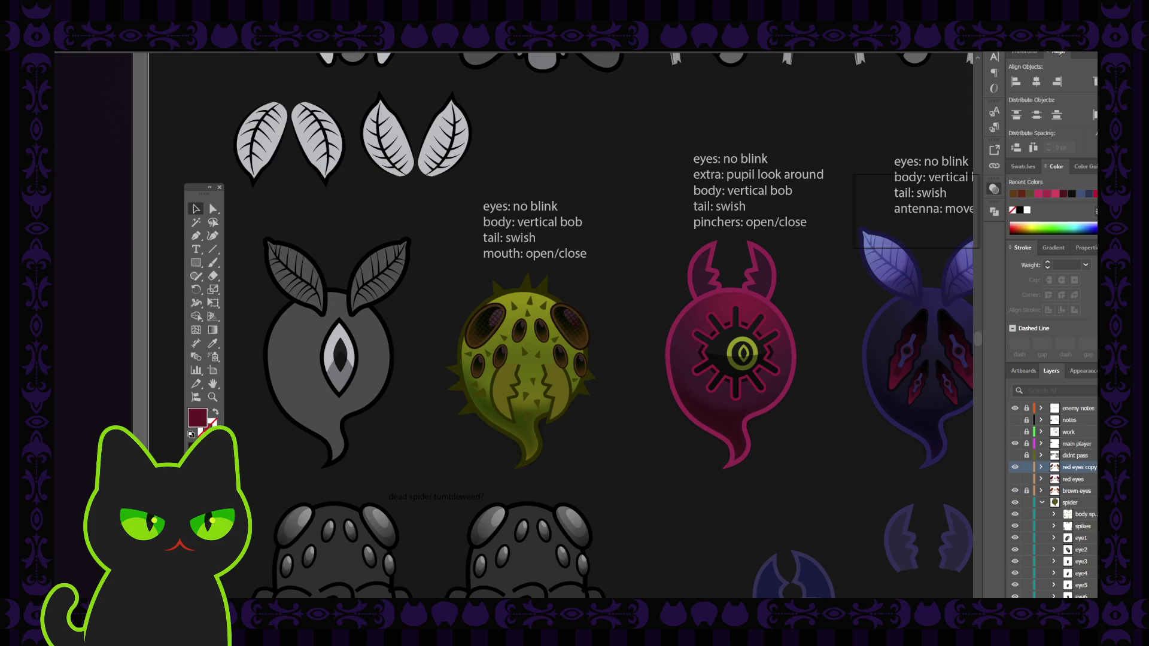
left_click(1093, 467)
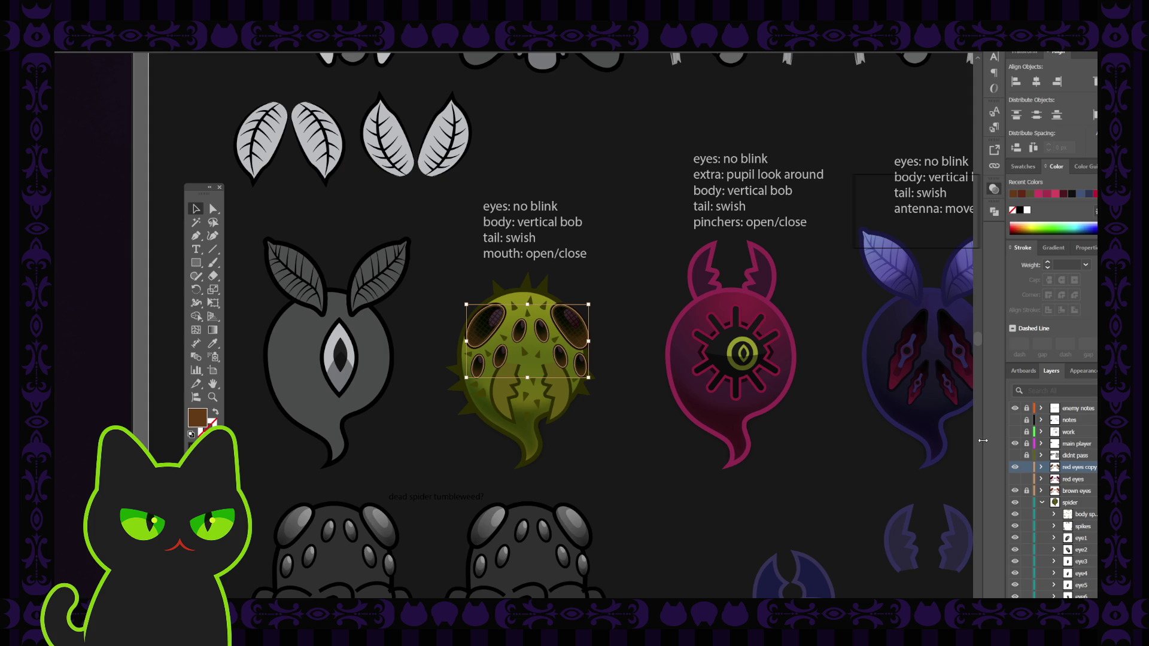
left_click(1016, 491)
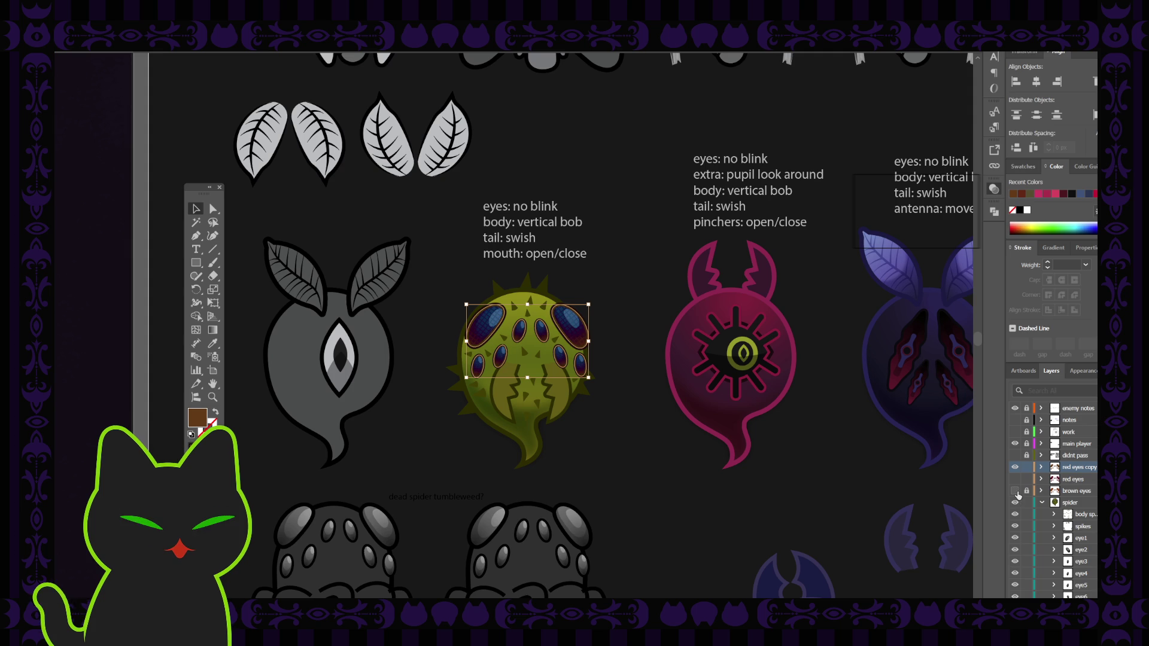
left_click(1016, 491)
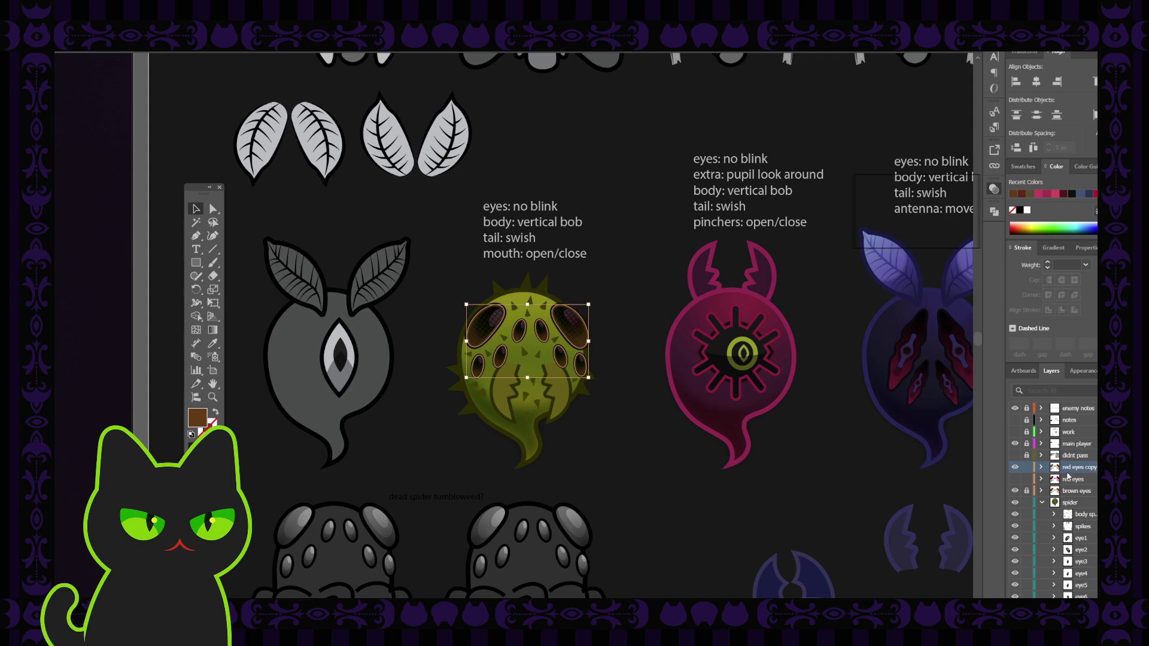
left_click(1082, 480)
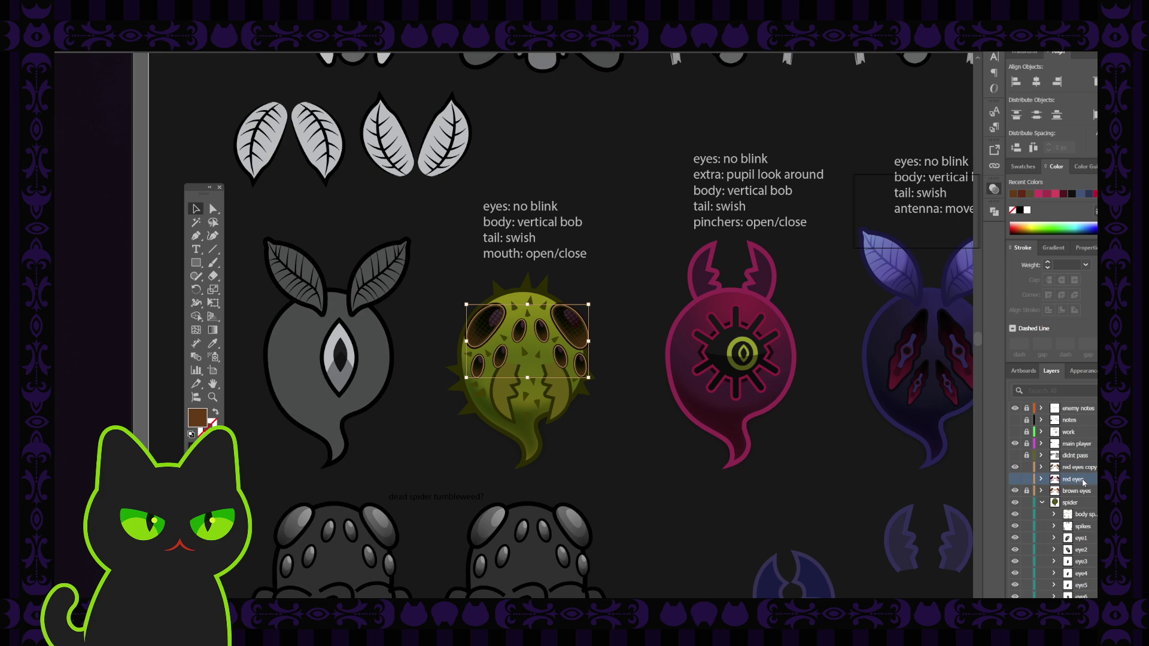
Unlock the m1 and m2 mouth pieces and select m2 on the spider
scroll(1085, 518, "down", 5)
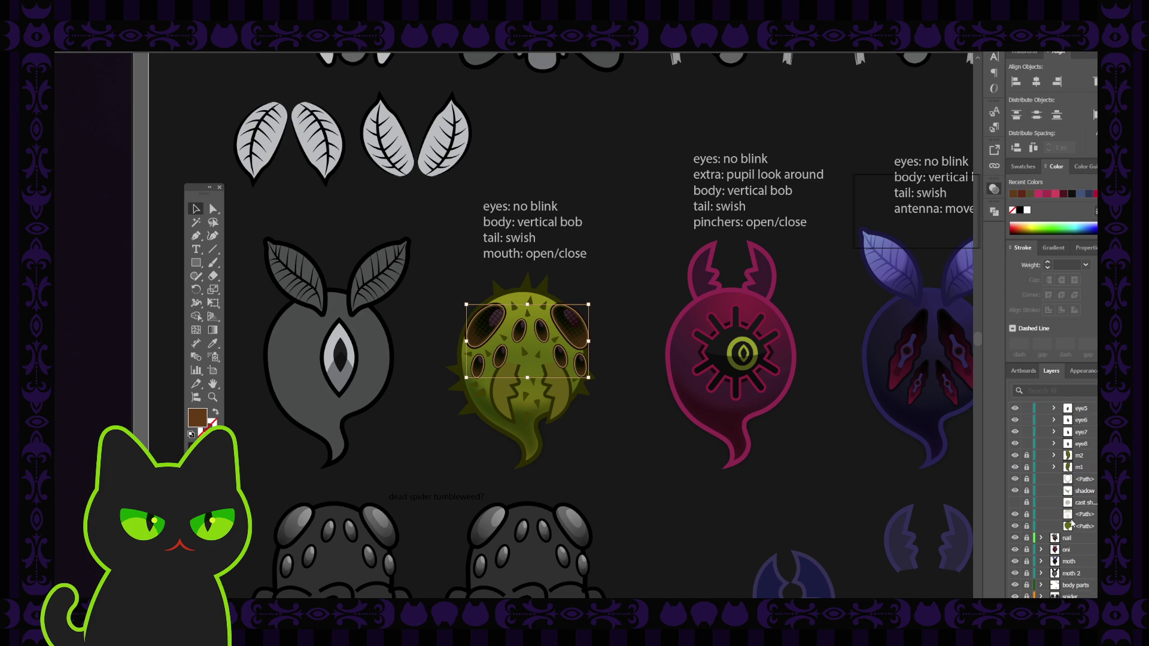
left_click(1073, 526)
scroll(1071, 521, "up", 3)
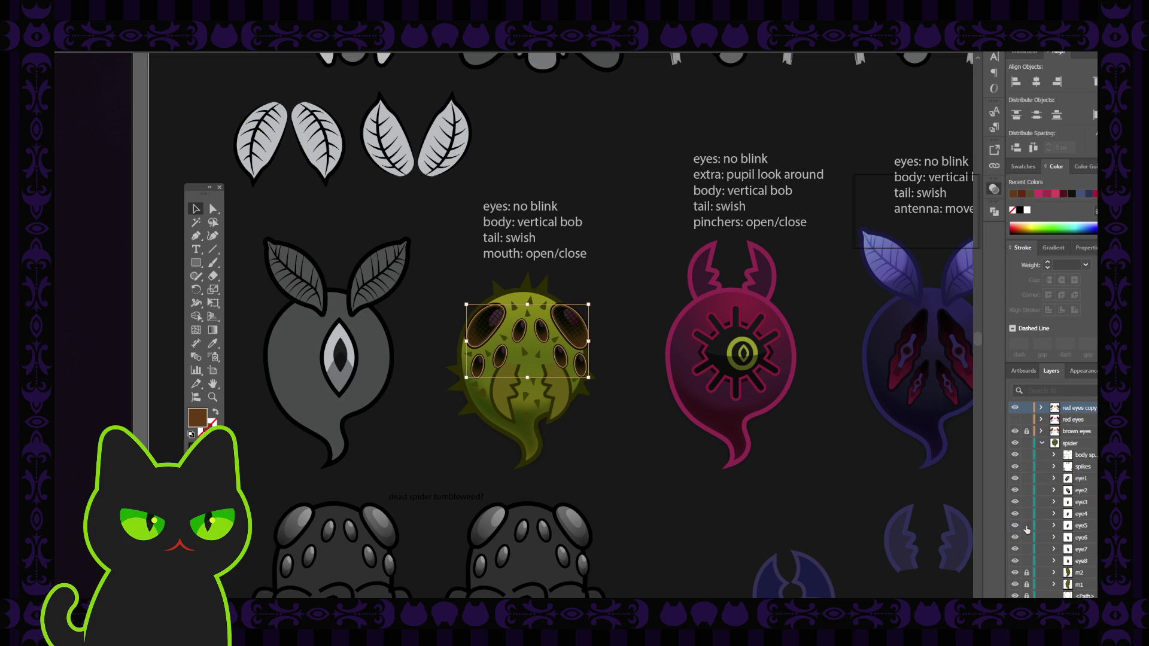
scroll(1043, 471, "down", 2)
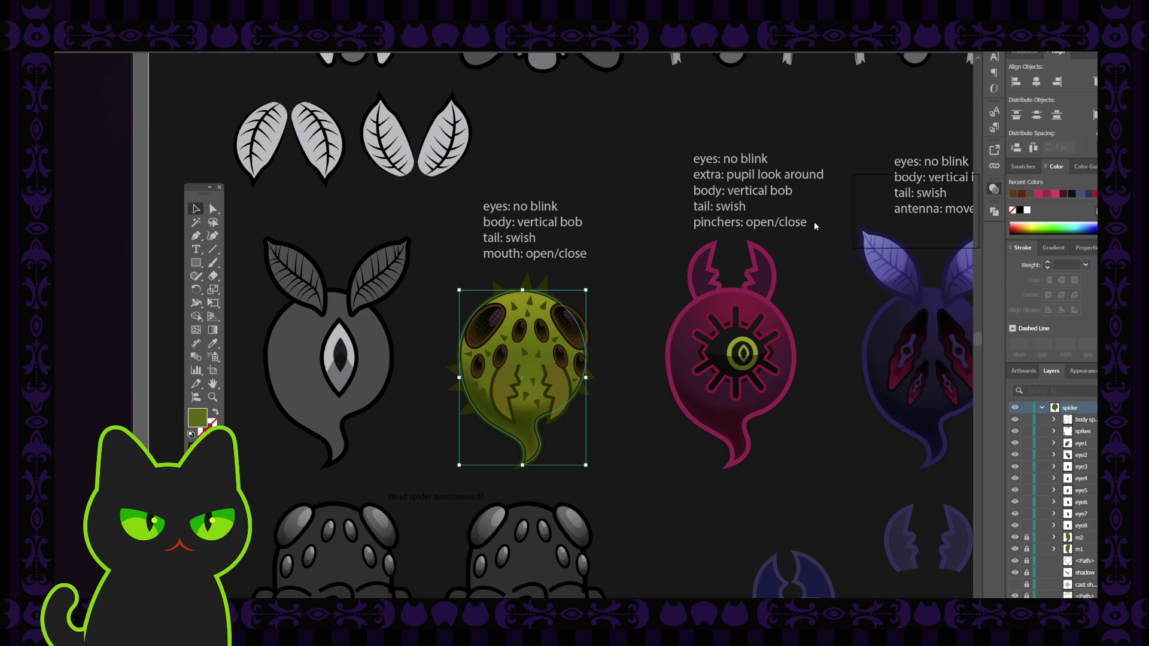
left_click(795, 243)
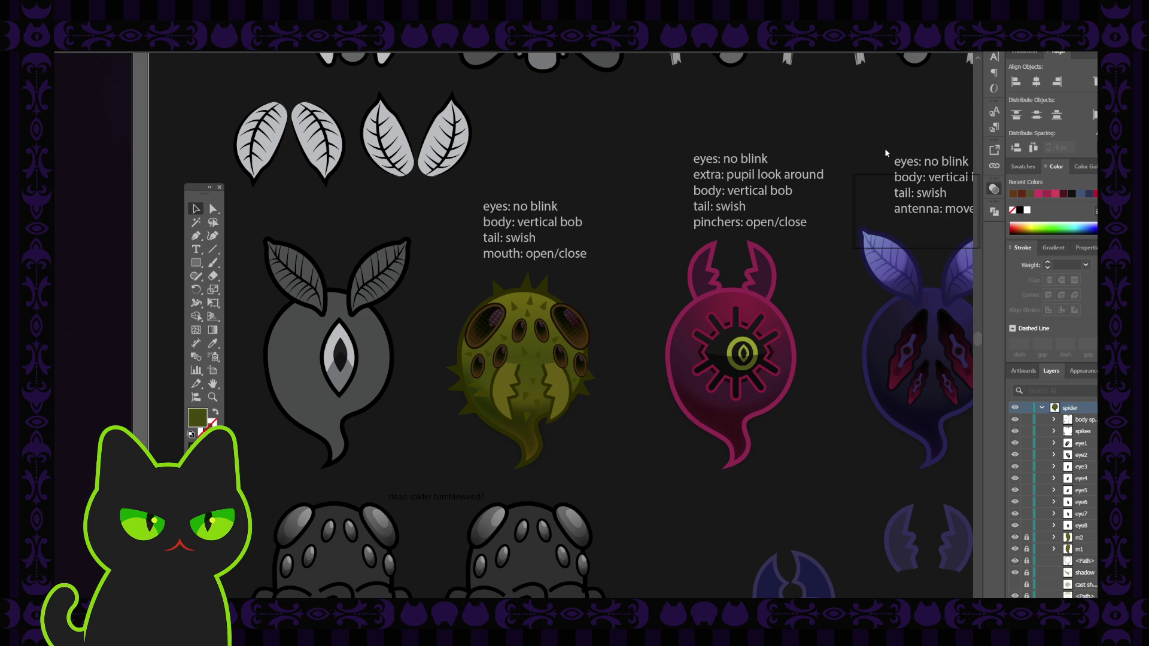
left_click(568, 386)
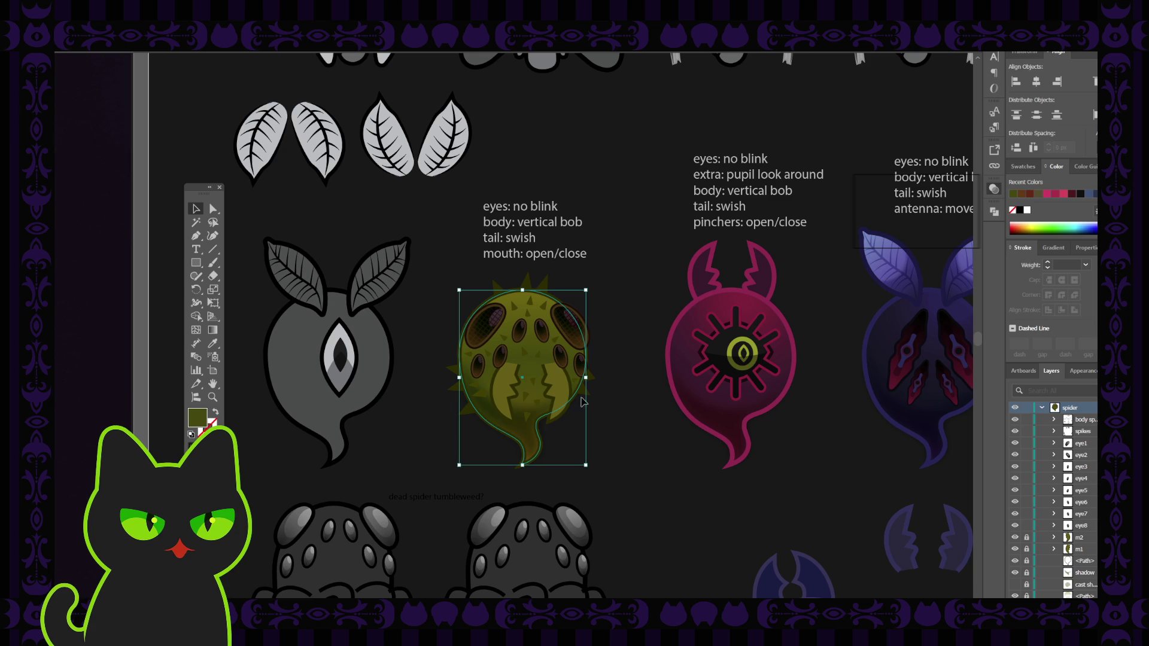
left_click(623, 325)
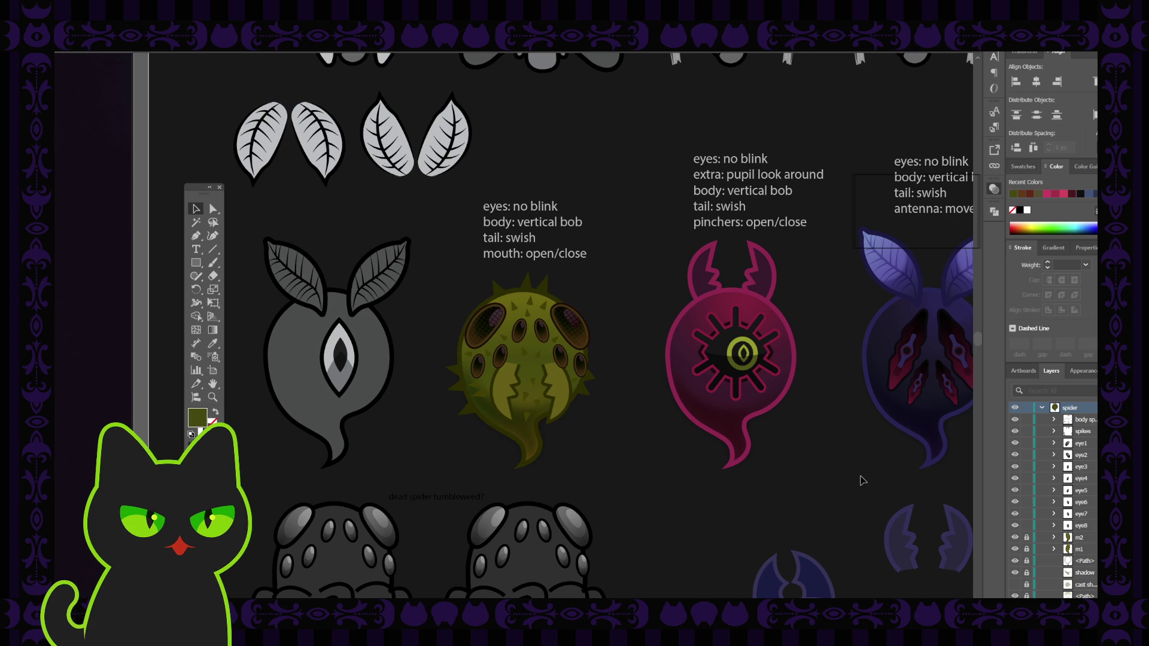
left_click(1026, 538)
left_click(1027, 549)
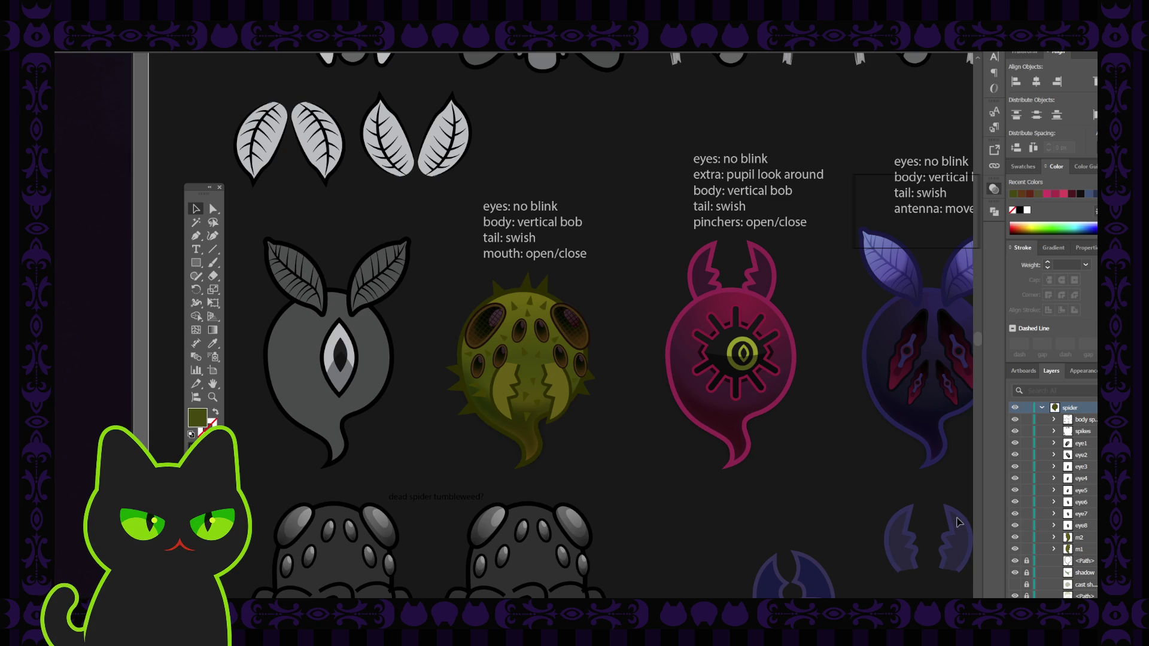
left_click(565, 384)
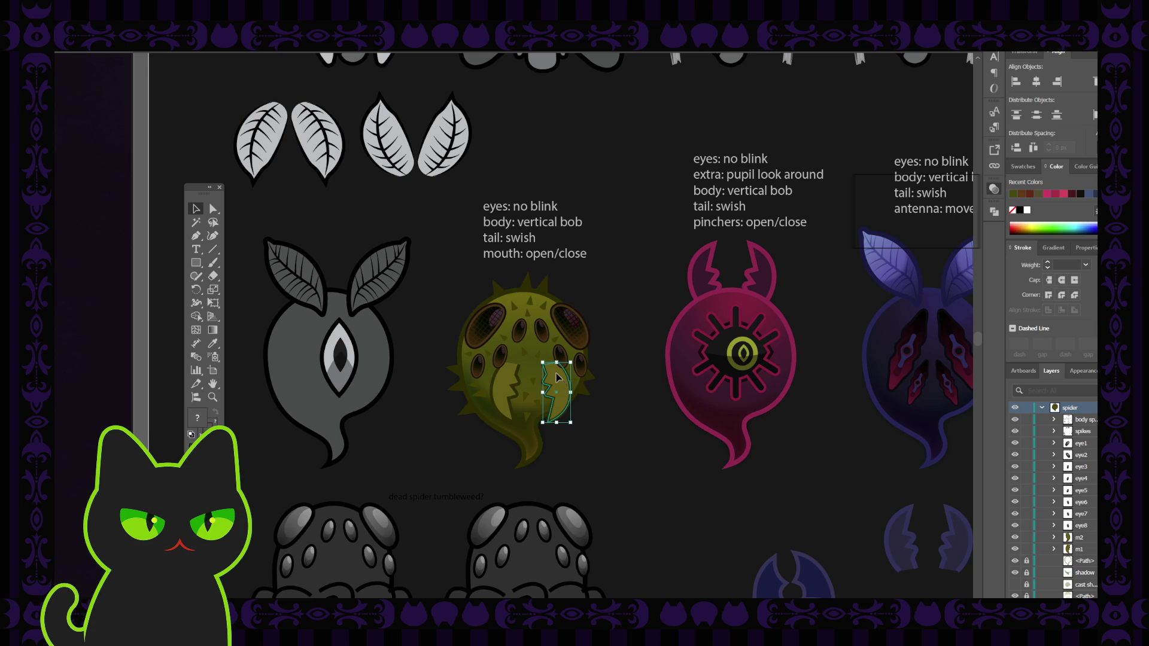
Isolate the olive creature's mouth piece, eyedropper a darker colour onto it, then exit isolation
double_click(564, 384)
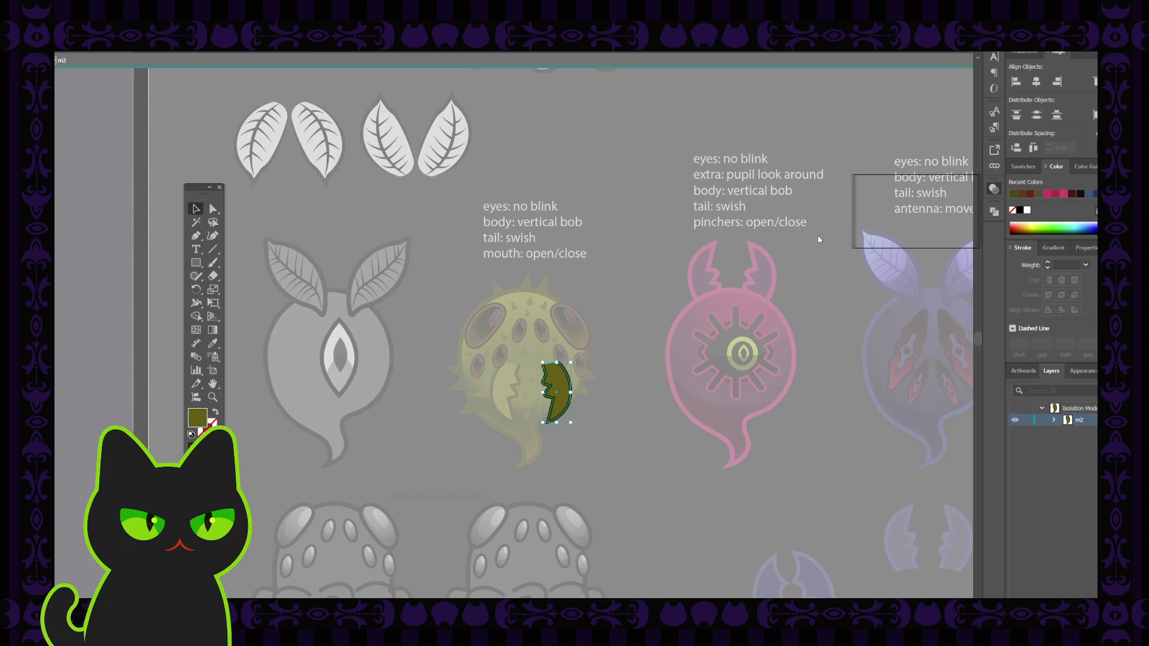
left_click(795, 234)
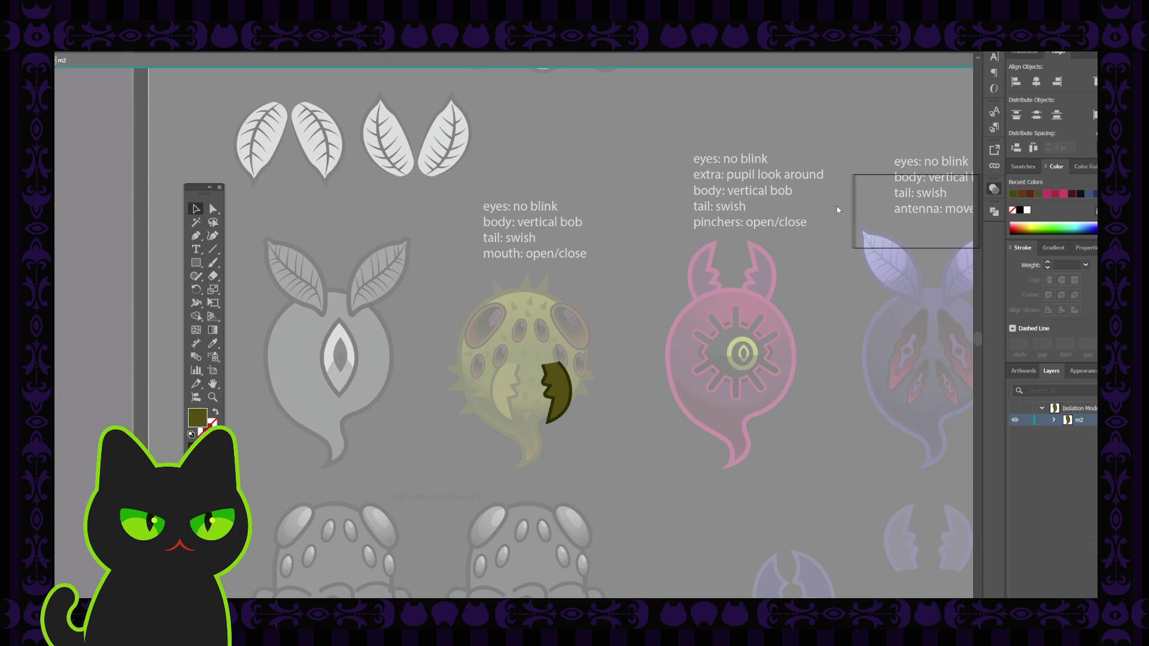
double_click(662, 249)
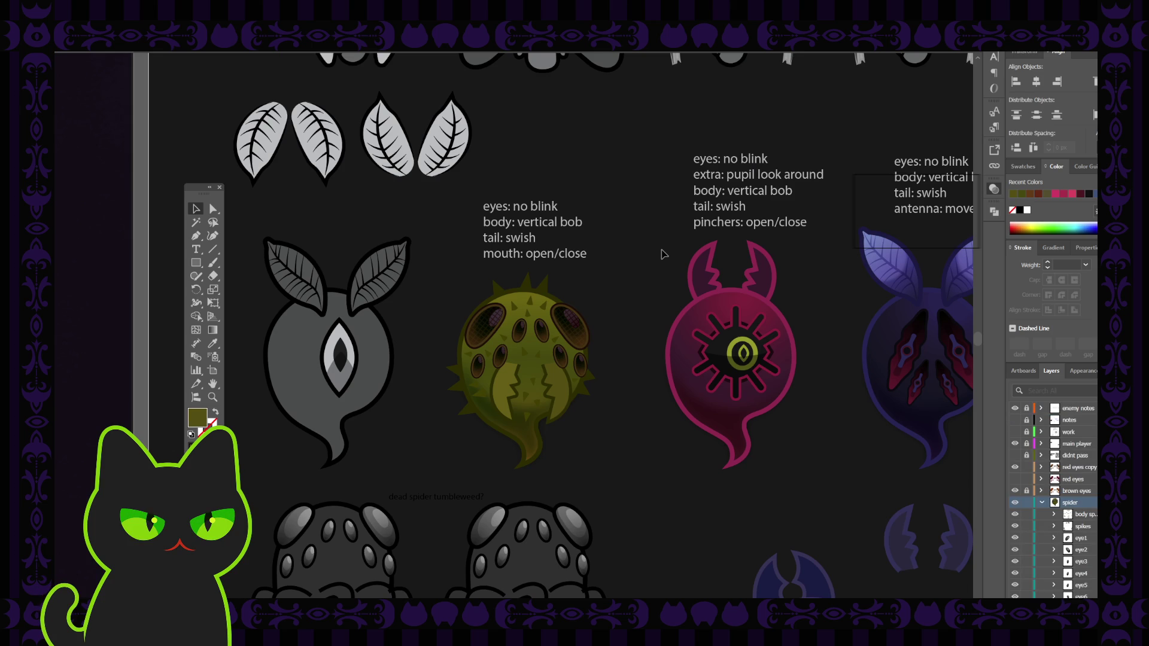
double_click(507, 377)
key("i")
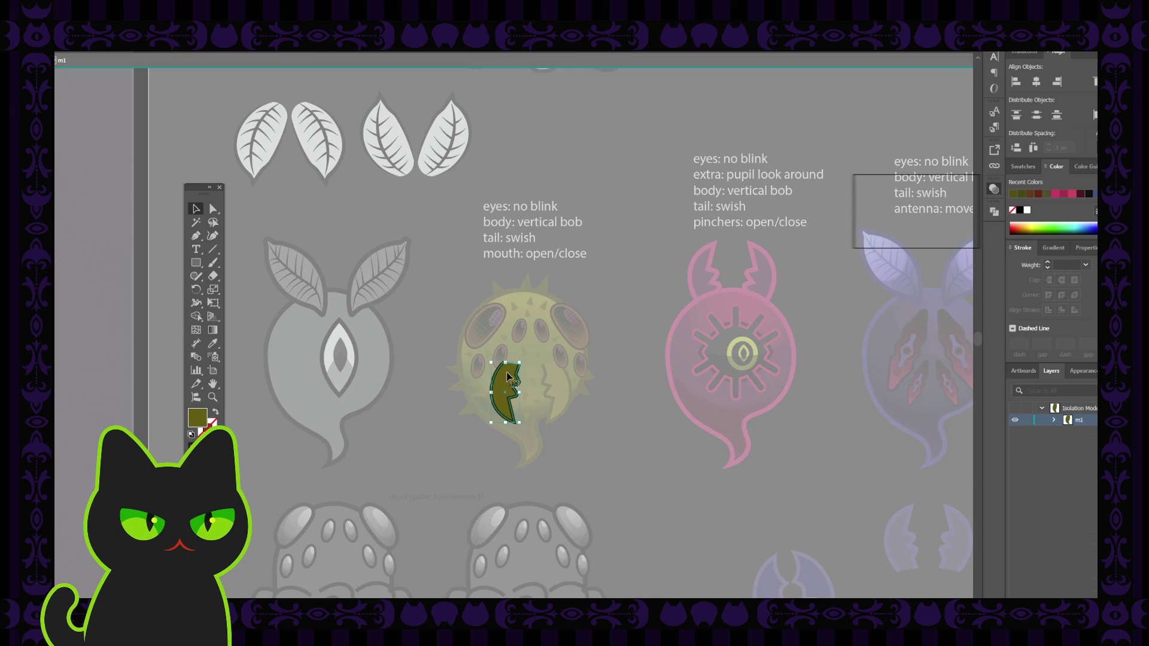
left_click(561, 383)
key("v")
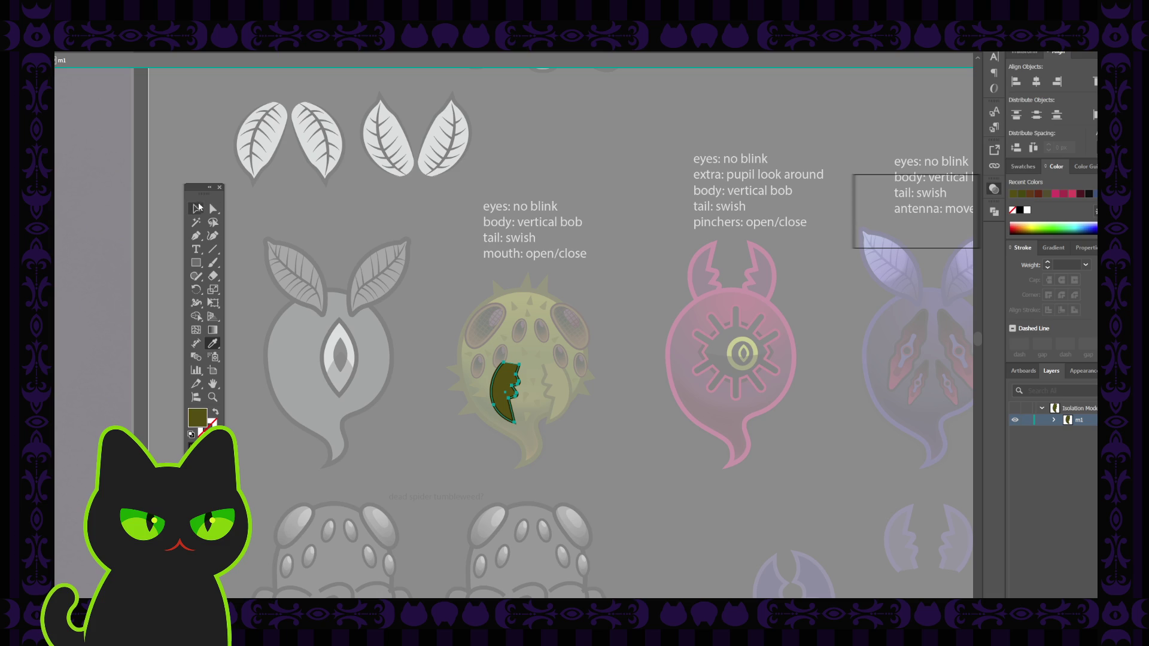
key("Escape")
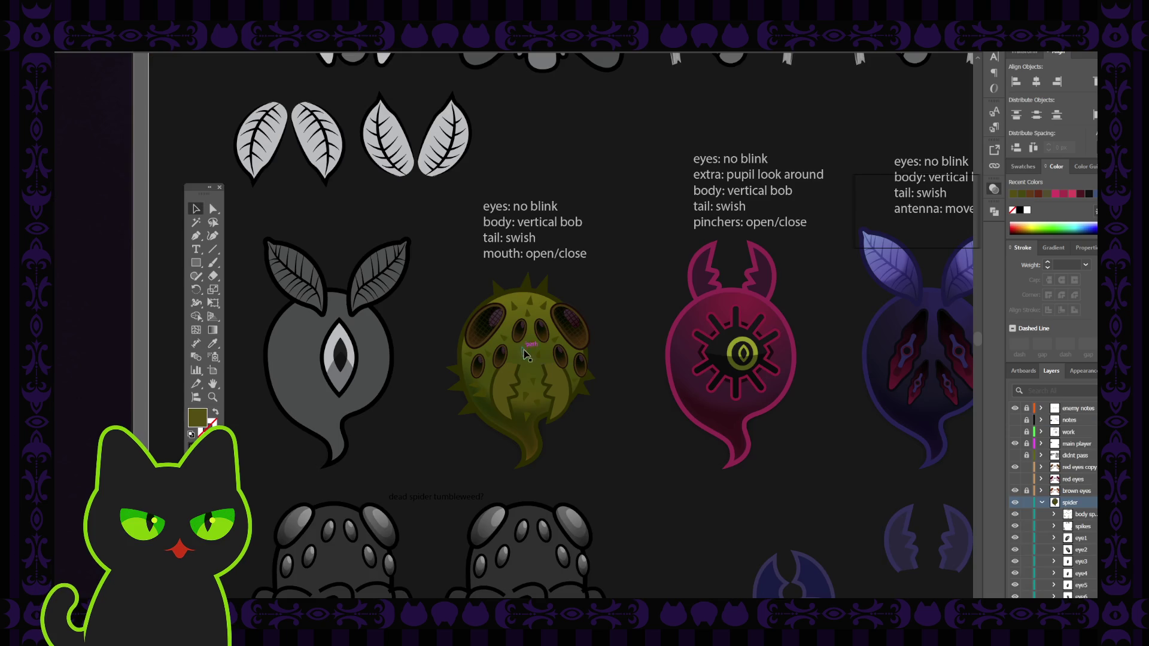
Check the olive creature's spikes, then delete the hidden red eyes layer and zoom out
left_click(539, 358)
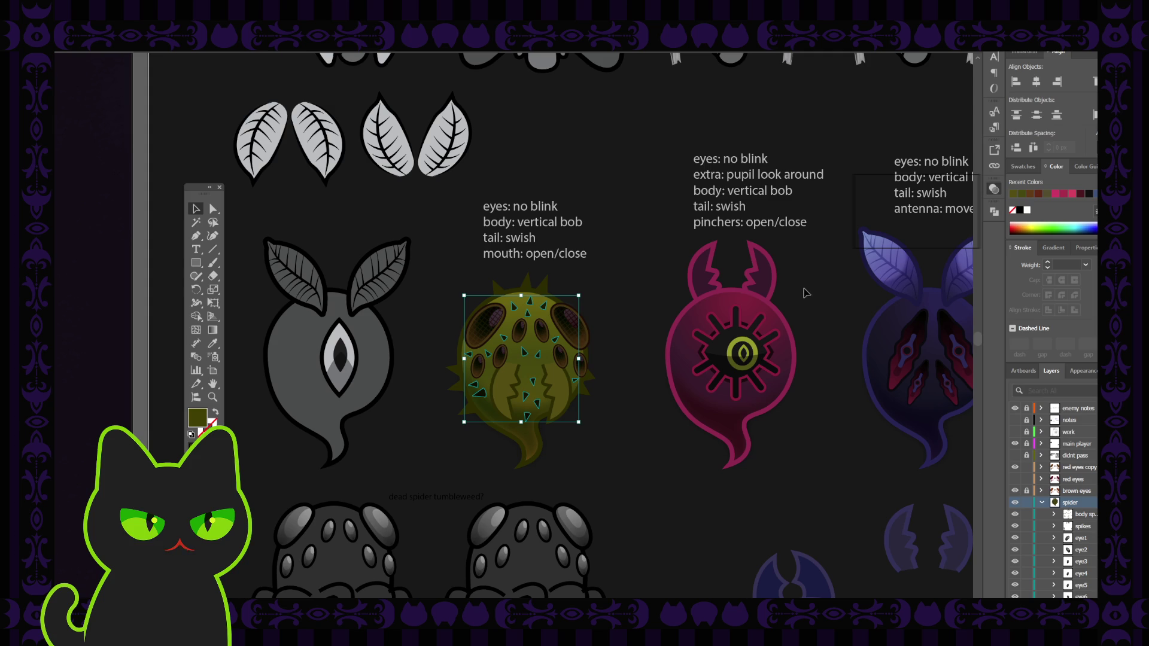
left_click(948, 216)
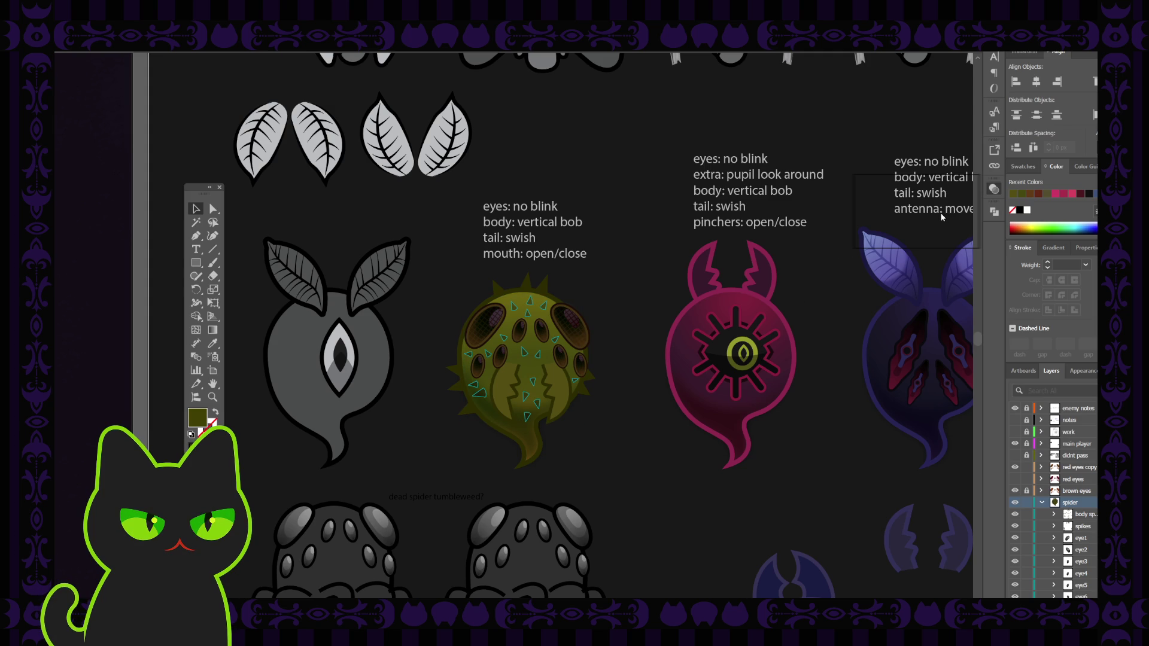
left_click(644, 182)
left_click(1082, 479)
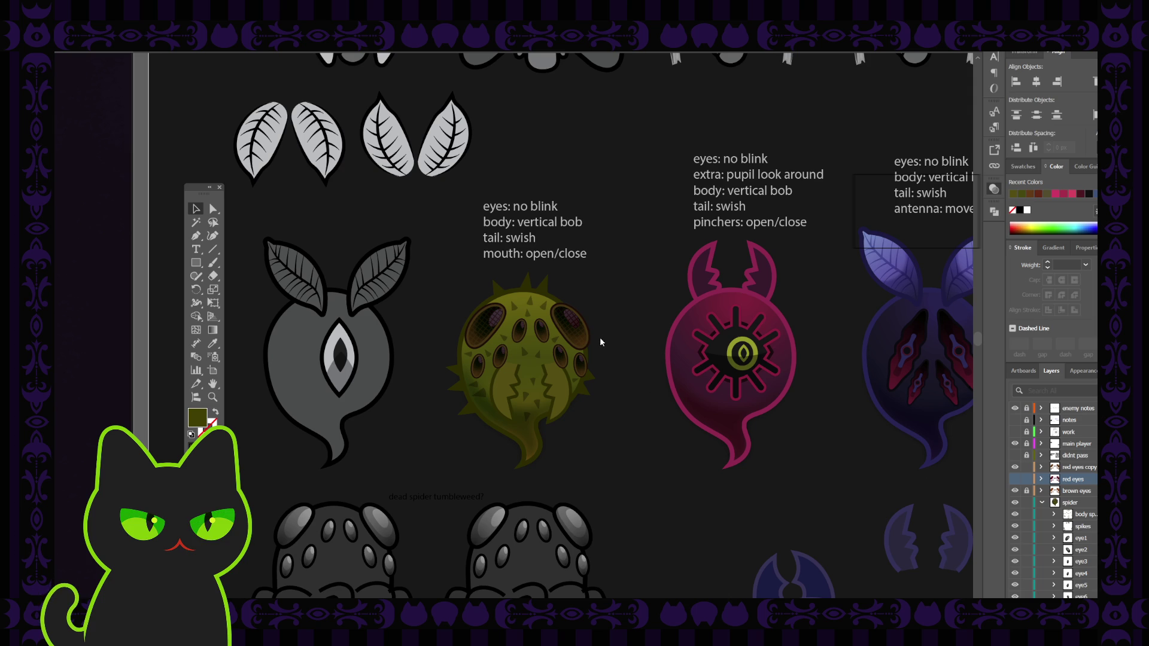
key("Delete")
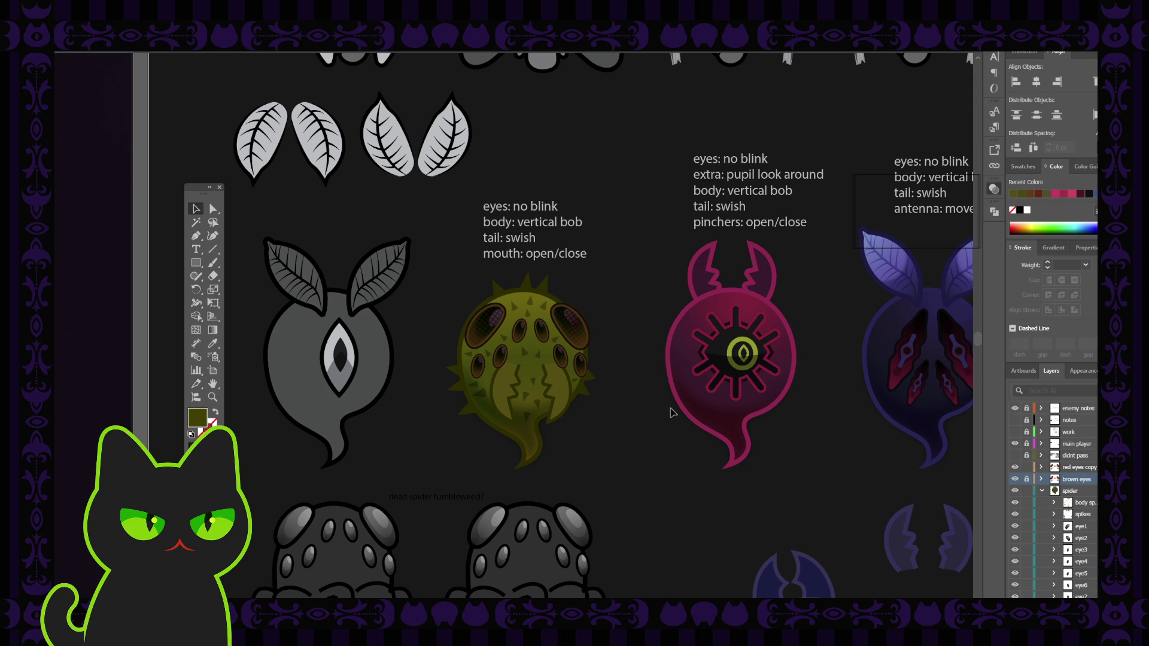
key("ctrl+minus")
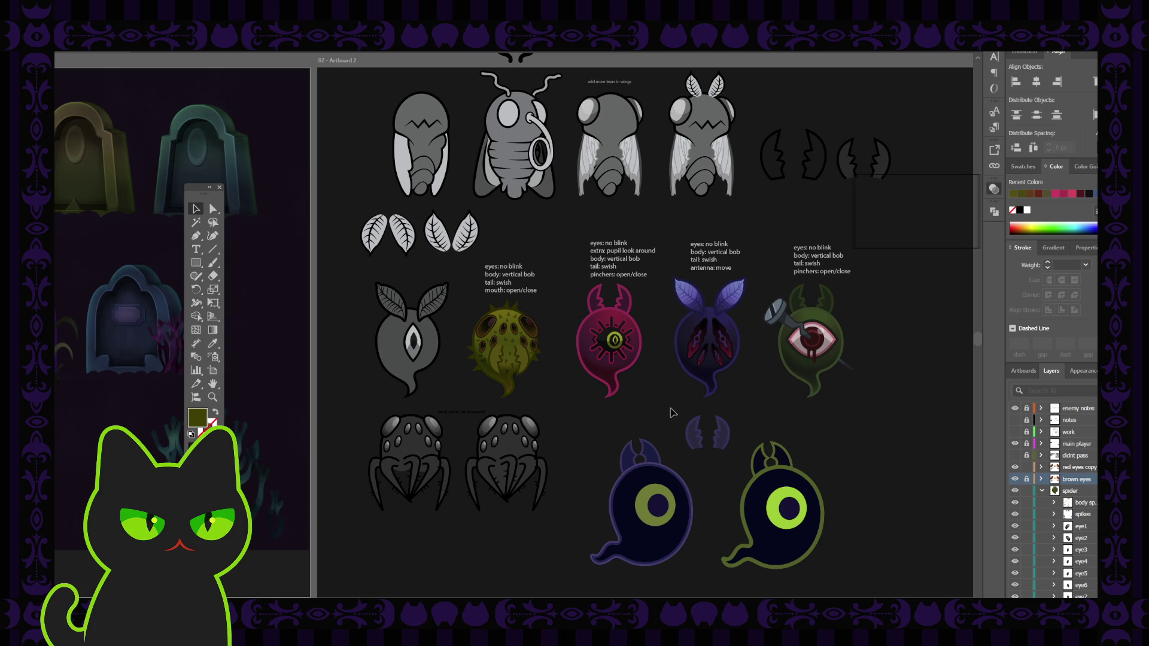
Toggle red eyes copy and brown eyes visibility to compare, then collapse the spider layer
left_click(1015, 468)
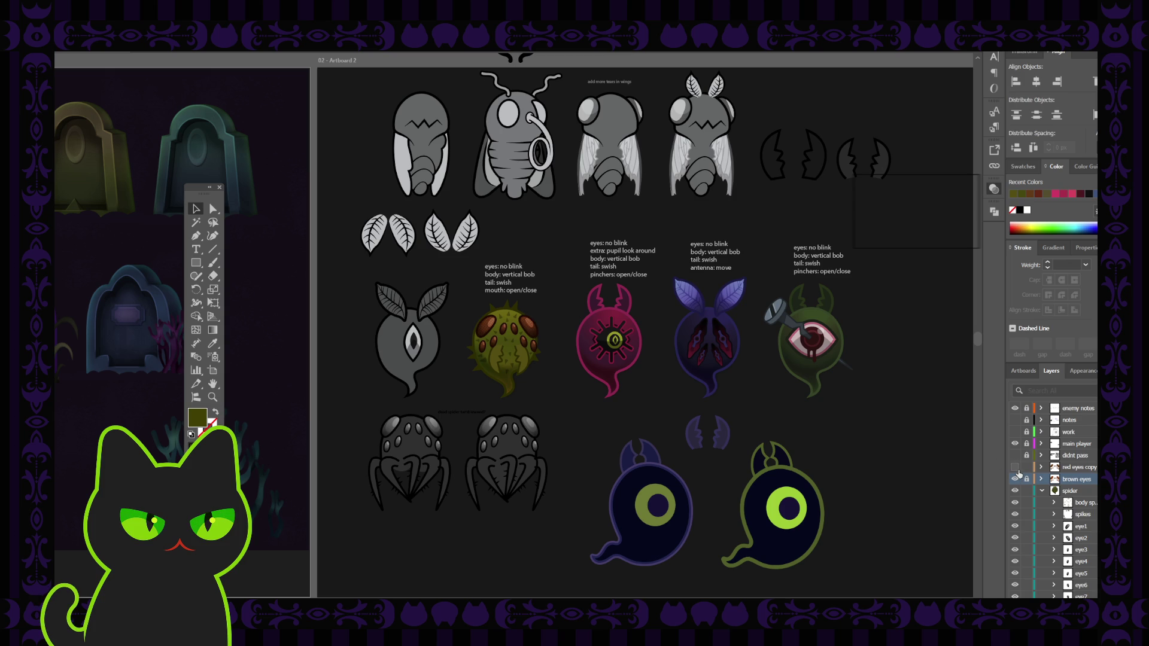
left_click(1015, 468)
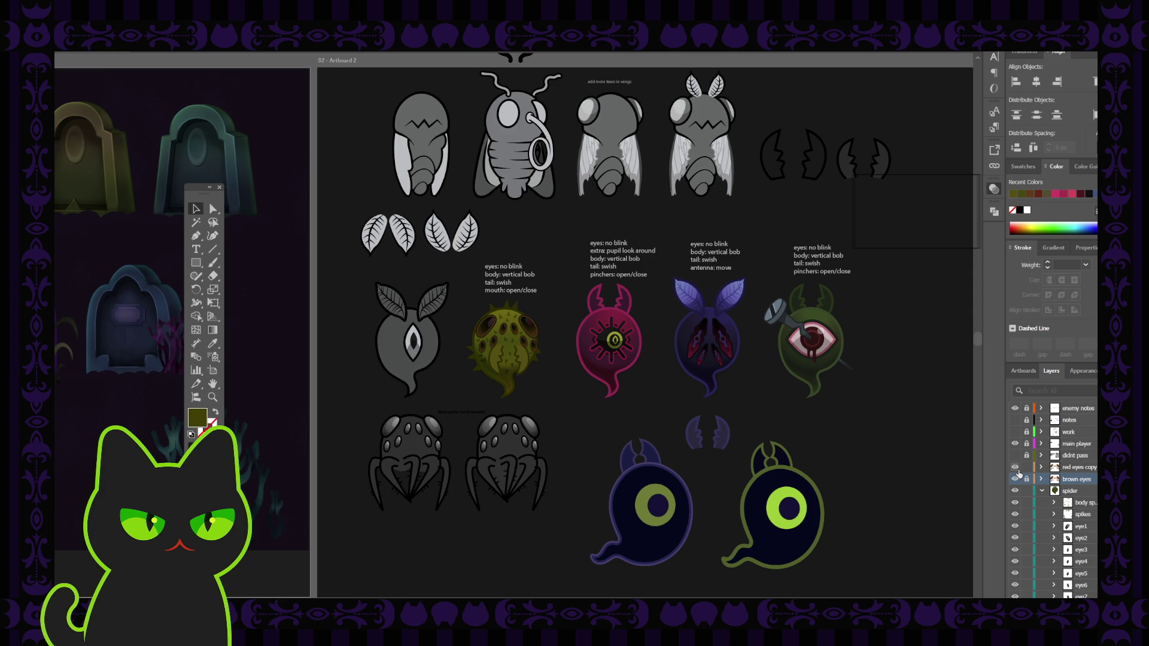
left_click(1016, 480)
left_click(1015, 480)
left_click(1041, 490)
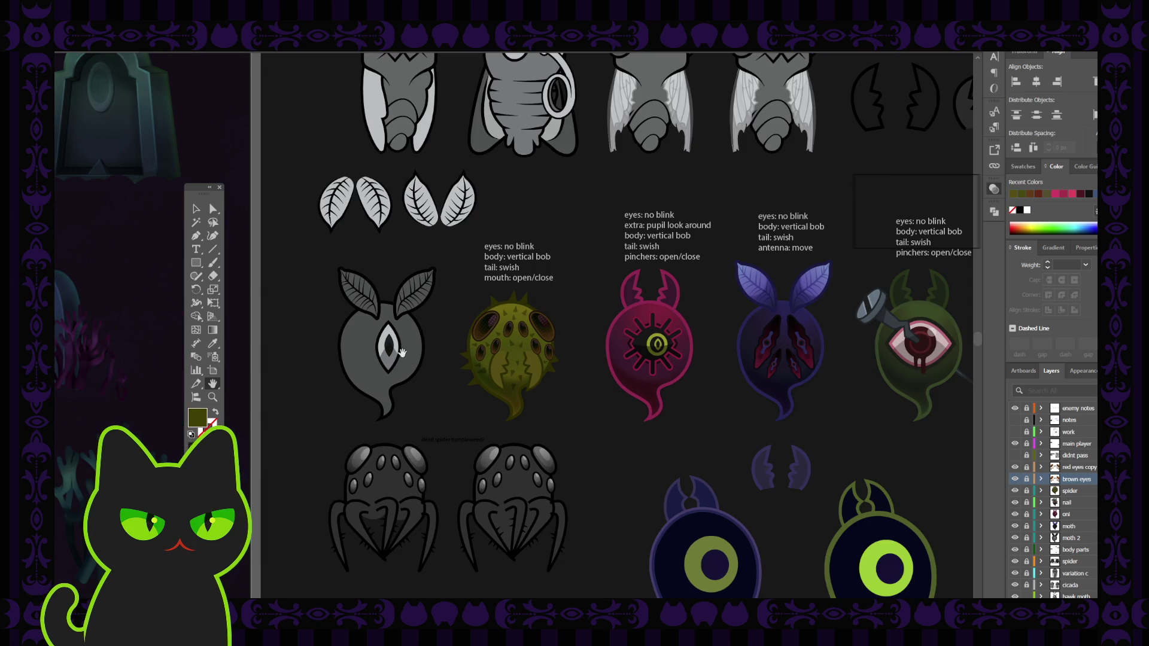
Pan across the canvas, select the moth 2 layer, and expand the oni layer
key("space")
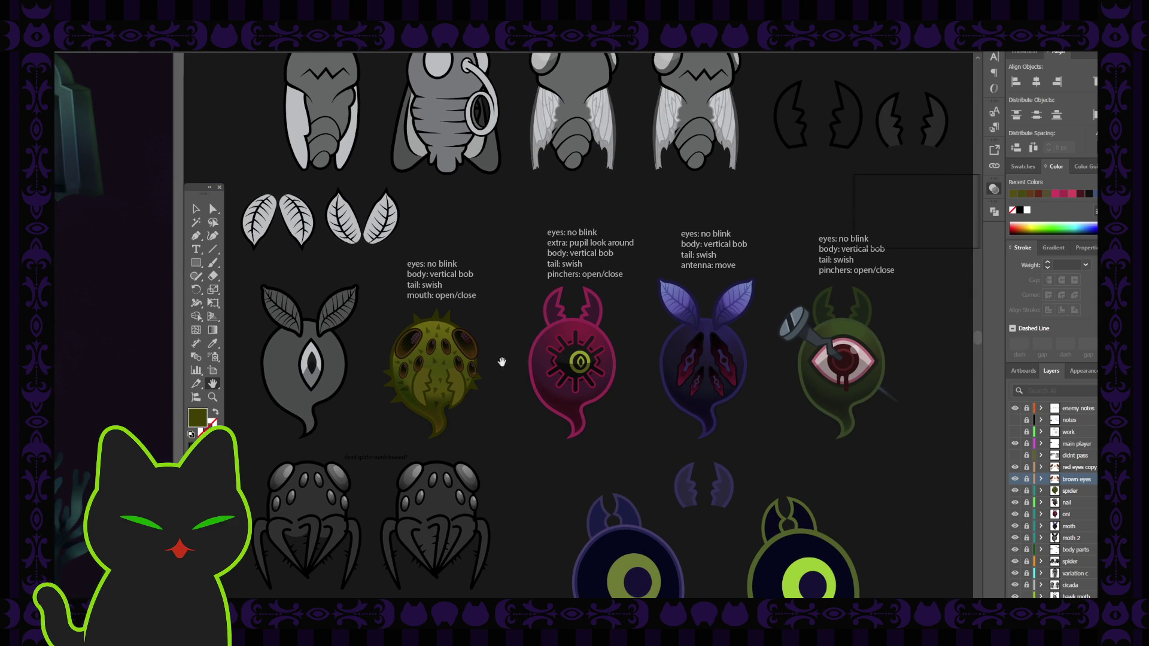
scroll(475, 382, "left", 5)
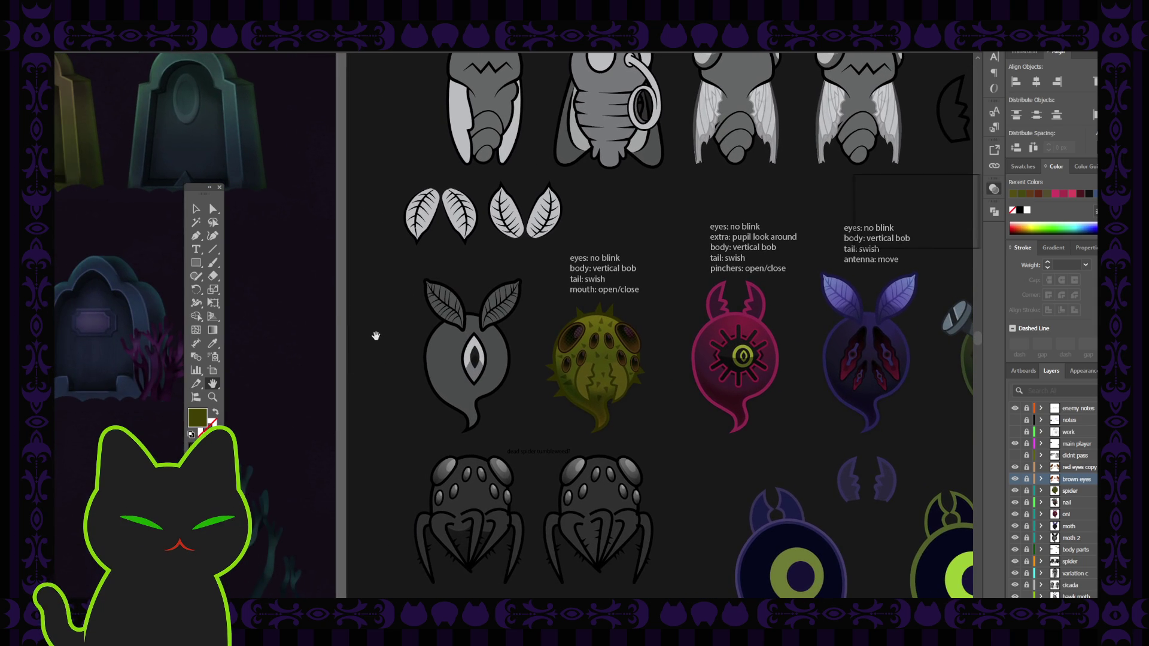
scroll(434, 367, "left", 2)
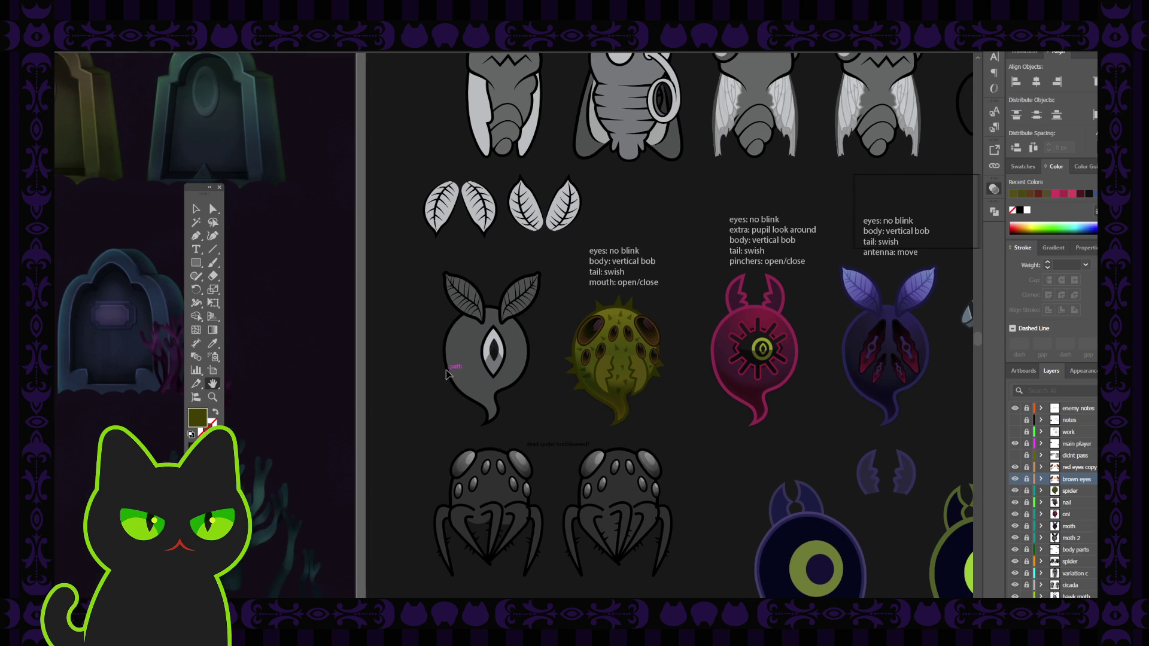
scroll(446, 371, "up", 2)
scroll(442, 359, "left", 1)
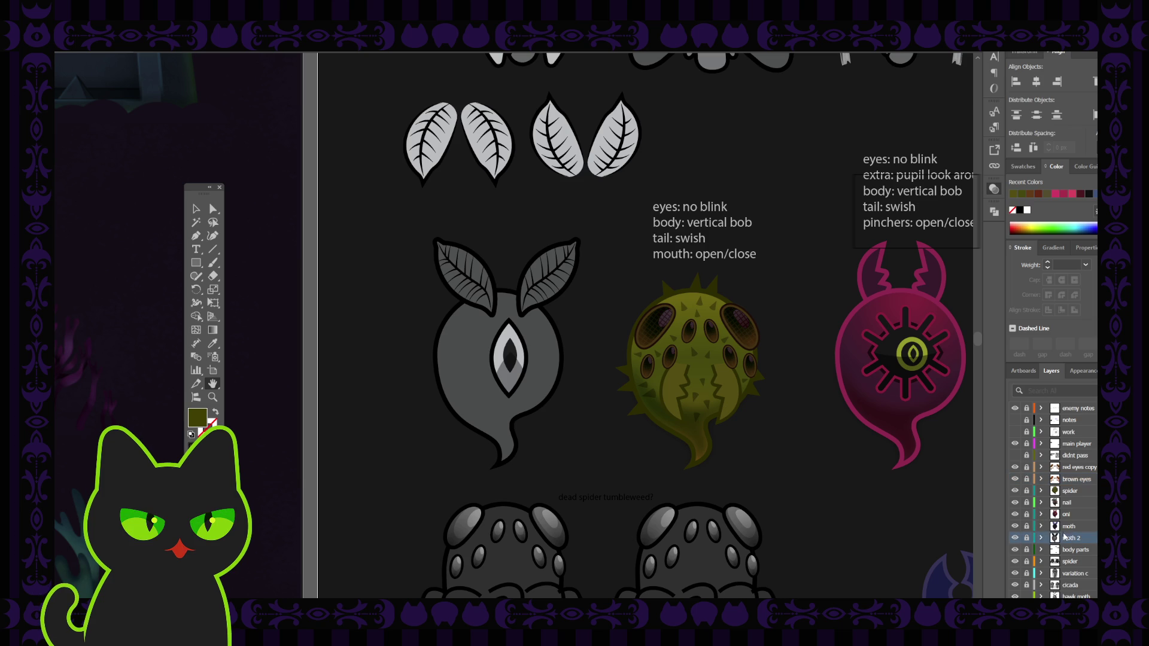
left_click(1057, 537)
left_click(1041, 514)
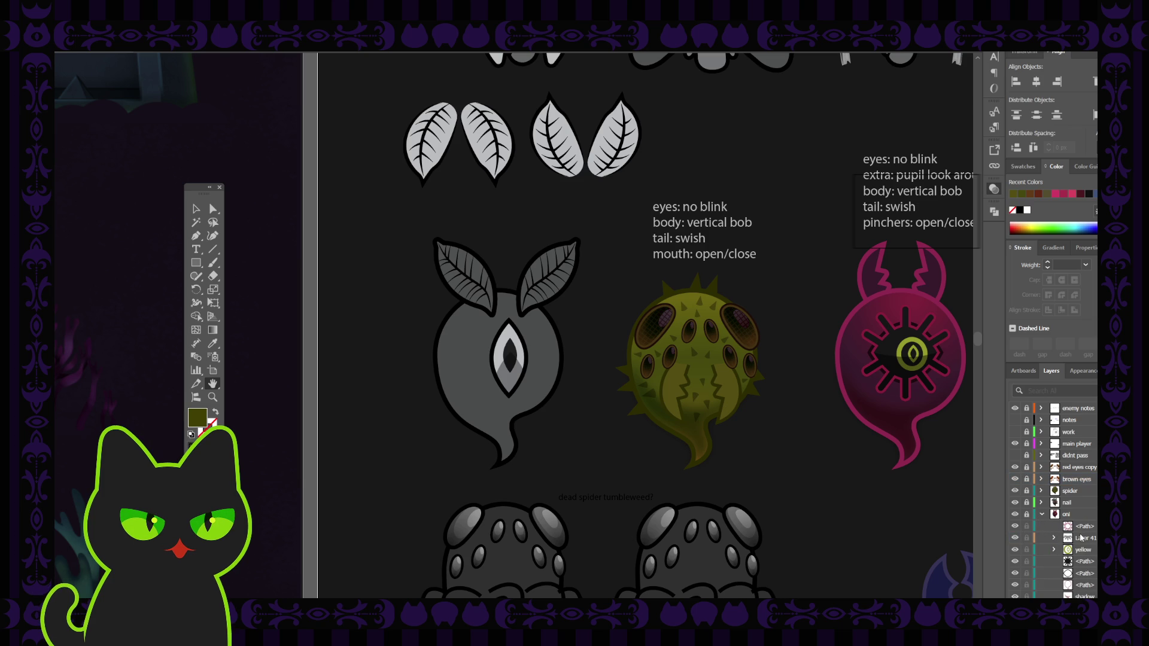
scroll(1064, 537, "down", 3)
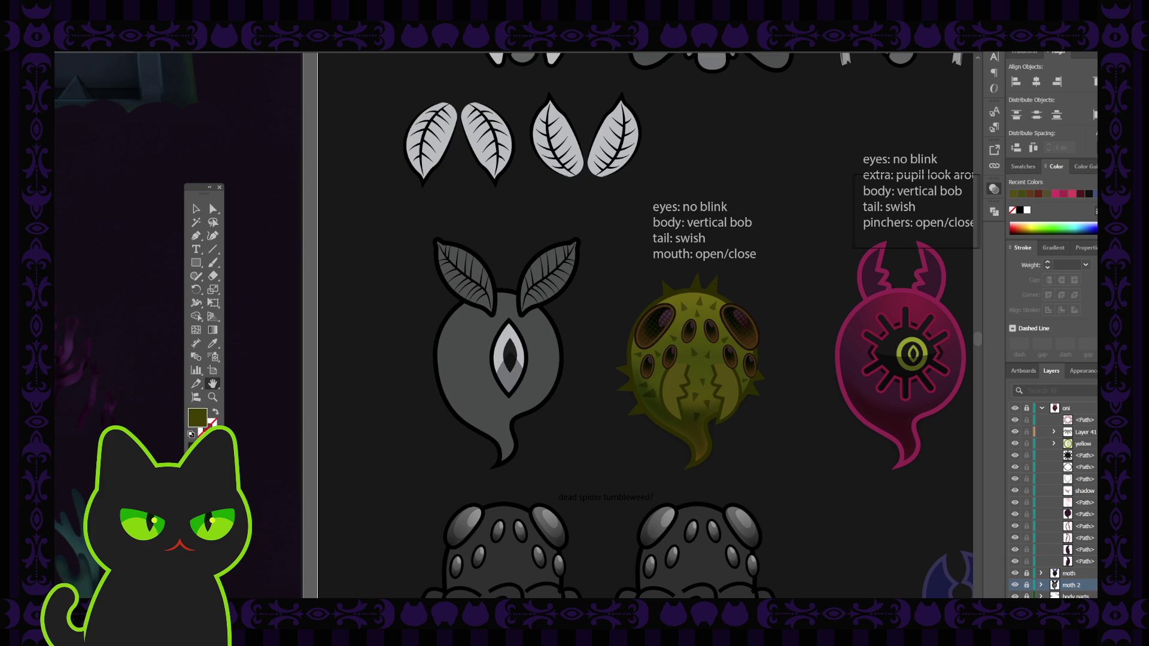
left_click_drag(401, 290, 381, 292)
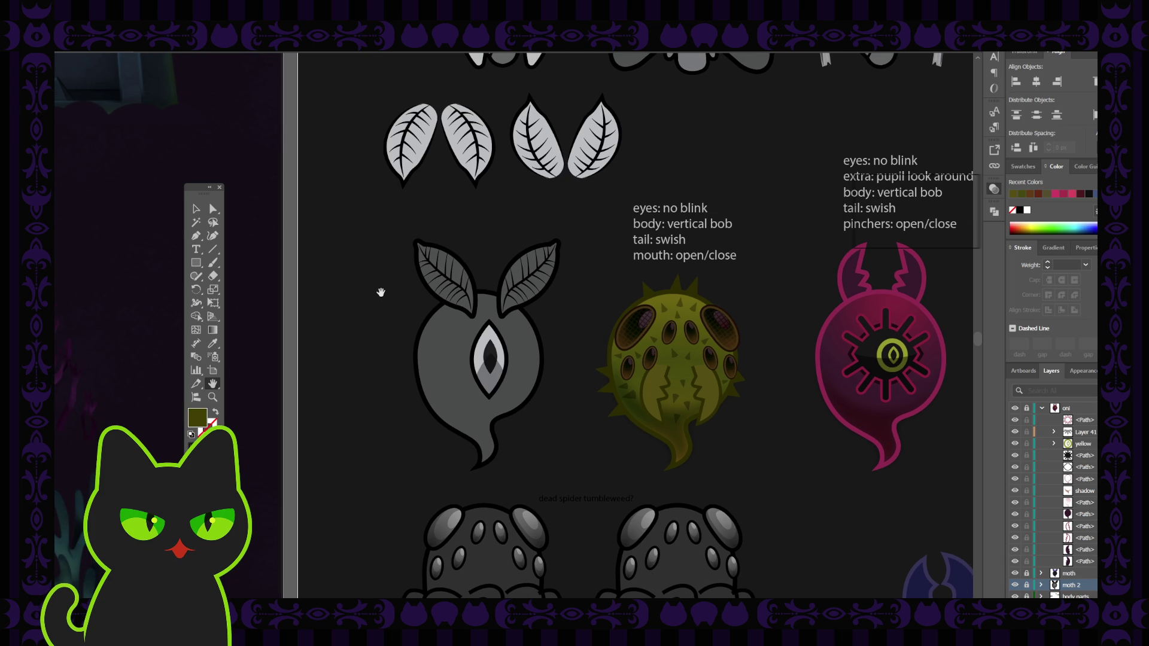
scroll(491, 329, "down", 2)
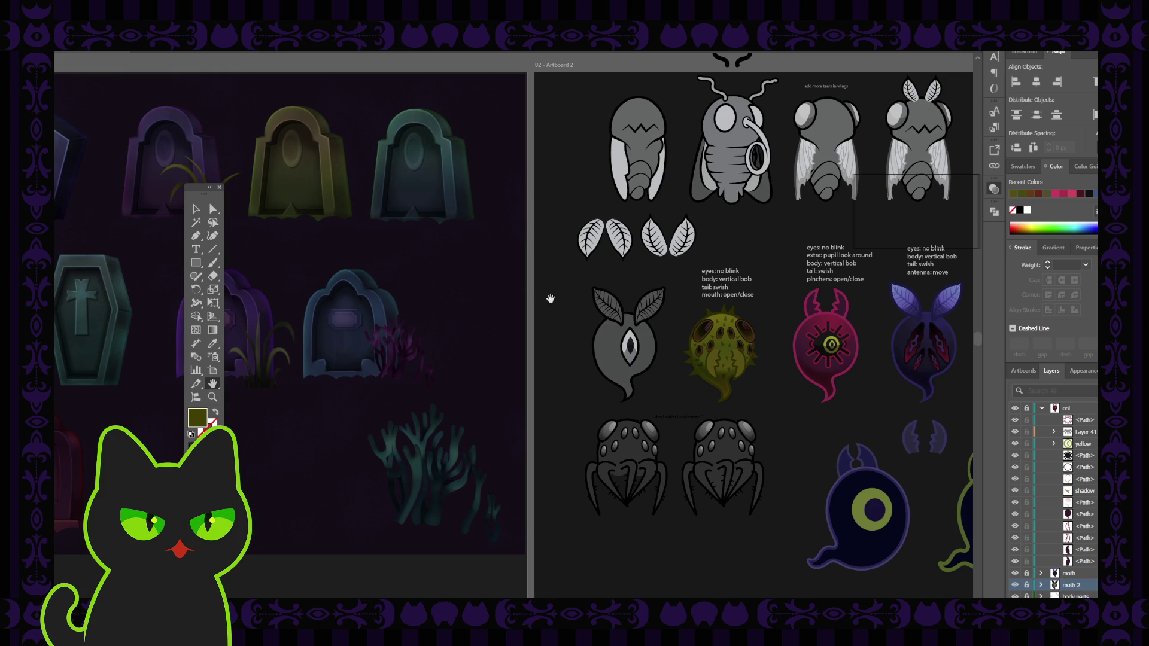
Restore the tools panel, zoom in on the leaf ghost, and unlock the moth 2 layer
left_click_drag(548, 296, 373, 280)
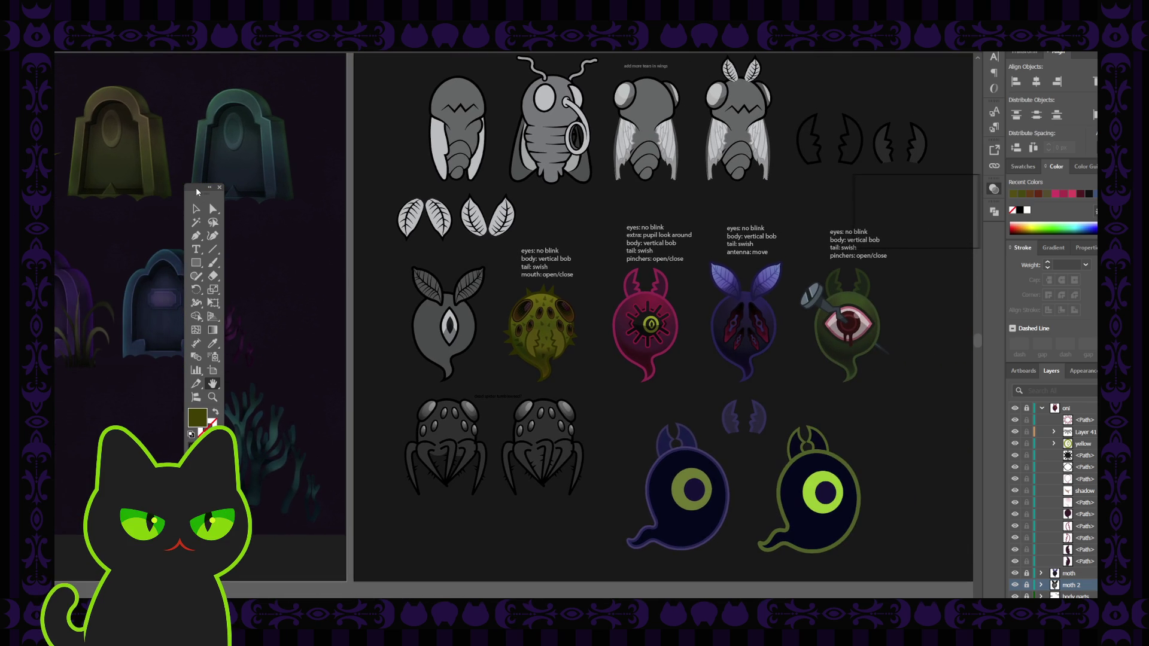
left_click(219, 187)
left_click(407, 278)
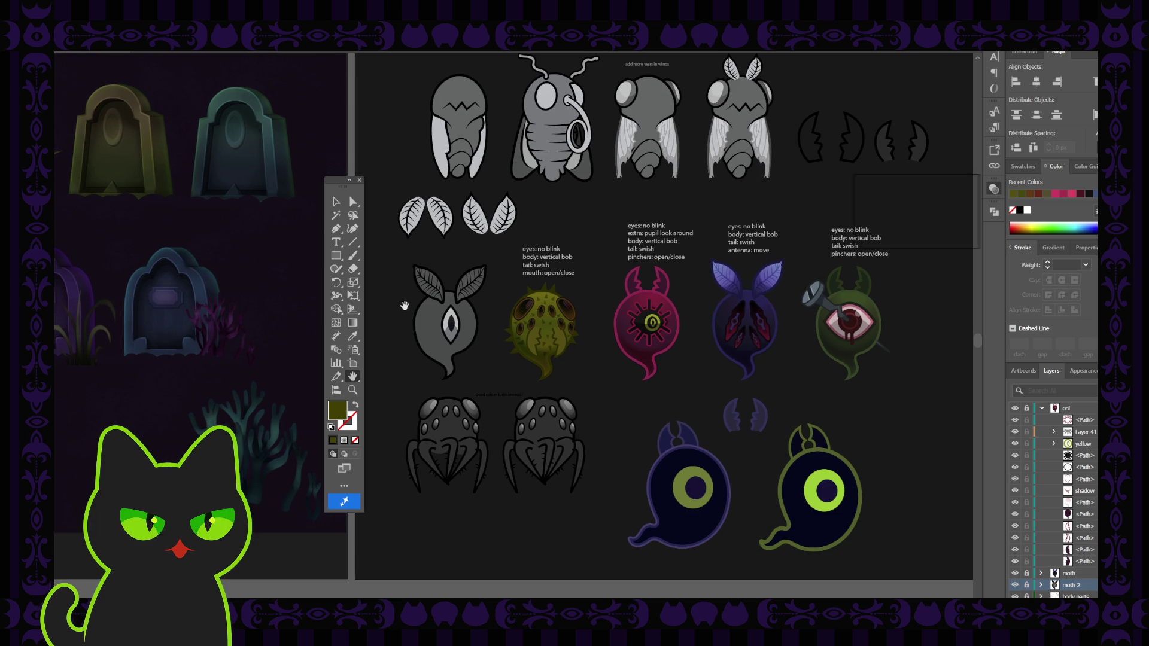
key("ctrl+plus")
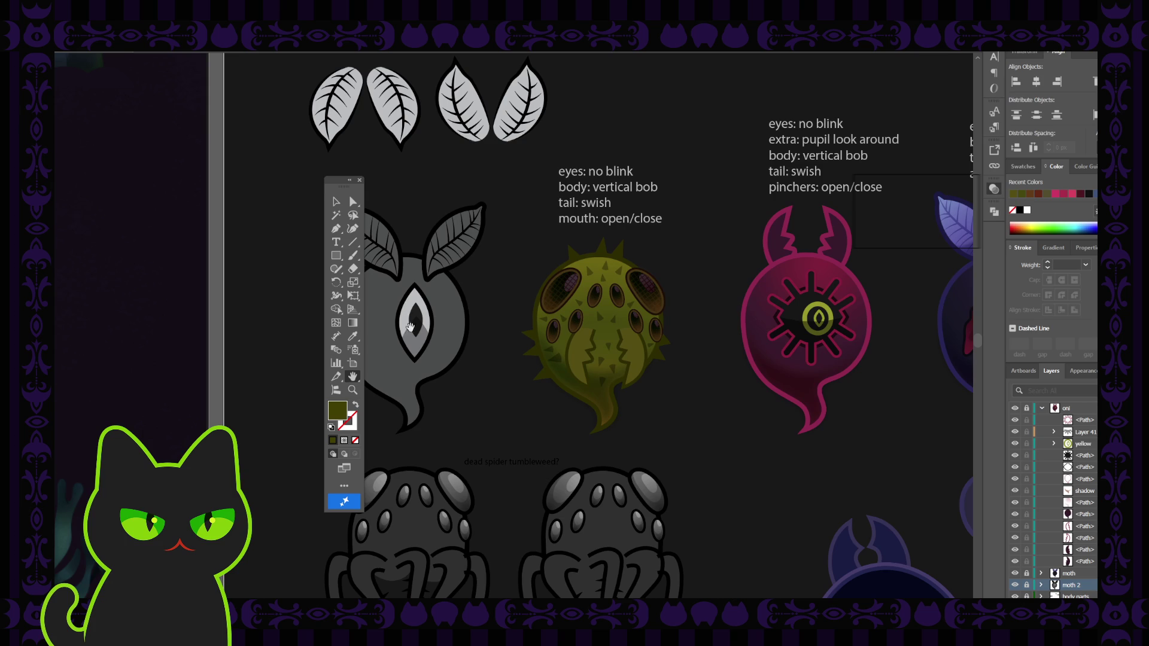
mouse_move(457, 339)
left_mouse_down()
mouse_move(522, 334)
mouse_move(536, 302)
left_mouse_up()
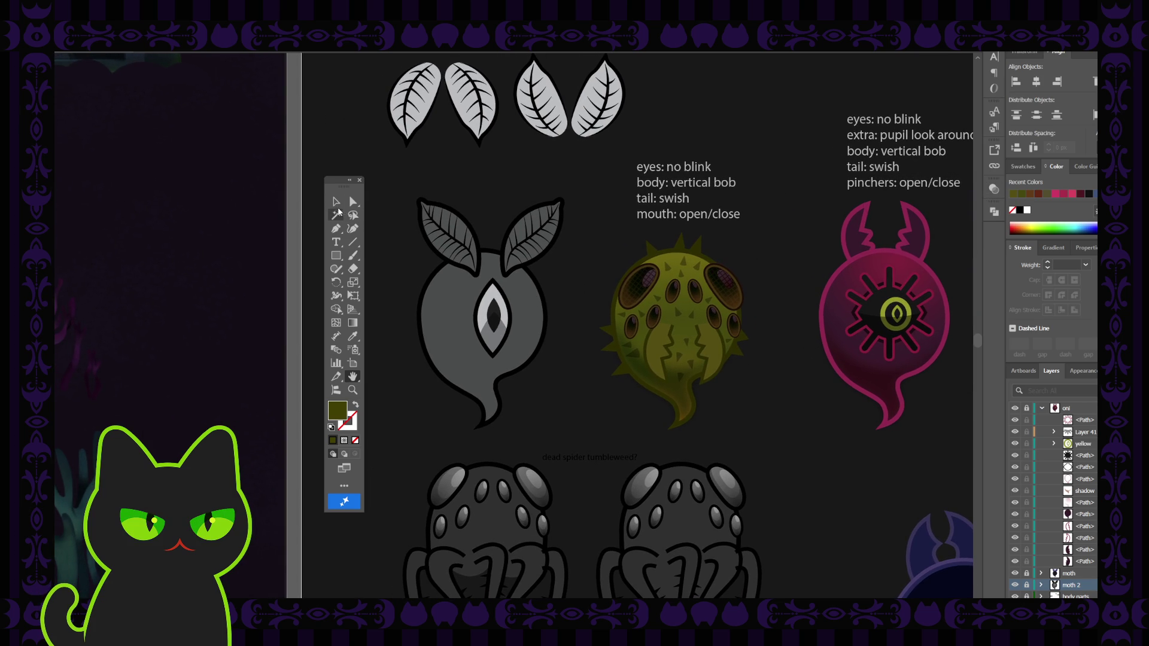
left_click(336, 202)
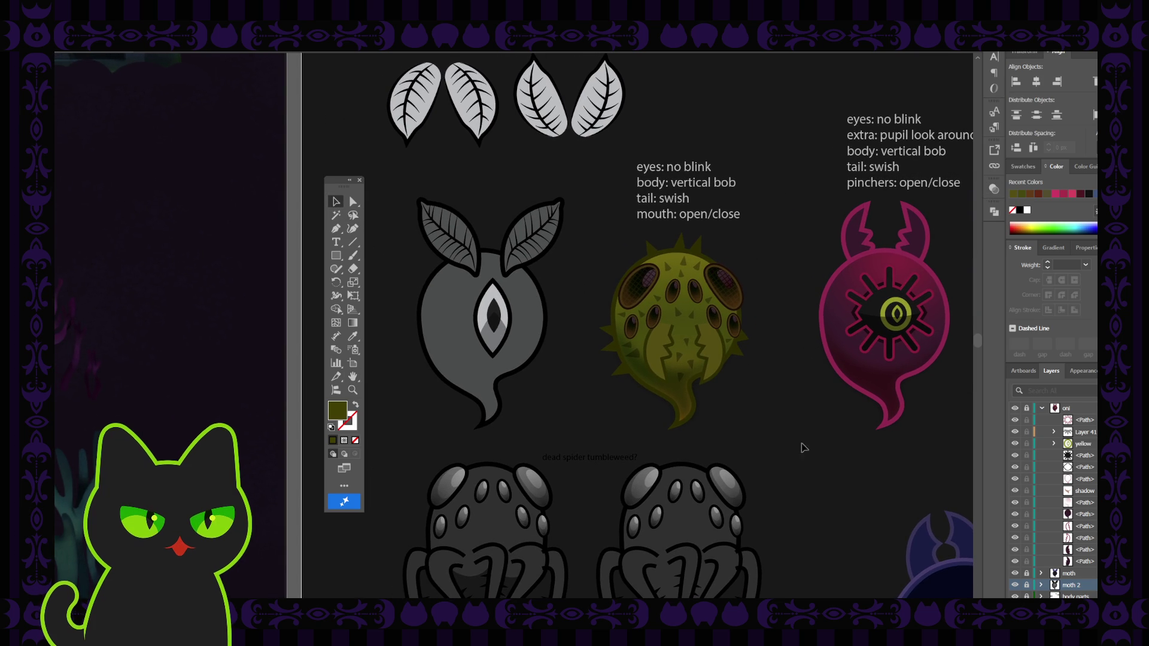
left_click(1026, 585)
Expand moth 2 and rename its first paths to shadow and pupil
left_click(1041, 585)
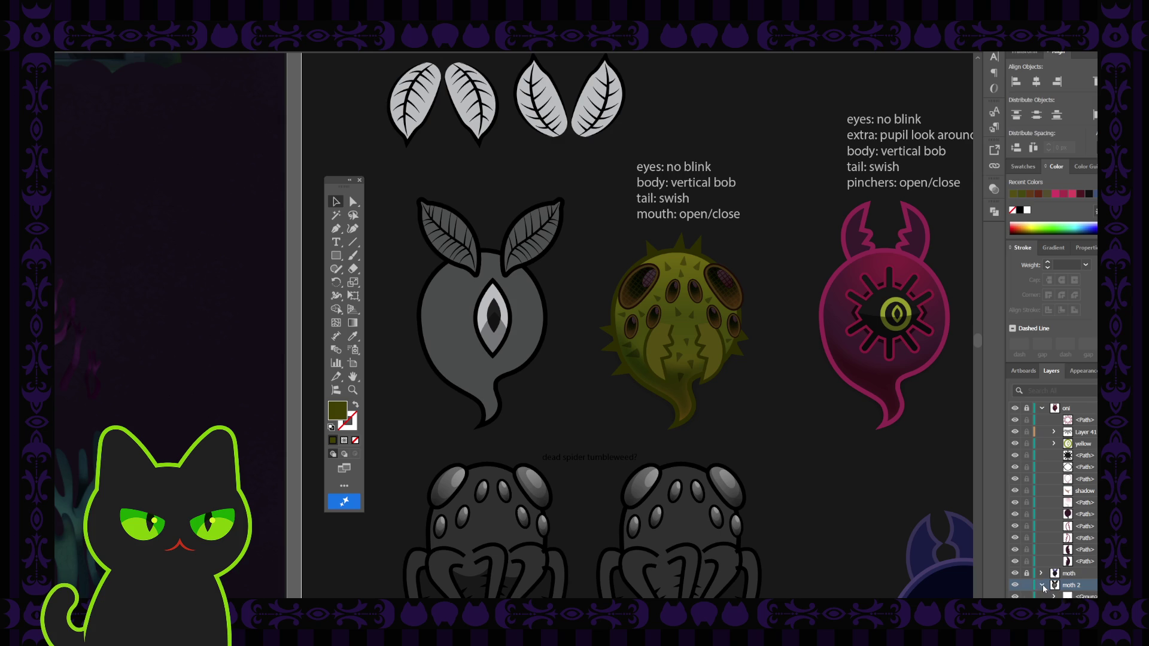
scroll(1077, 577, "down", 3)
scroll(1077, 578, "down", 2)
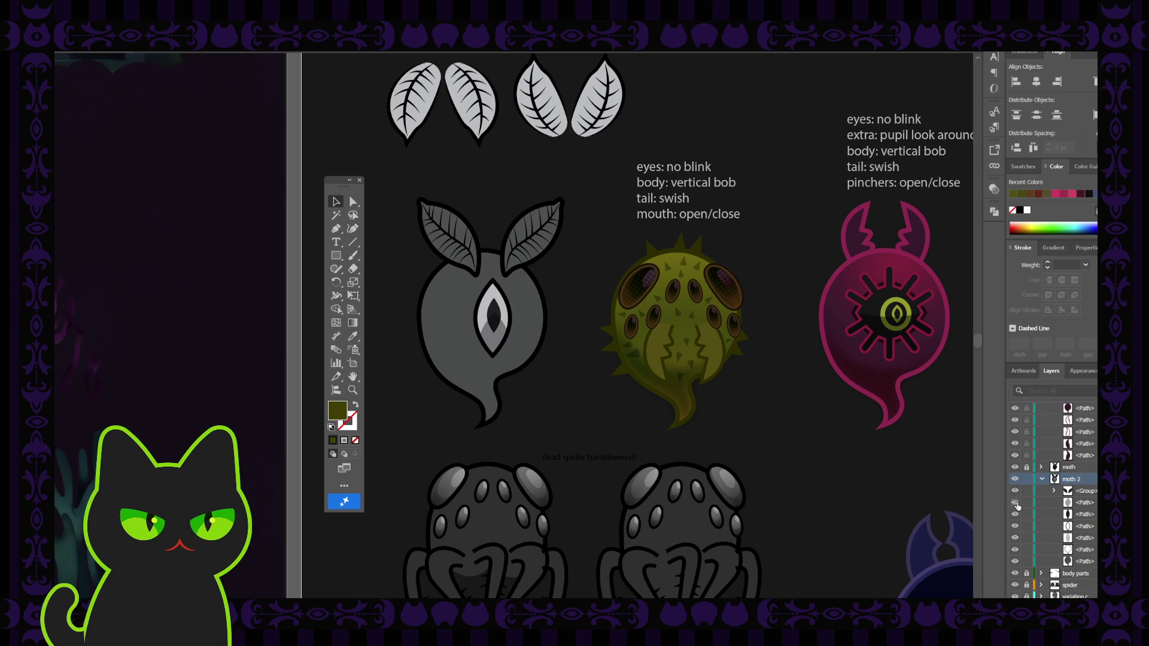
double_click(1085, 502)
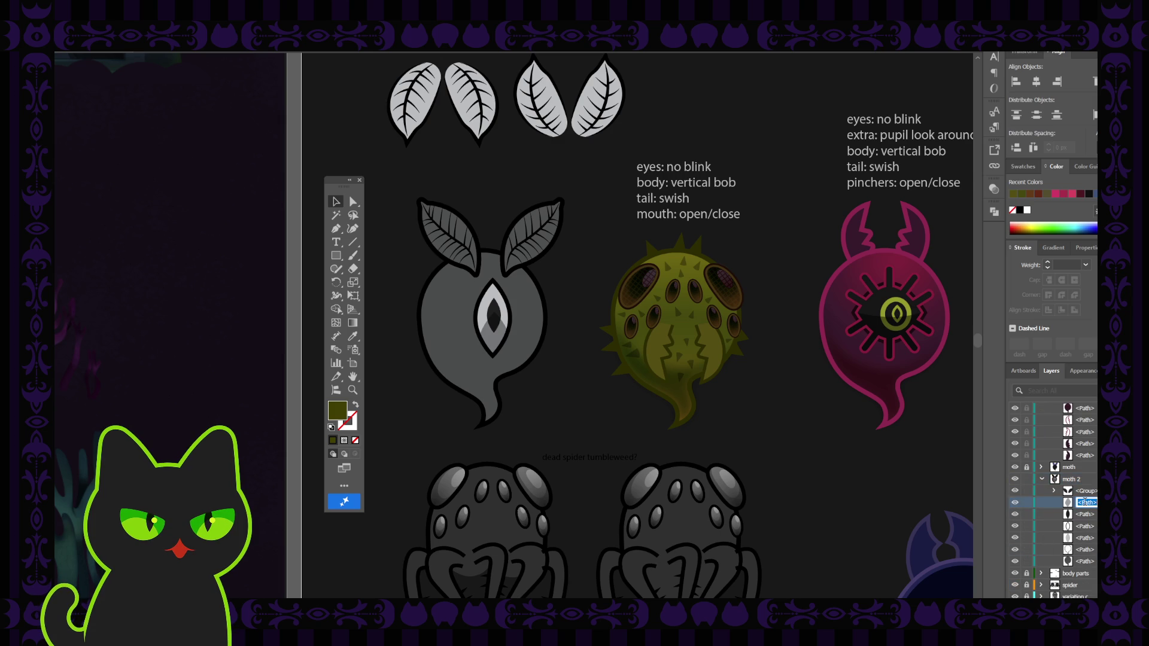
type("shadow")
key("BackSpace")
key("BackSpace")
key("BackSpace")
type("adow")
left_click(1087, 516)
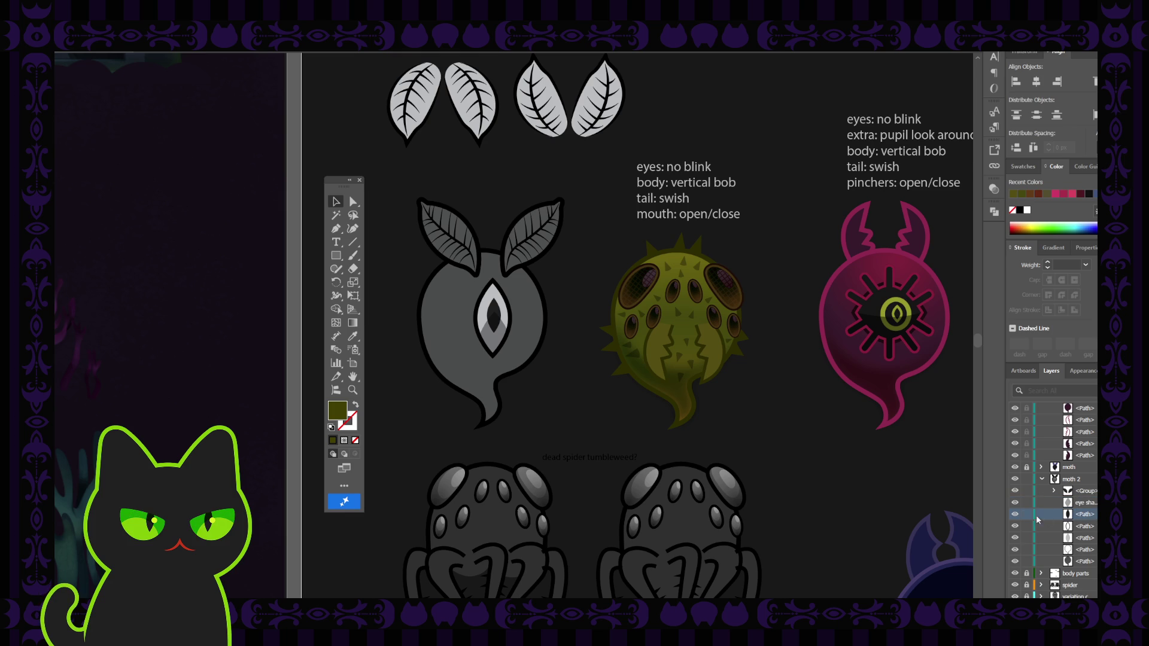
double_click(1095, 516)
type("pupil")
Rename the next moth 2 paths to eye outline, eyeball and body
double_click(1088, 527)
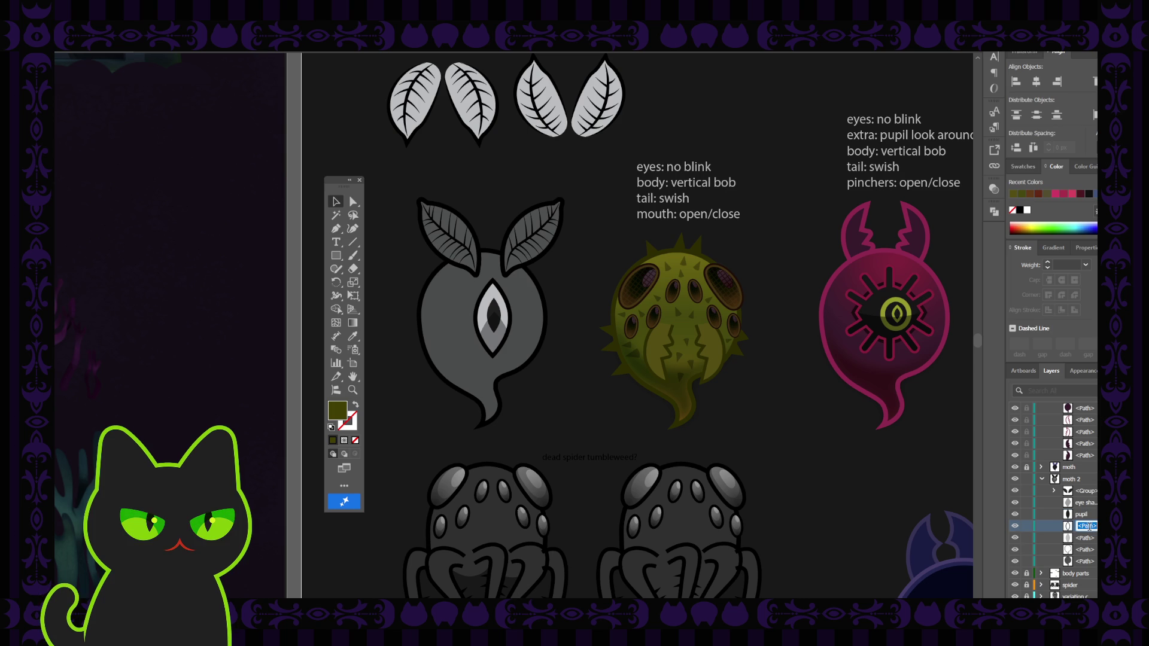
type("eye outline")
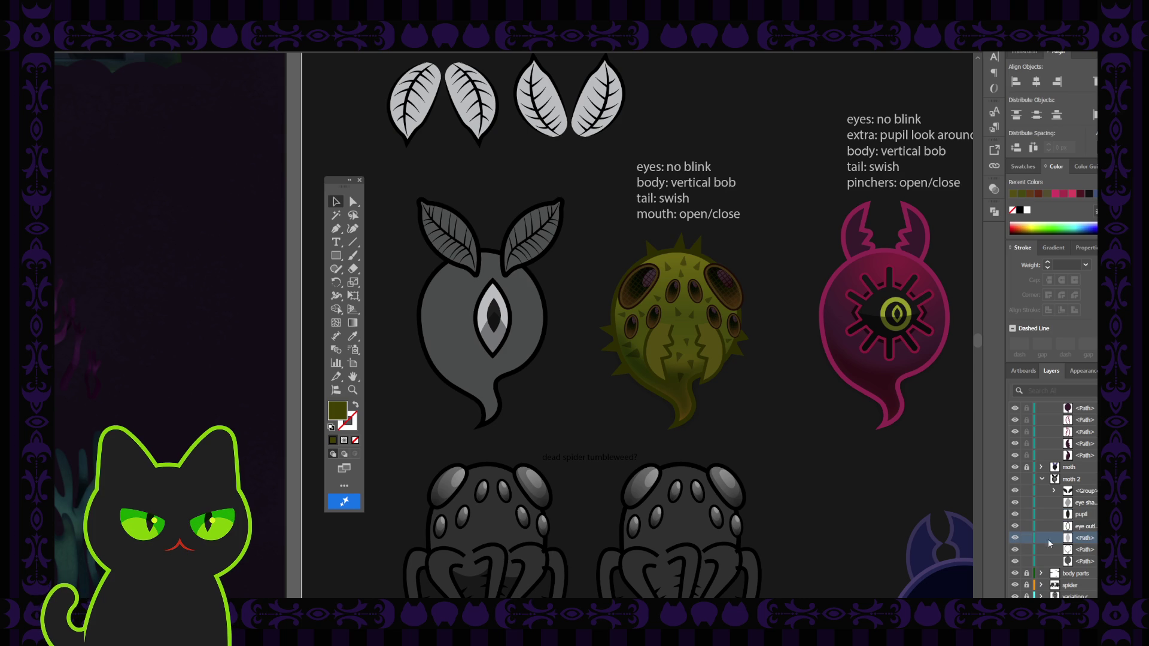
left_click(1086, 538)
double_click(1086, 538)
type("eyeball")
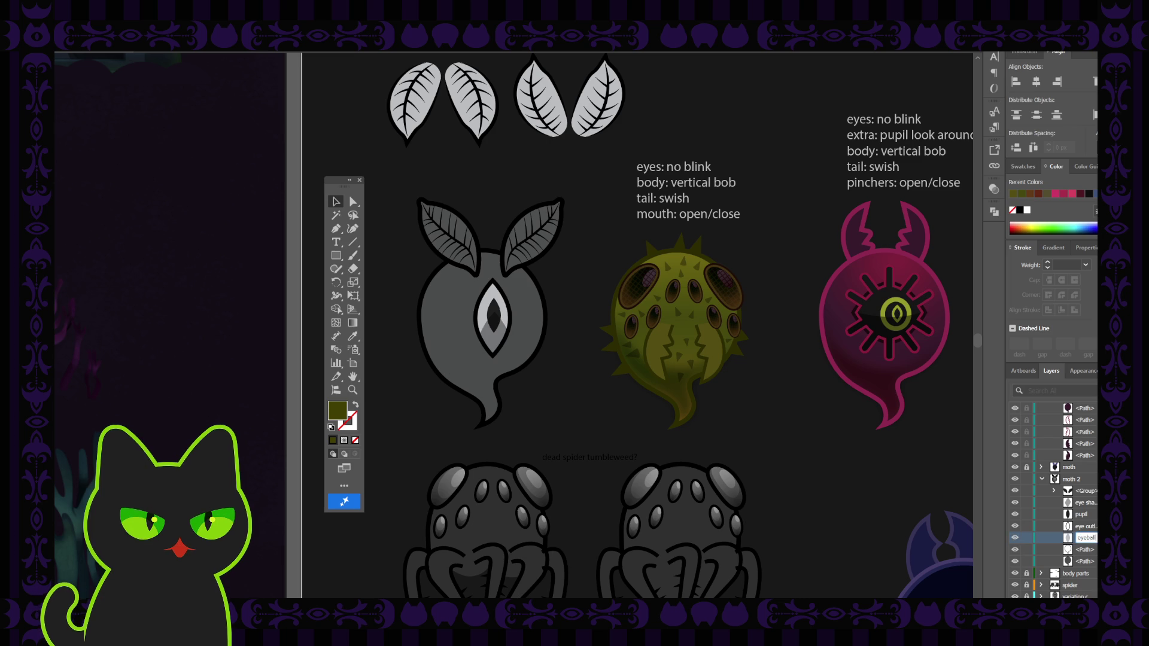
left_click(1090, 552)
double_click(1090, 551)
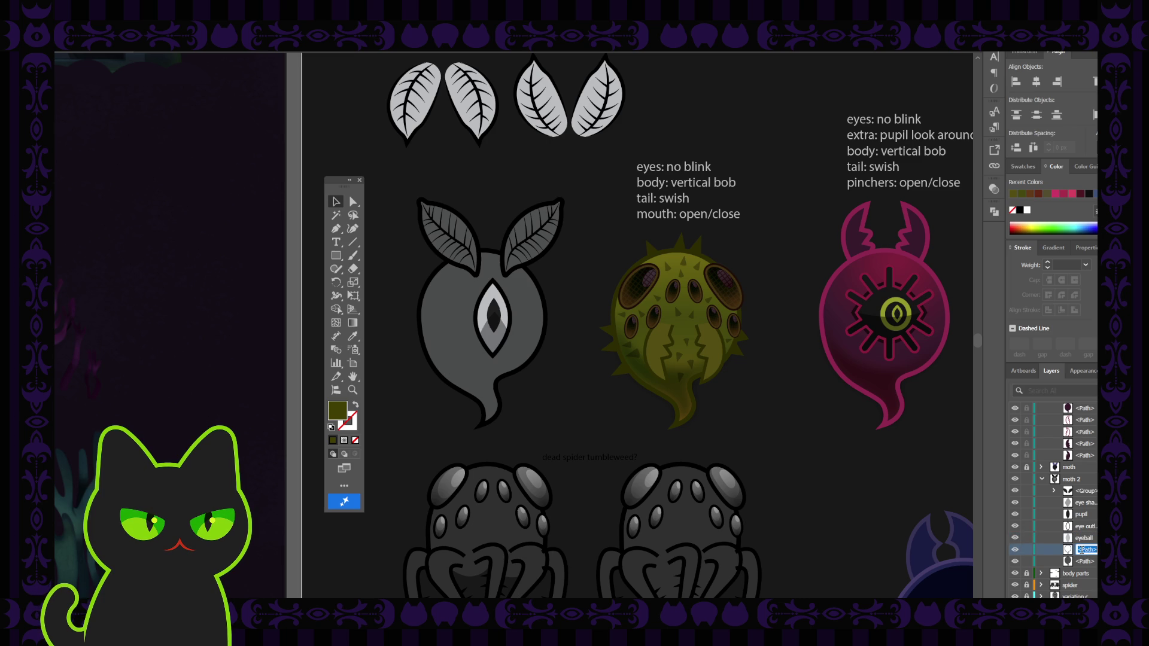
type("body")
type("tline")
left_click(1090, 563)
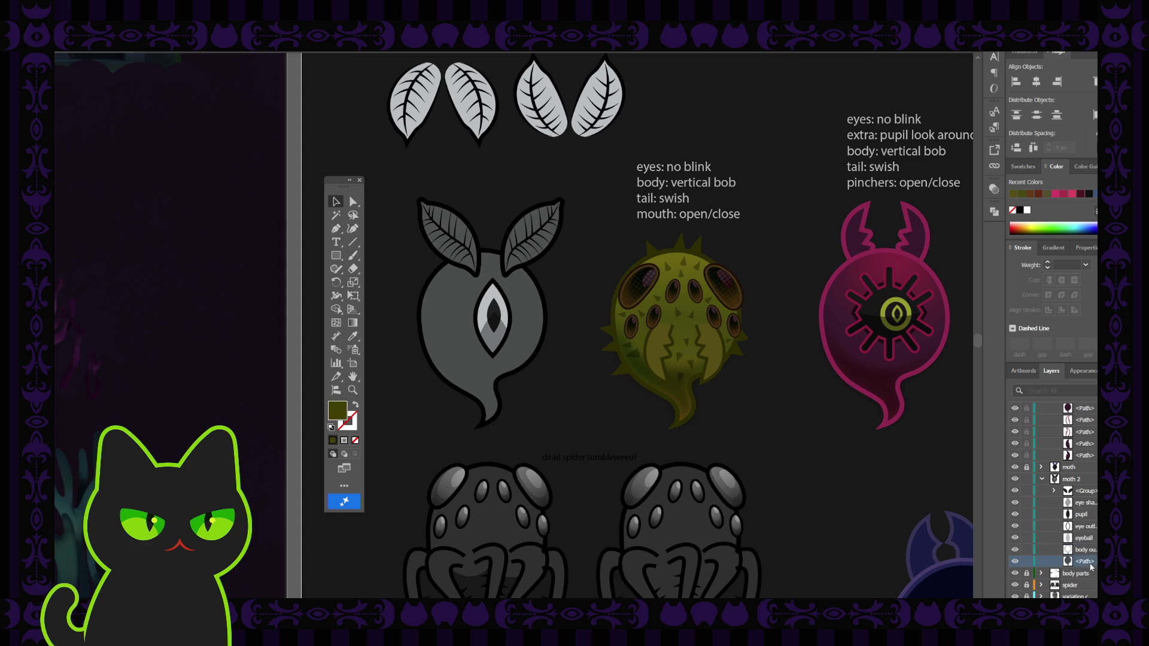
double_click(1089, 562)
type("body")
key("Return")
Rename the unnamed group under moth 2 to antenna and zoom out to the whole sheet
left_click(1071, 492)
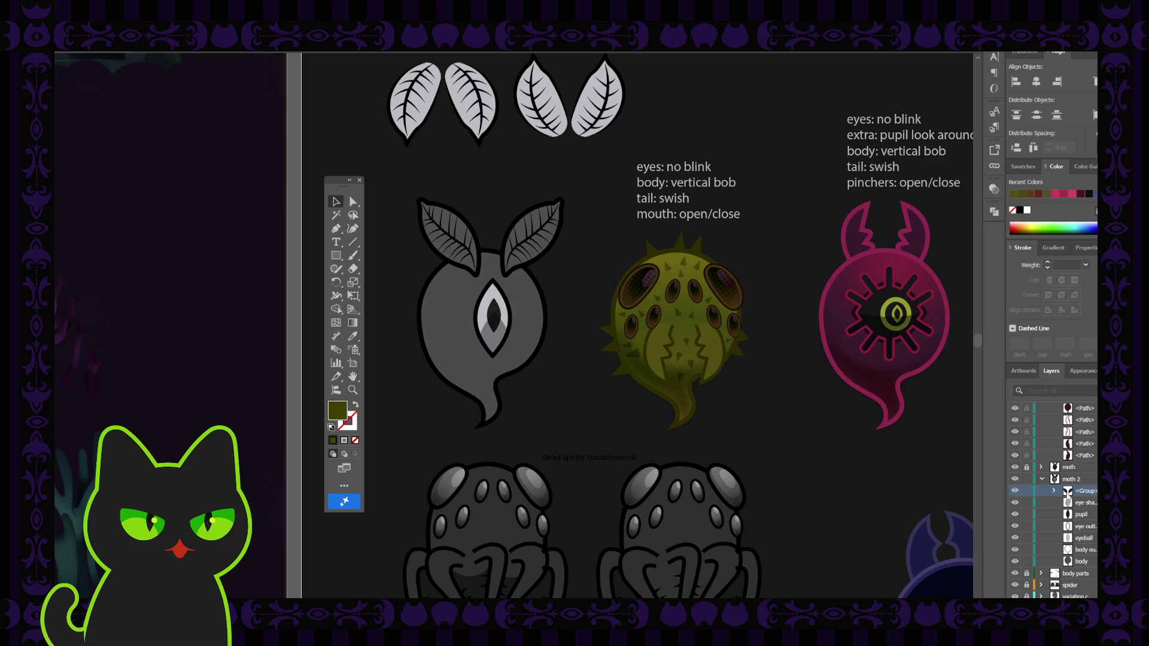
left_click(1054, 490)
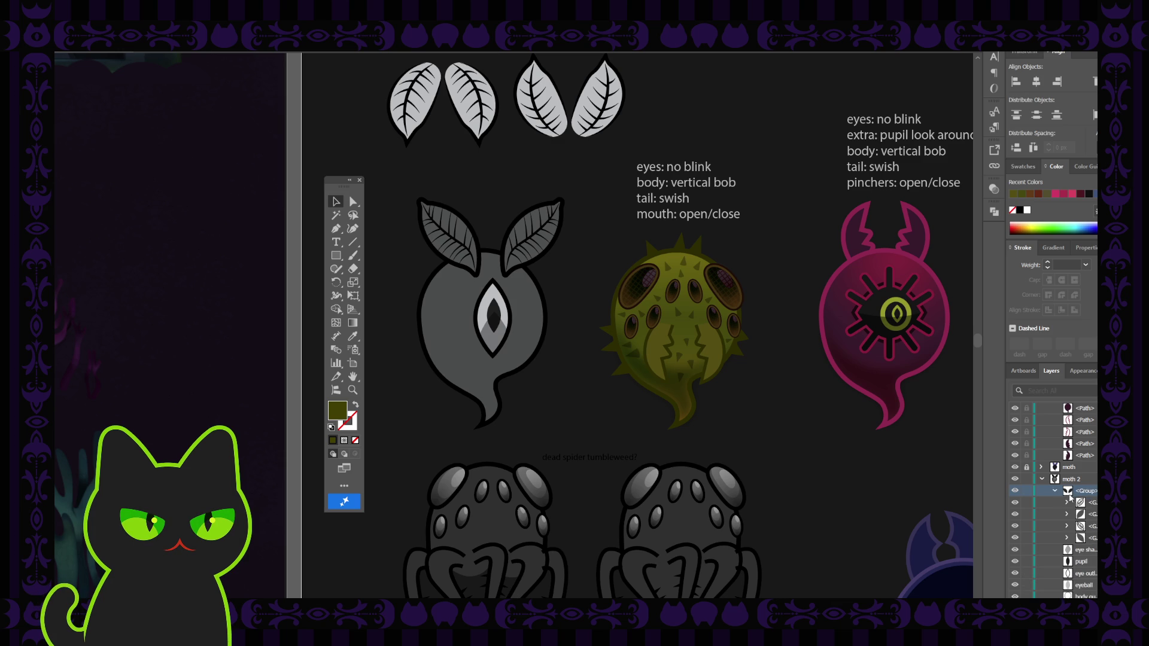
left_click(1055, 491)
double_click(1084, 490)
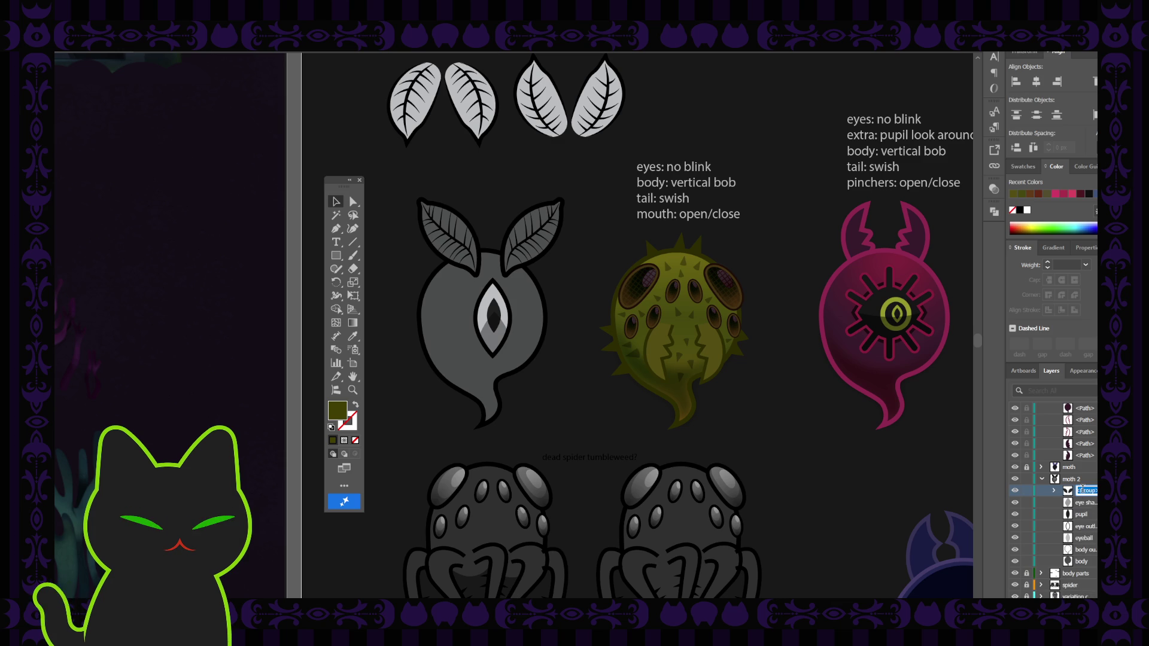
type("a")
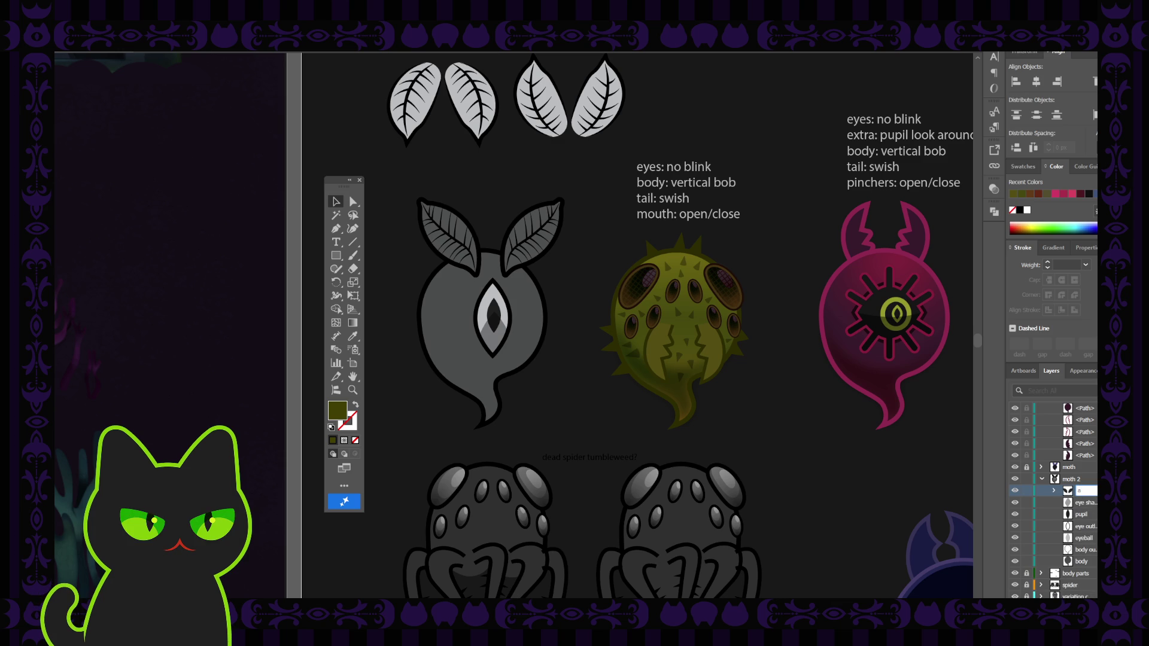
type("ntenna")
key("Return")
key("ctrl+minus")
key("ctrl+minus")
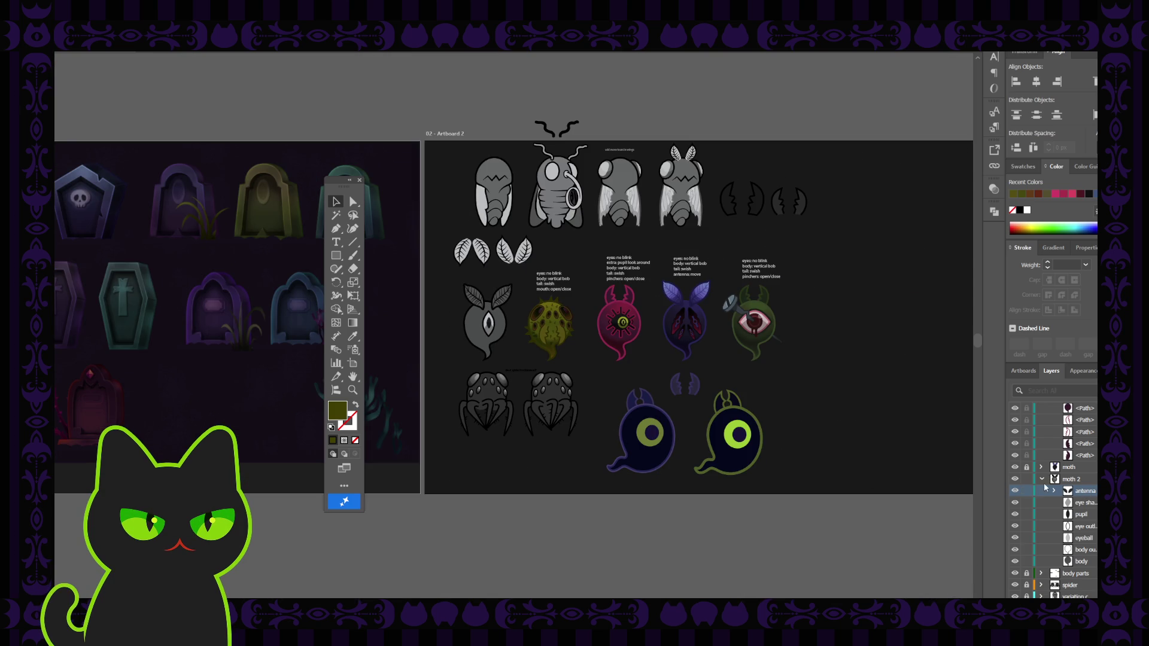
scroll(1048, 481, "up", 3)
scroll(1047, 481, "up", 2)
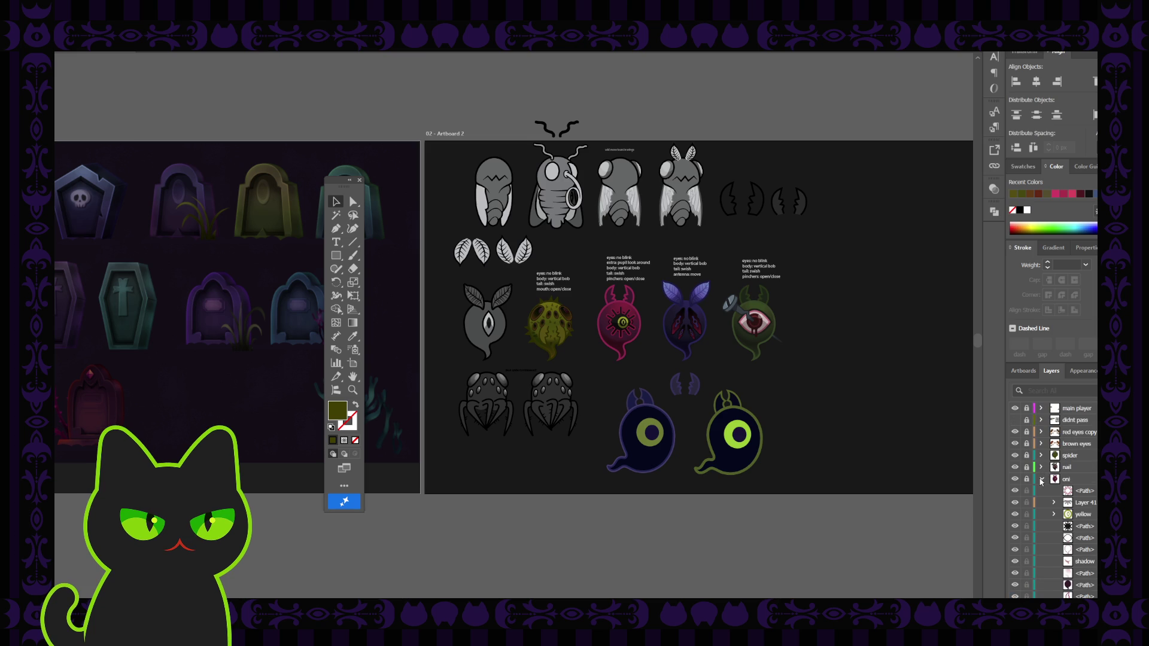
left_click(1042, 480)
scroll(1035, 503, "down", 2)
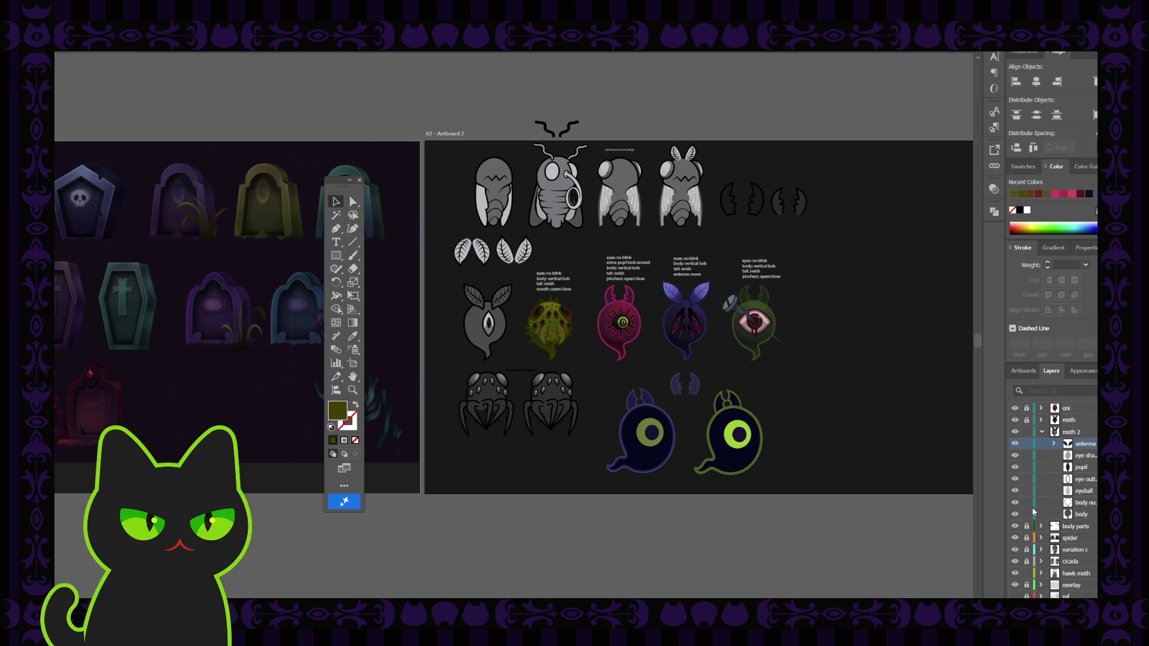
scroll(1035, 514, "down", 2)
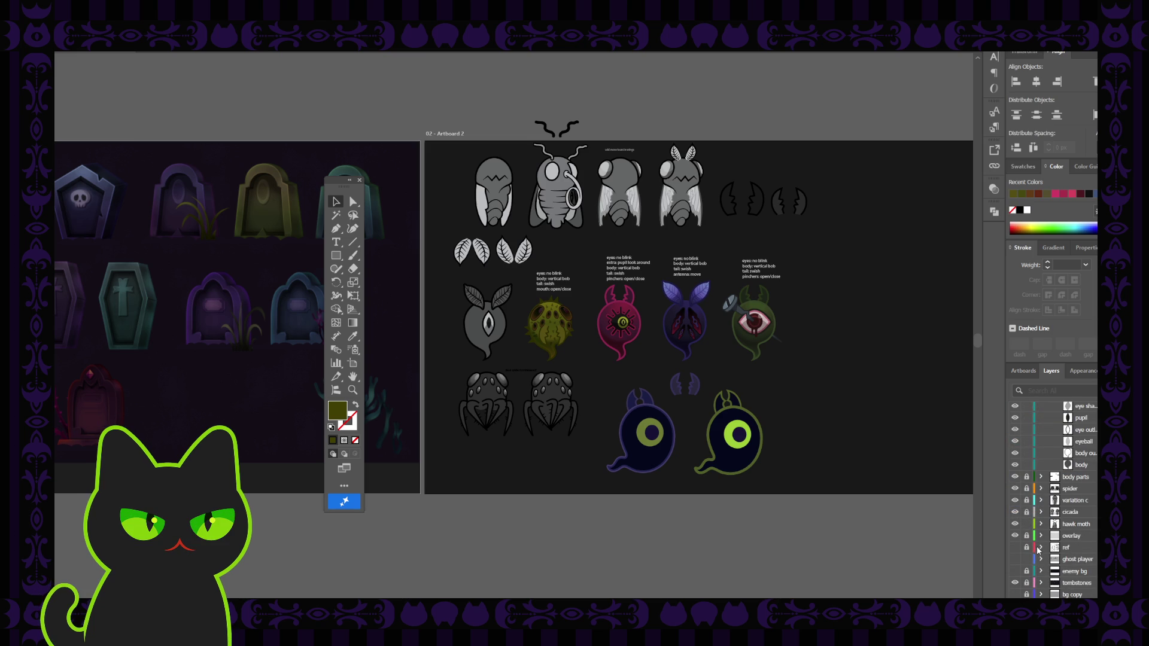
scroll(1066, 549, "up", 4)
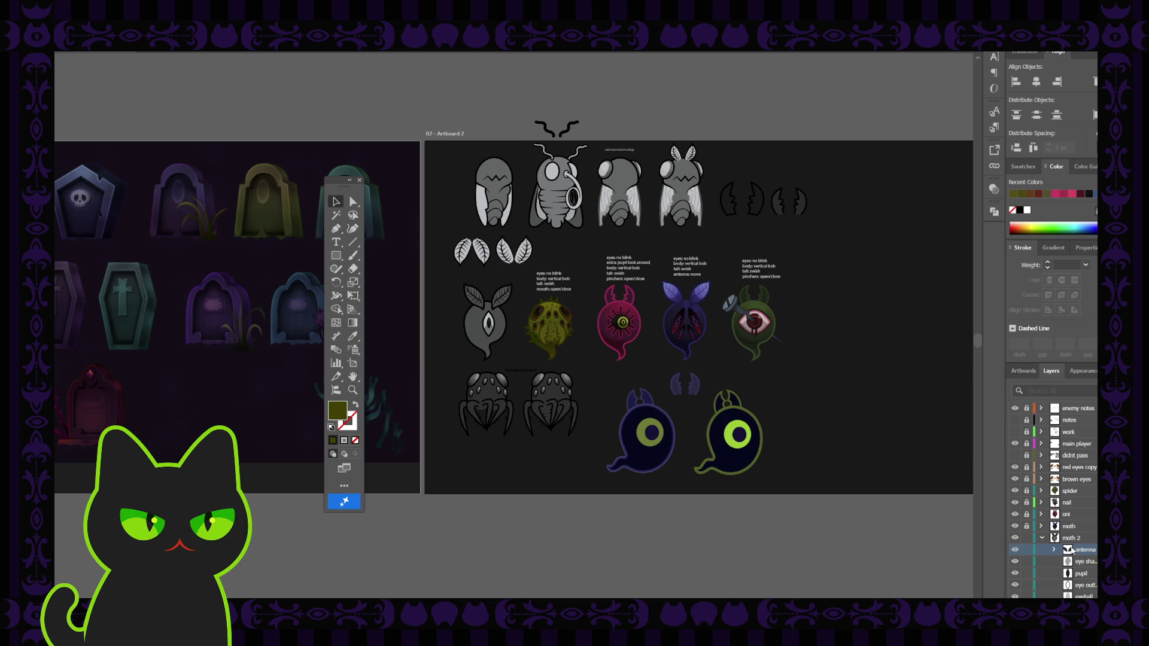
left_click(1015, 455)
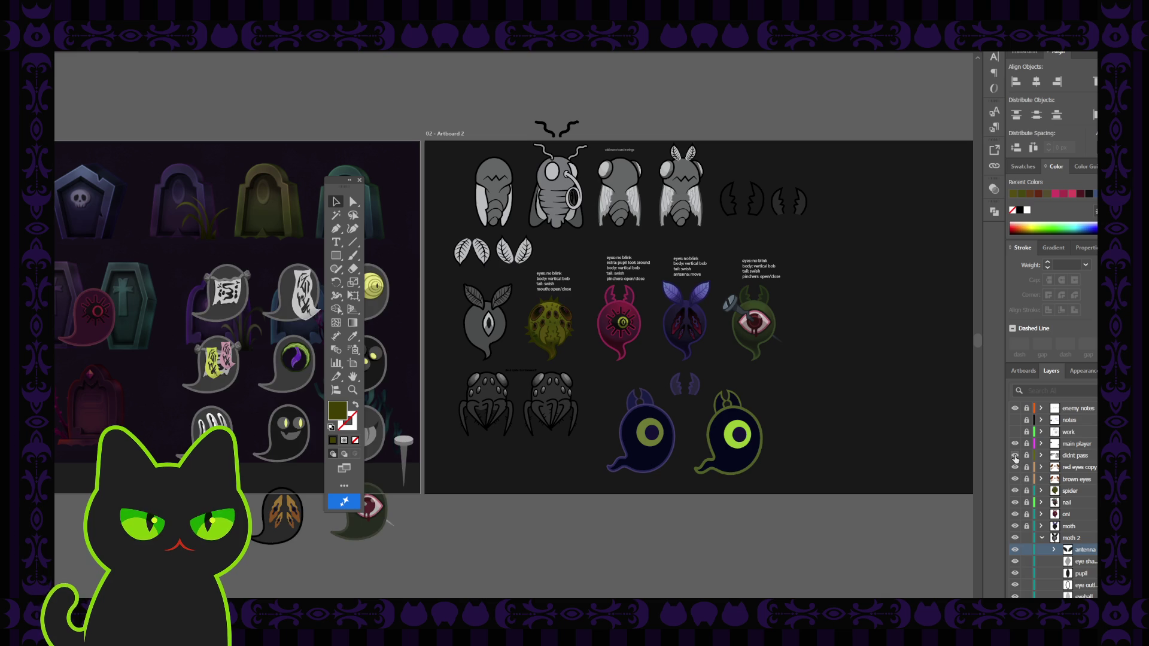
left_click(1015, 457)
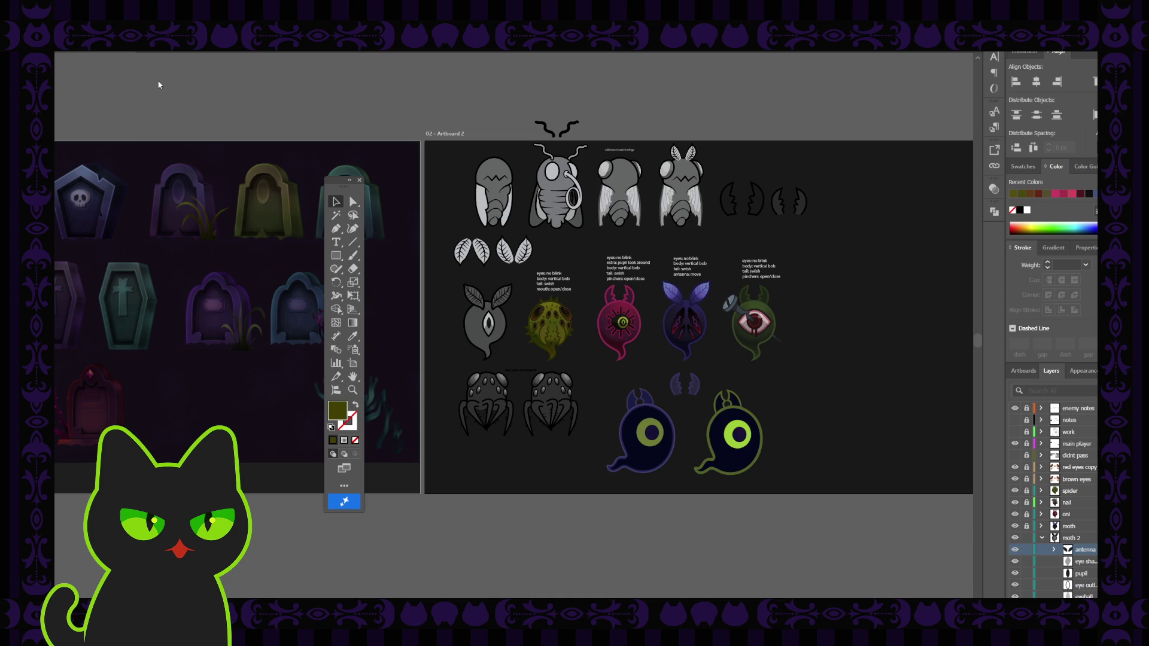
key("ctrl+Tab")
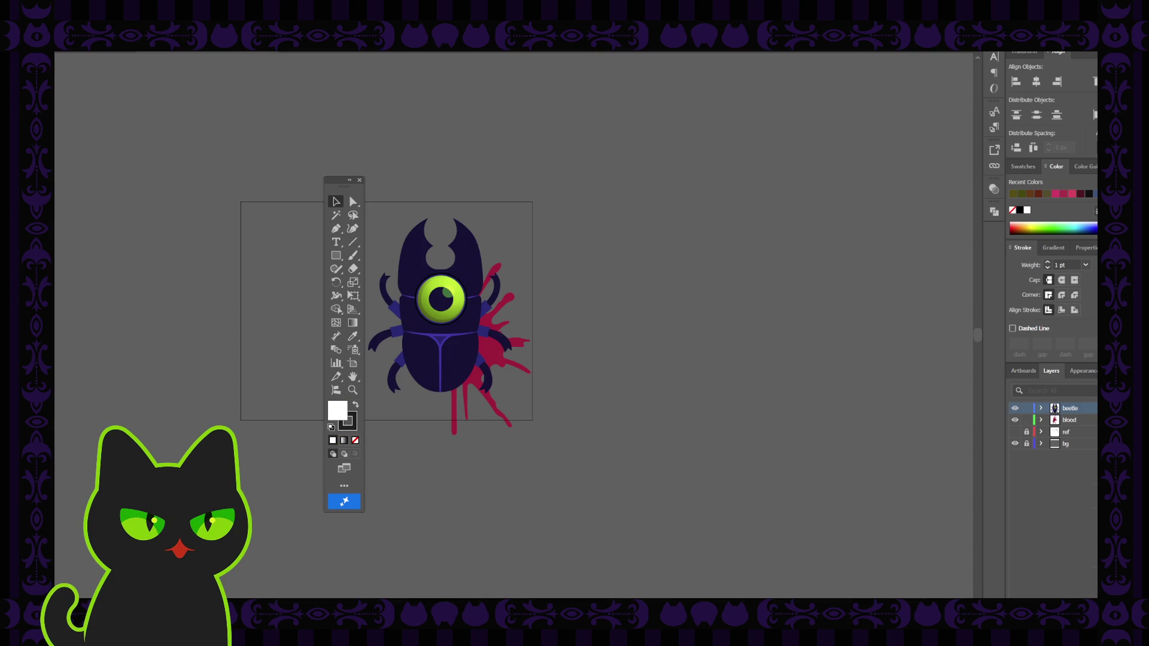
key("ctrl+Tab")
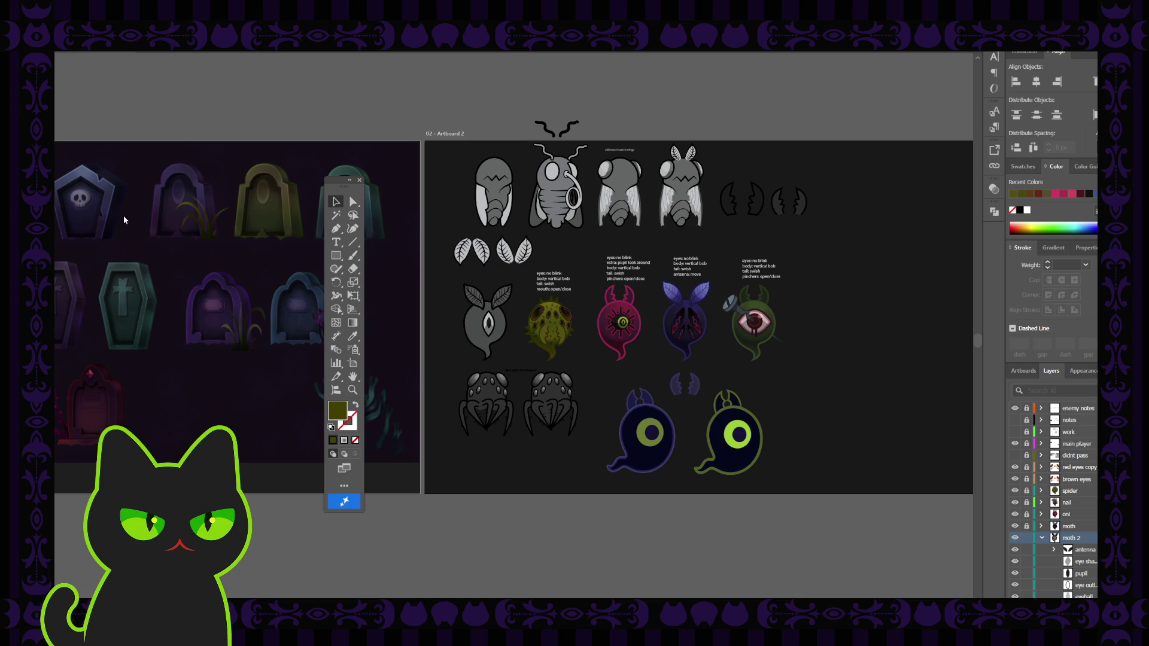
key("ctrl+Tab")
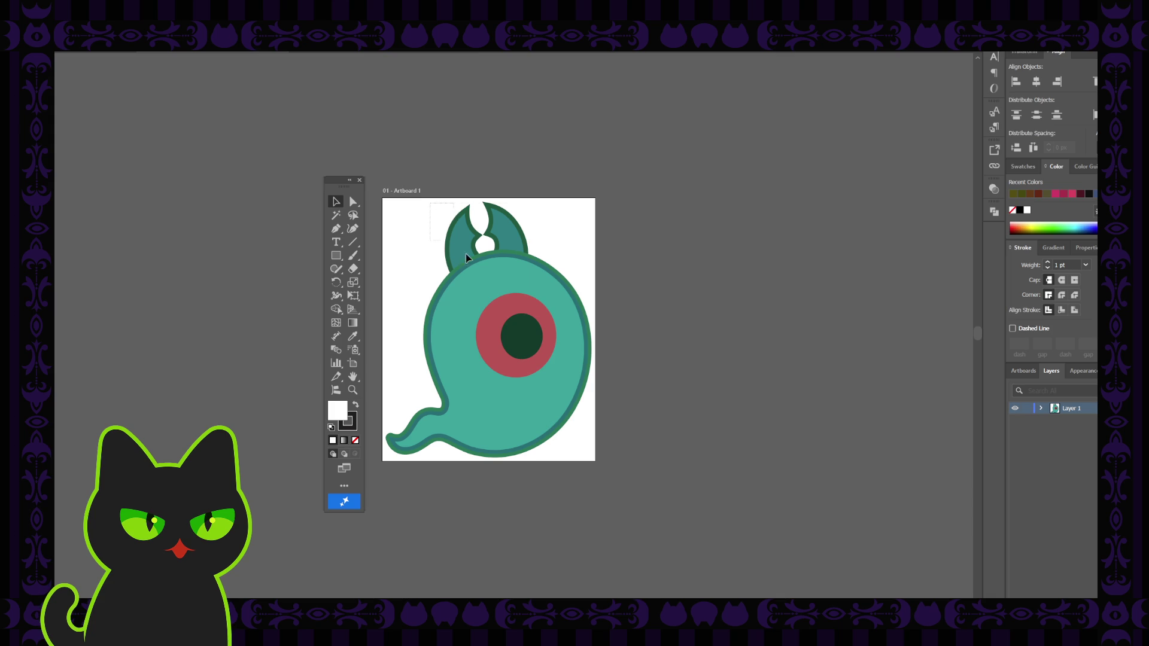
left_click(569, 334)
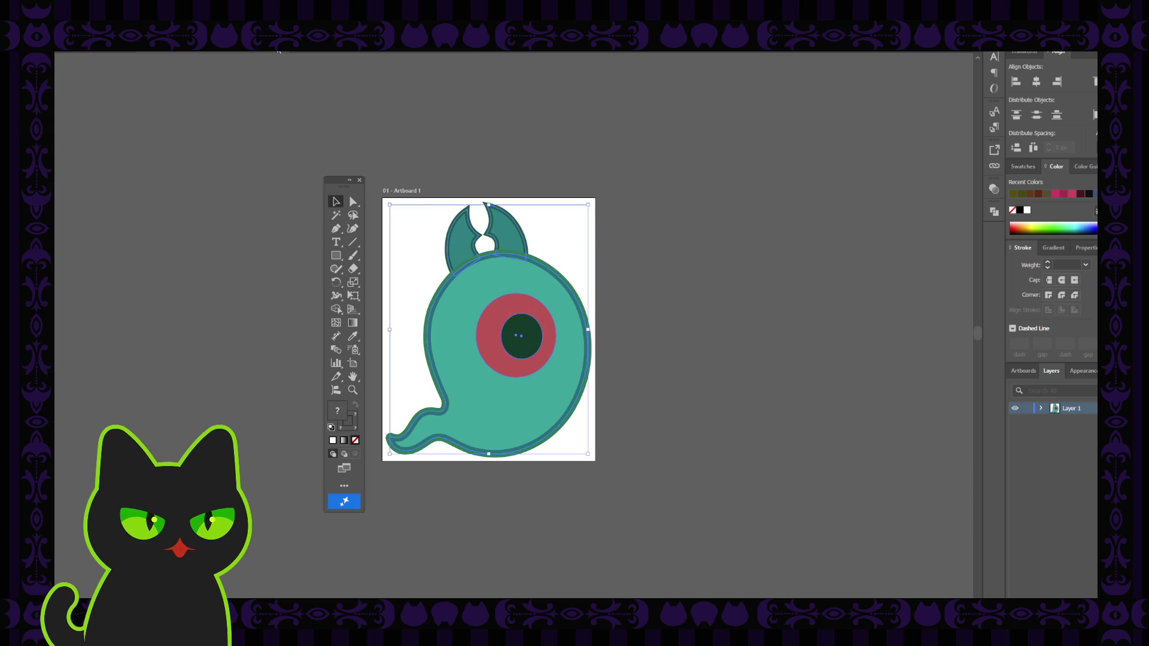
key("ctrl+Tab")
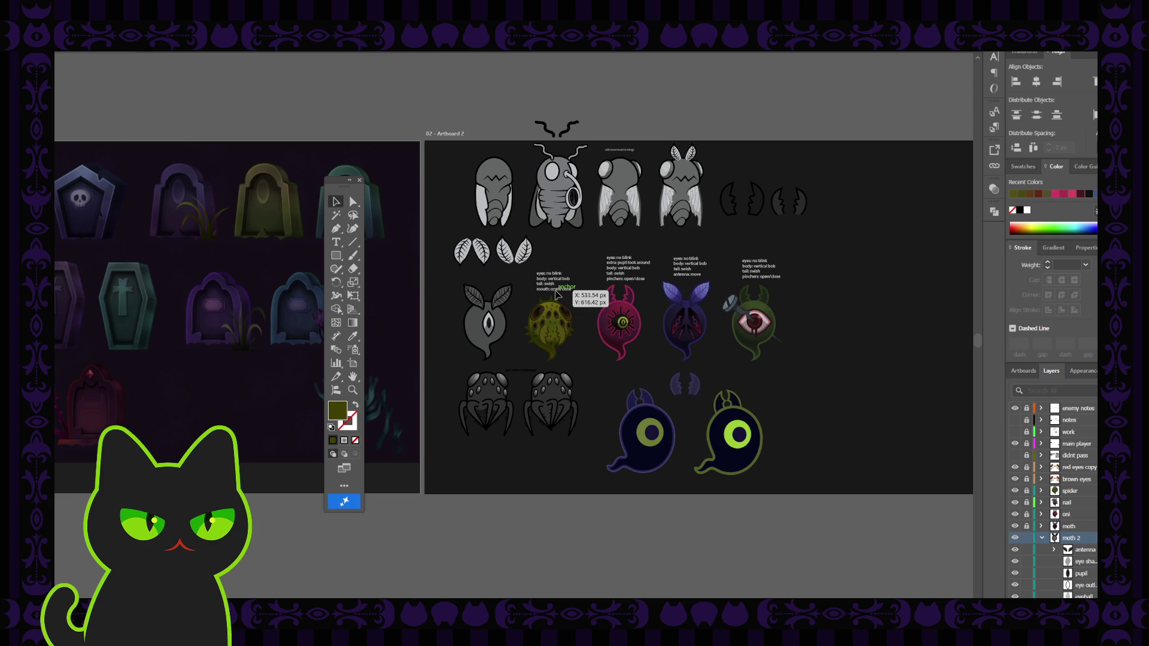
Paste the teal ghost onto a new layer and place it below the spider sketches
key("ctrl+l")
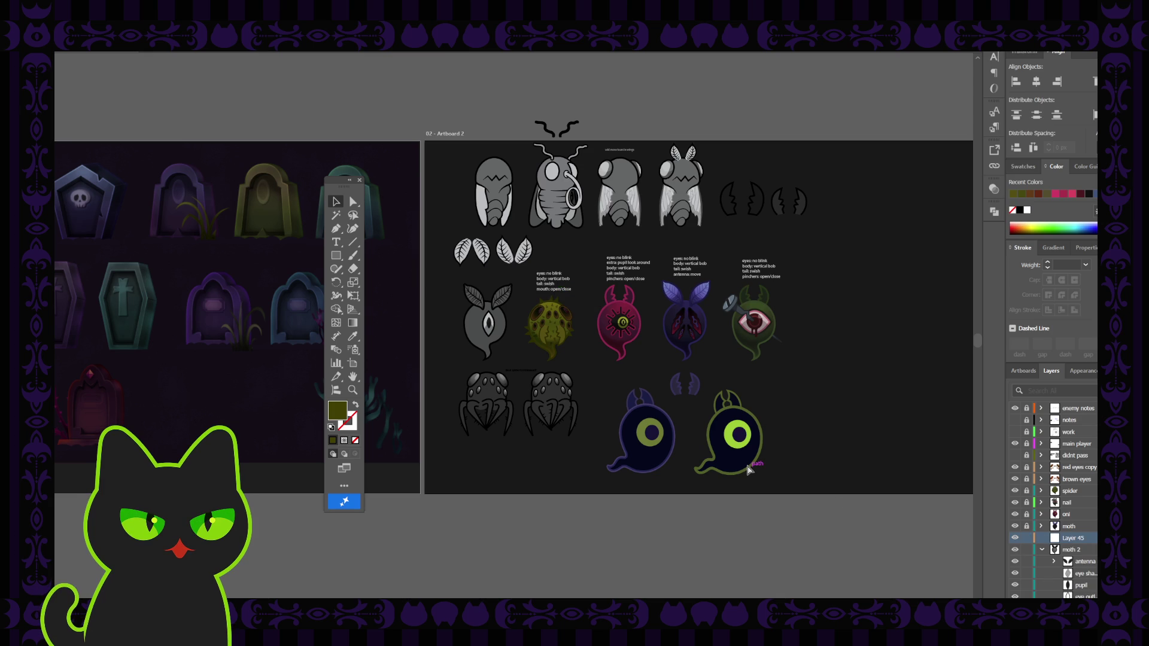
key("ctrl+v")
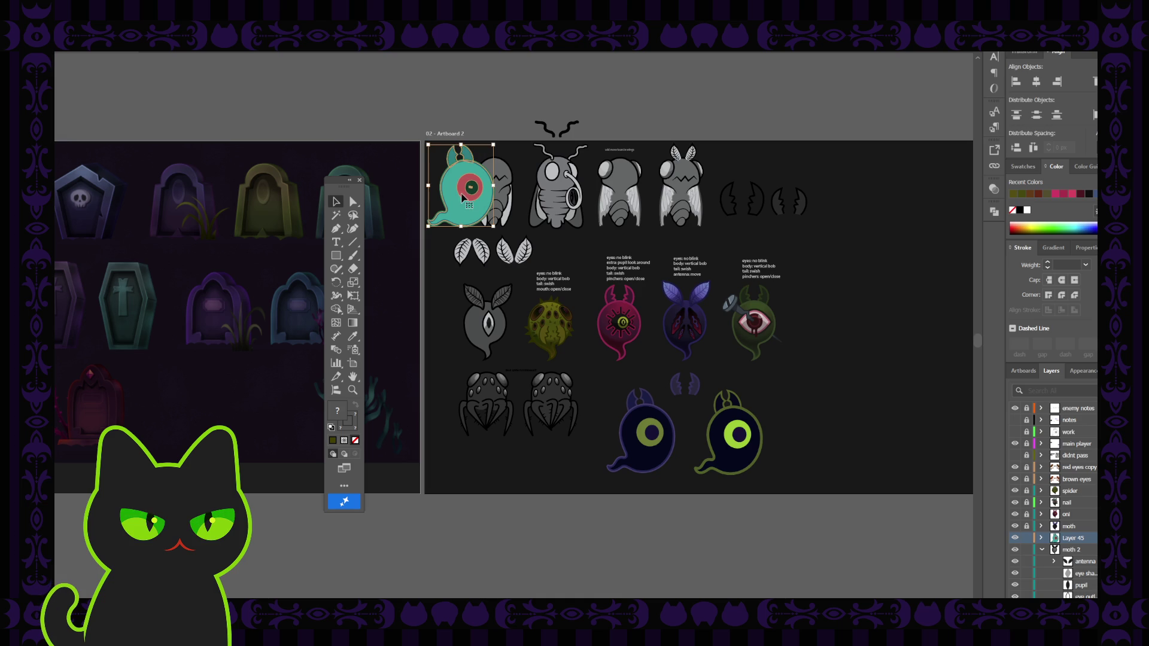
left_click_drag(461, 201, 421, 333)
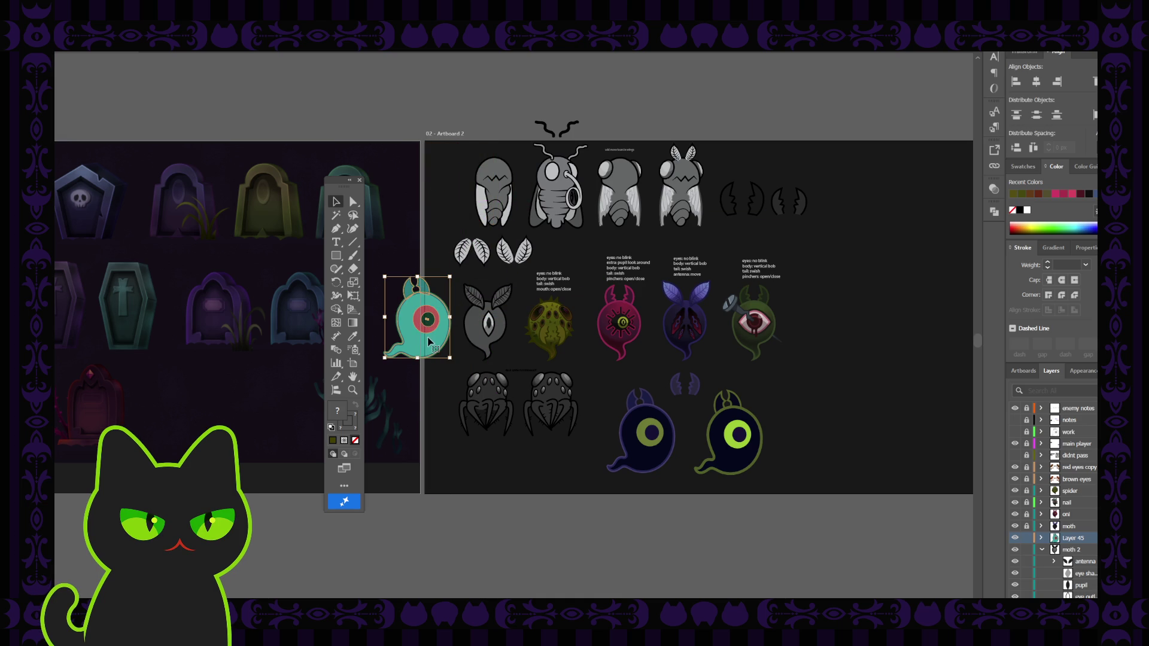
mouse_move(426, 342)
left_mouse_down()
mouse_move(491, 488)
mouse_move(480, 534)
mouse_move(489, 505)
left_mouse_up()
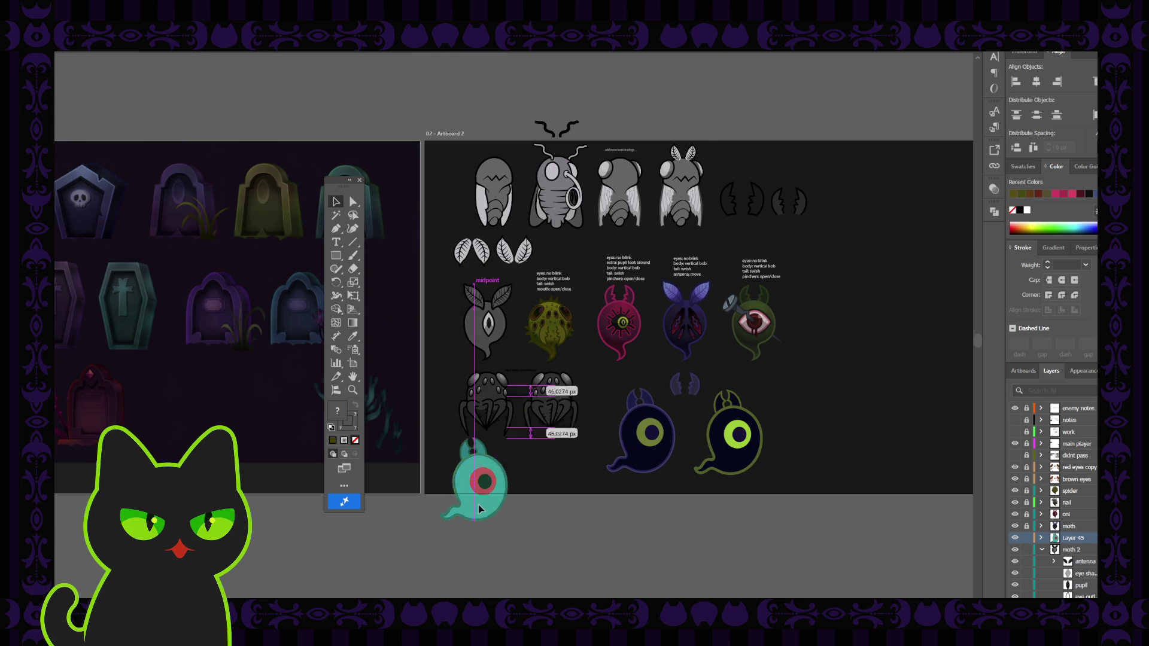
key("ctrl+shift+a")
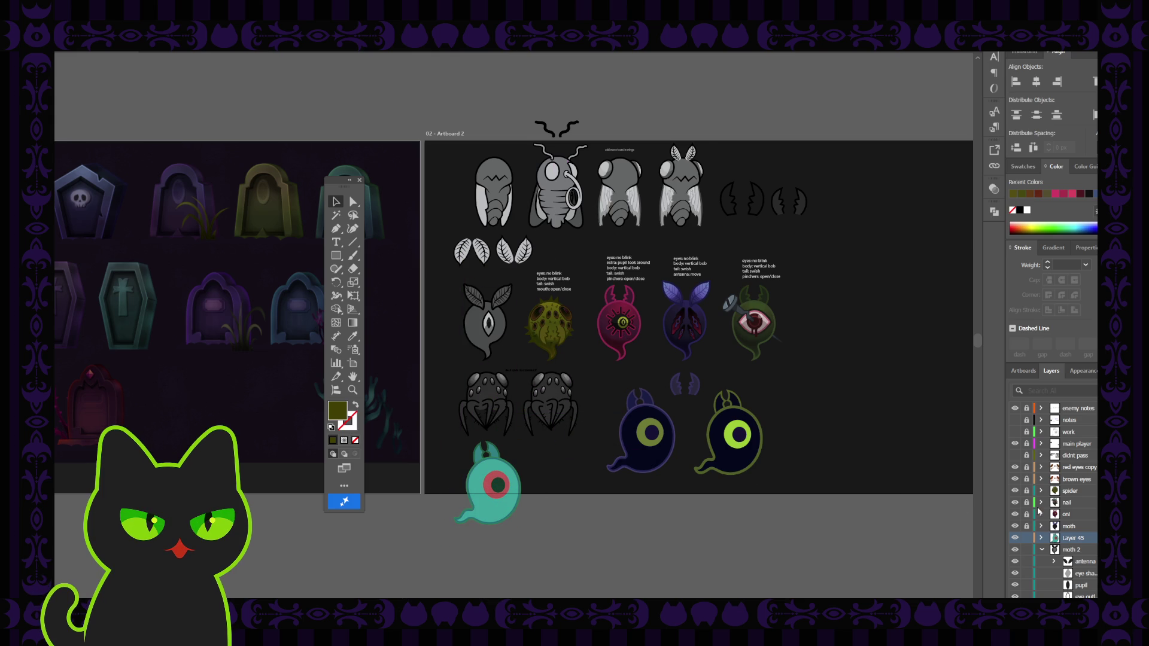
Hide the spider drawings, move the teal ghost up below the leaf ghost, and lock Layer 45
scroll(1048, 528, "down", 5)
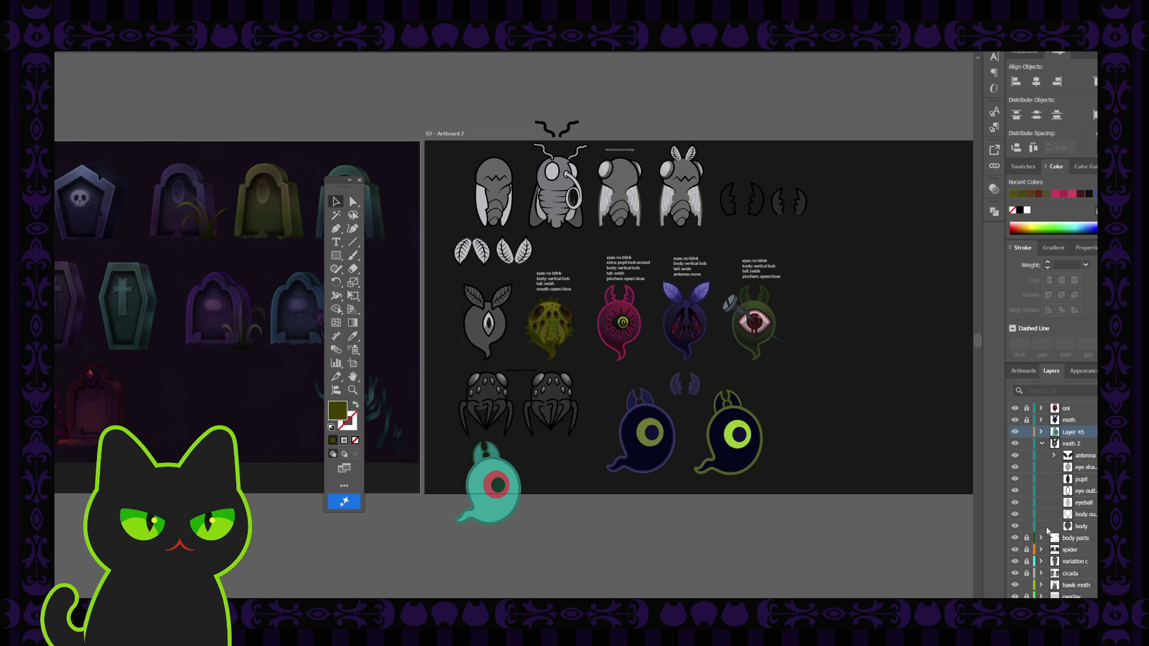
left_click(1015, 514)
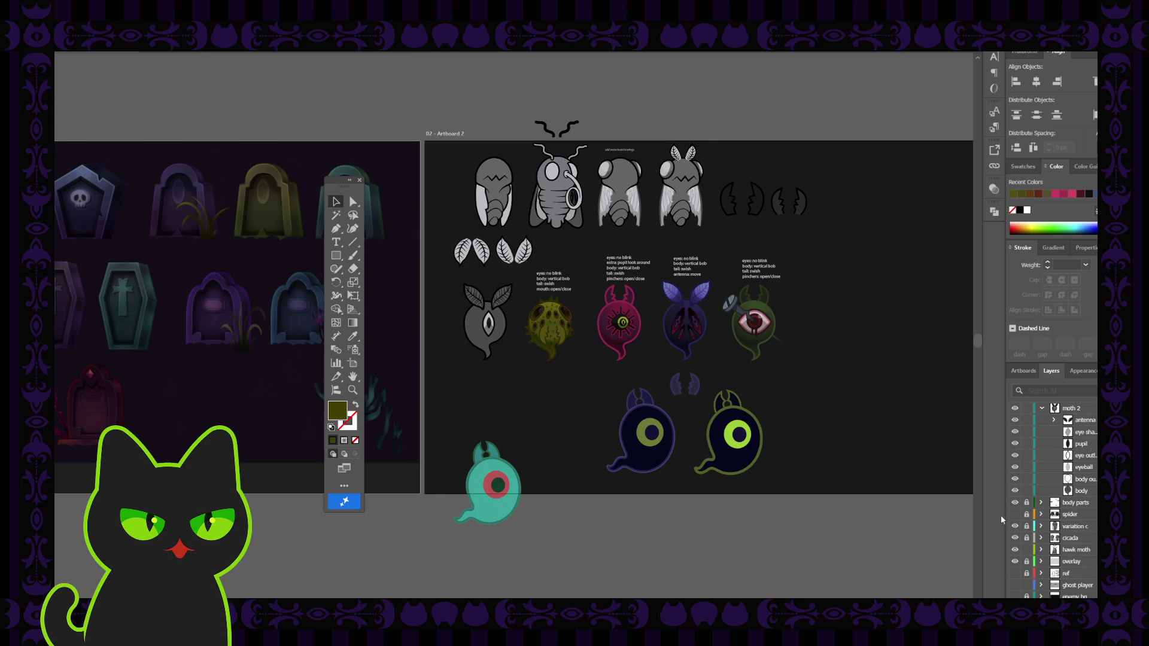
left_click(466, 508)
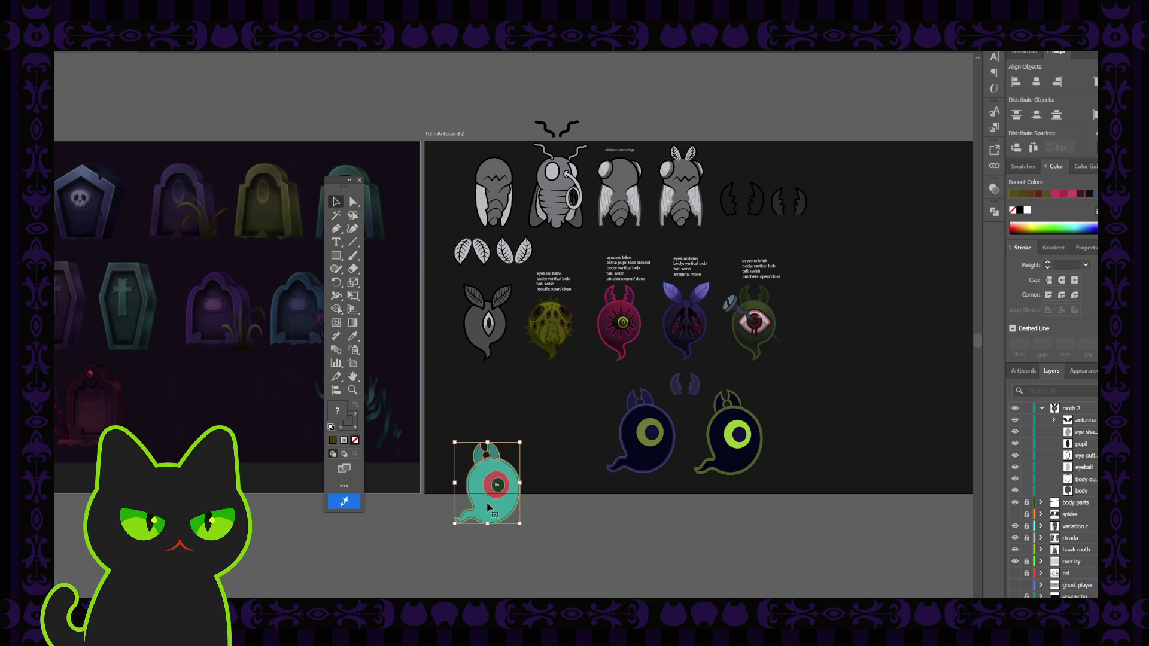
left_click_drag(487, 510, 487, 437)
scroll(1047, 443, "up", 3)
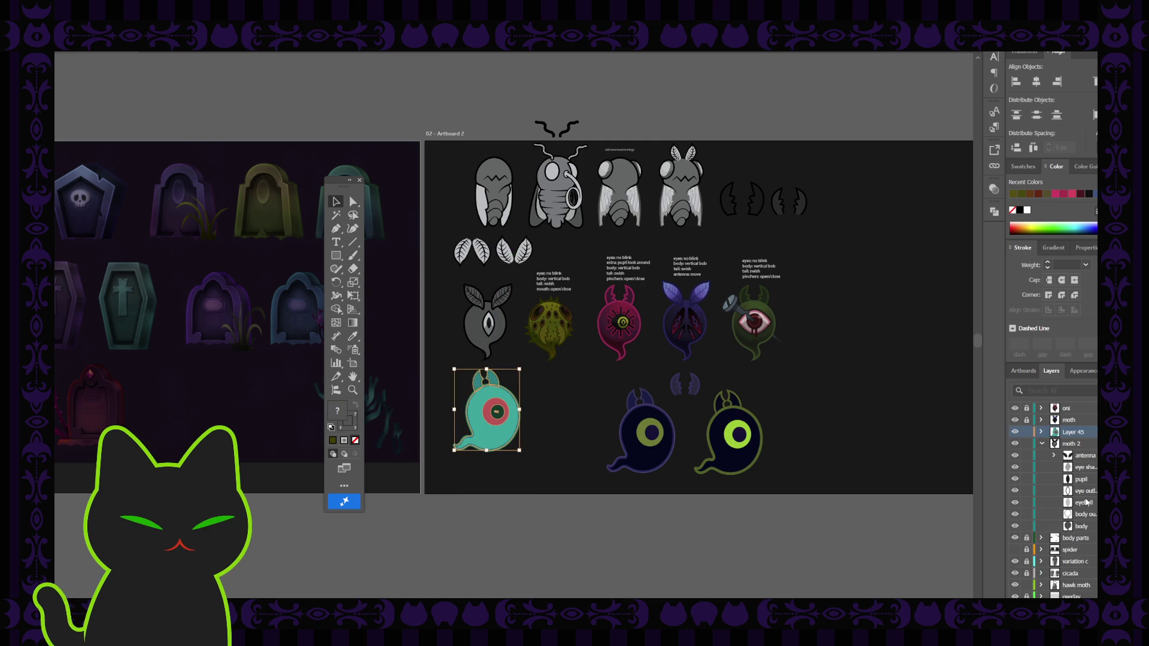
left_click(1026, 468)
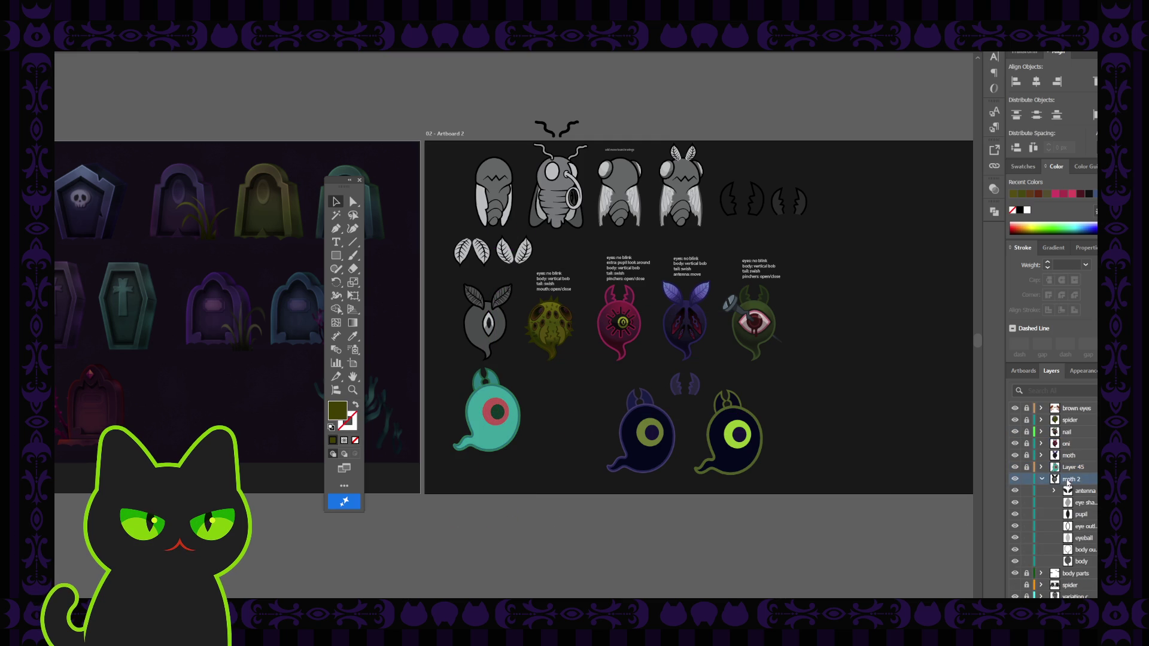
key("ctrl+plus")
key("ctrl+plus")
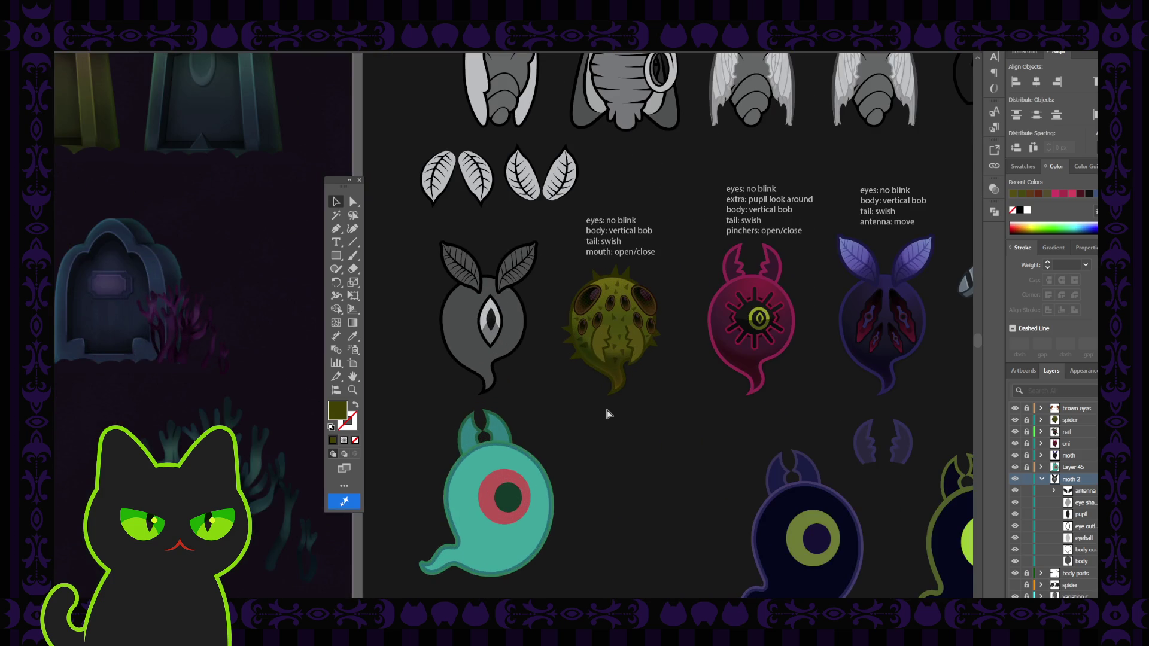
Eyedrop the dark navy body colour onto the grey leaf ghost
left_click_drag(608, 403, 563, 368)
mouse_move(339, 184)
left_mouse_down()
mouse_move(289, 174)
mouse_move(295, 164)
left_mouse_up()
left_click_drag(421, 372, 420, 362)
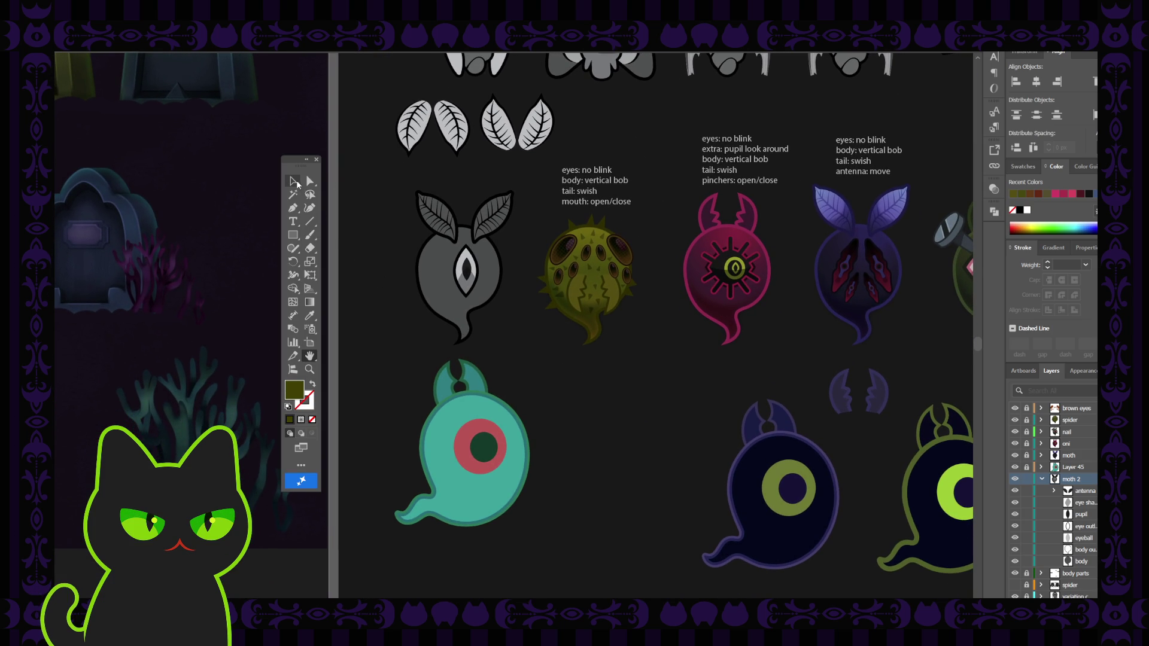
left_click(292, 181)
left_click(442, 274)
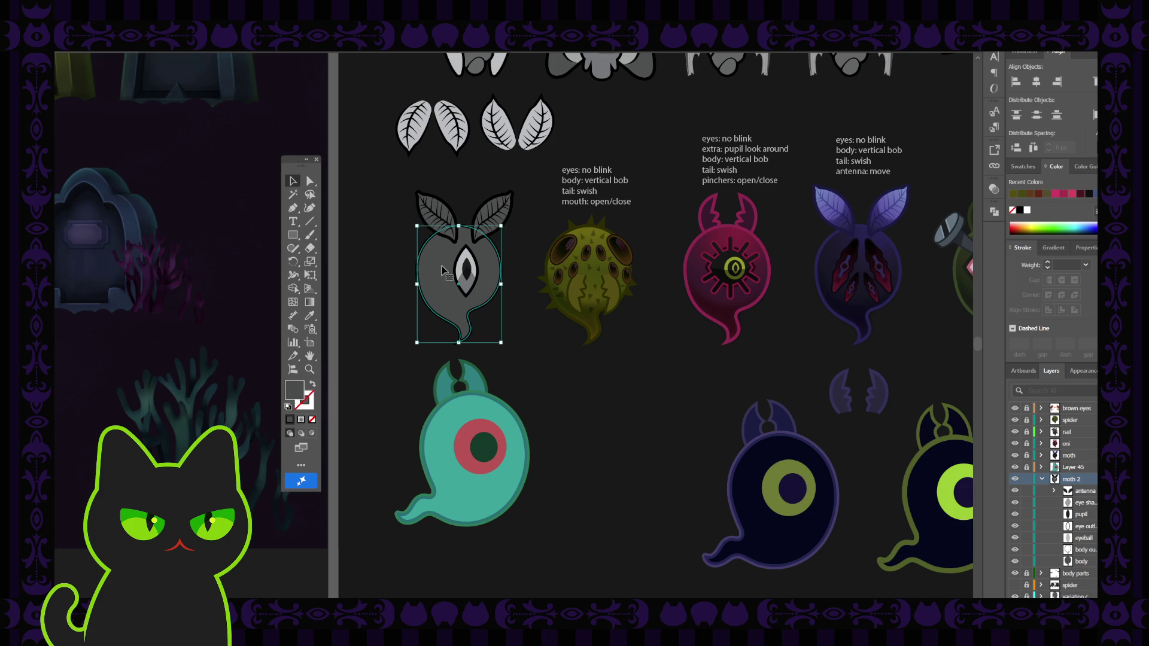
key("i")
left_click(467, 403)
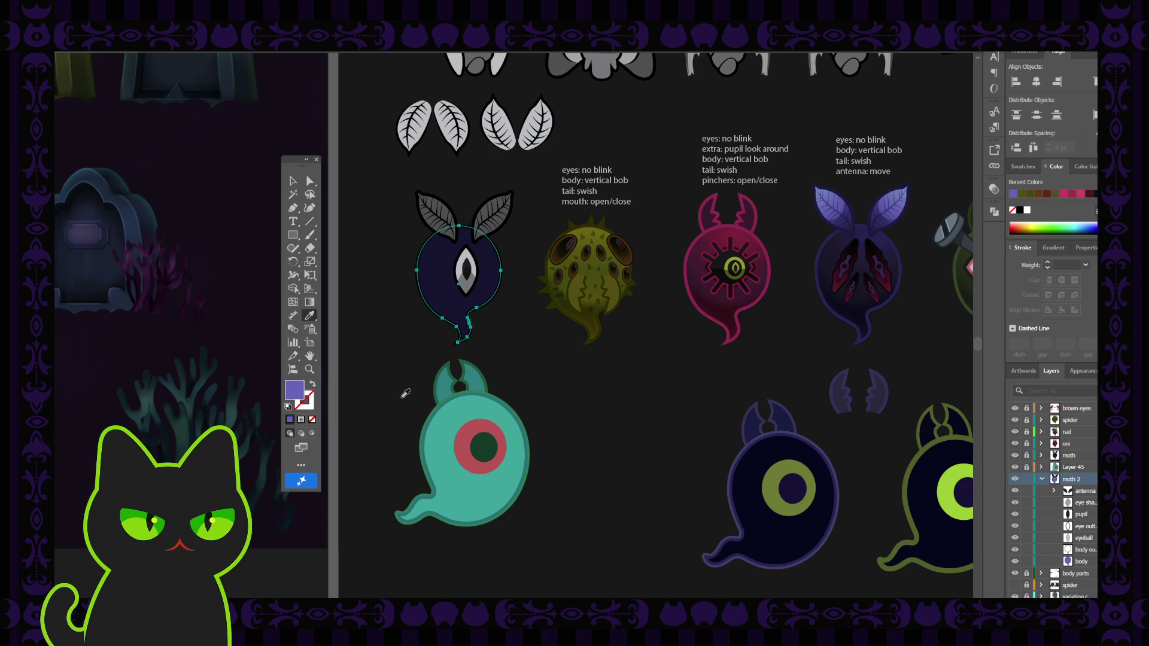
left_click(293, 181)
left_click(384, 320)
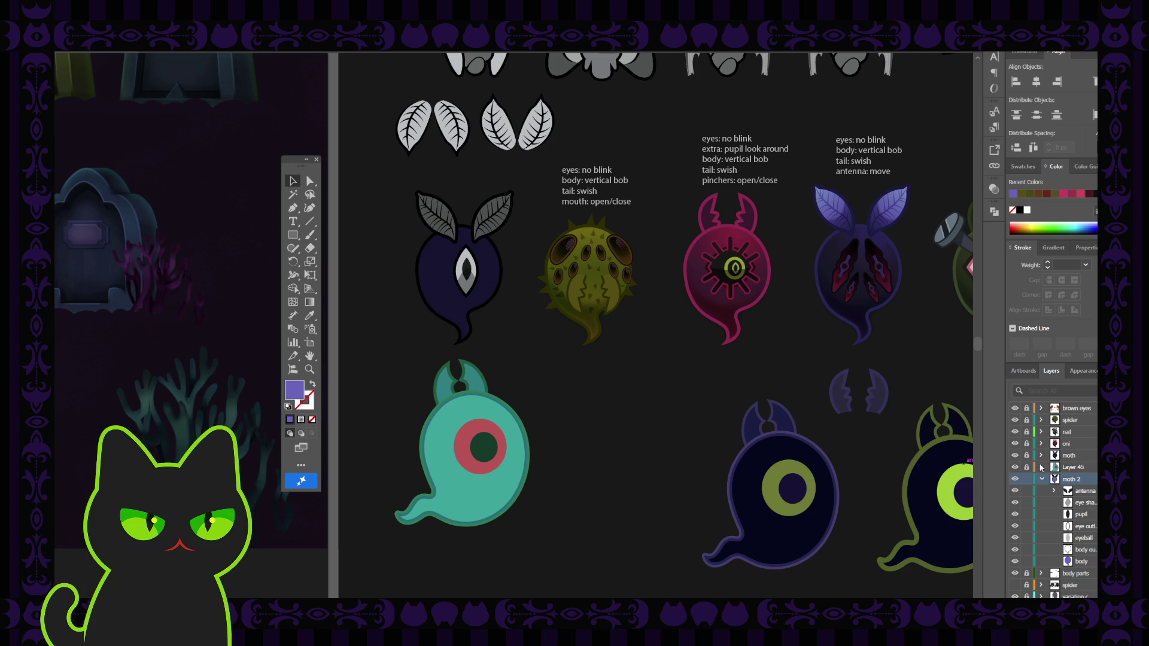
Delete the purple ellipse hidden behind the teal ghost's body
left_click(432, 431)
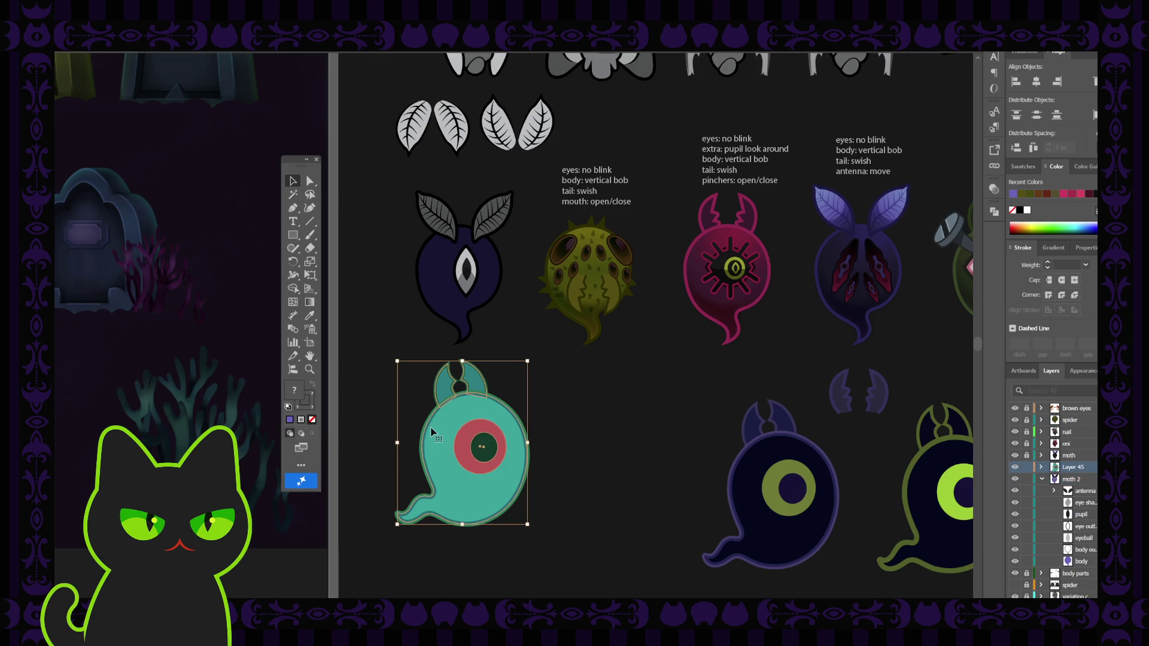
double_click(432, 430)
left_click_drag(453, 437, 513, 427)
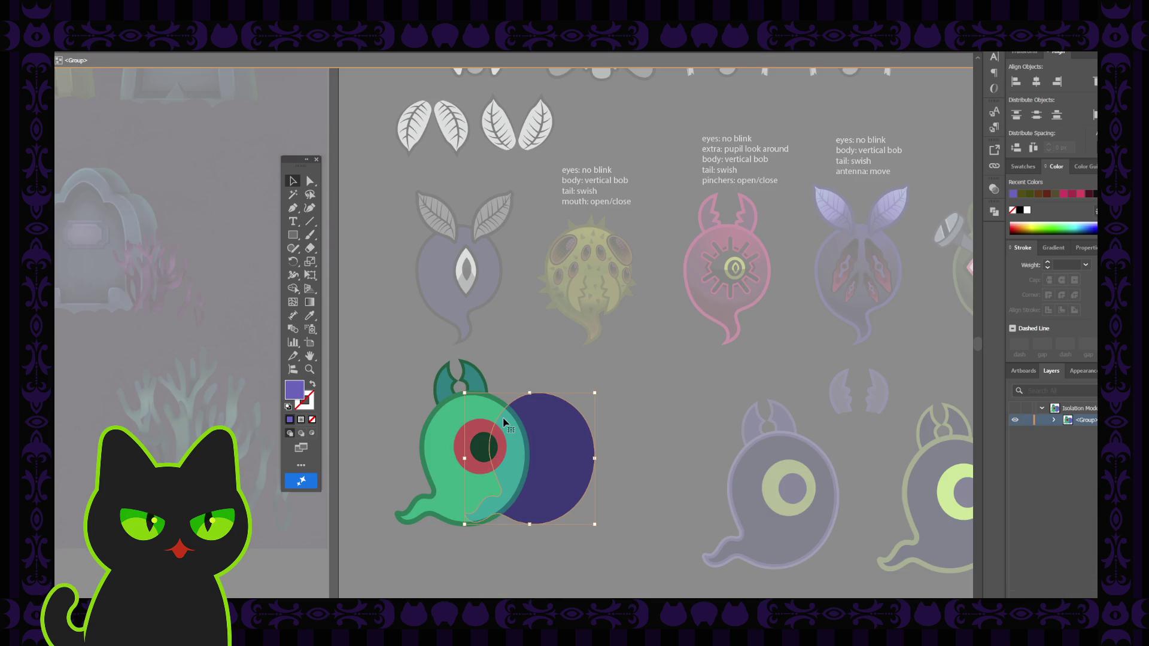
key("Delete")
key("Escape")
Change the leaf ghost's body fill to teal
left_click(417, 340)
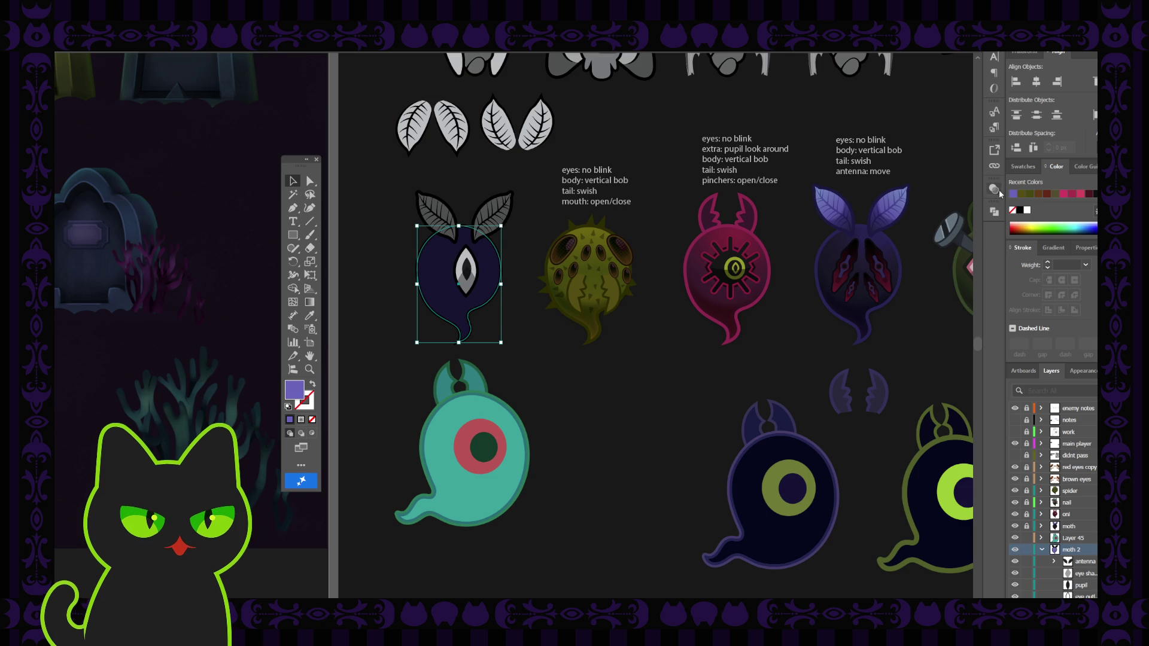
key("comma")
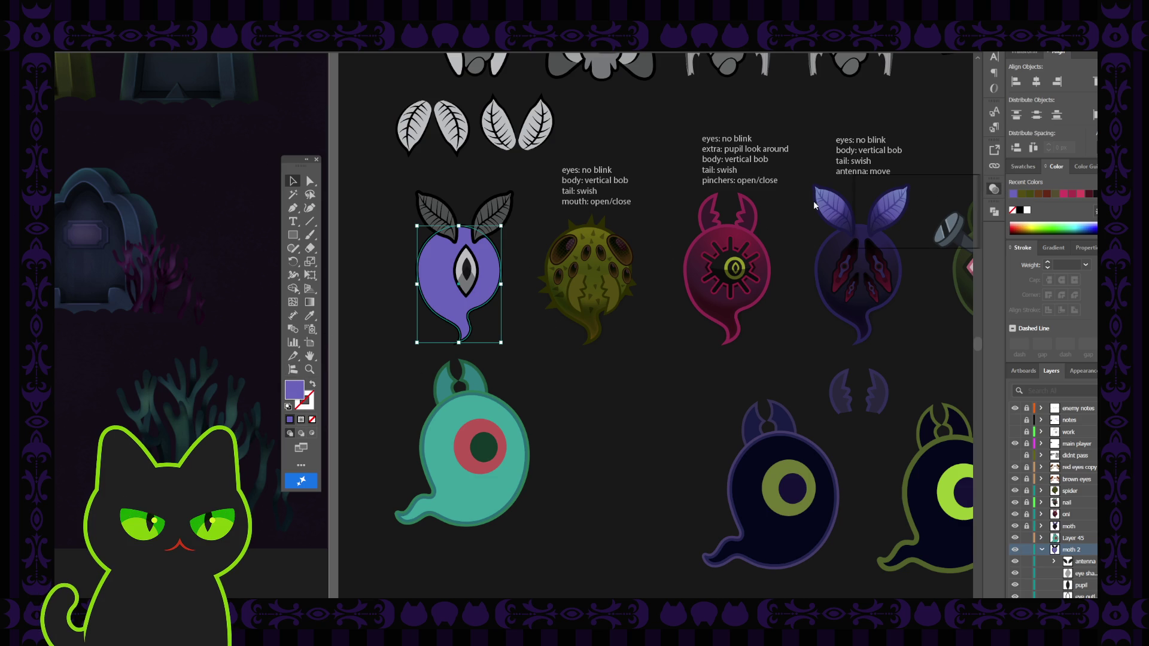
key("ctrl+z")
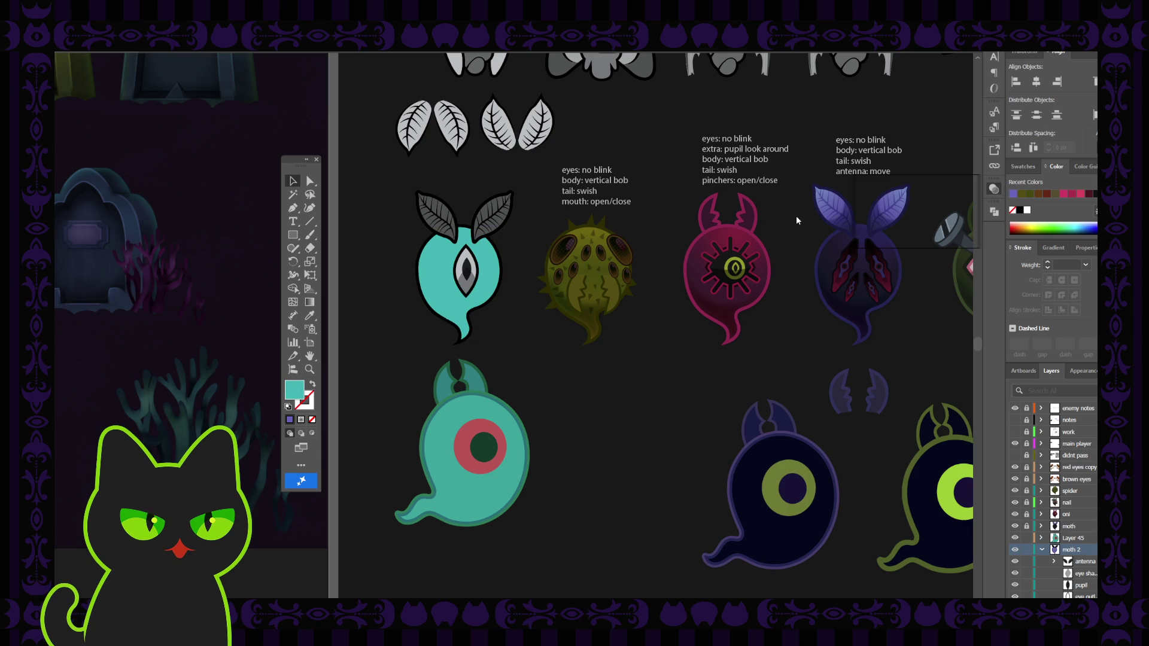
key("ctrl+z")
key("ctrl+z")
key("ctrl+z")
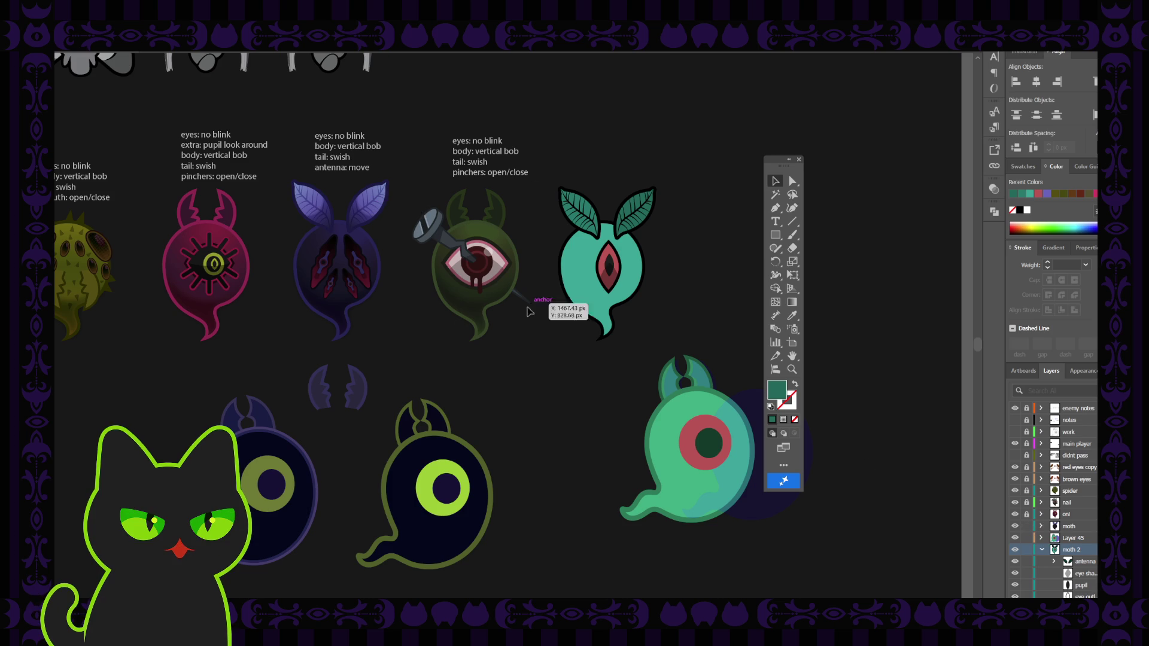
Move the moth's two gradient leaves onto the leaf ghost's head and into the moth 2 layer
left_click(367, 204)
left_click(321, 210)
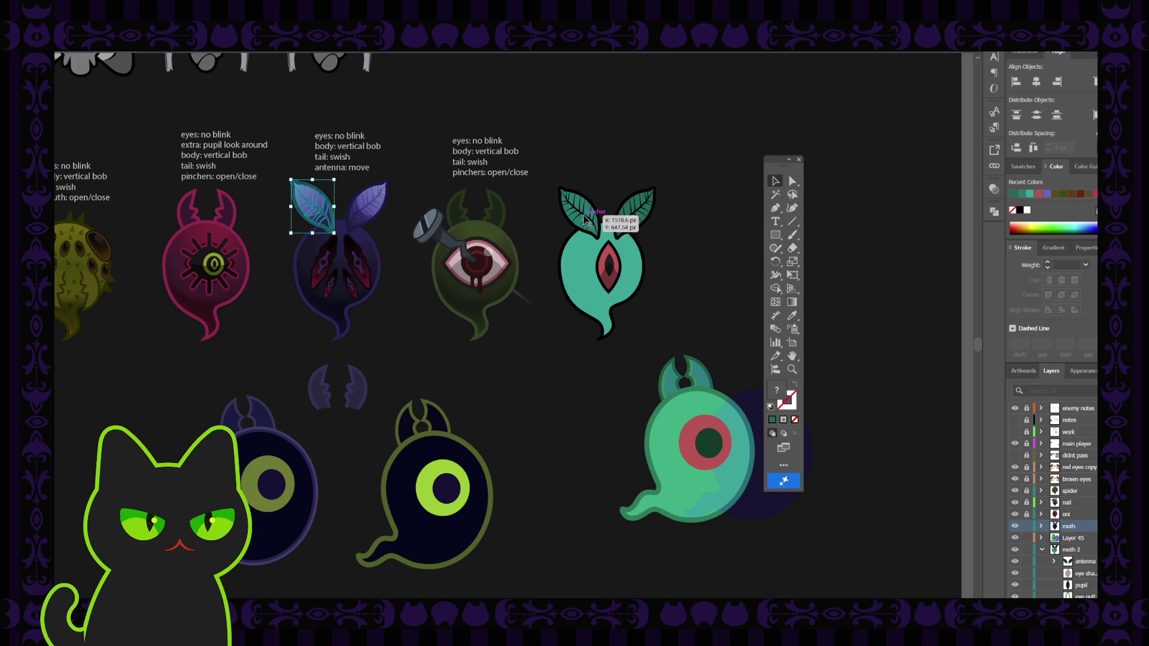
left_click(607, 215)
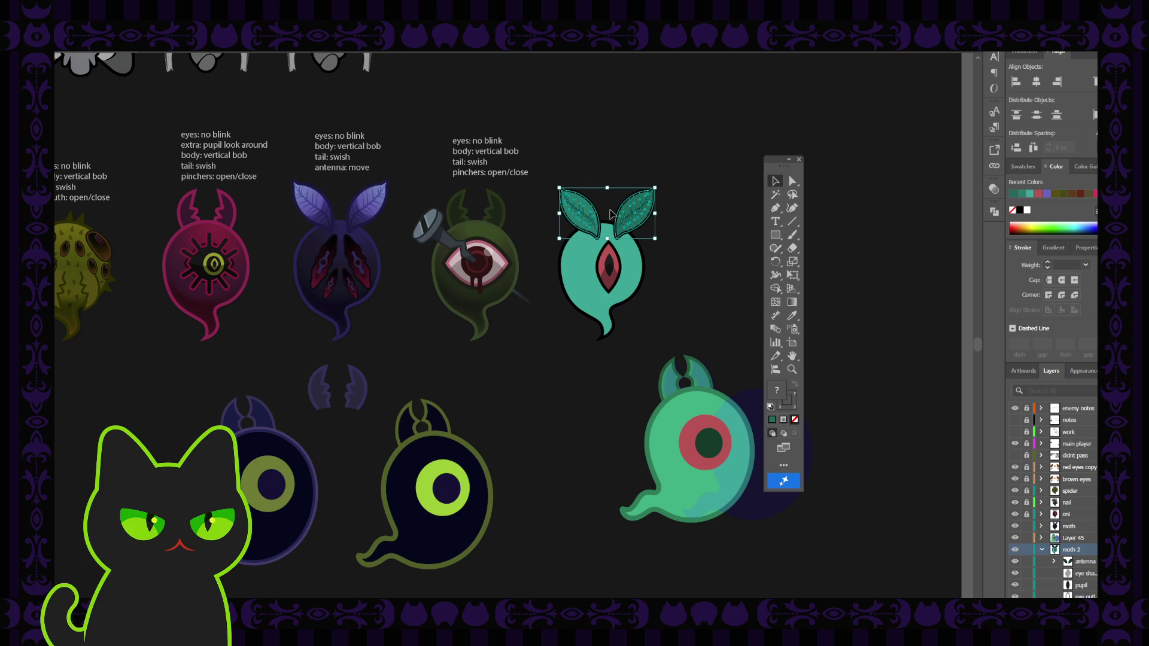
left_click(382, 202)
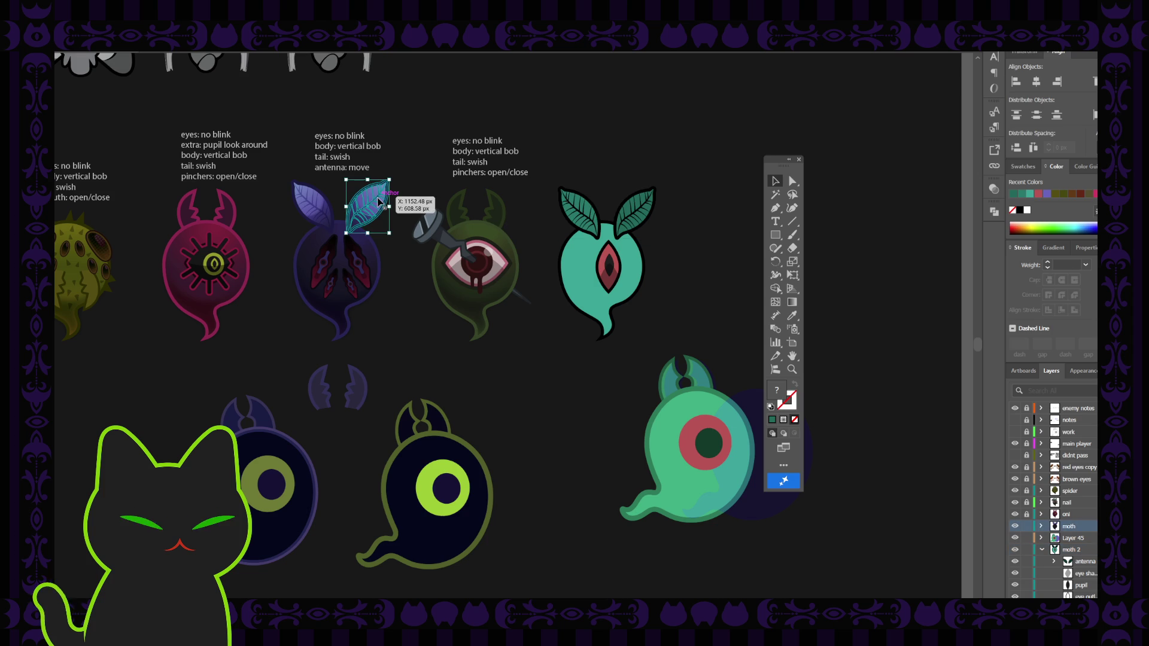
left_click(331, 216, "shift")
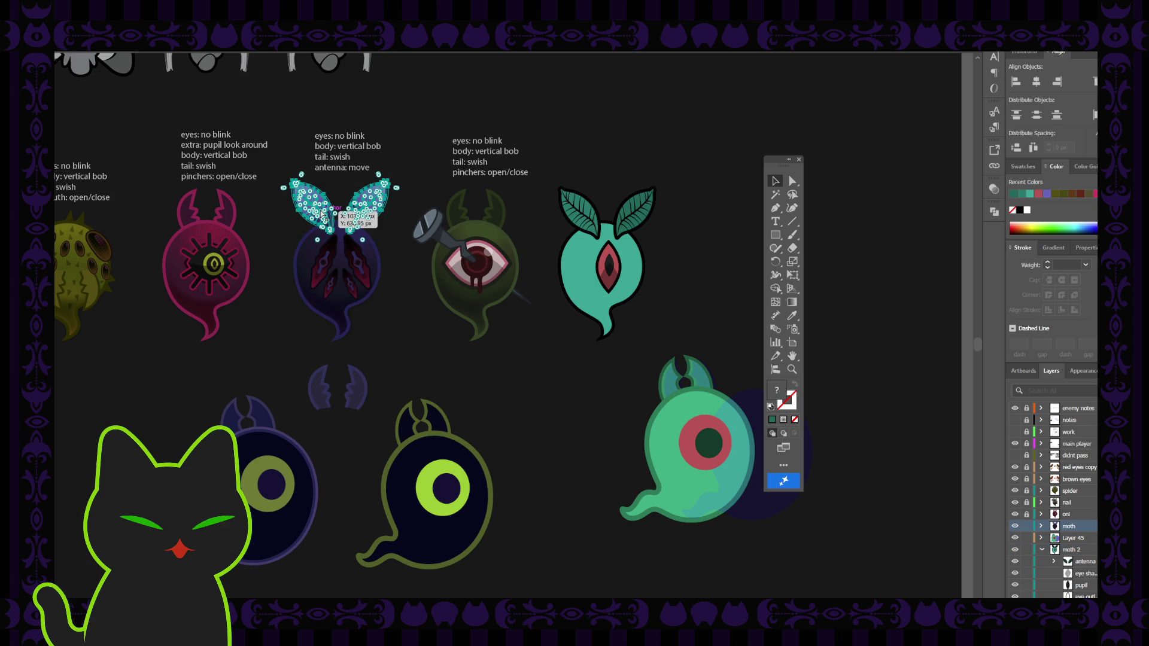
left_click_drag(320, 205, 579, 209)
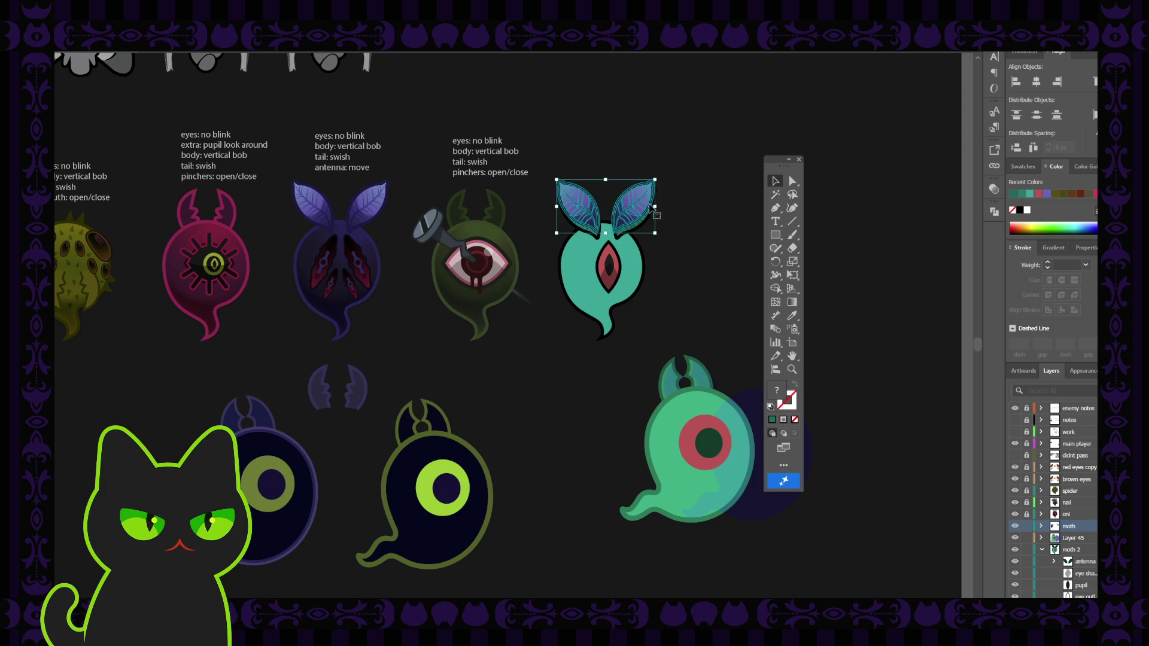
key("Down")
key("Down")
key("Down")
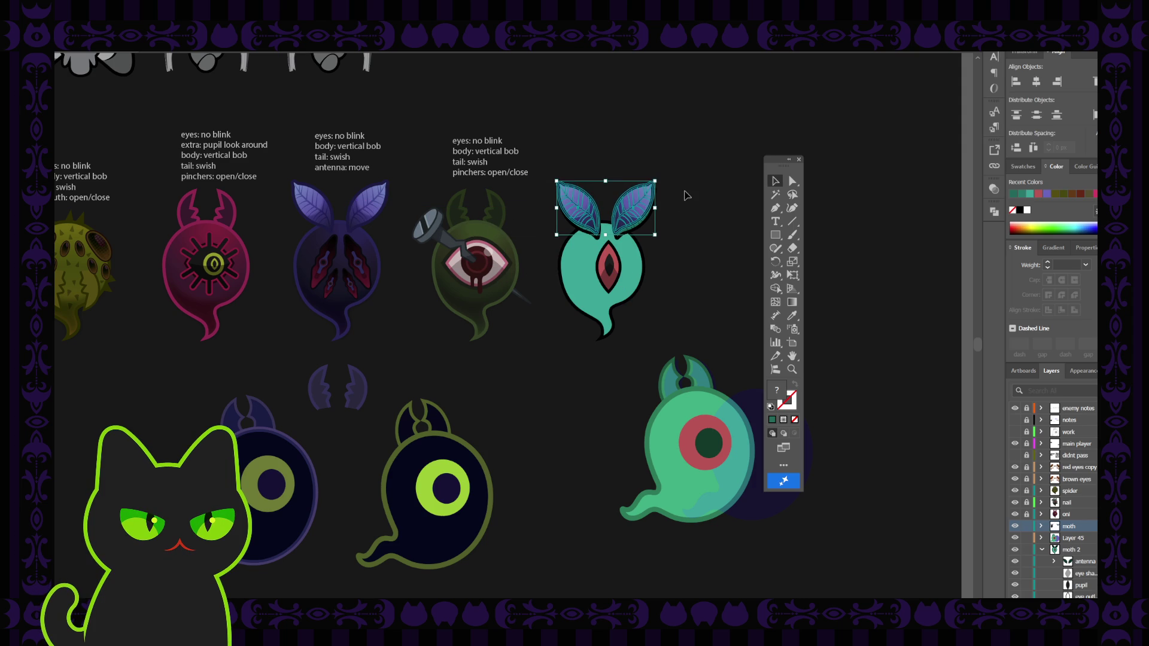
key("Down")
key("Down")
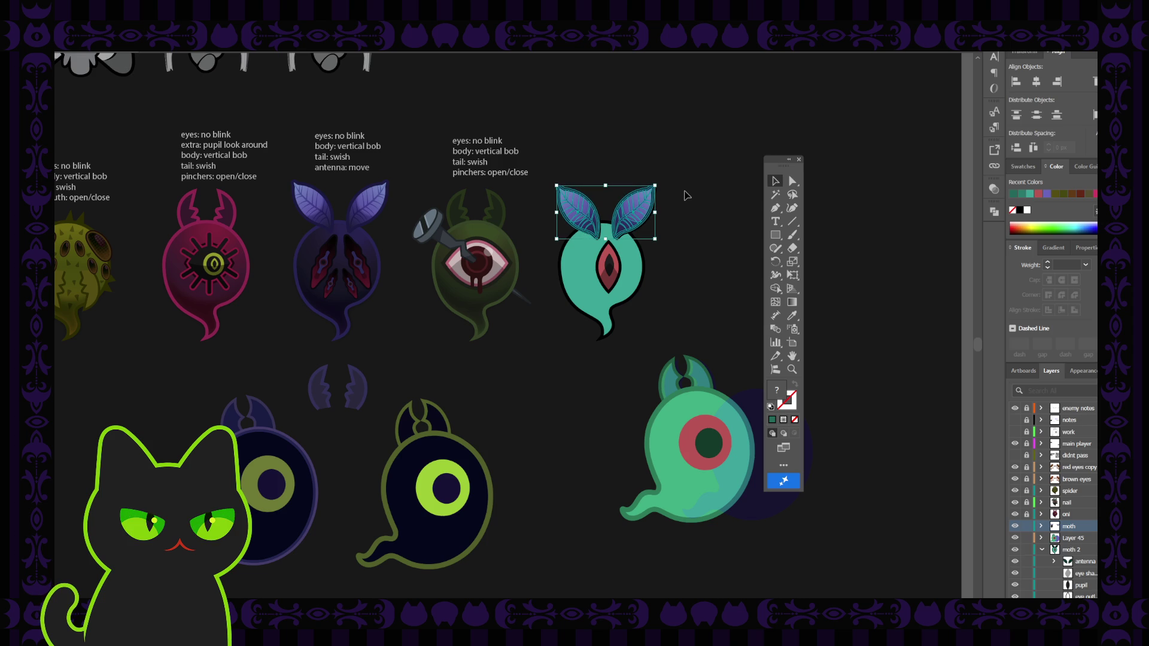
key("Right")
key("Right")
key("Right")
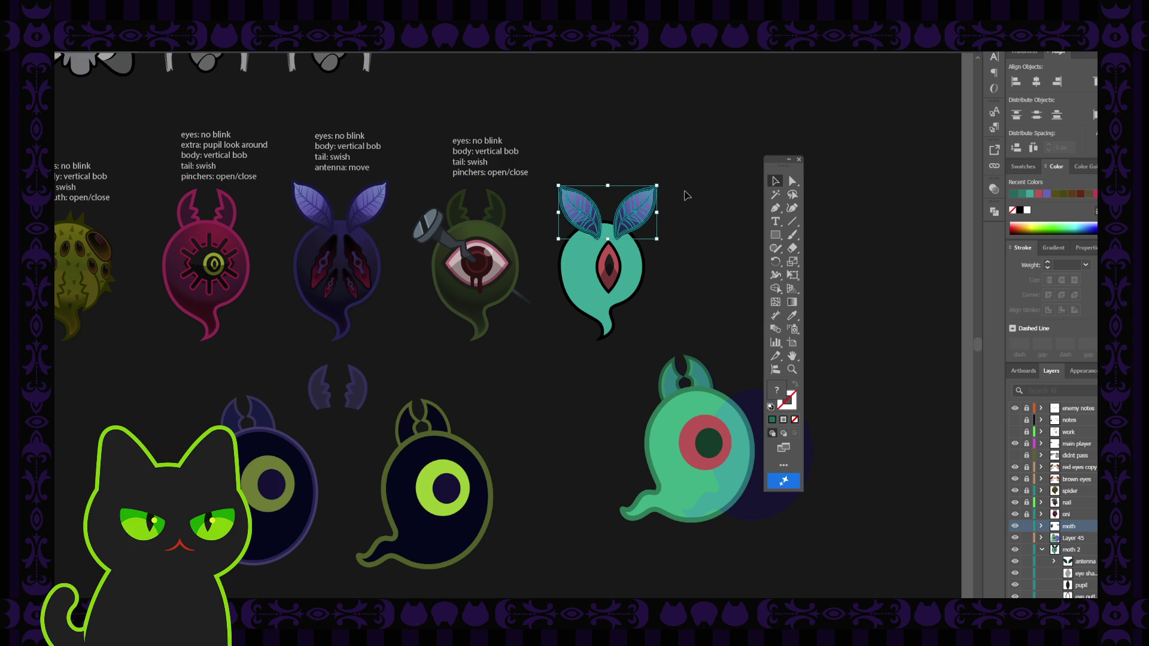
key("Down")
left_click_drag(1077, 526, 1077, 549)
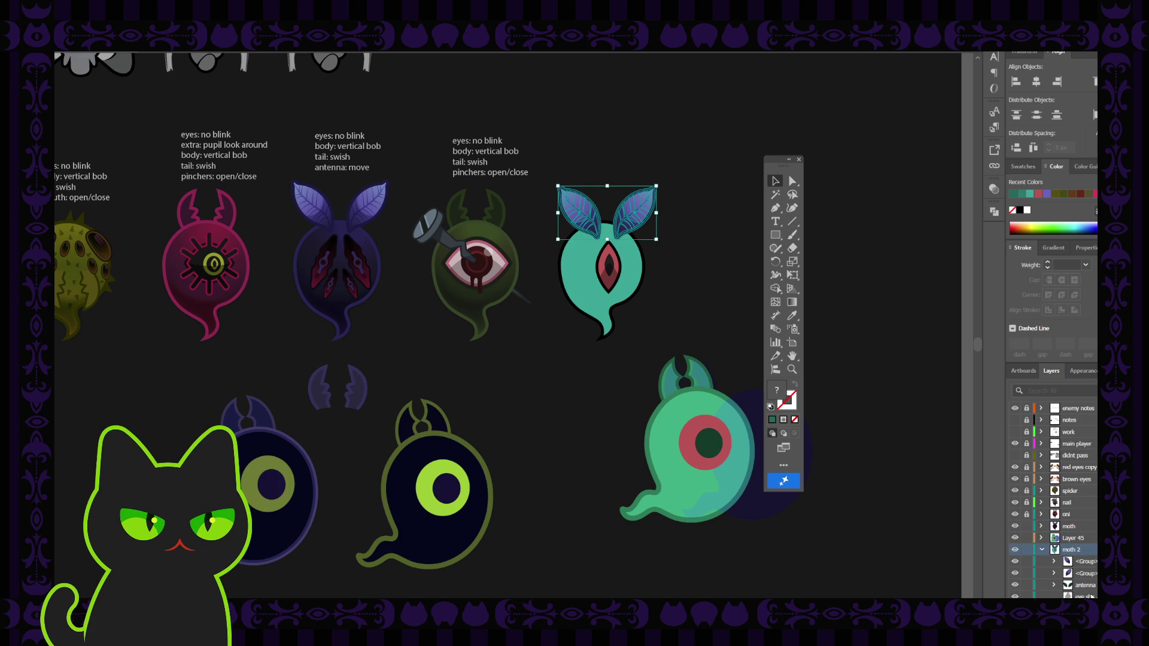
left_click(706, 250)
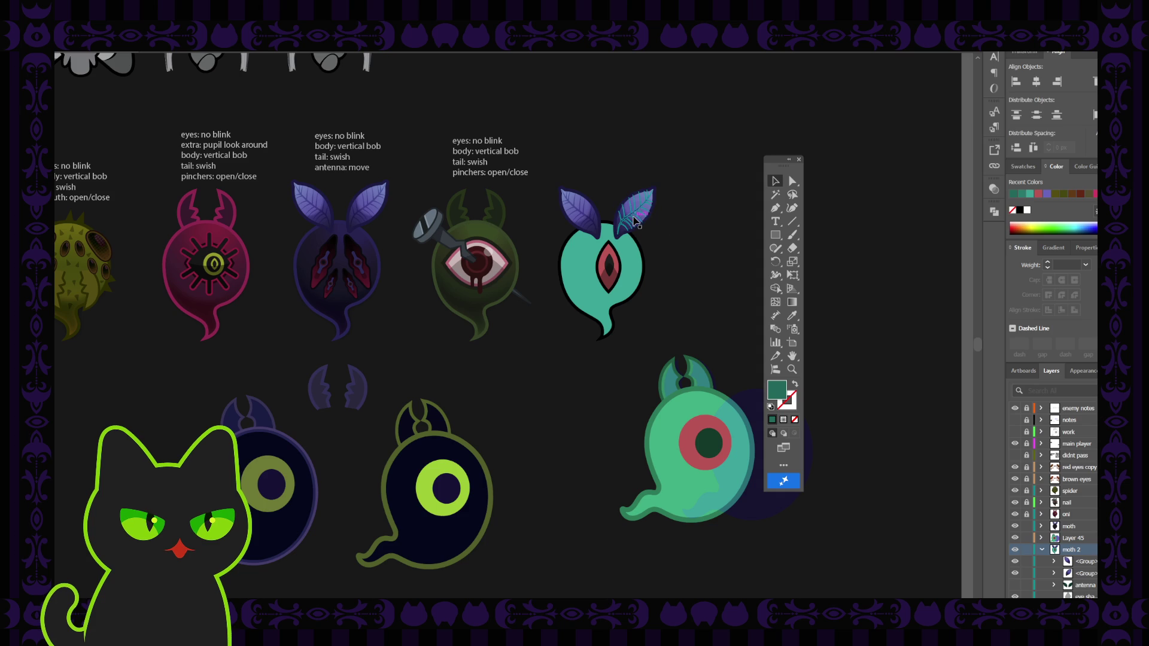
Inspect the left leaf's gradient in isolation, then set up the Rectangle tool with solid fill
double_click(587, 209)
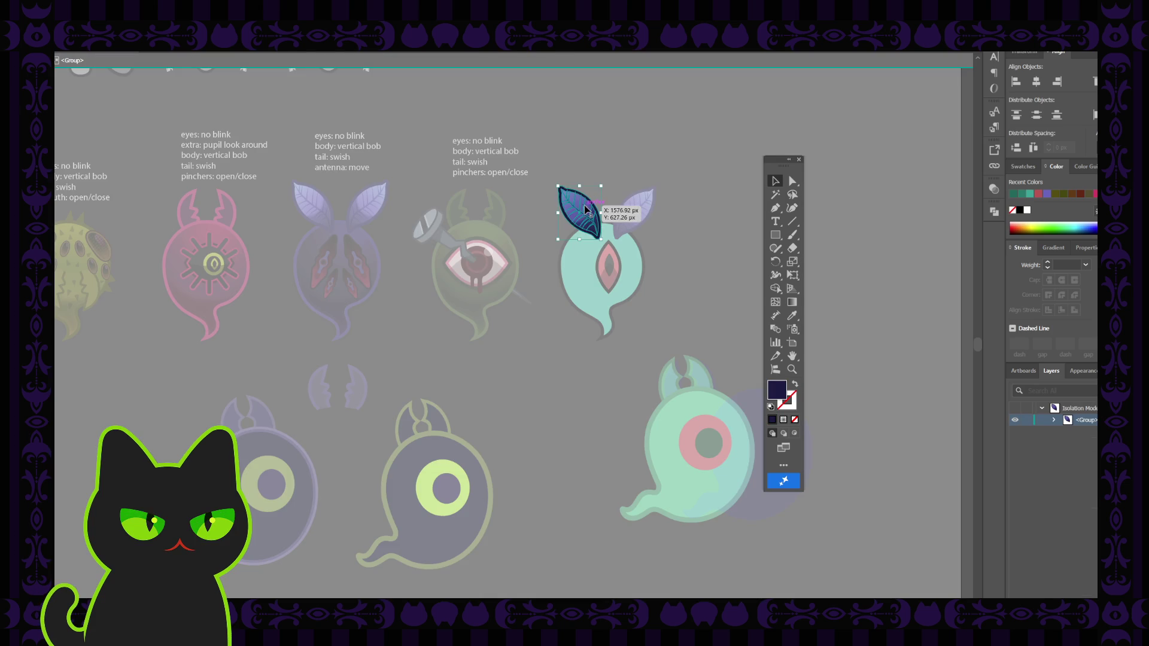
left_click(588, 210)
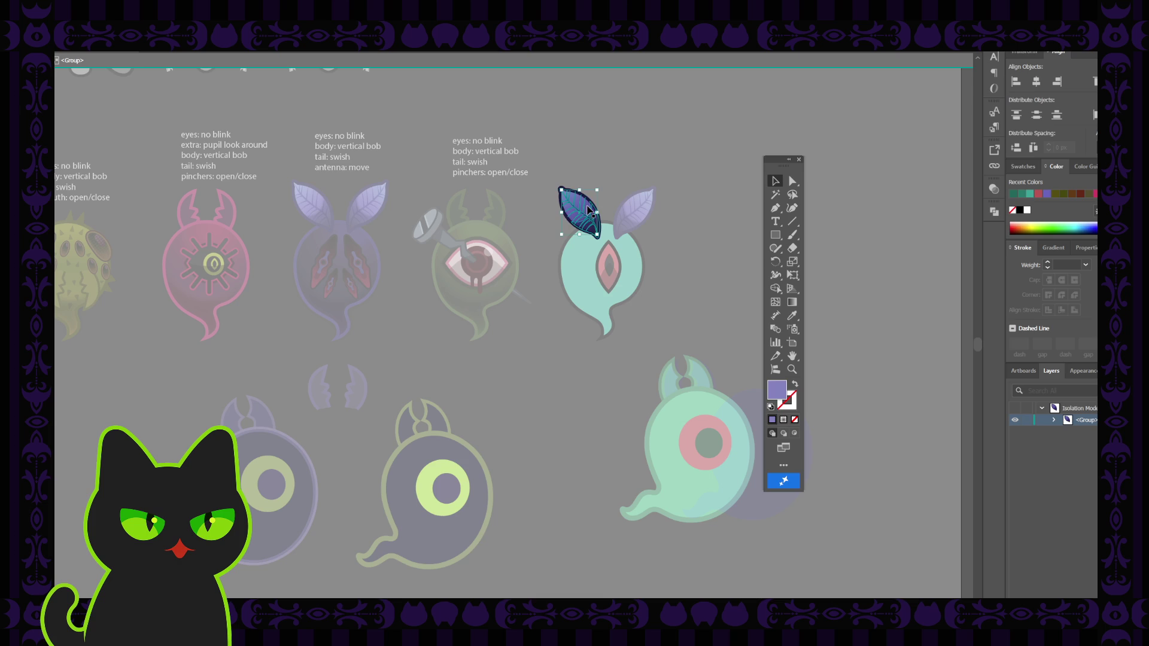
left_click(589, 201)
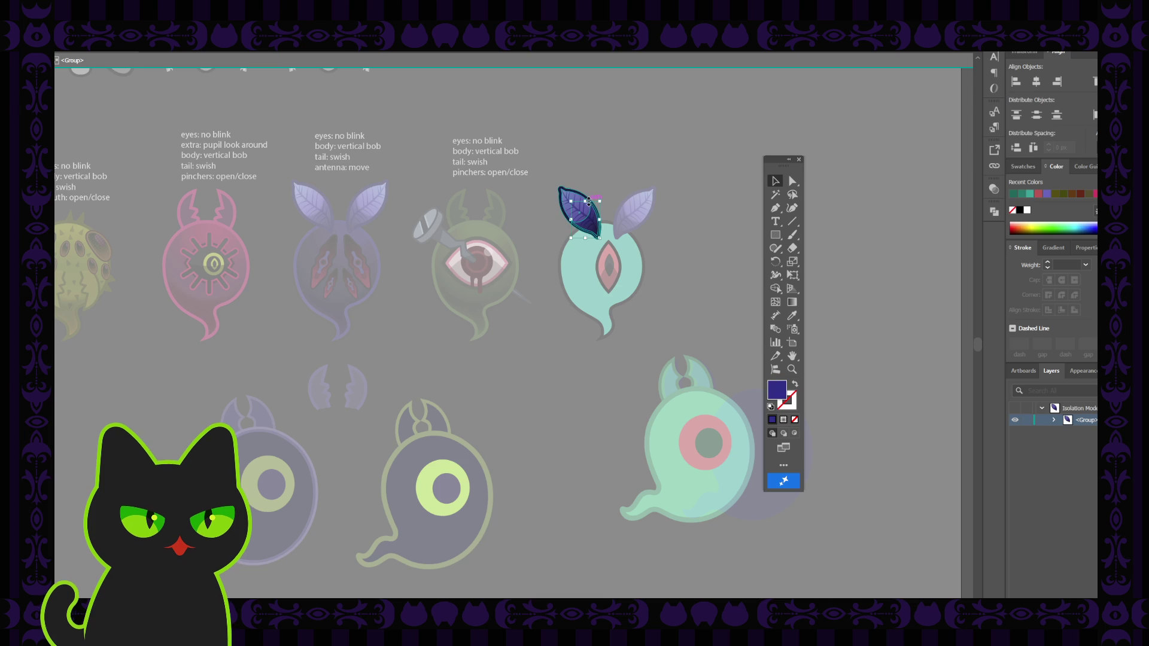
scroll(589, 201, "up", 5)
scroll(587, 205, "down", 3)
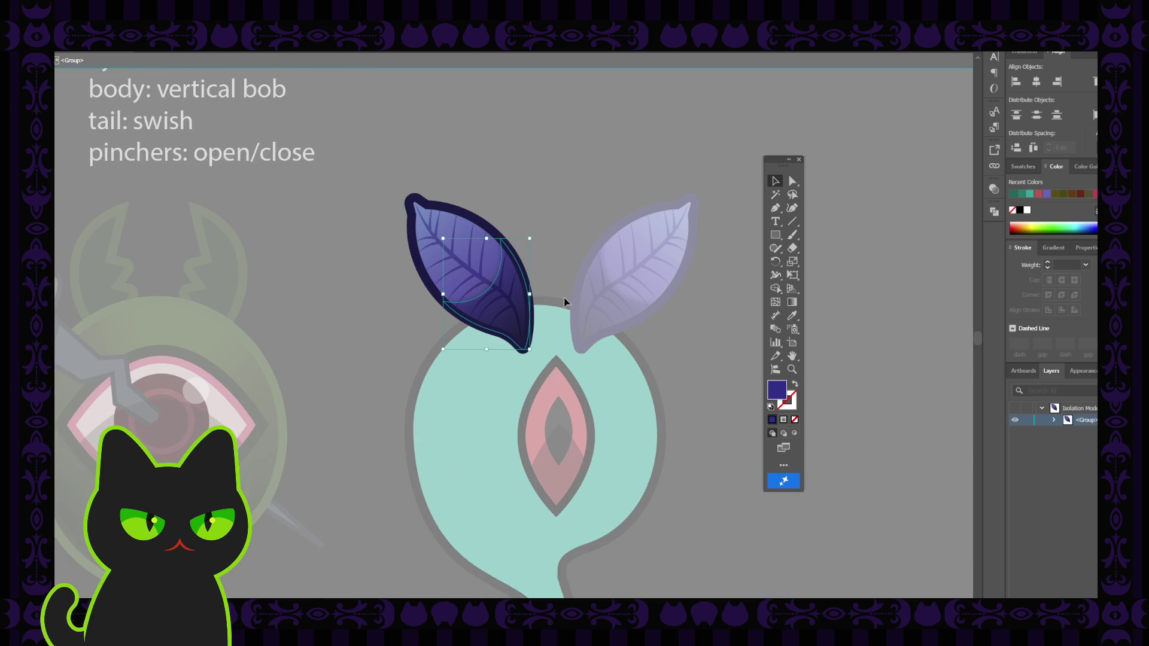
double_click(469, 211)
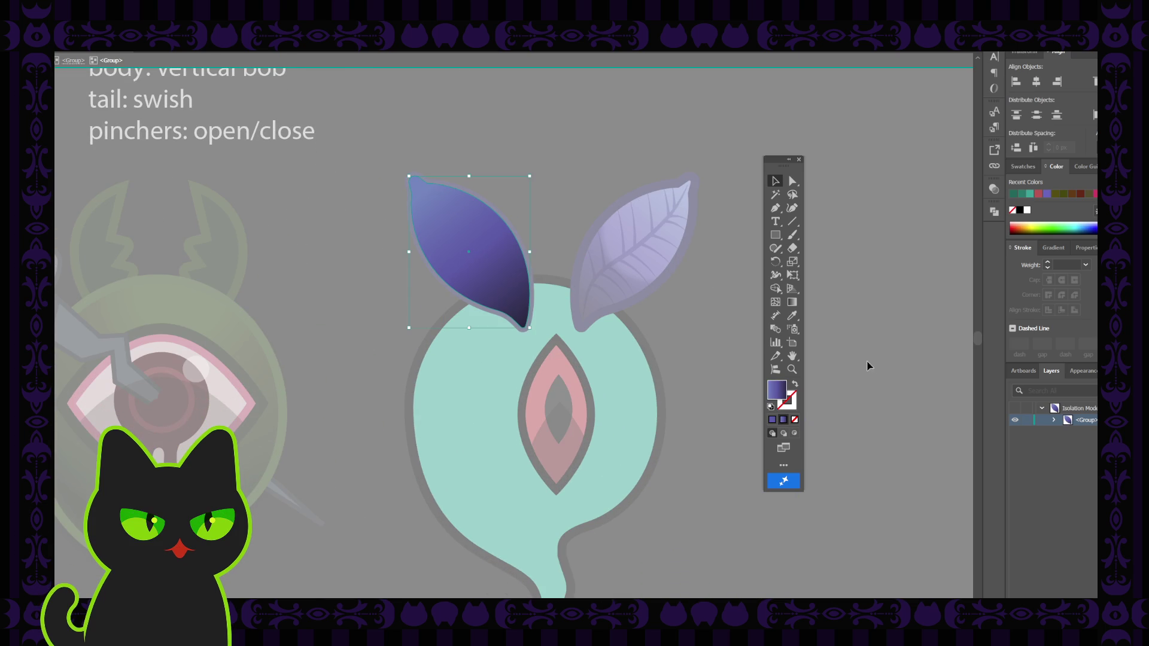
left_click(1053, 247)
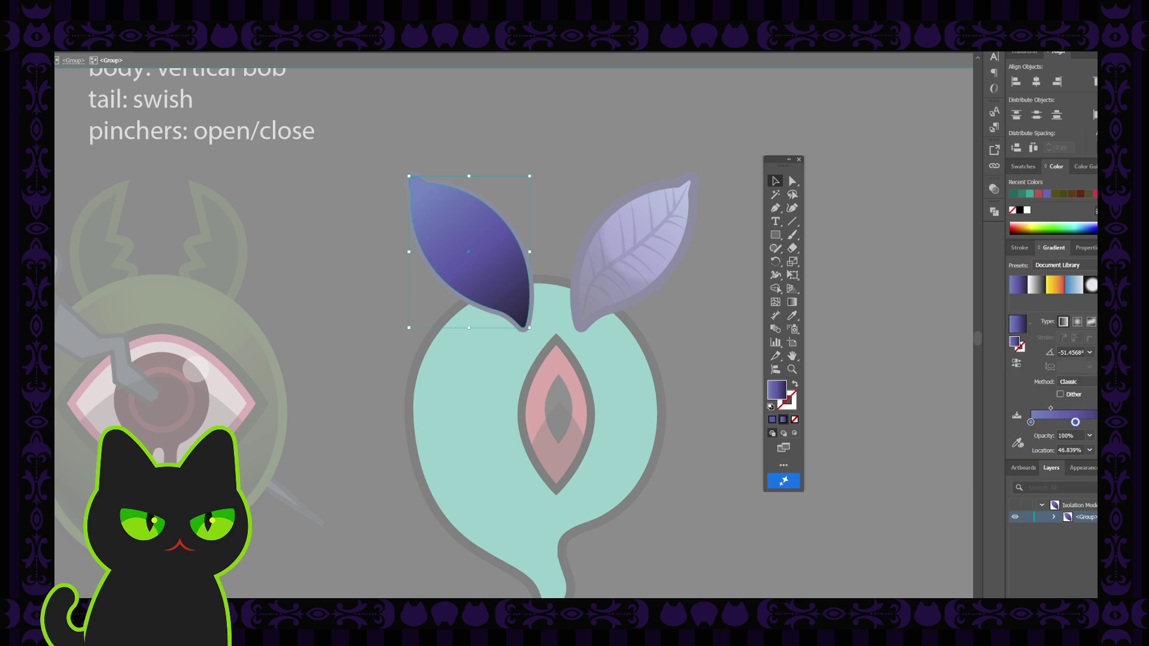
double_click(724, 325)
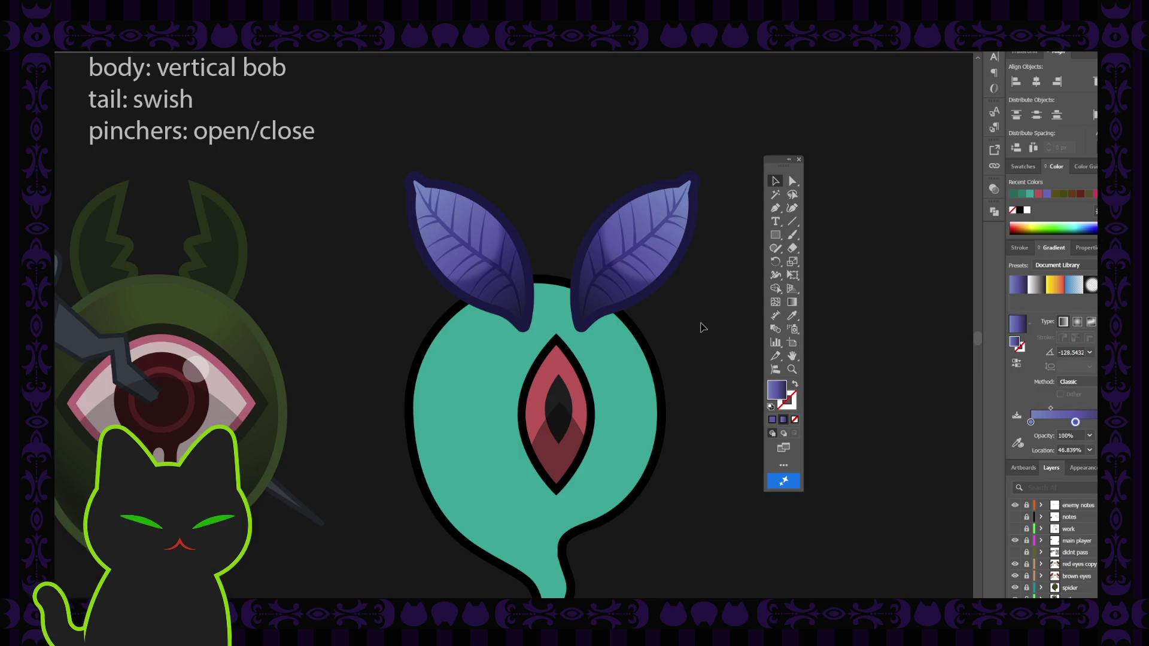
key("ctrl+minus")
key("ctrl+minus")
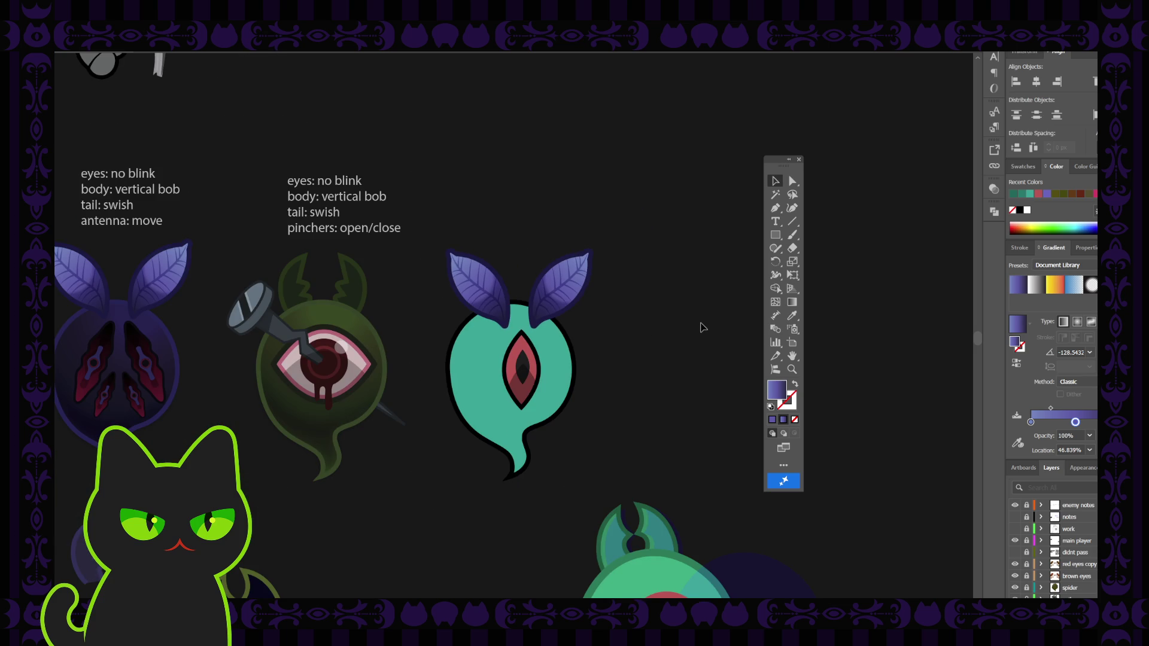
left_click(776, 234)
left_click(773, 420)
Draw three squares above the ghost and eyedrop the ghost body's teal onto them
scroll(1046, 574, "down", 2)
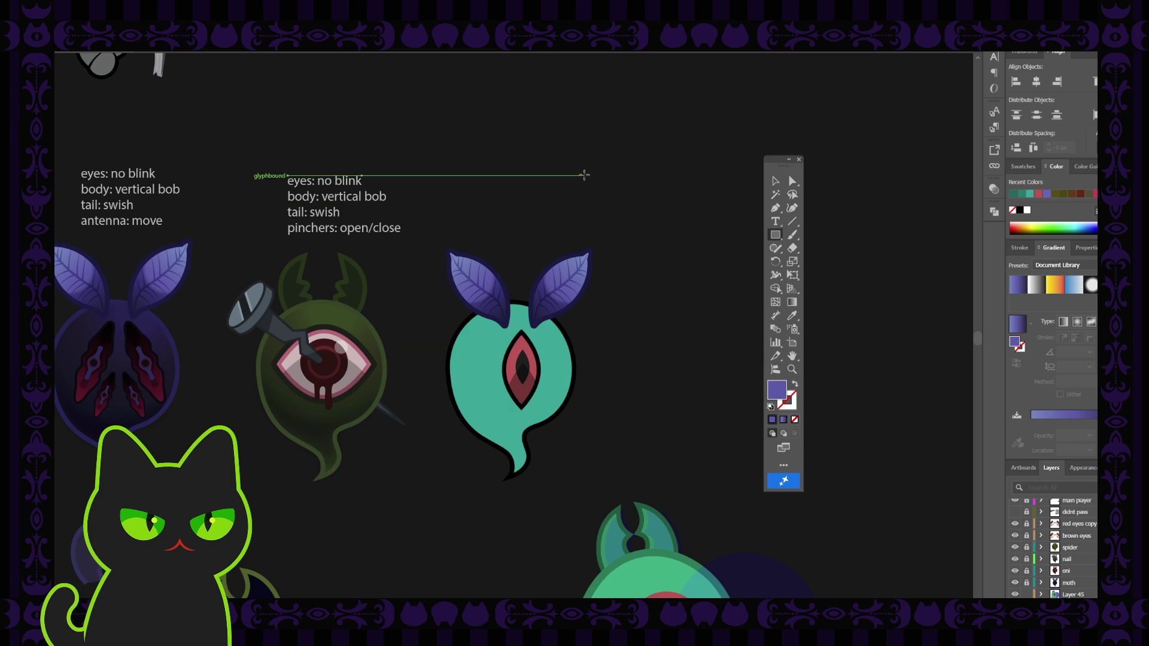
mouse_move(584, 176)
left_mouse_down()
mouse_move(617, 208)
mouse_move(585, 202)
mouse_move(636, 208)
mouse_move(604, 216)
mouse_move(663, 193)
left_mouse_up()
key("v")
left_click(586, 202)
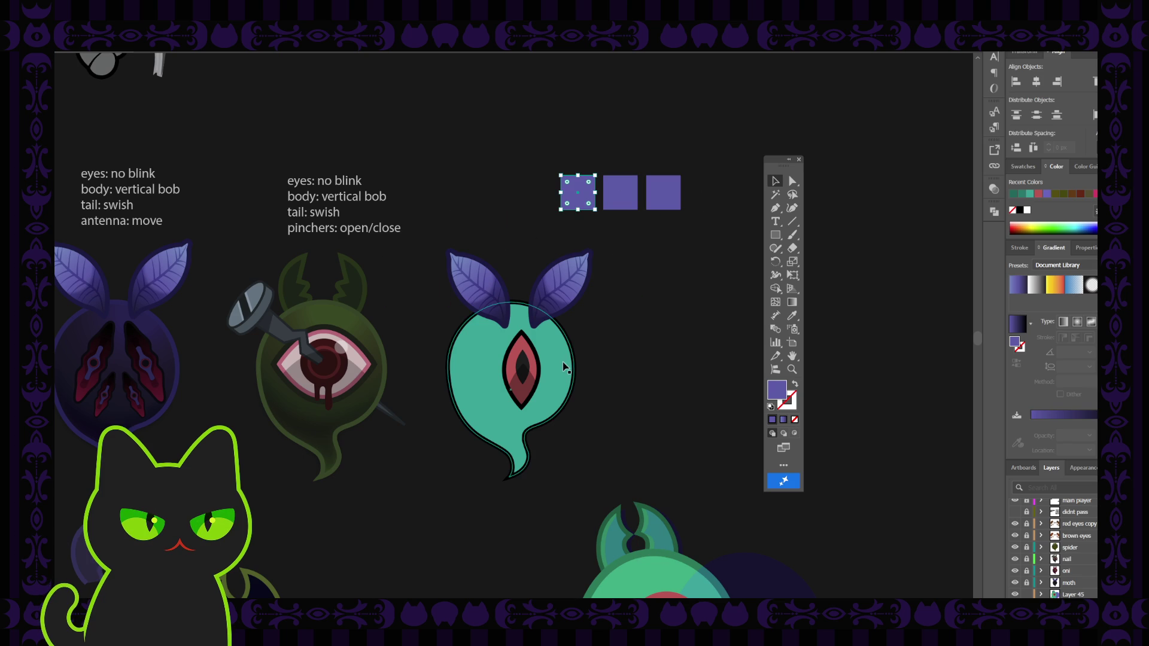
left_click_drag(526, 161, 701, 227)
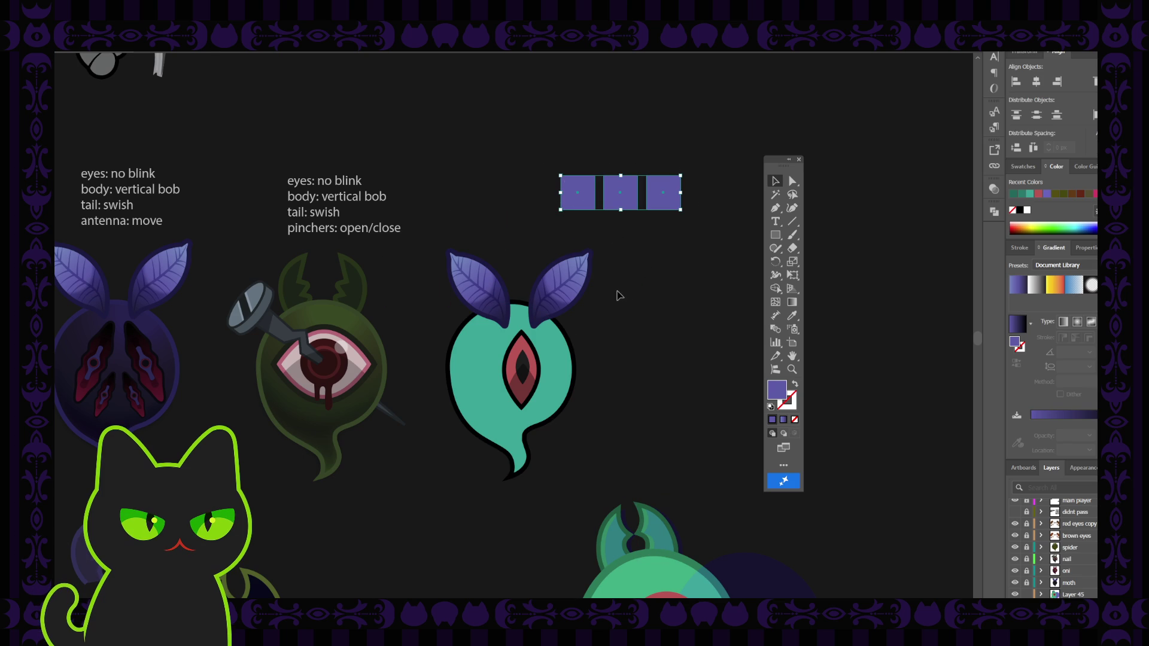
key("i")
left_click(562, 342)
key("v")
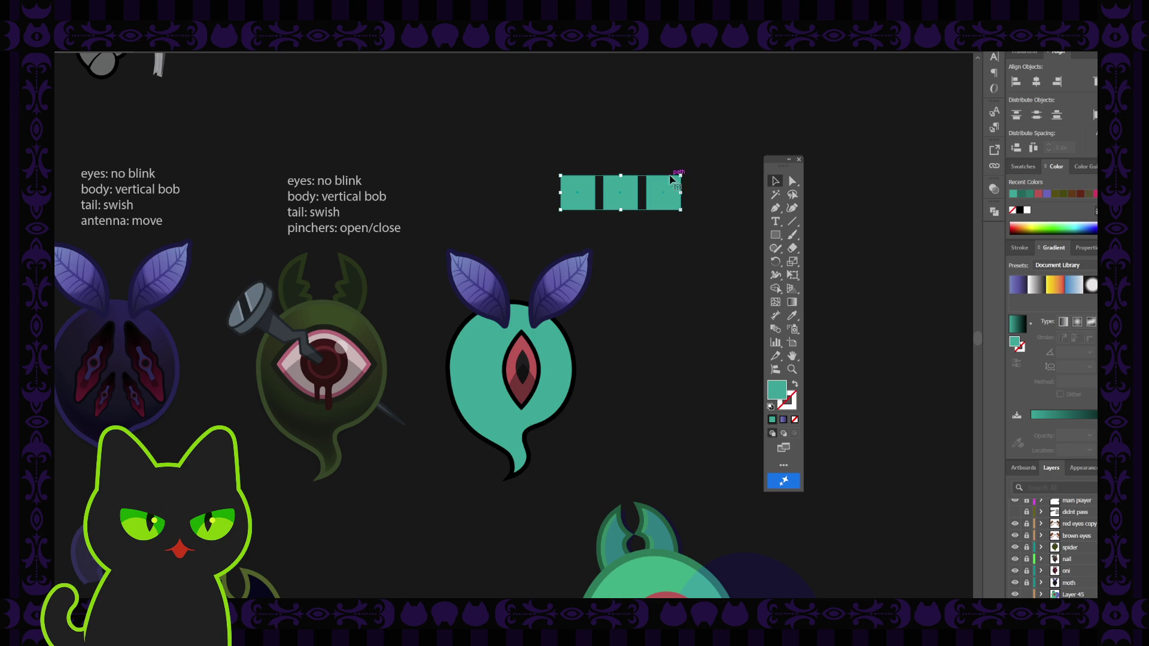
left_click(665, 153)
Darken the first square's teal, keeping the middle square mid teal
double_click(576, 196)
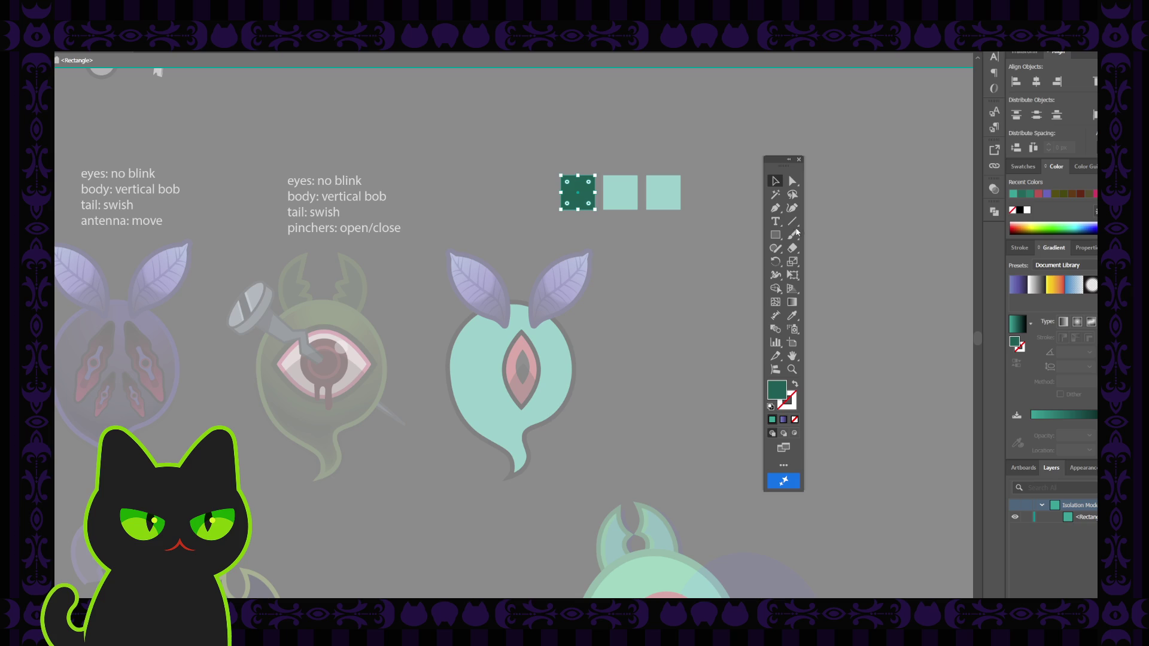
double_click(645, 146)
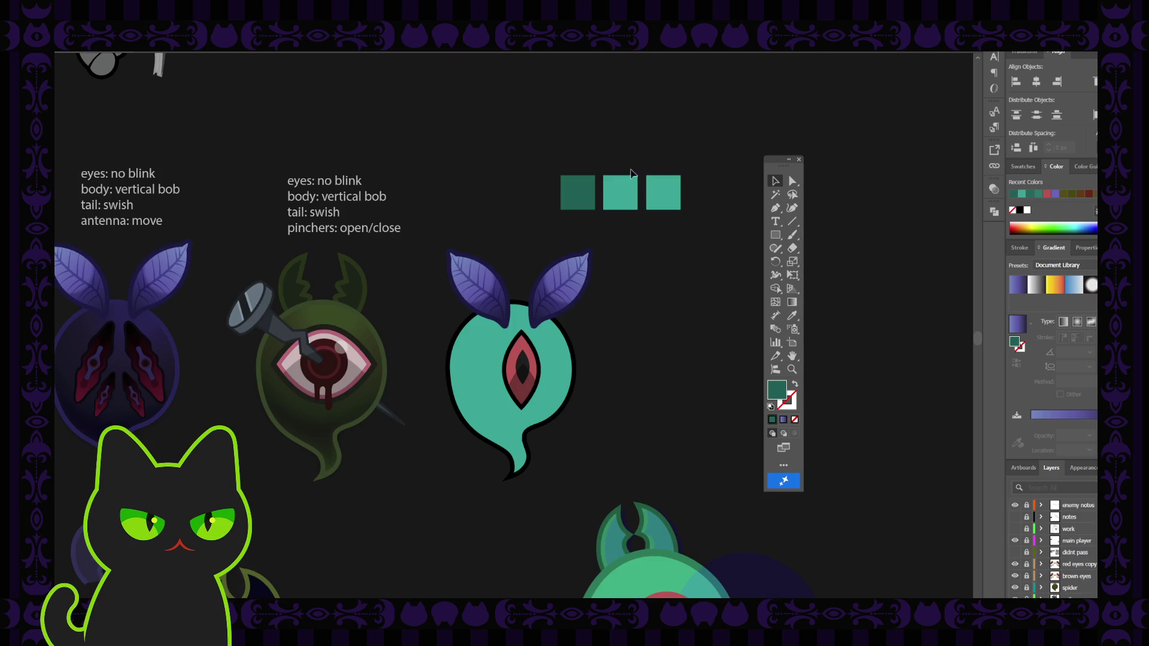
left_click(627, 189)
key("i")
left_click(590, 185)
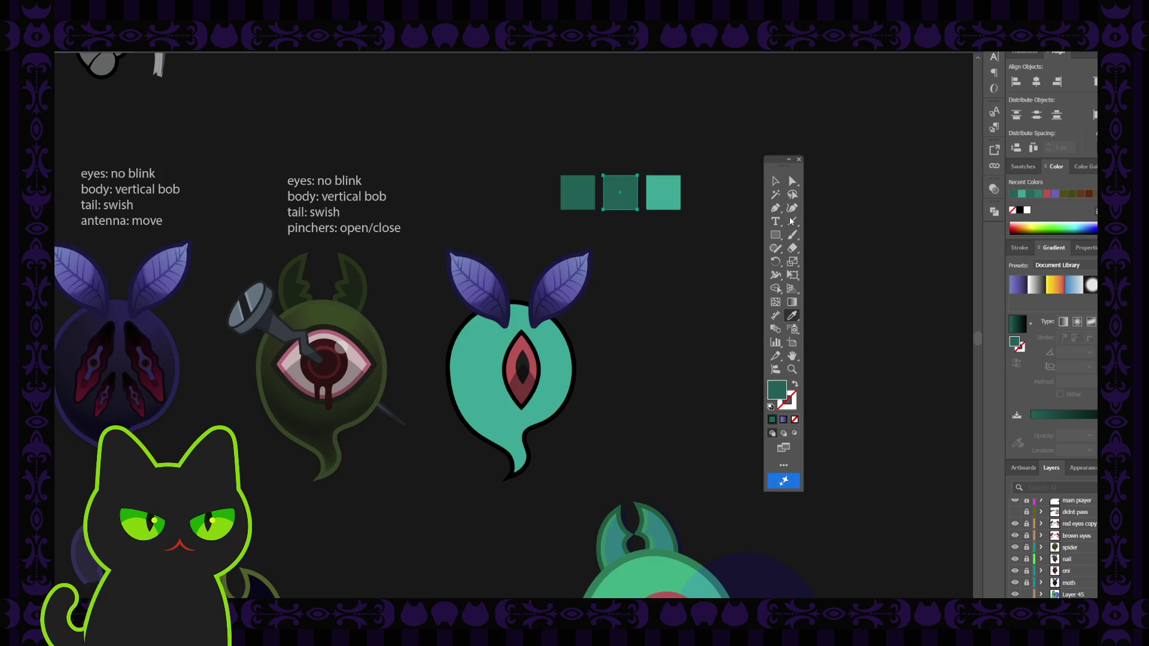
key("ctrl+shift+a")
key("ctrl+z")
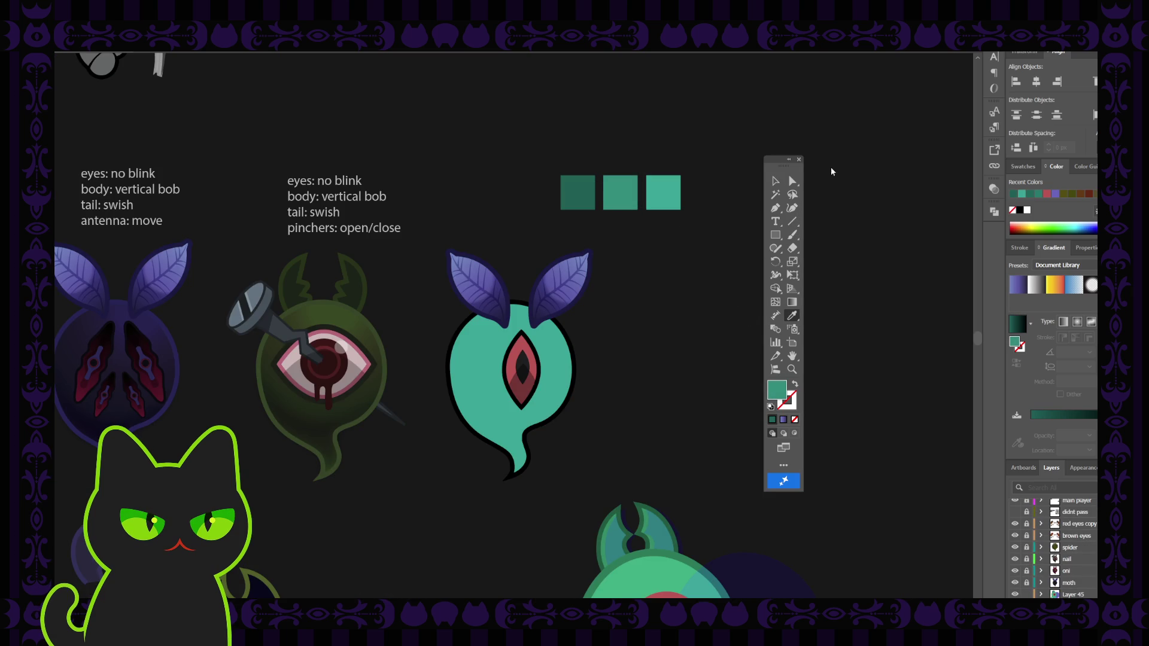
left_click(775, 181)
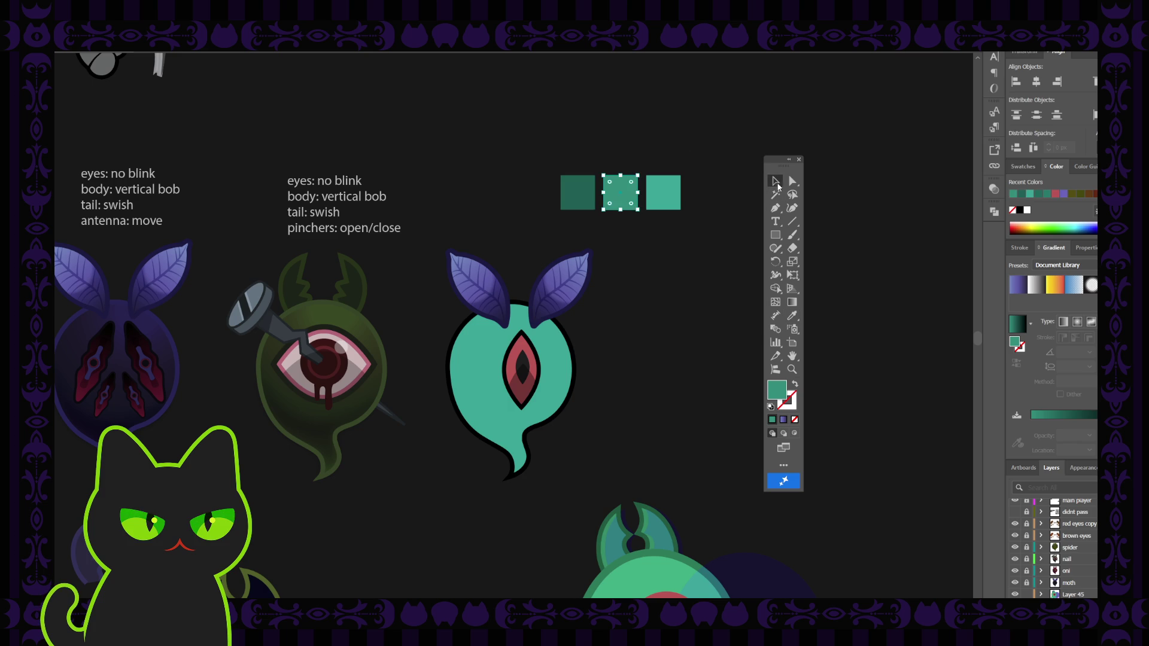
Lighten the right square and fine-tune the dark teal of the first square
left_click(663, 205)
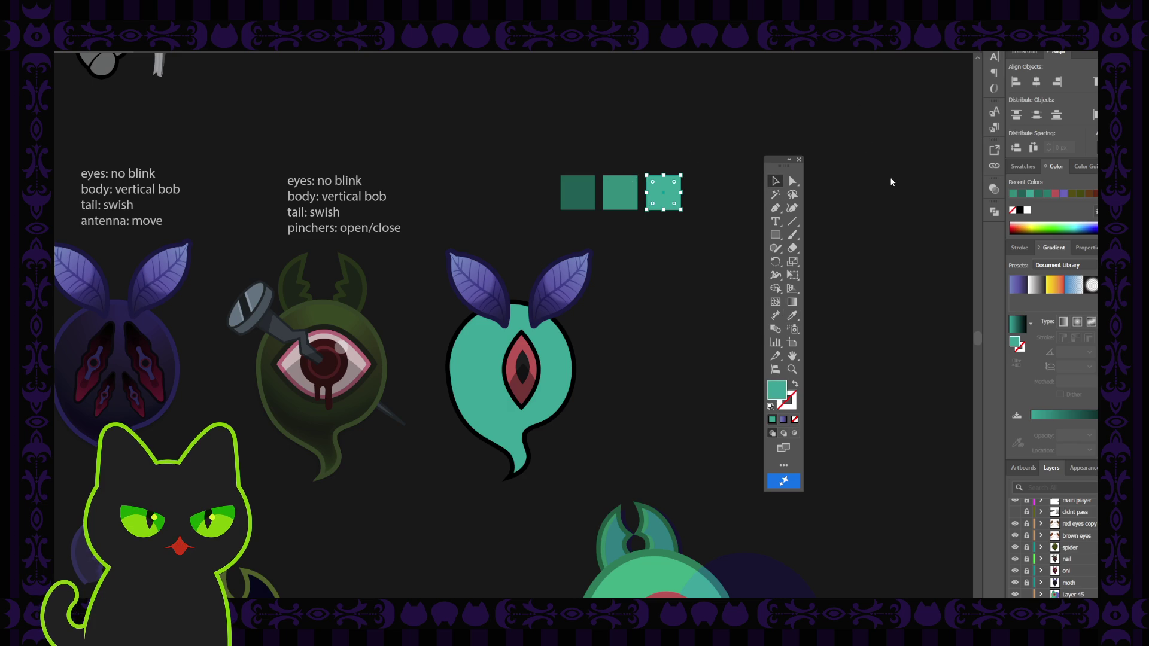
left_click(688, 153)
left_click(567, 187)
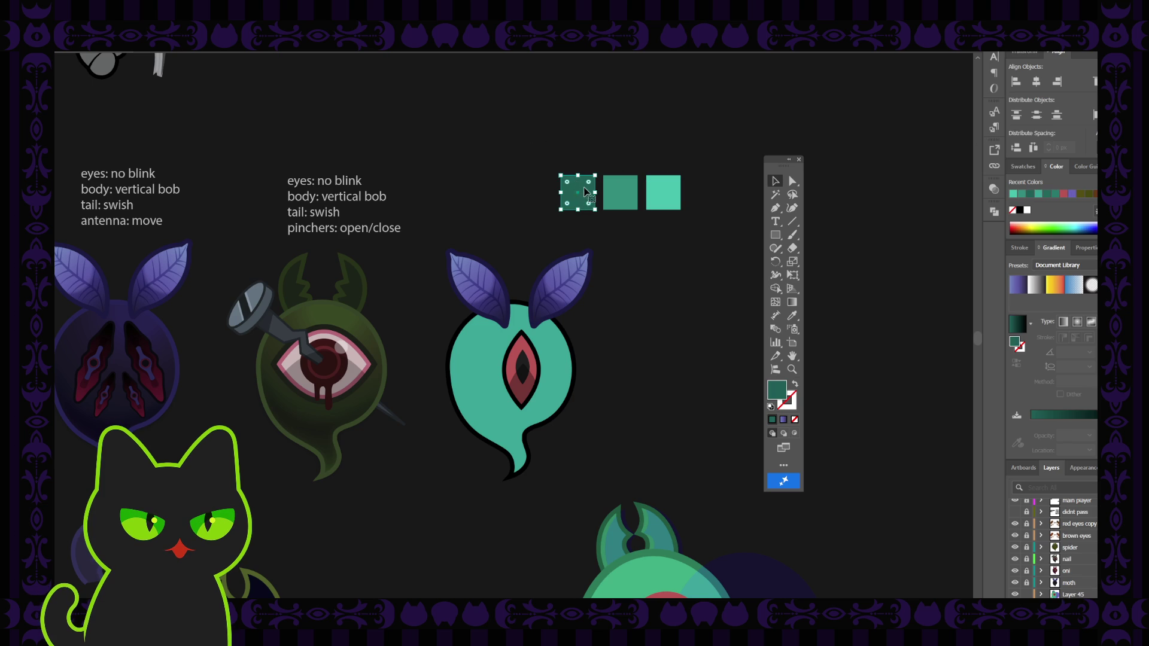
double_click(585, 189)
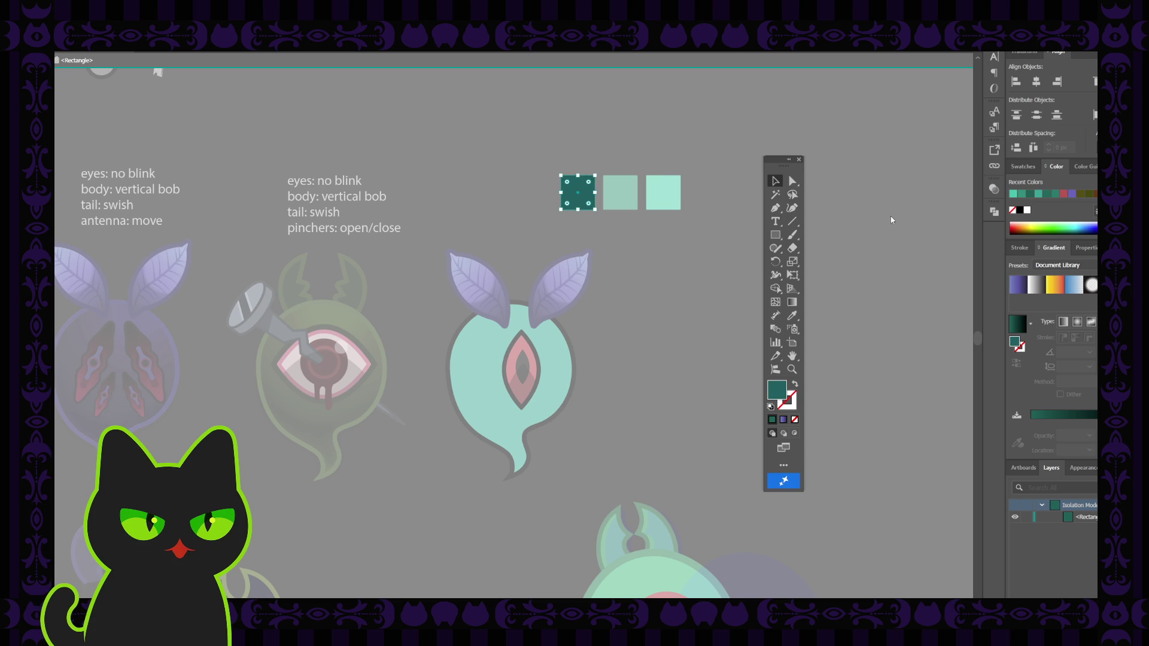
double_click(693, 165)
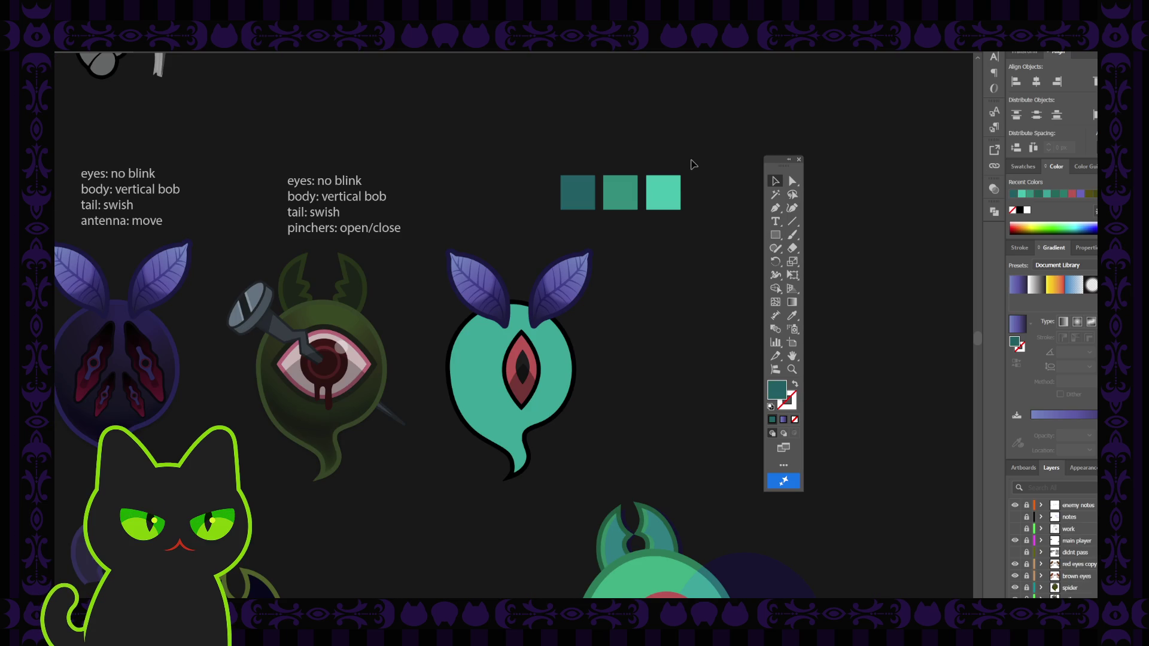
left_click(581, 193)
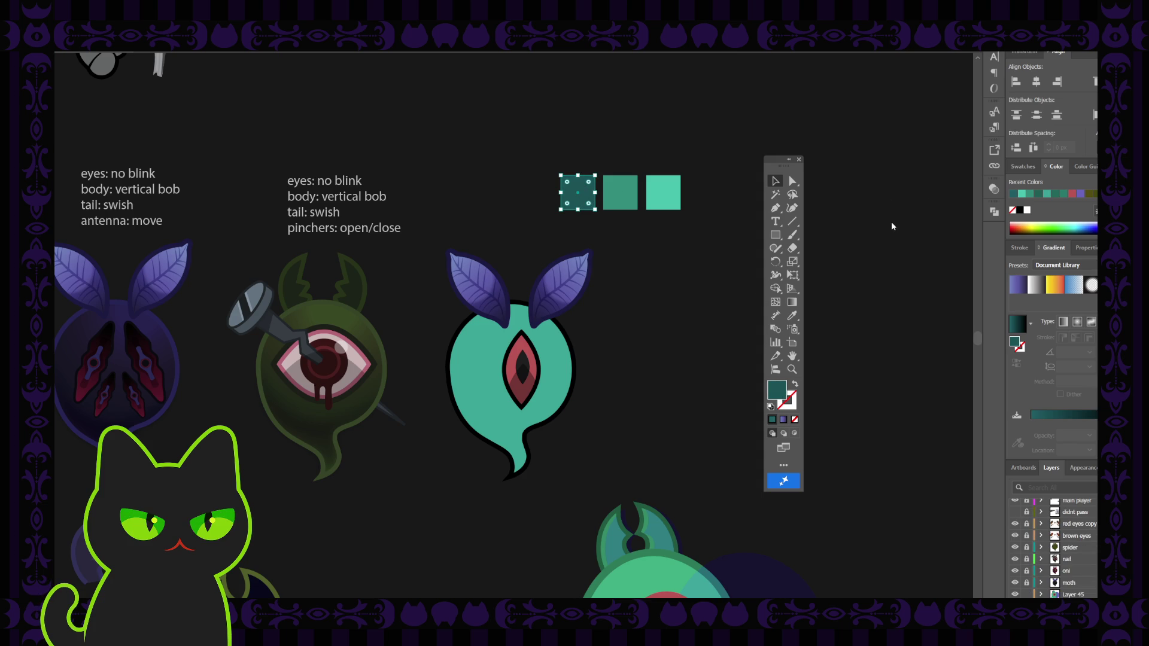
Zoom in on the teal ghost and isolate its left leaf group
left_click(694, 301)
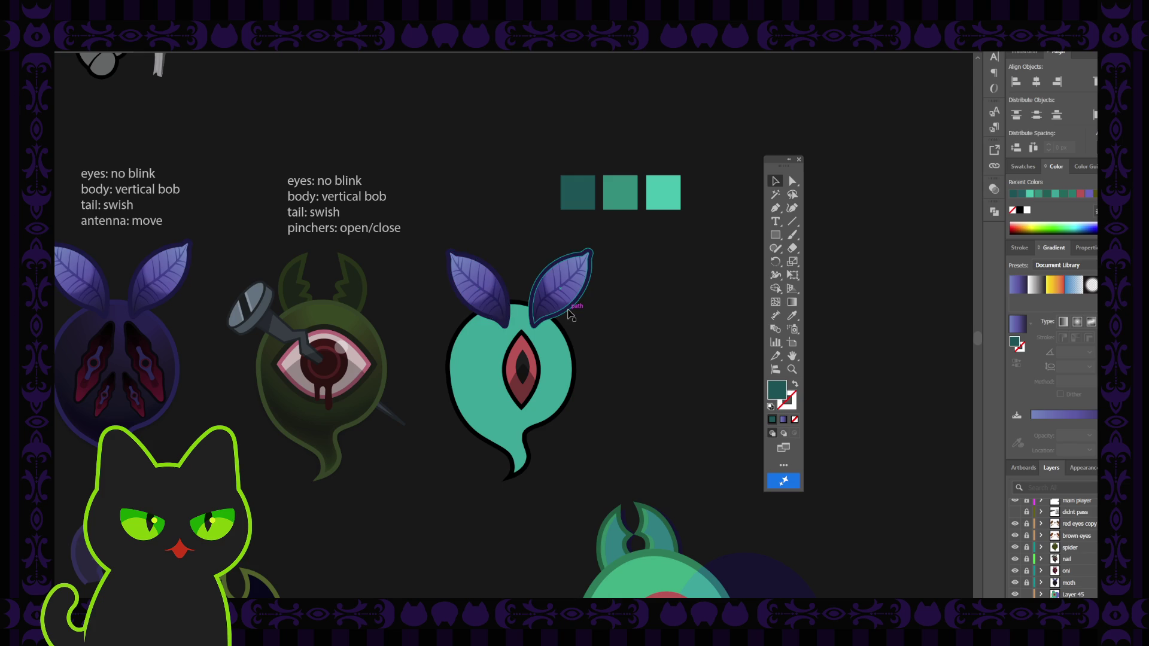
key("ctrl+equal")
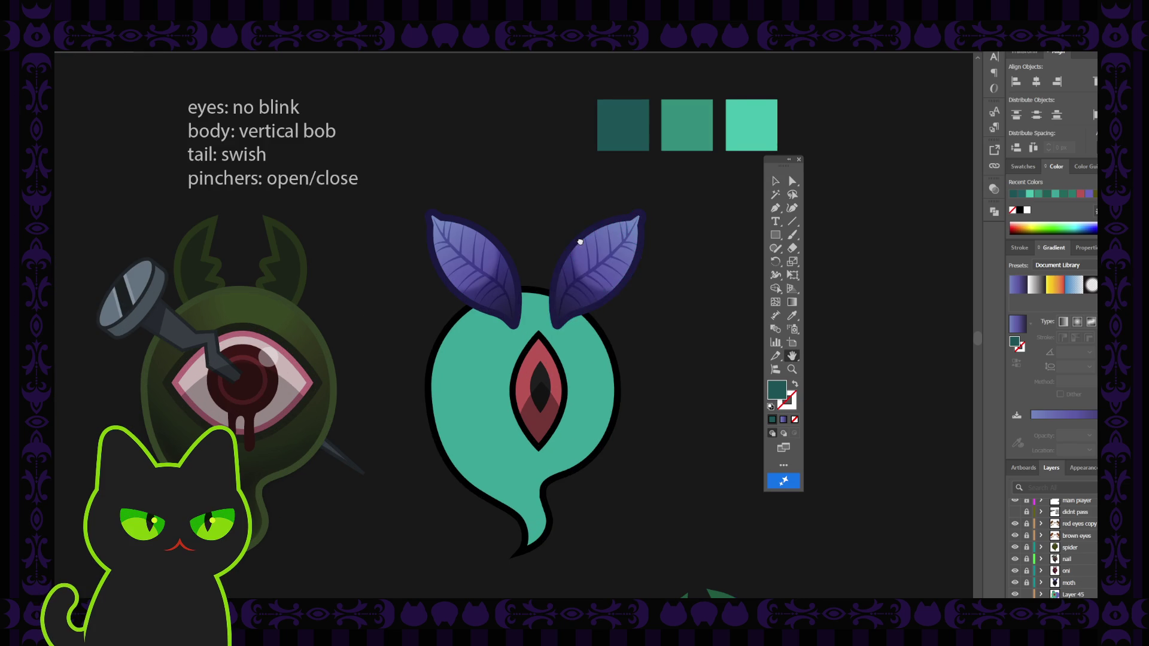
left_click_drag(580, 242, 526, 282)
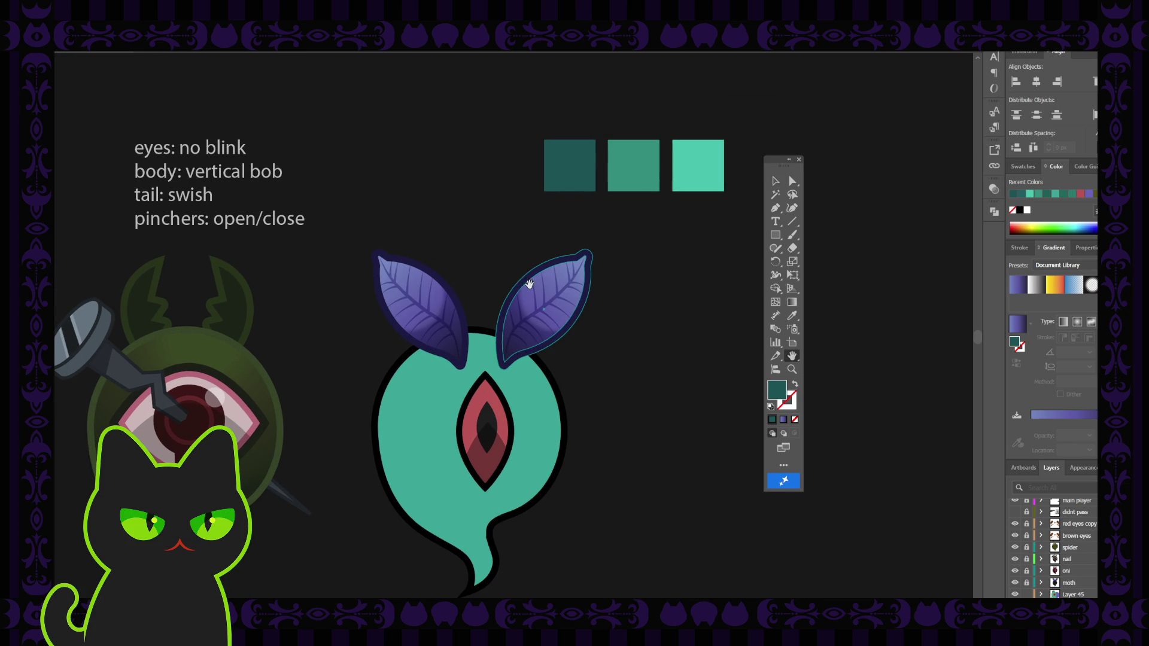
left_click(436, 303)
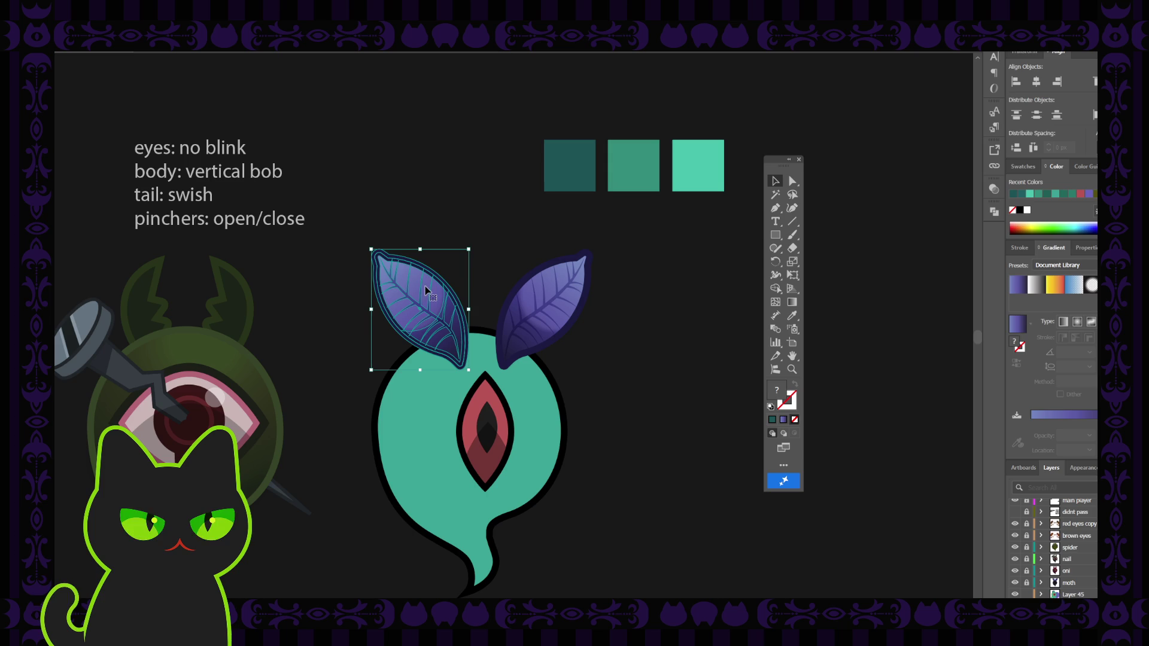
double_click(425, 290)
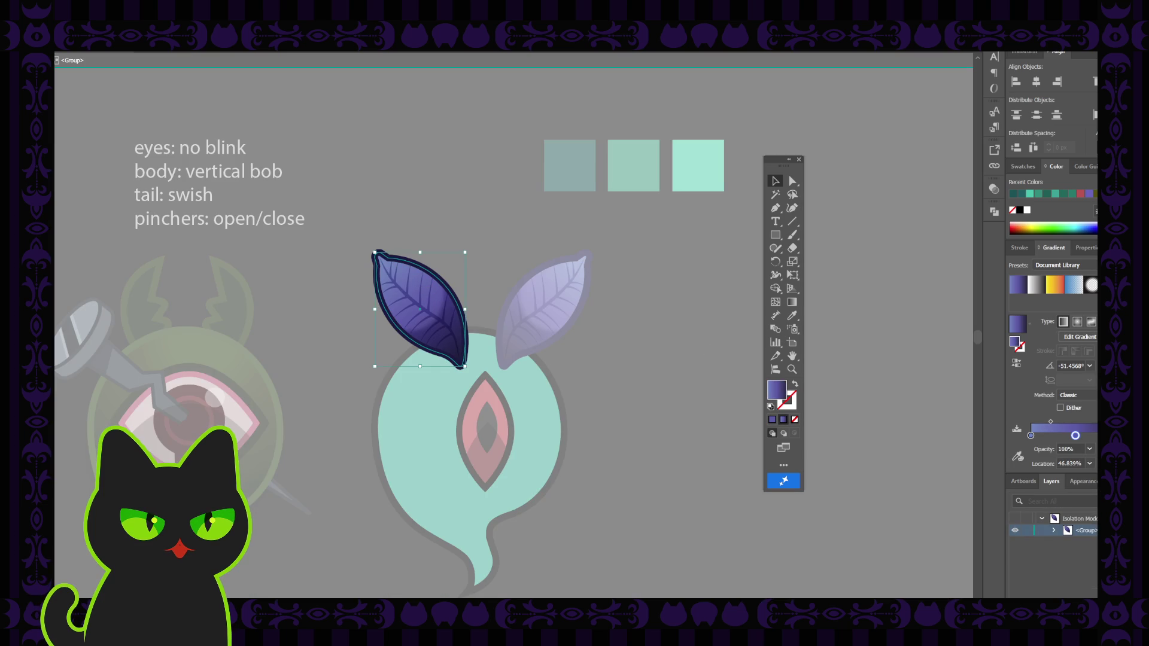
Set the left leaf's gradient stops to the mid and light teal swatches, then exit isolation
double_click(1075, 435)
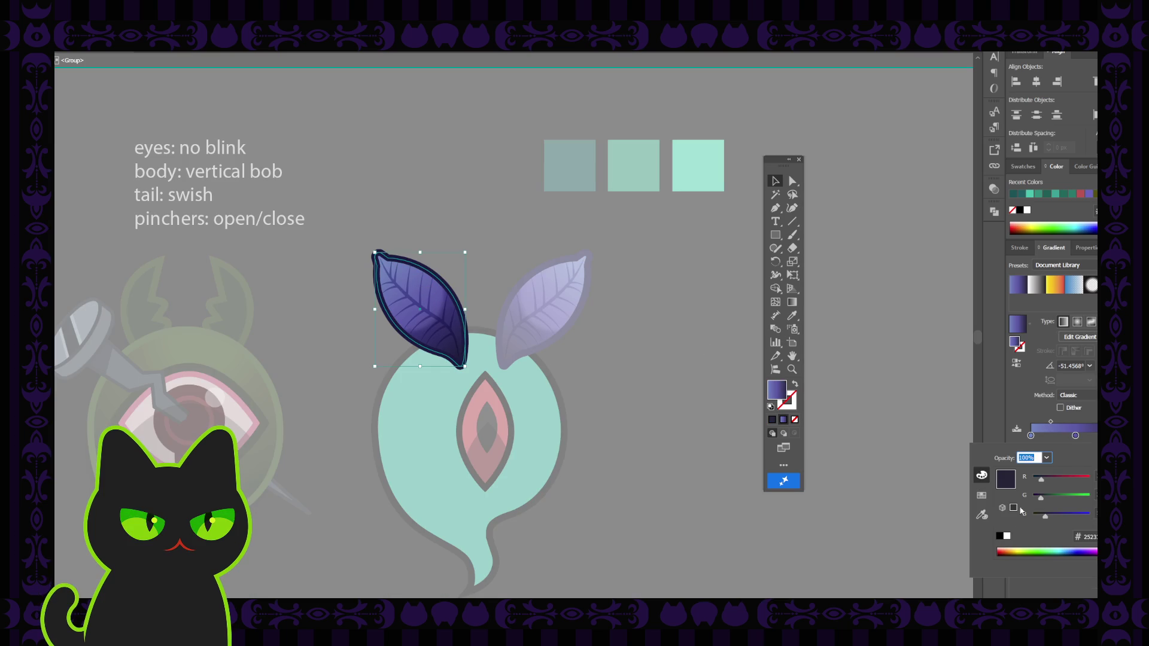
left_click(981, 516)
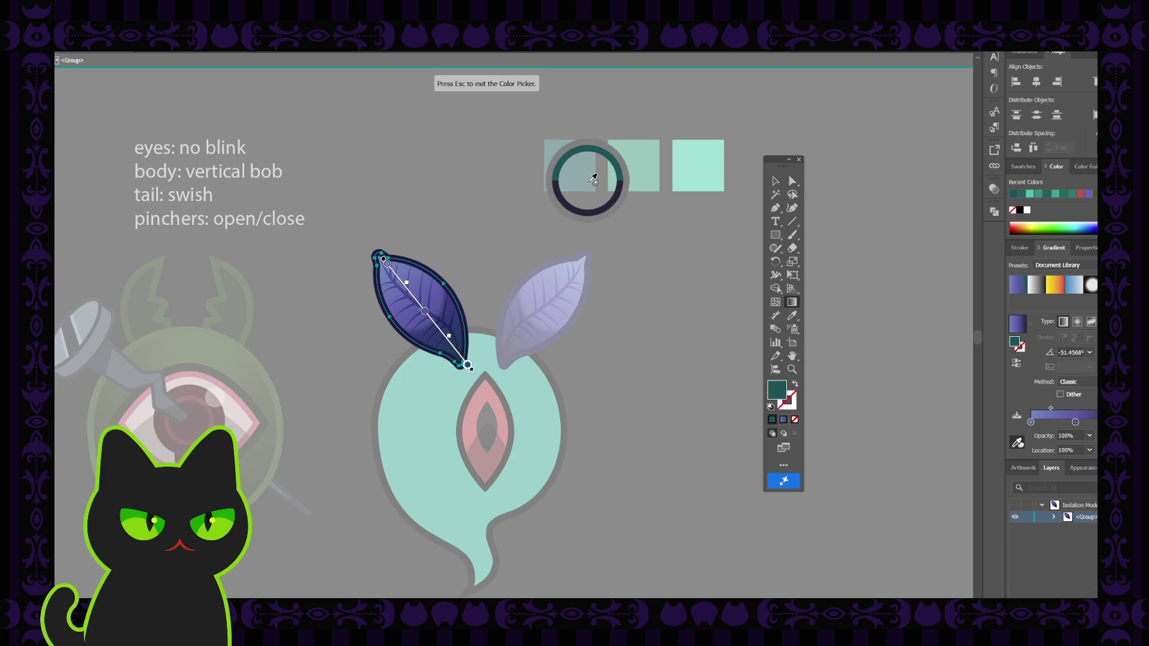
left_click(1075, 422)
double_click(1075, 422)
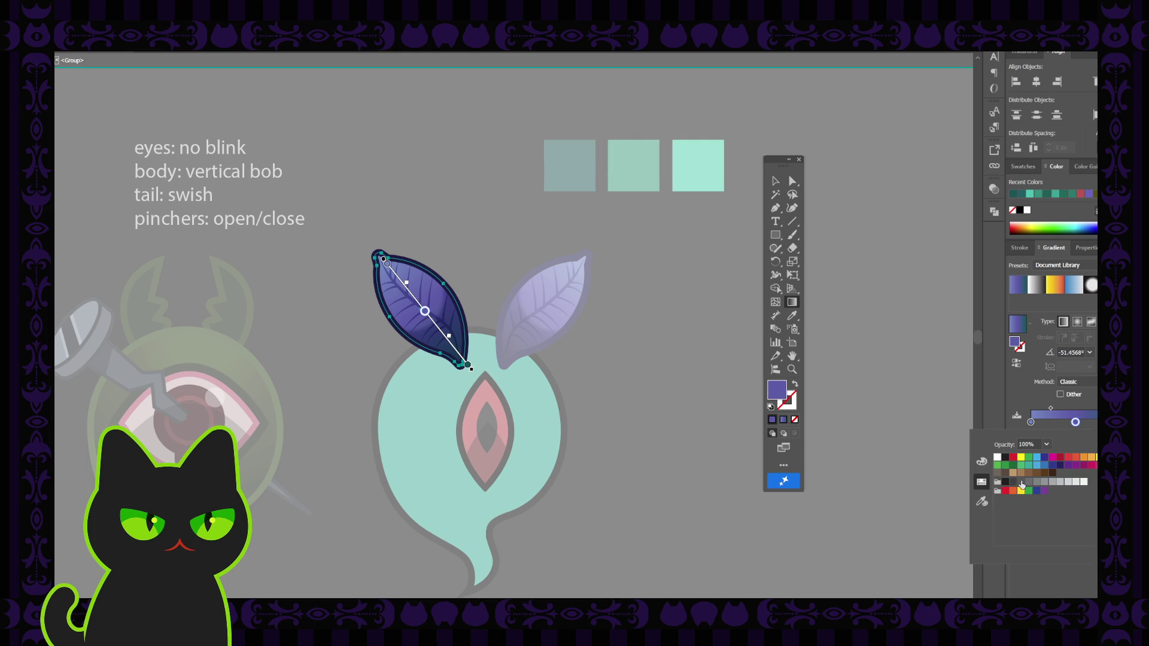
left_click(981, 504)
left_click(637, 171)
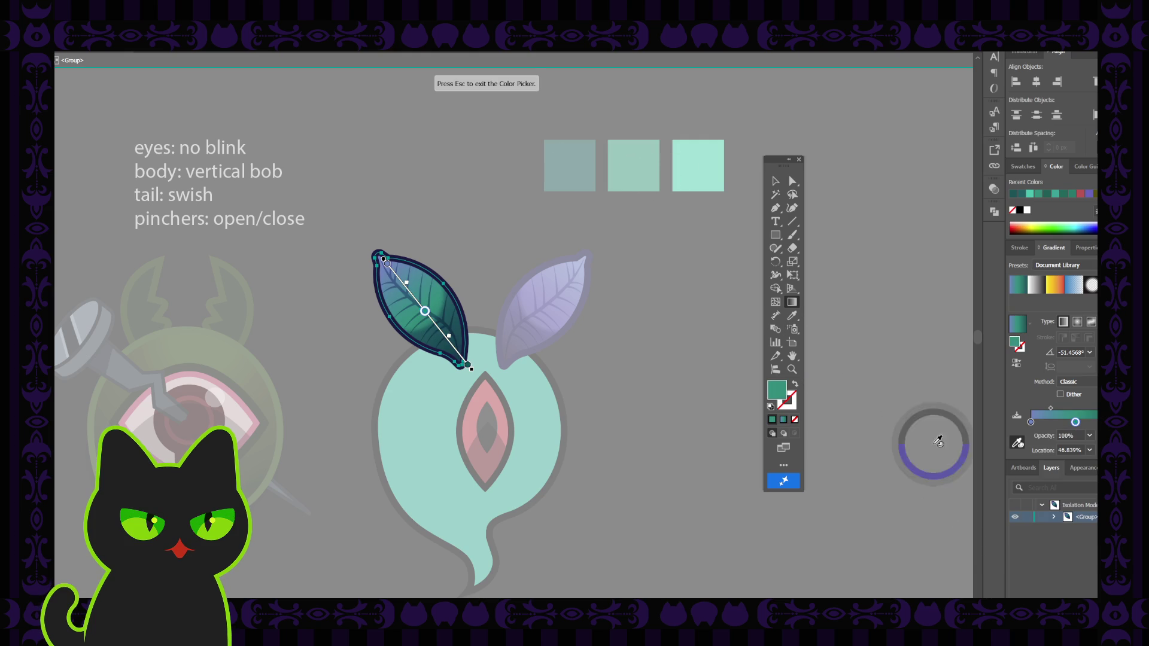
key("Escape")
double_click(1030, 422)
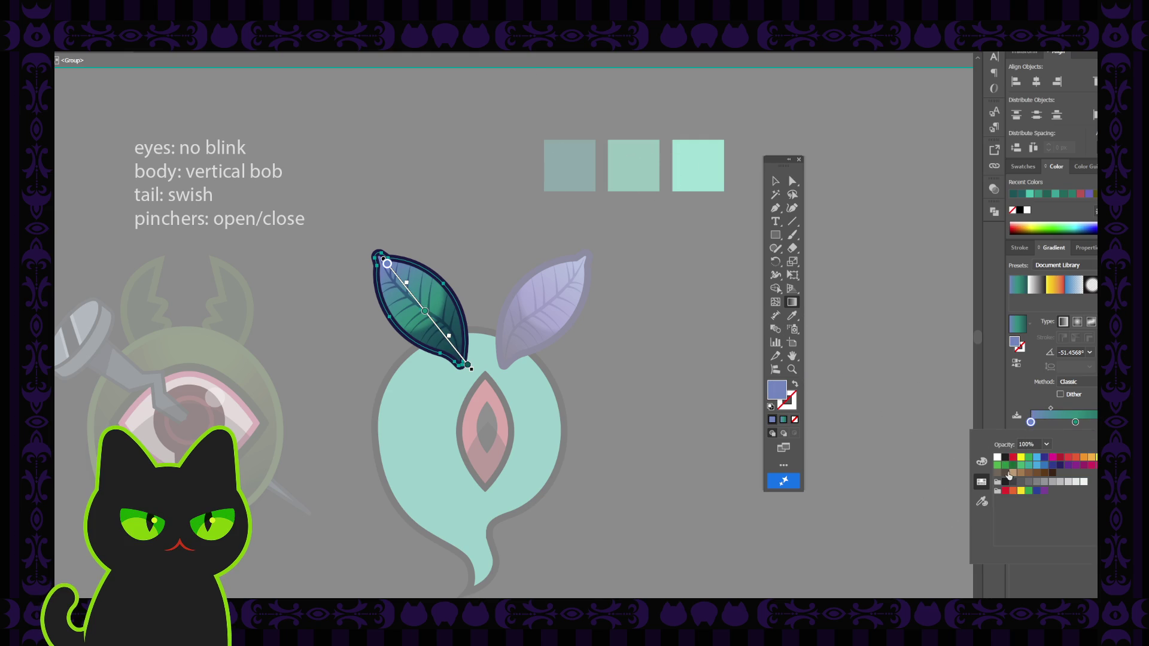
left_click(981, 502)
left_click(698, 173)
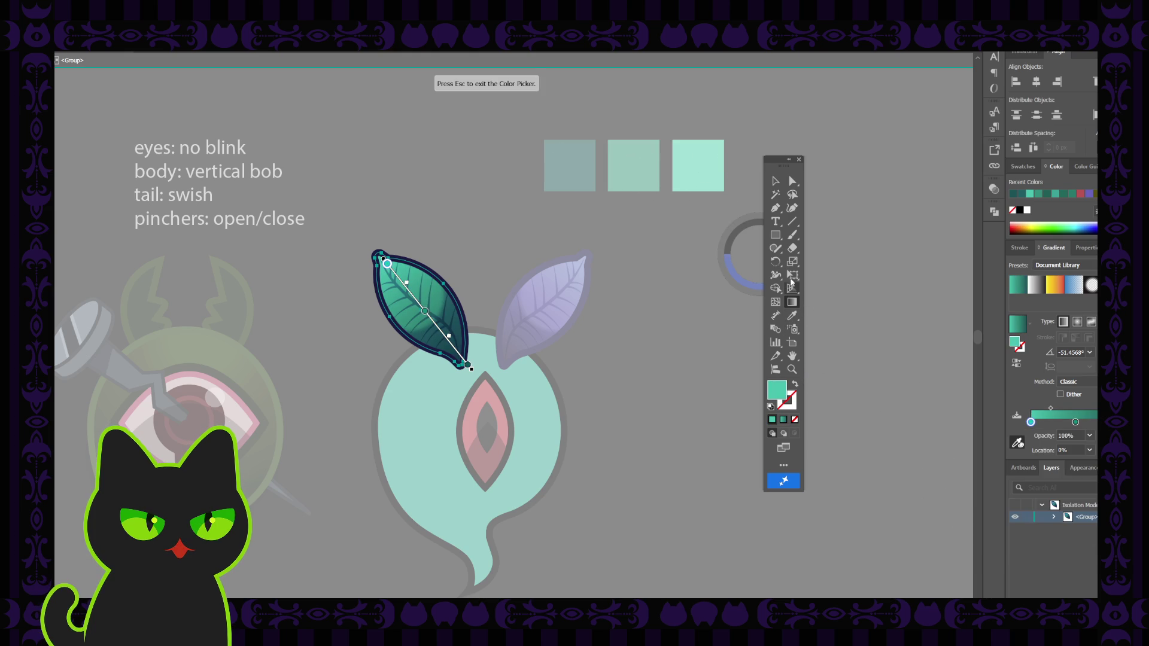
left_click(776, 182)
double_click(674, 269)
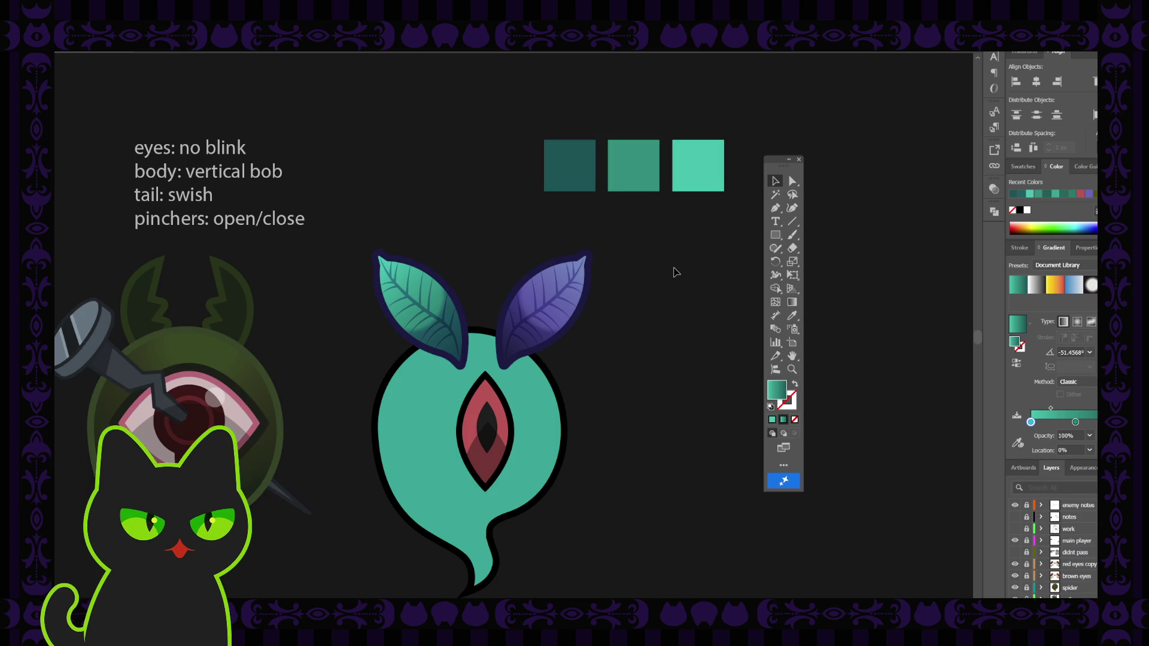
Add a gradient stop at about 47% on the left leaf and slightly lower its green value
scroll(675, 272, "down", 2)
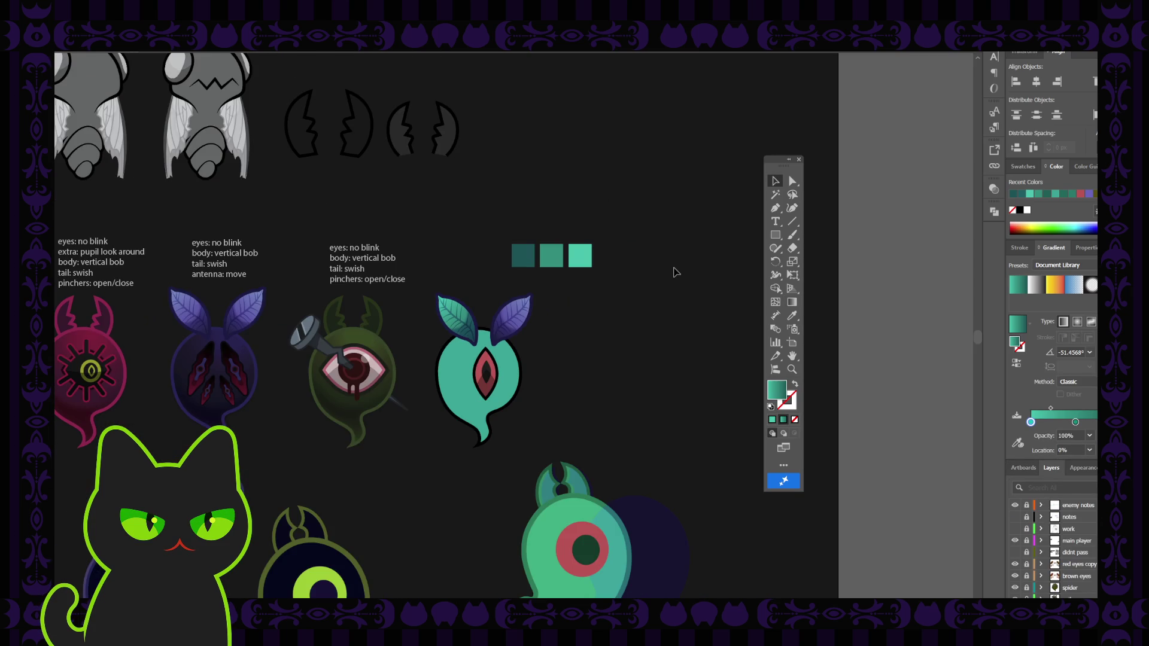
scroll(674, 272, "up", 2)
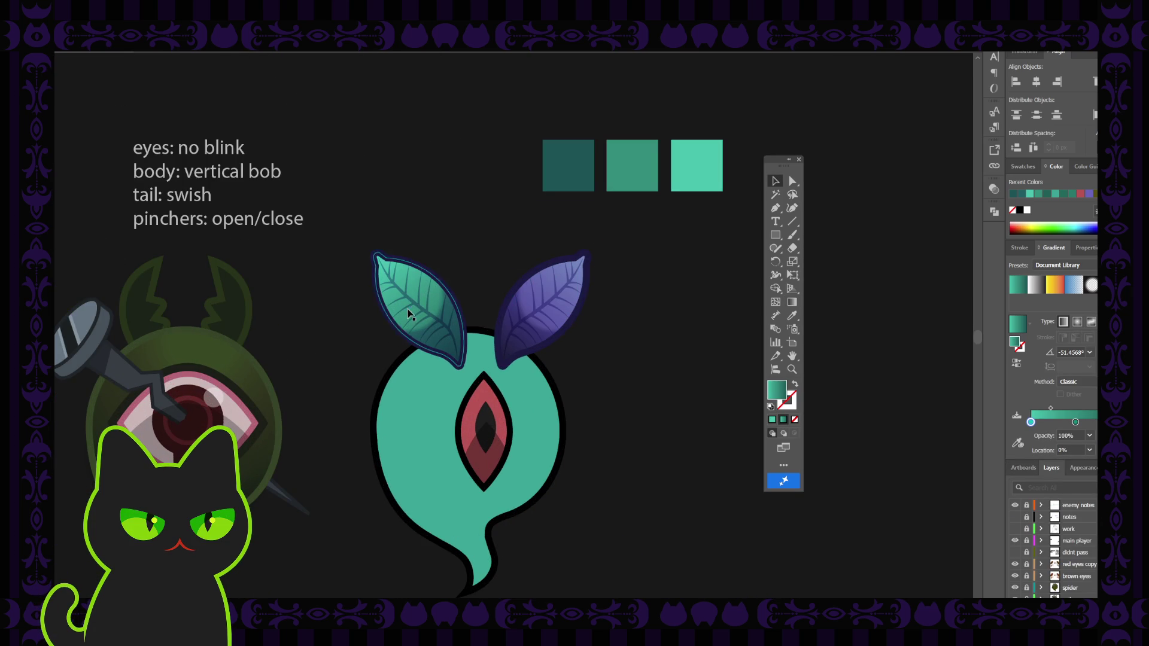
left_click(435, 300)
double_click(435, 299)
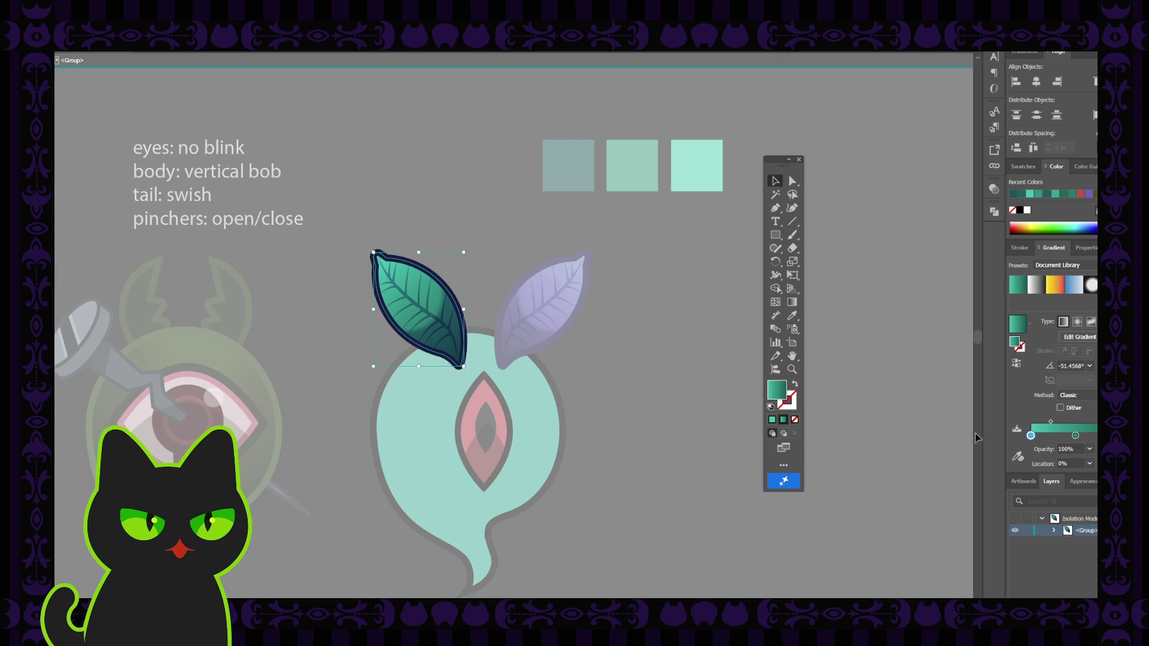
left_click(1065, 435)
left_click_drag(1065, 435, 1077, 435)
double_click(1076, 436)
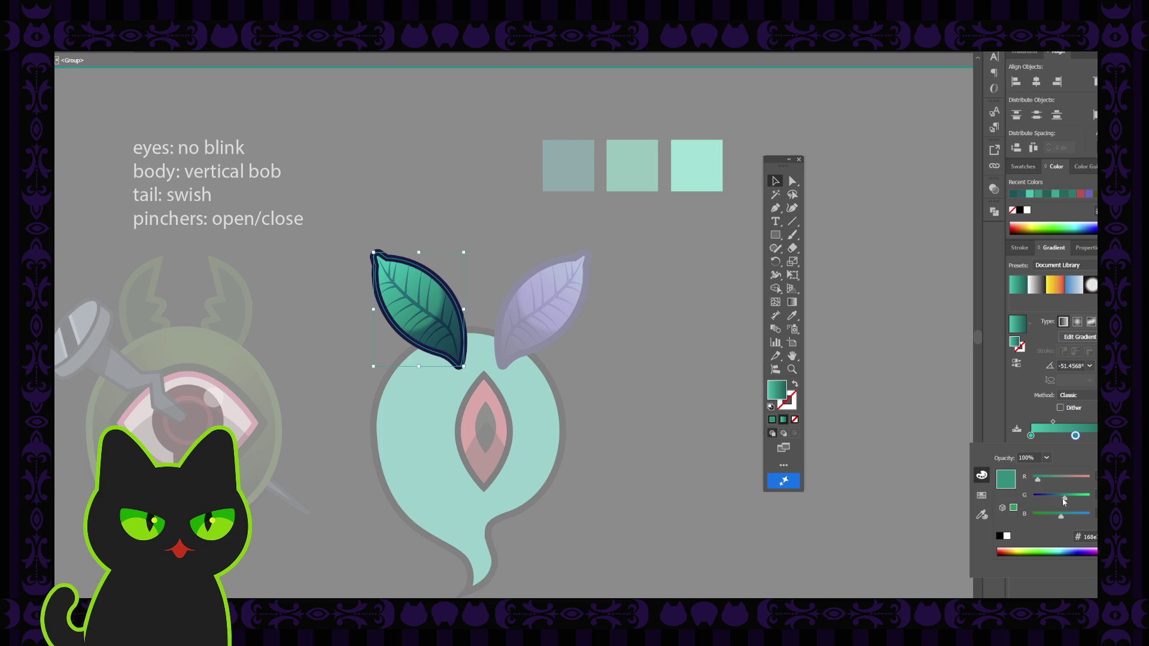
left_click_drag(1066, 500, 1059, 499)
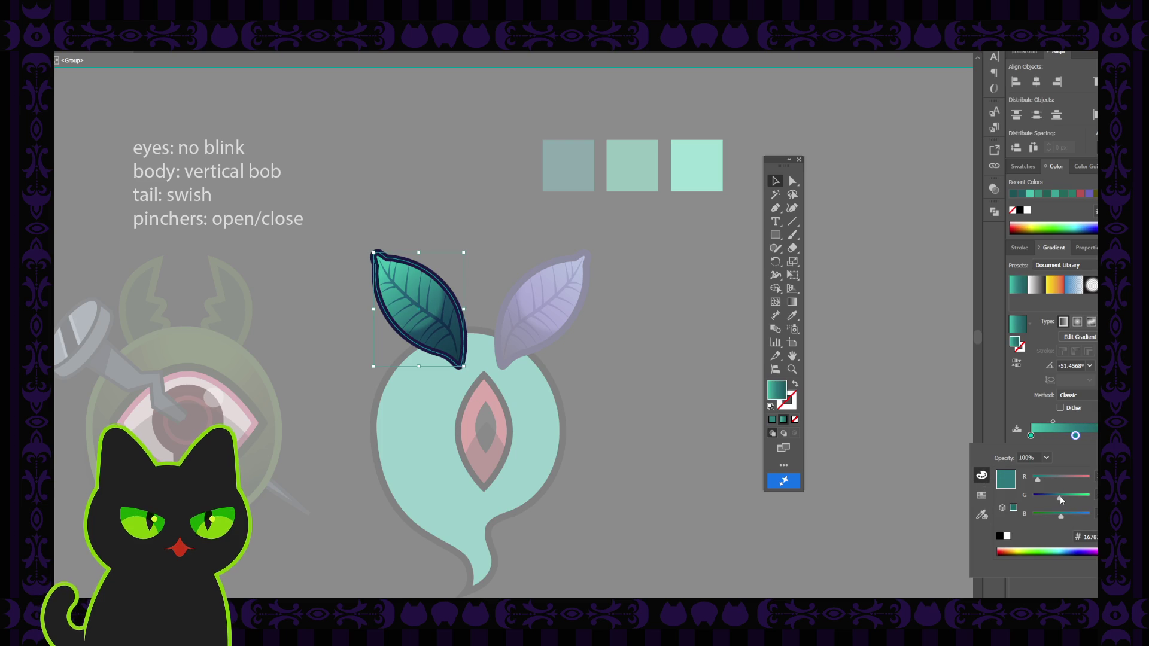
left_click(670, 295)
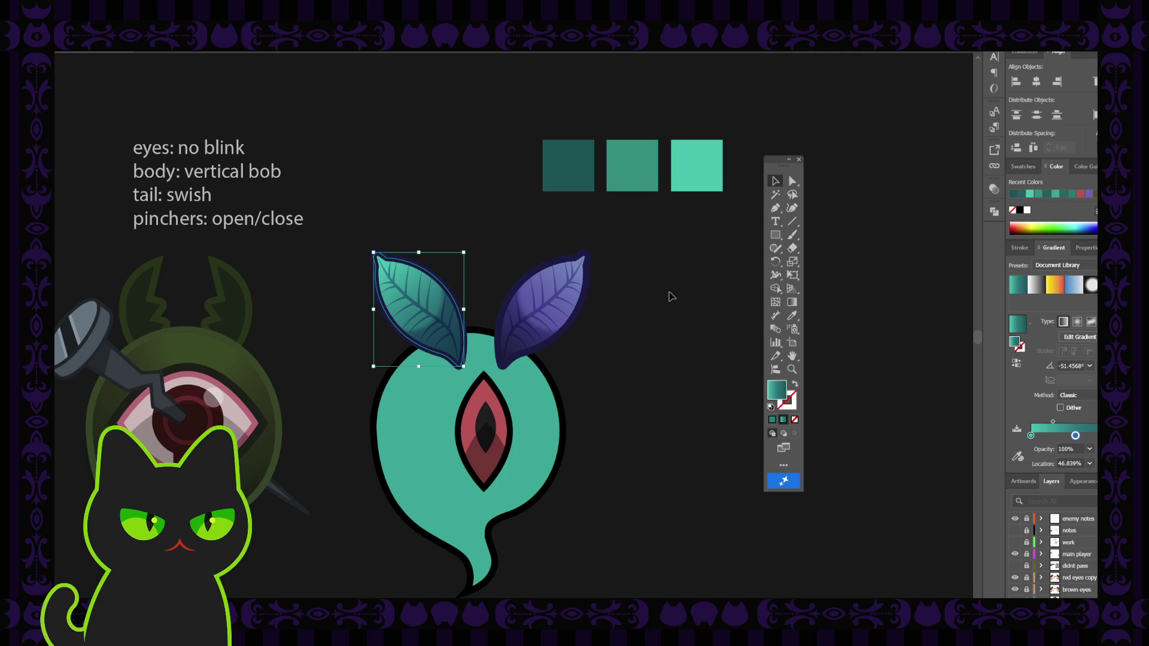
left_click(670, 296)
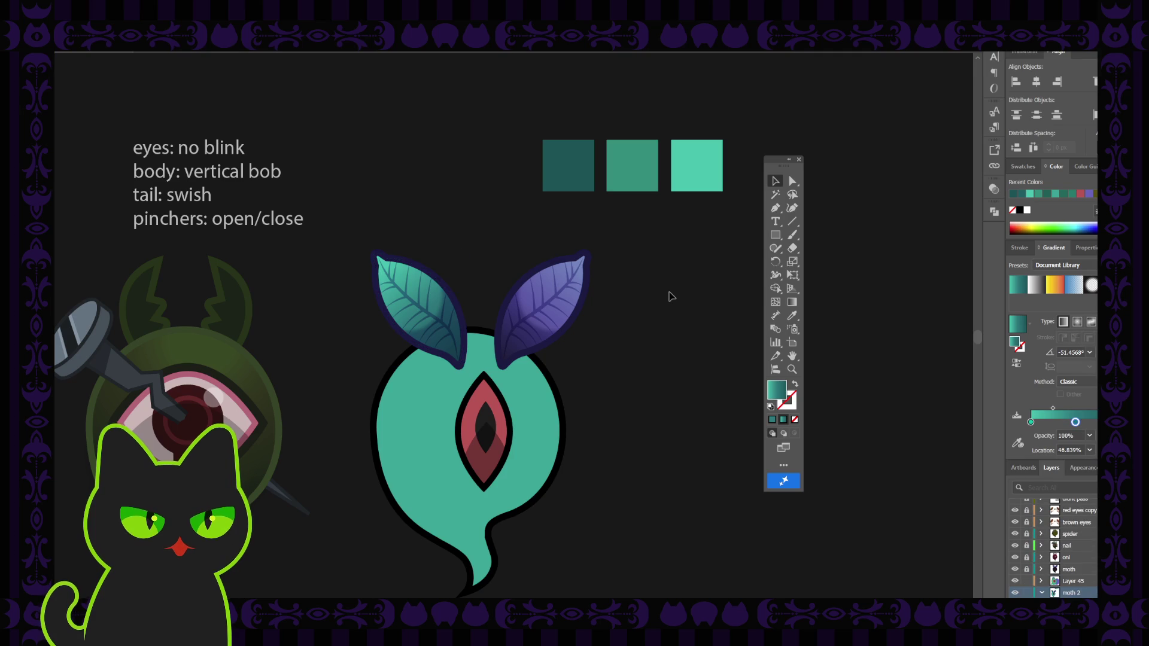
Re-enter the left leaf group, inspect its dark lower half, and leave isolation mode
double_click(453, 348)
left_click(451, 349)
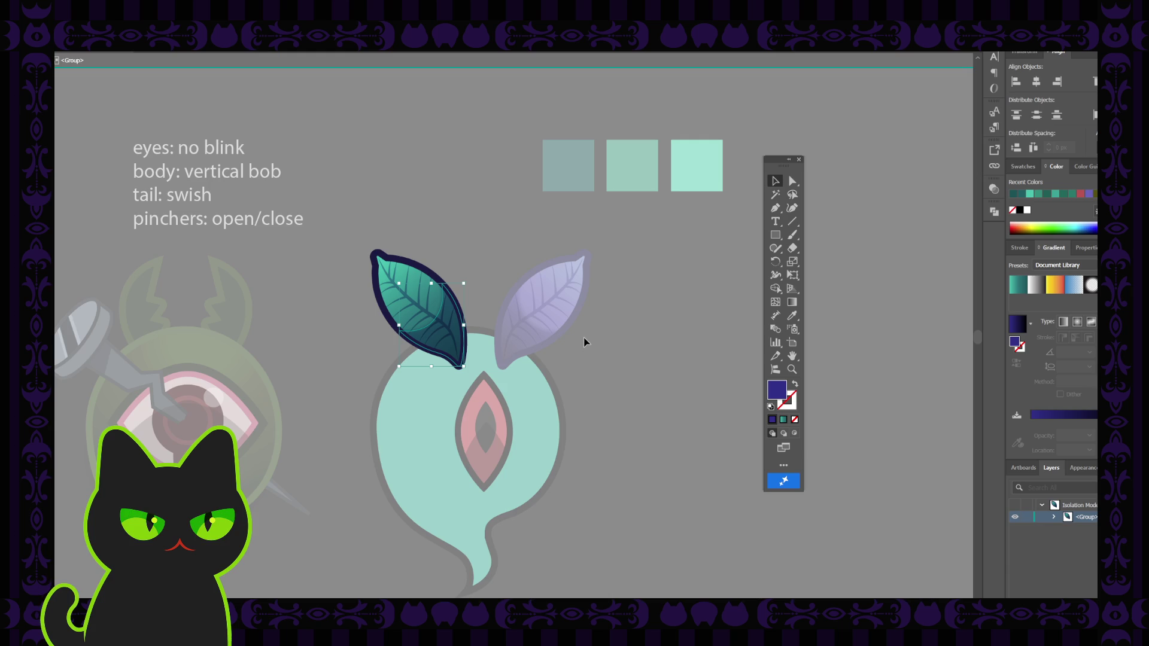
left_click(616, 325)
key("Escape")
key("ctrl+minus")
key("ctrl+minus")
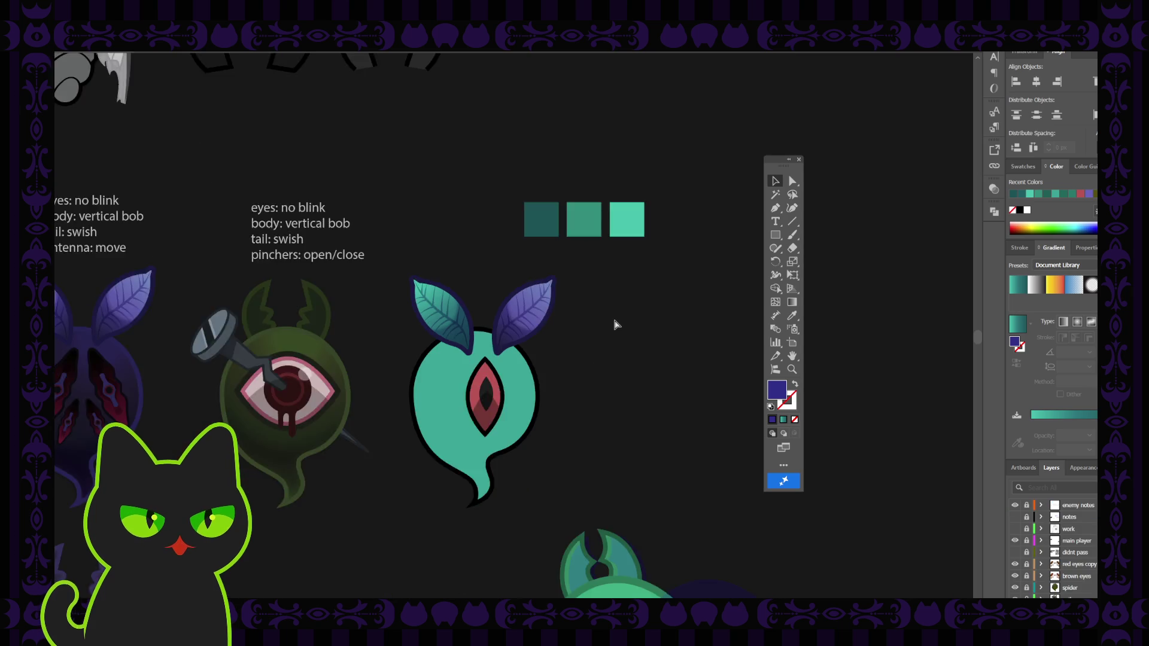
key("ctrl+plus")
key("ctrl+plus")
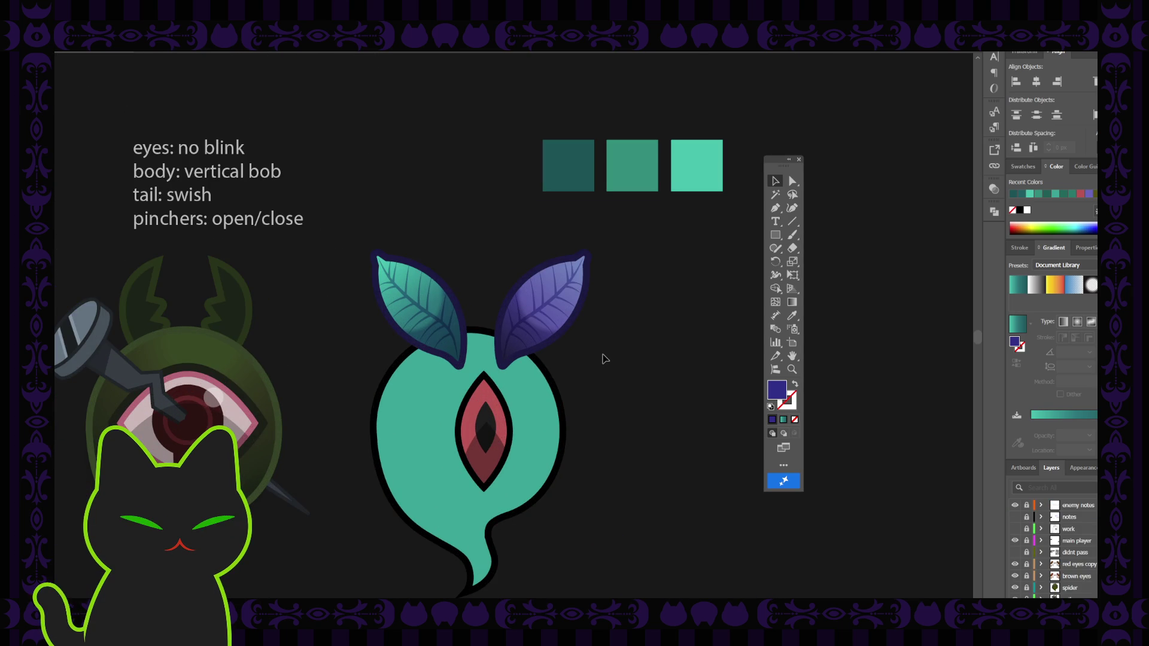
Review the whole enemy sheet, then recheck the leaf's lower half and exit isolation
left_click(435, 281)
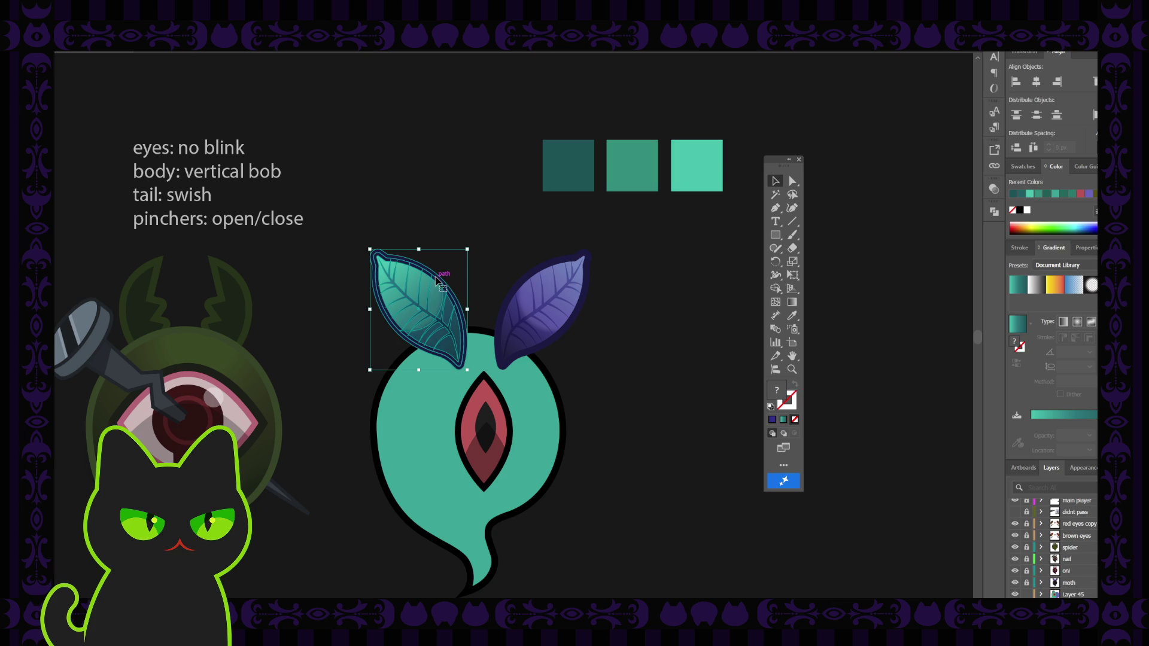
left_click(508, 264)
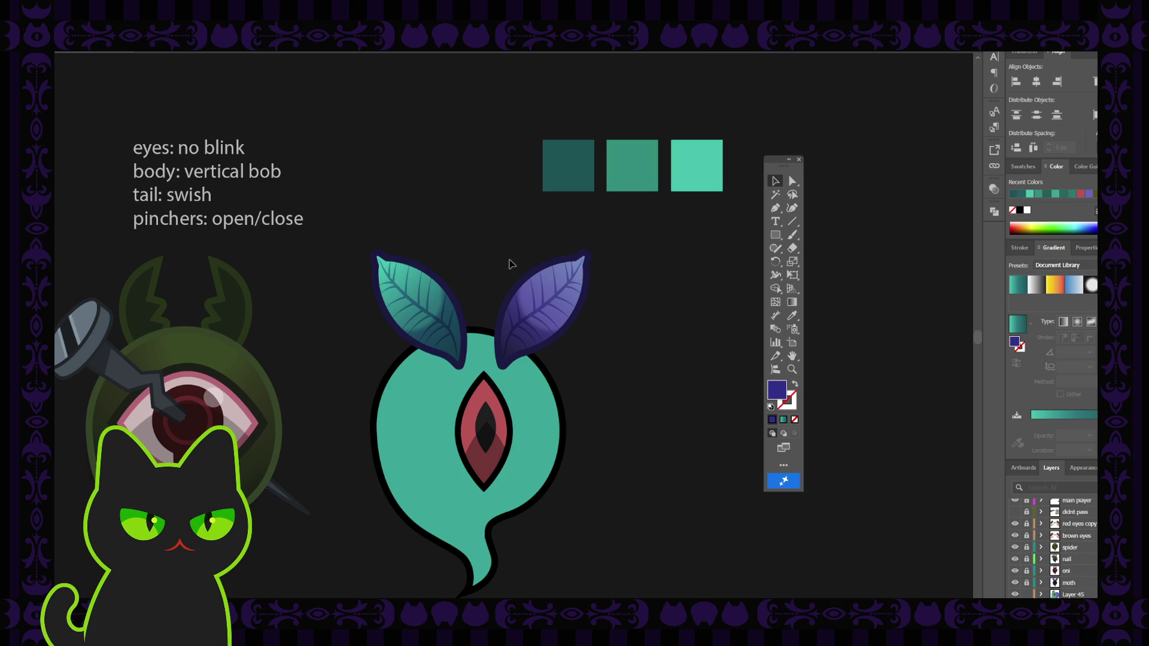
key("ctrl+minus")
key("ctrl+minus")
key("ctrl+minus")
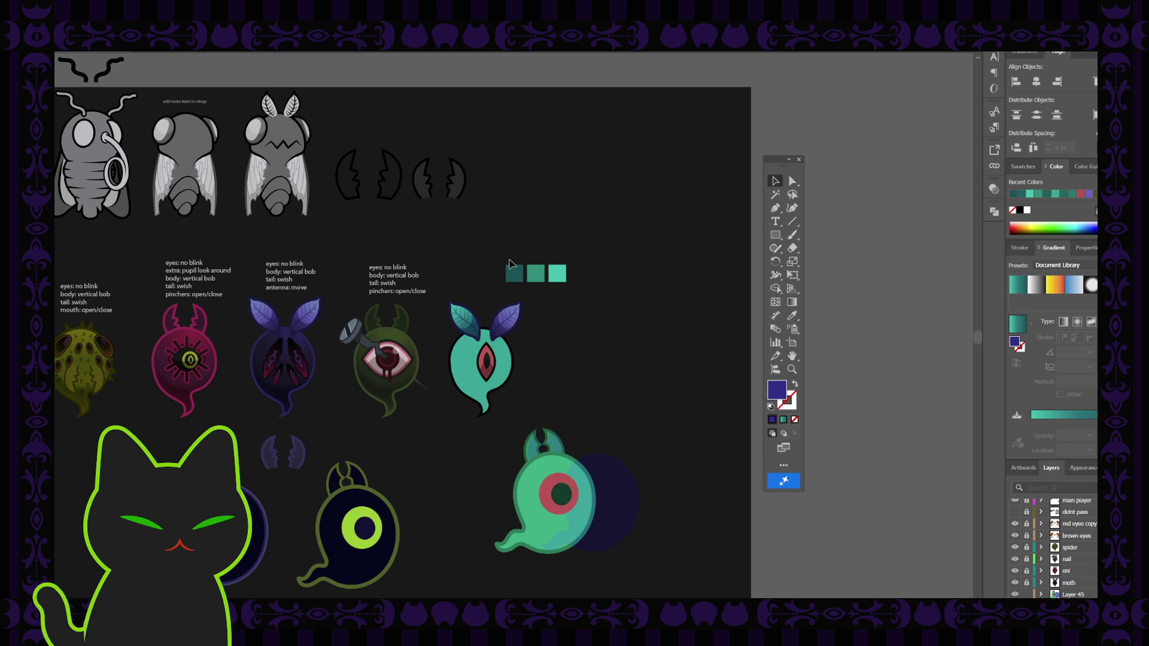
key("ctrl+plus")
key("ctrl+plus")
key("ctrl+plus")
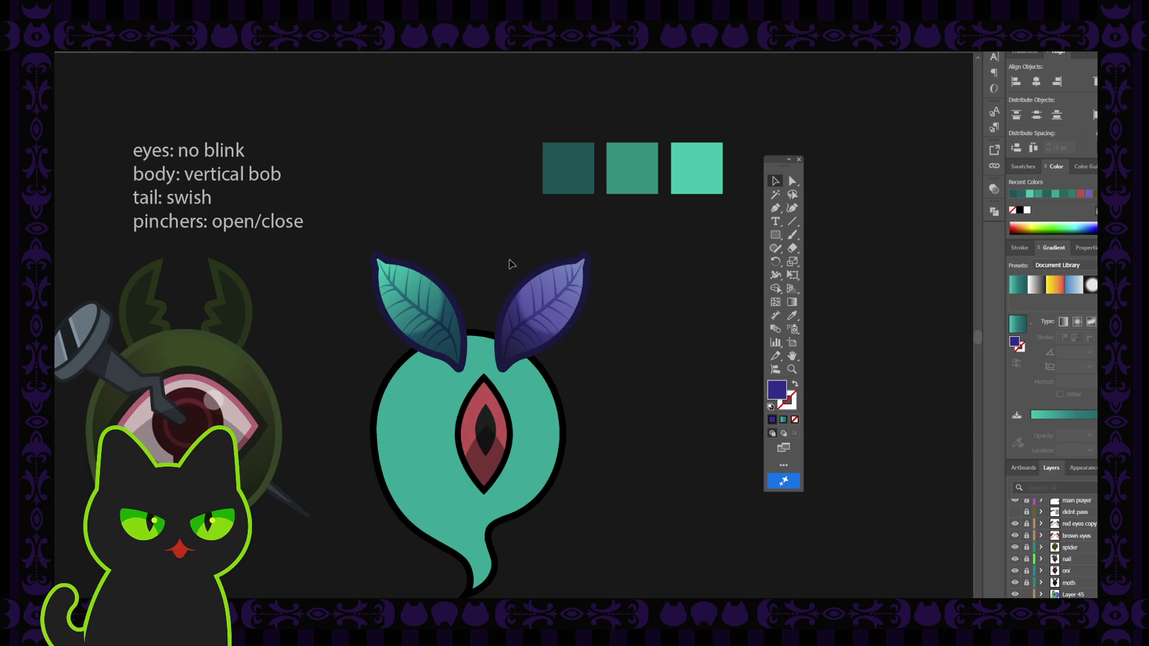
double_click(450, 315)
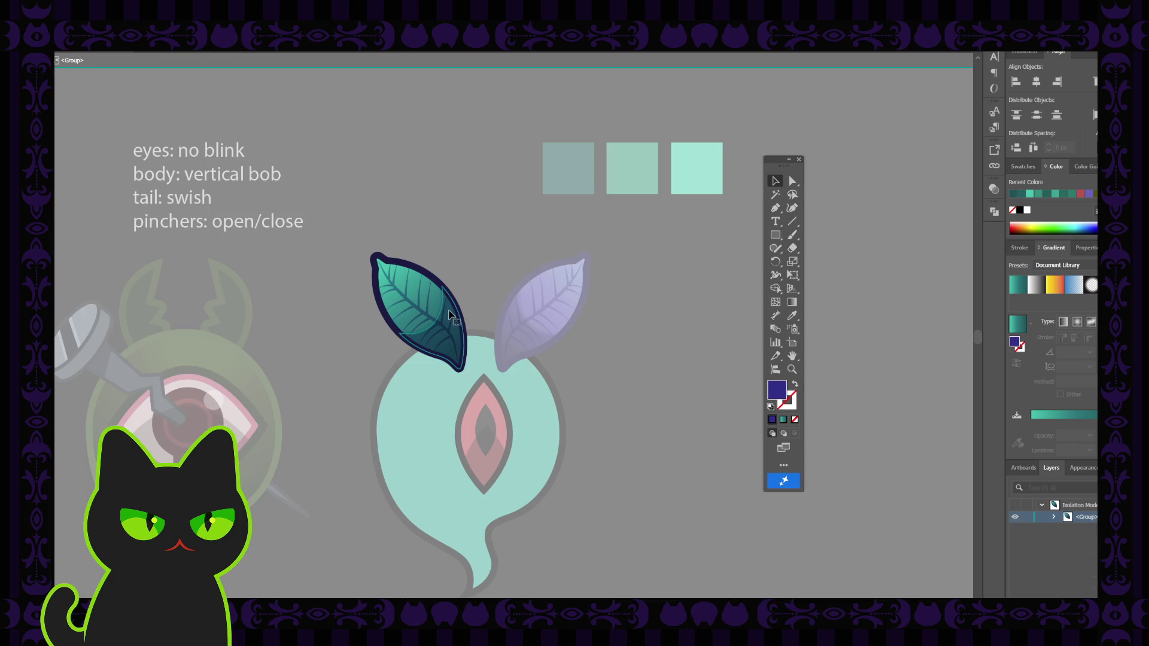
left_click(450, 316)
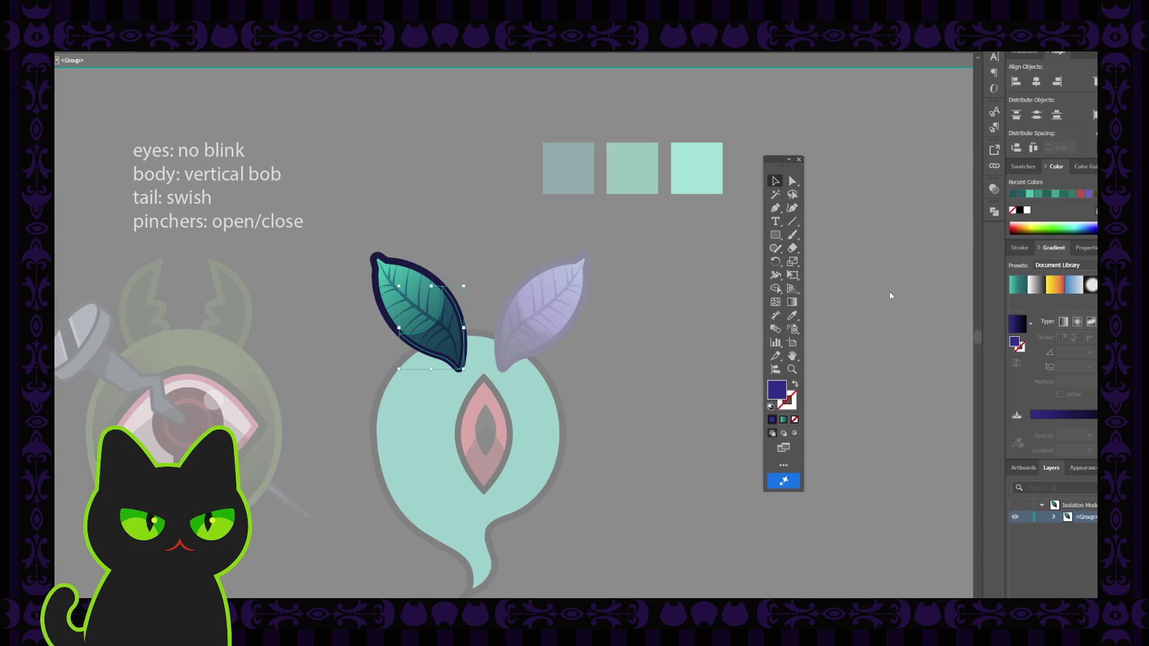
left_click(889, 197)
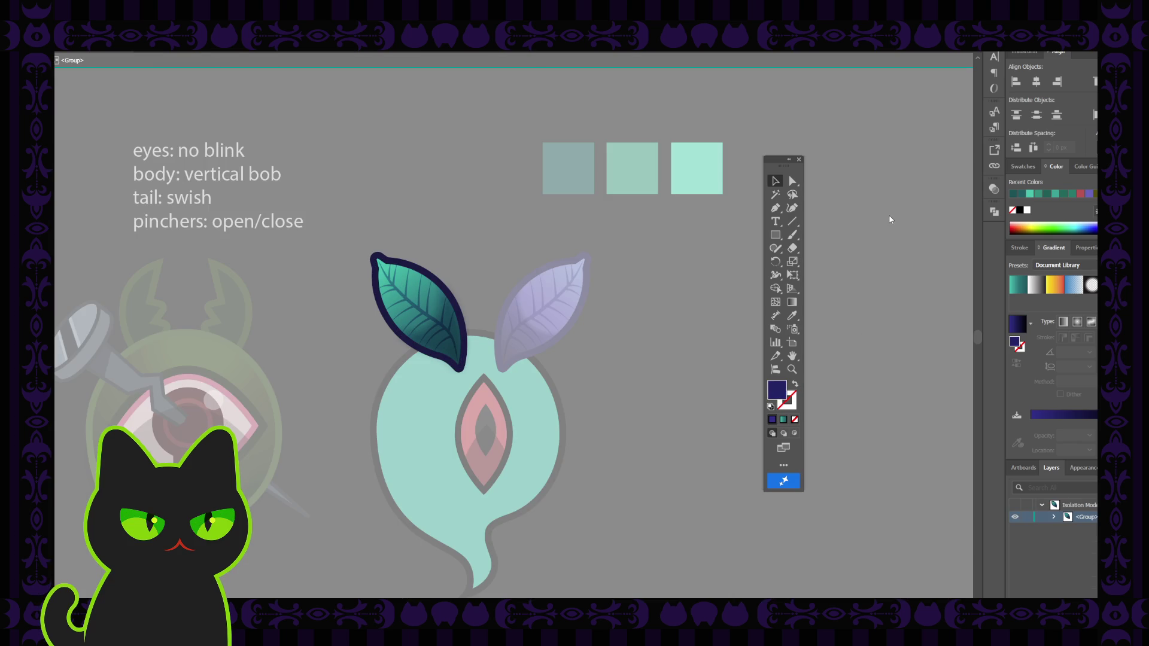
double_click(693, 262)
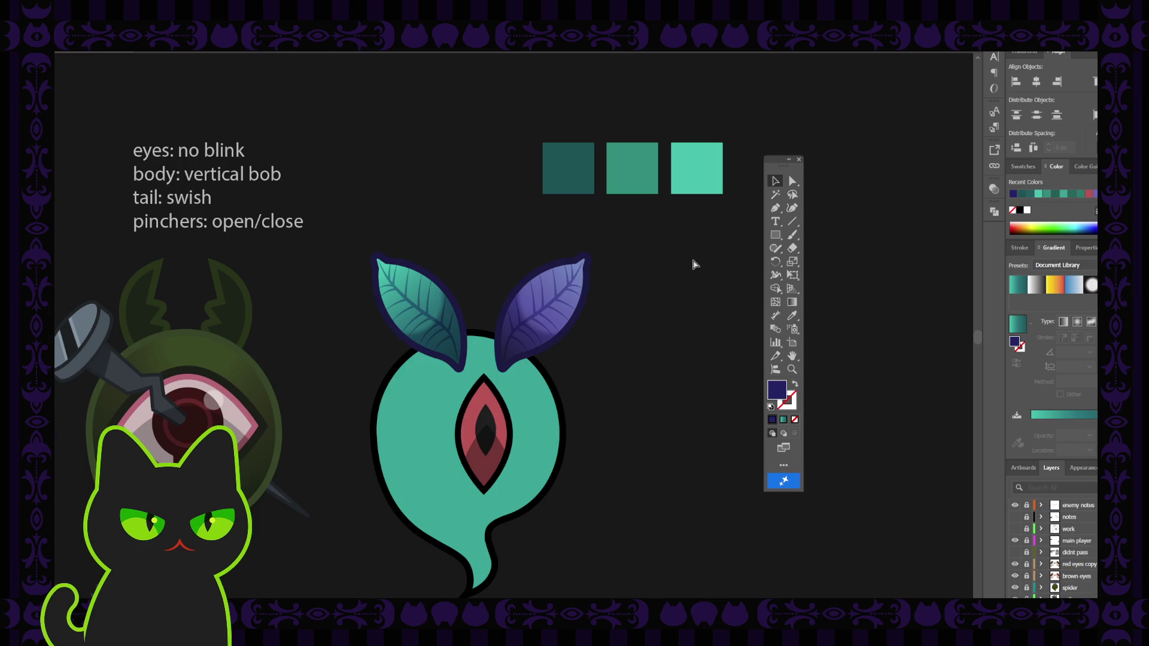
Select the teal ghost body on the canvas
scroll(694, 264, "down", 3)
scroll(694, 264, "up", 2)
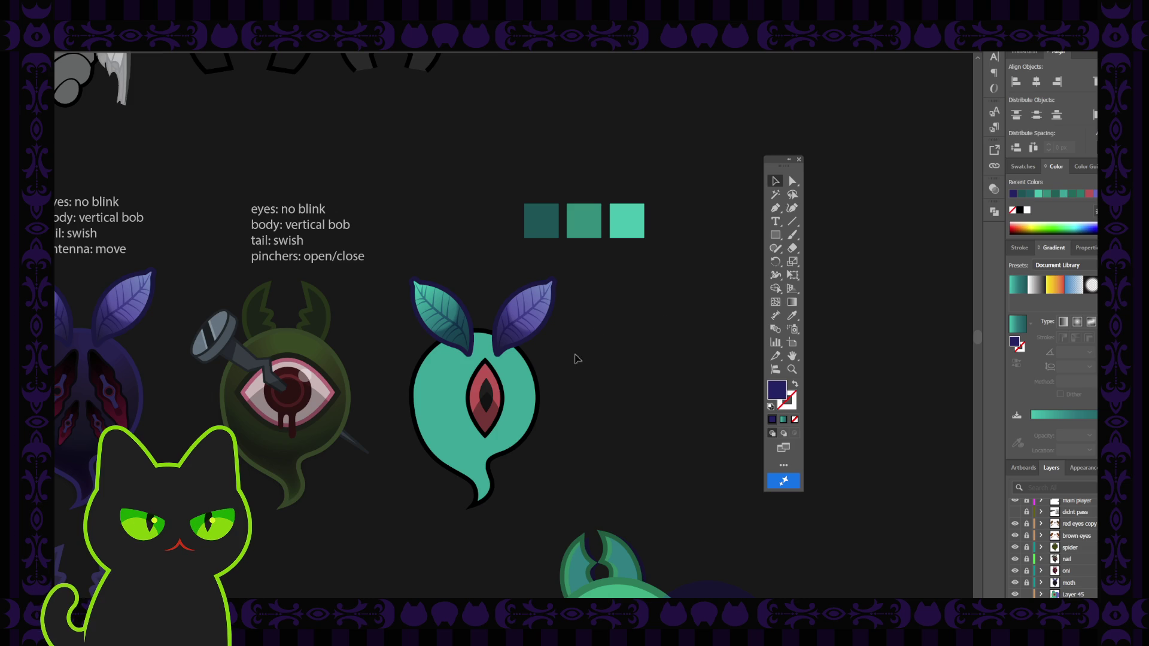
left_click(532, 373)
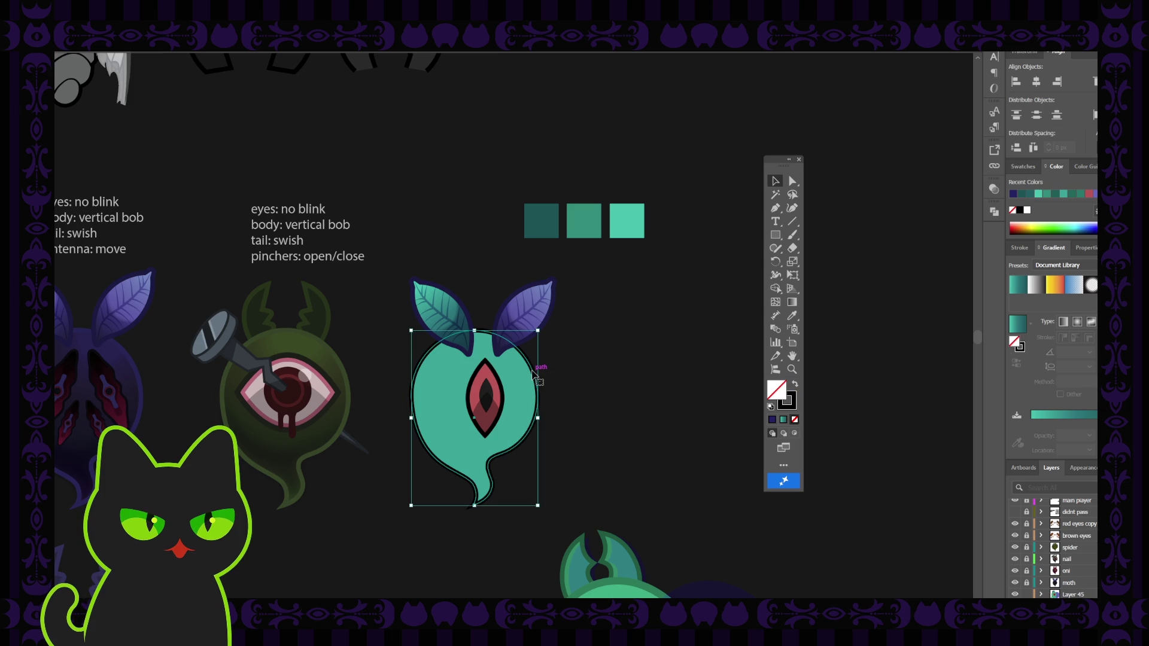
left_click(578, 359)
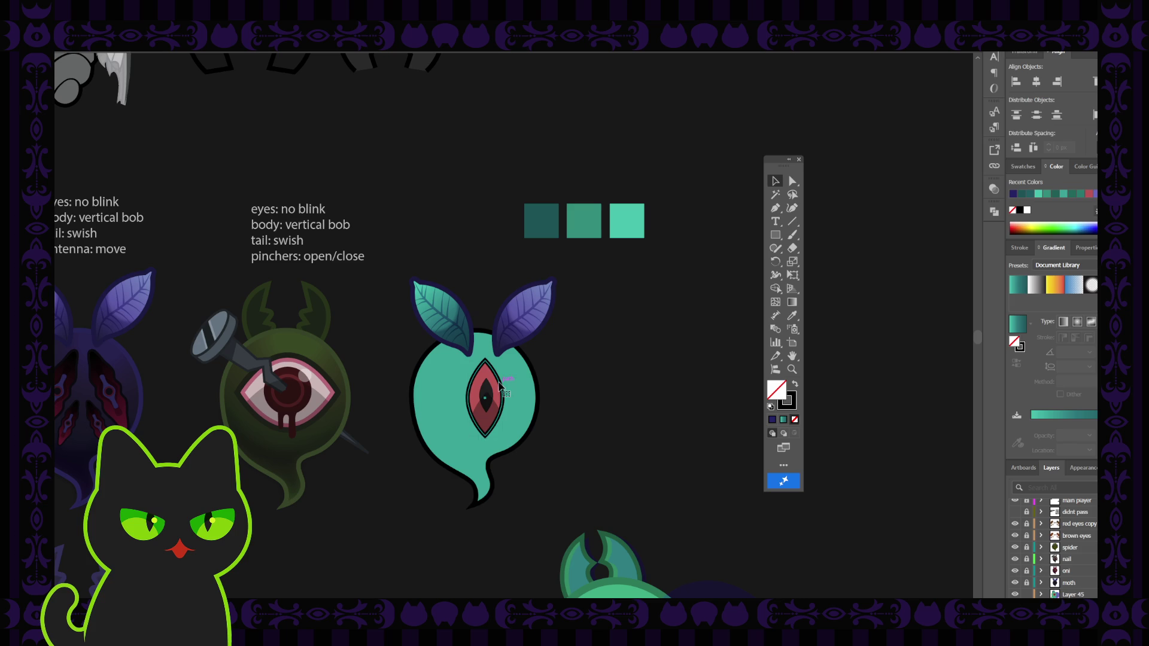
left_click(419, 404)
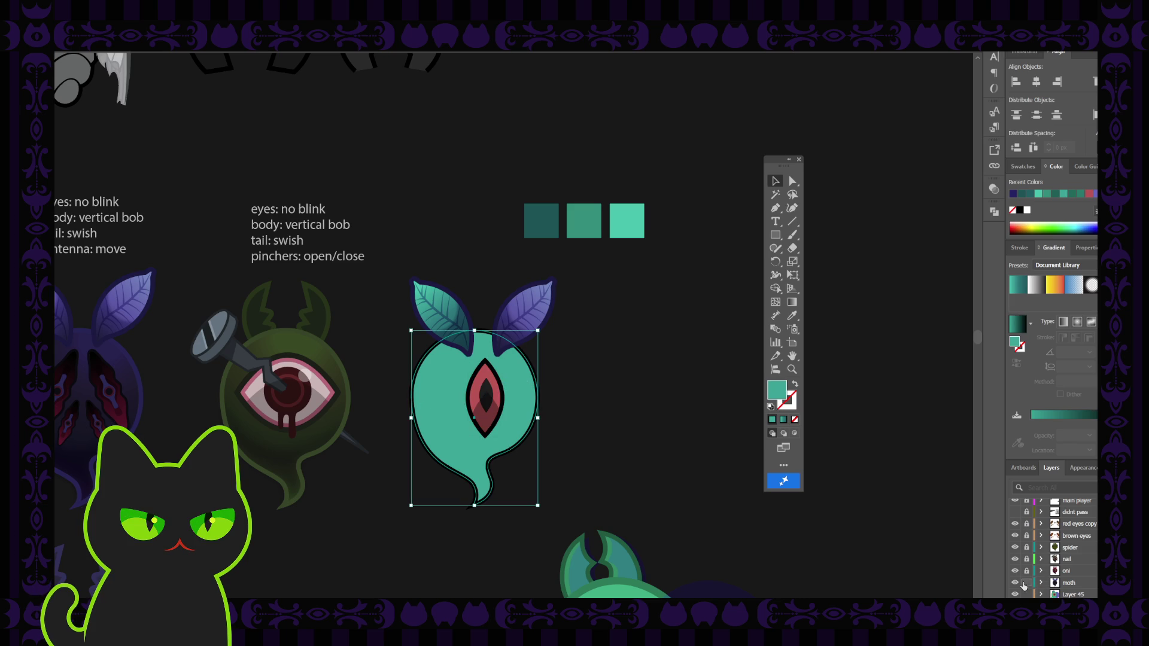
Expand the moth layer's contents, collapse eye2, and unlock the gradient sublayer
left_click(1042, 583)
left_click(1055, 579)
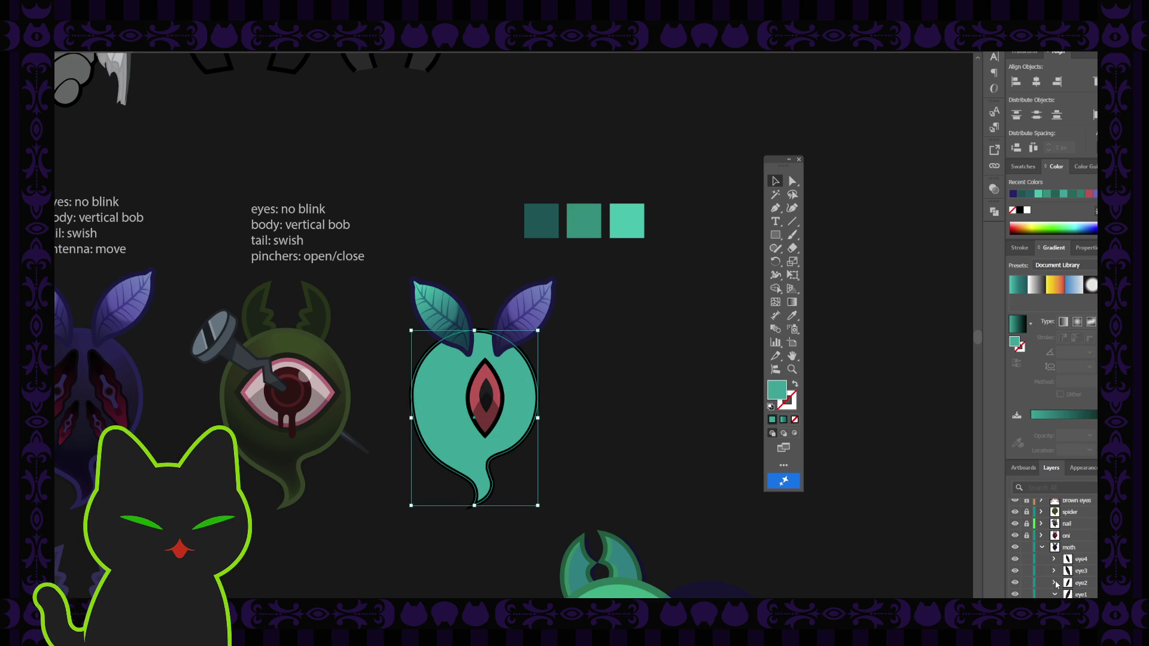
left_click(1055, 582)
scroll(1057, 584, "down", 1)
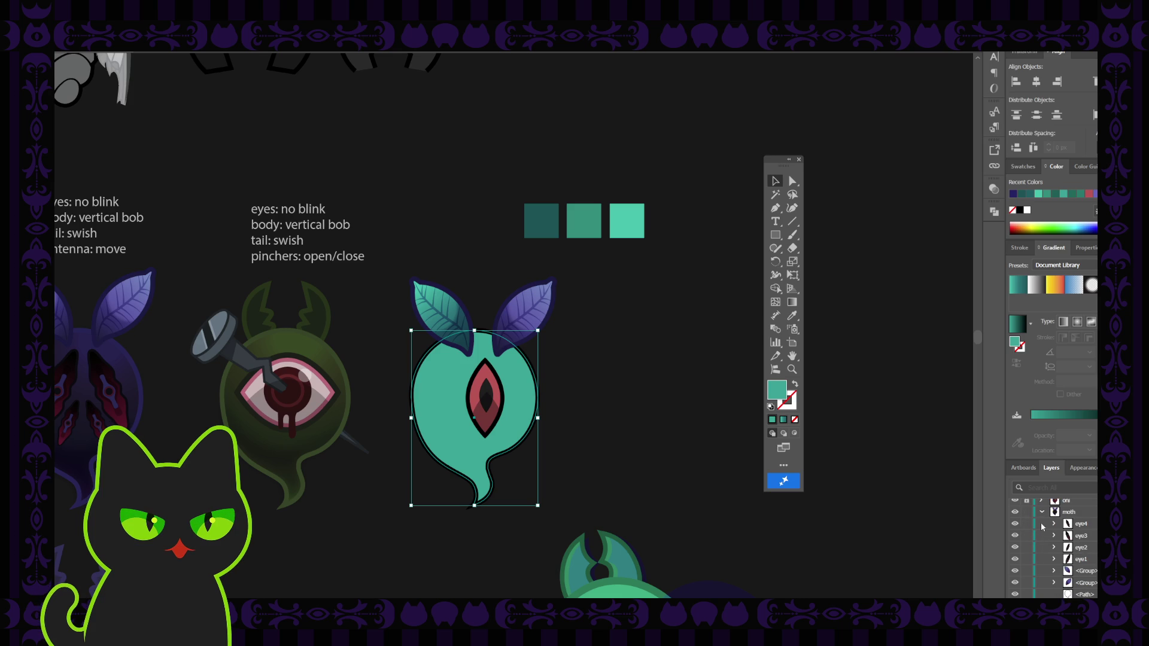
scroll(1043, 554, "down", 1)
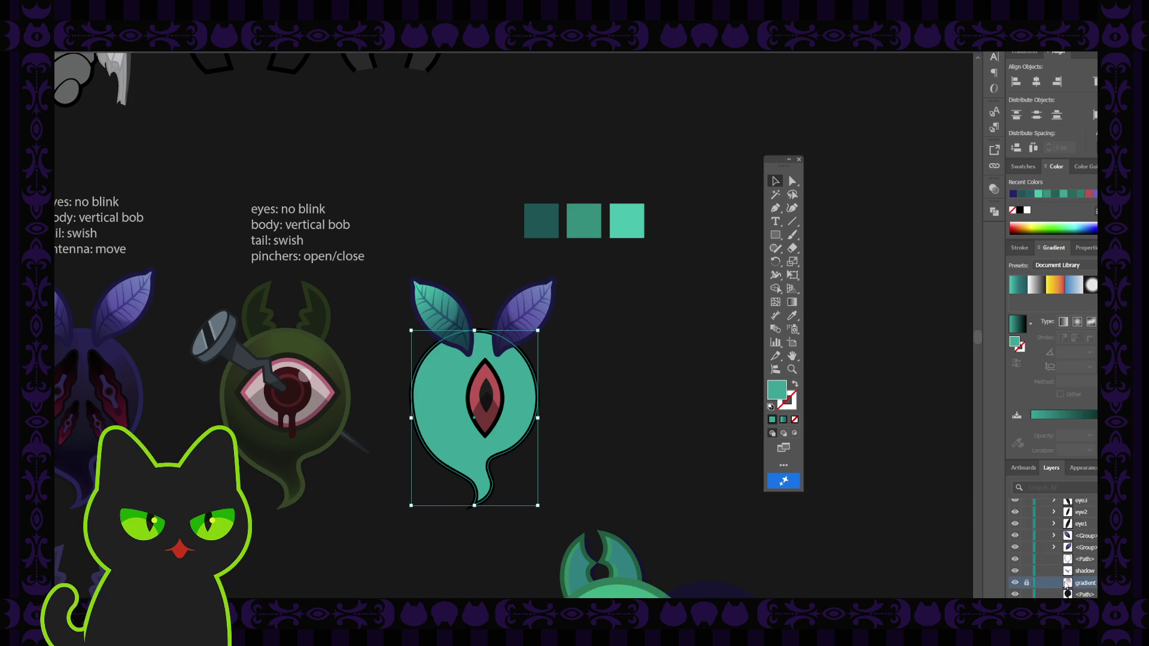
left_click(1026, 582)
scroll(1017, 572, "down", 1)
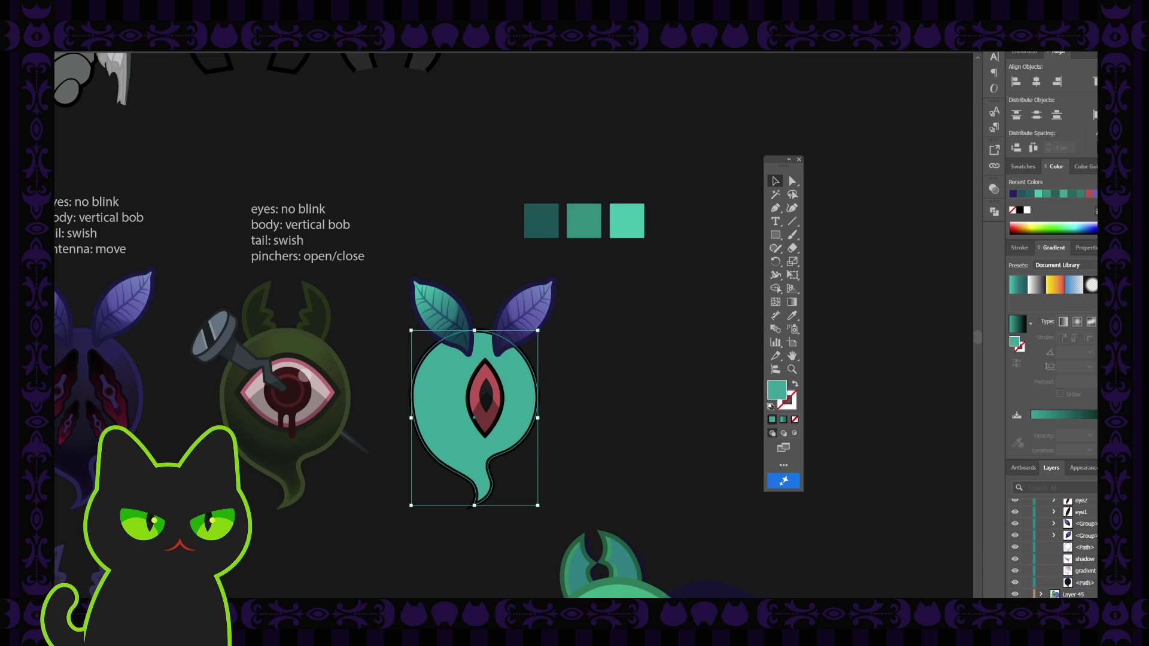
Inspect the moth creature's outline and anchor points, then select the teal ghost body
key("ctrl+alt+bracketleft")
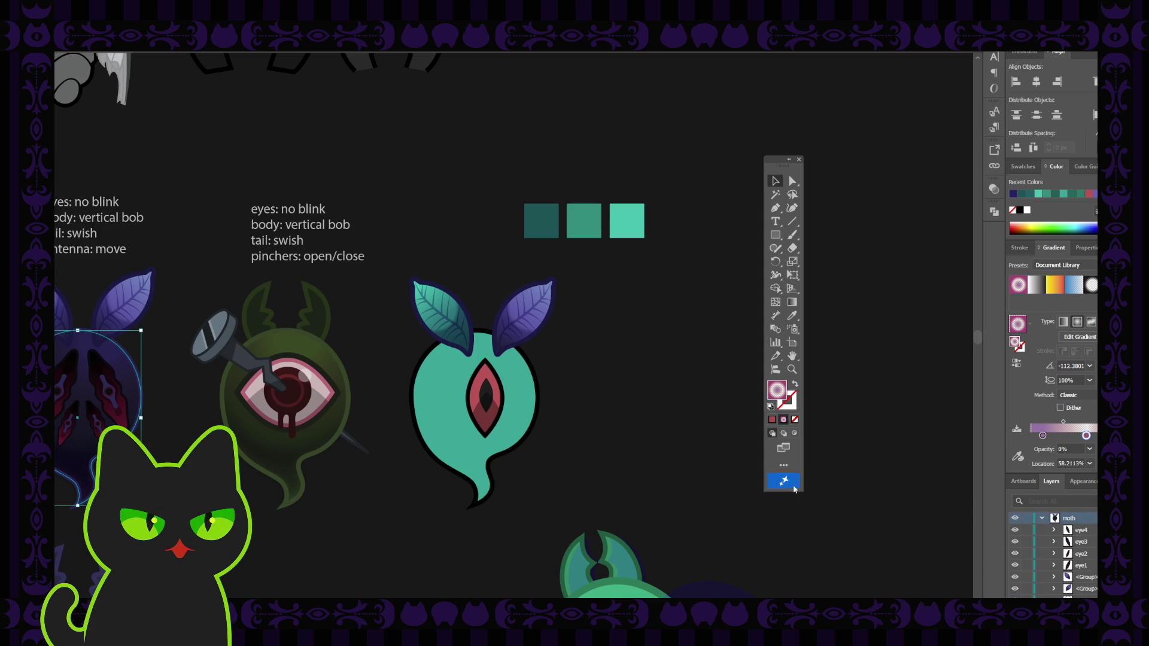
key("a")
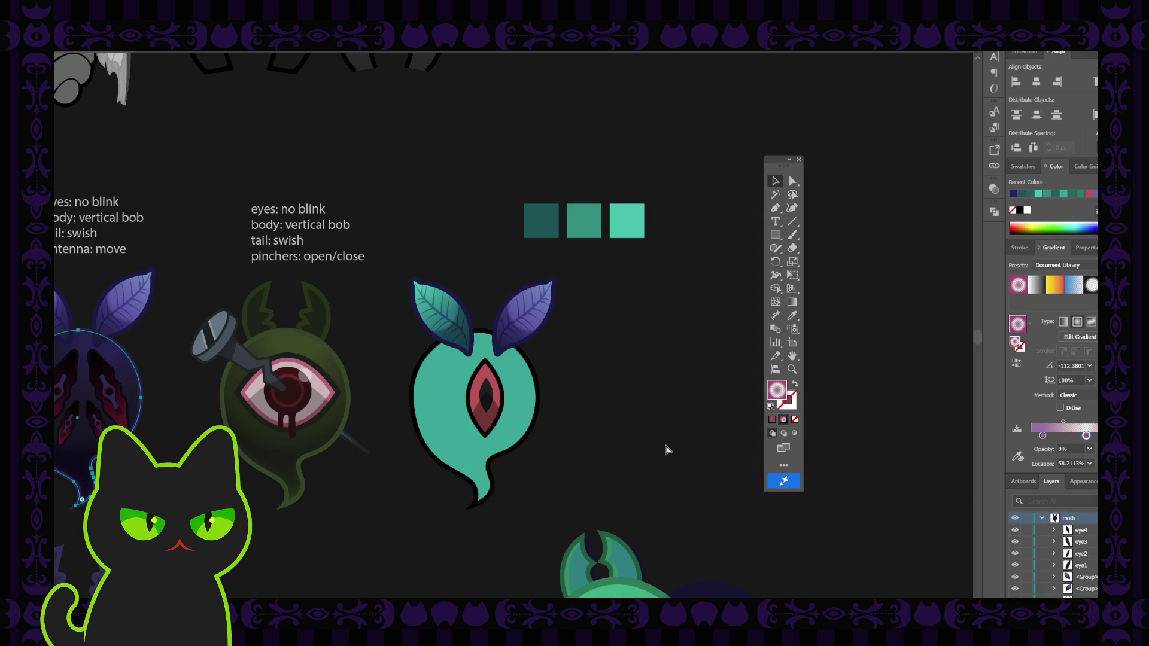
key("v")
left_click(668, 450)
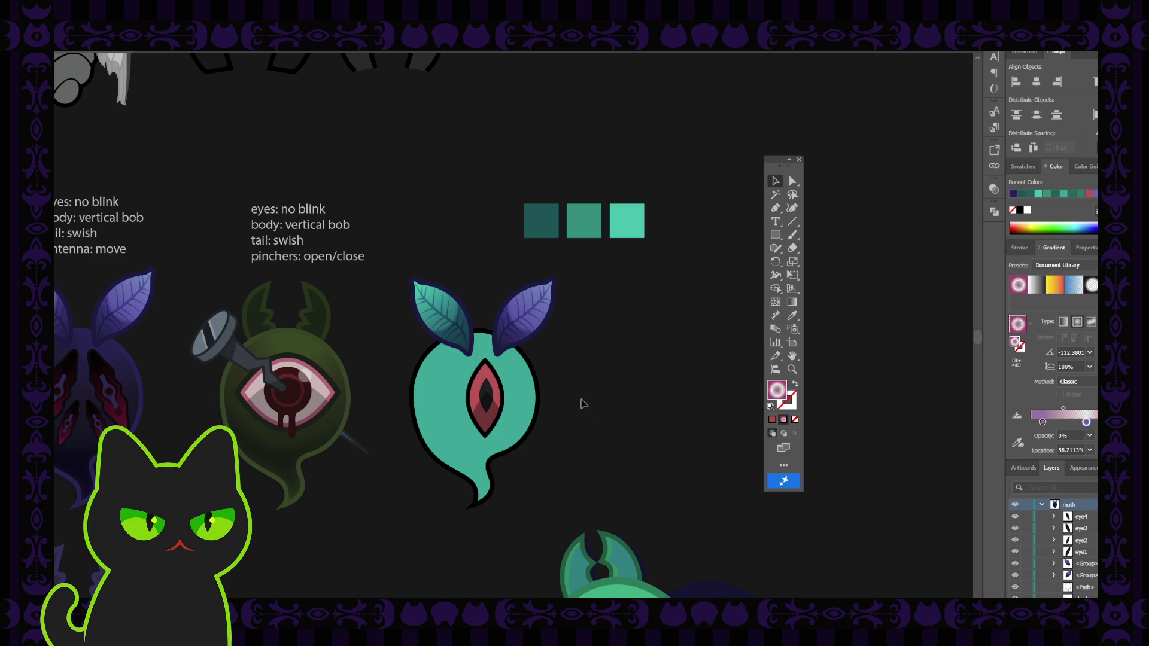
left_click(520, 401)
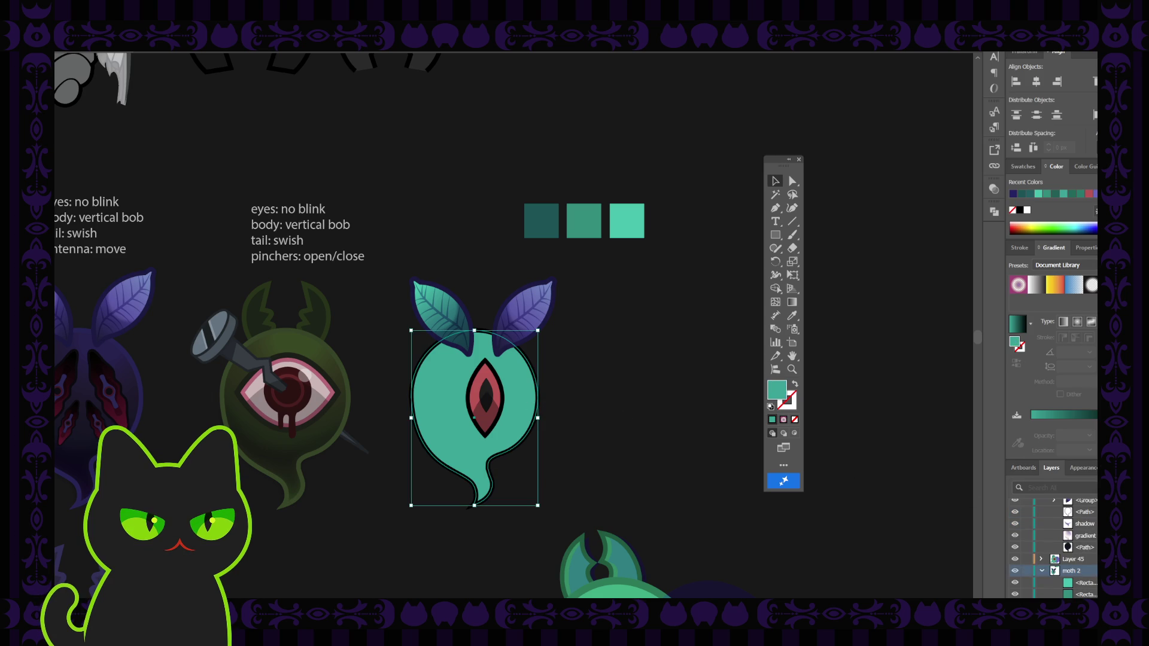
scroll(1053, 547, "up", 3)
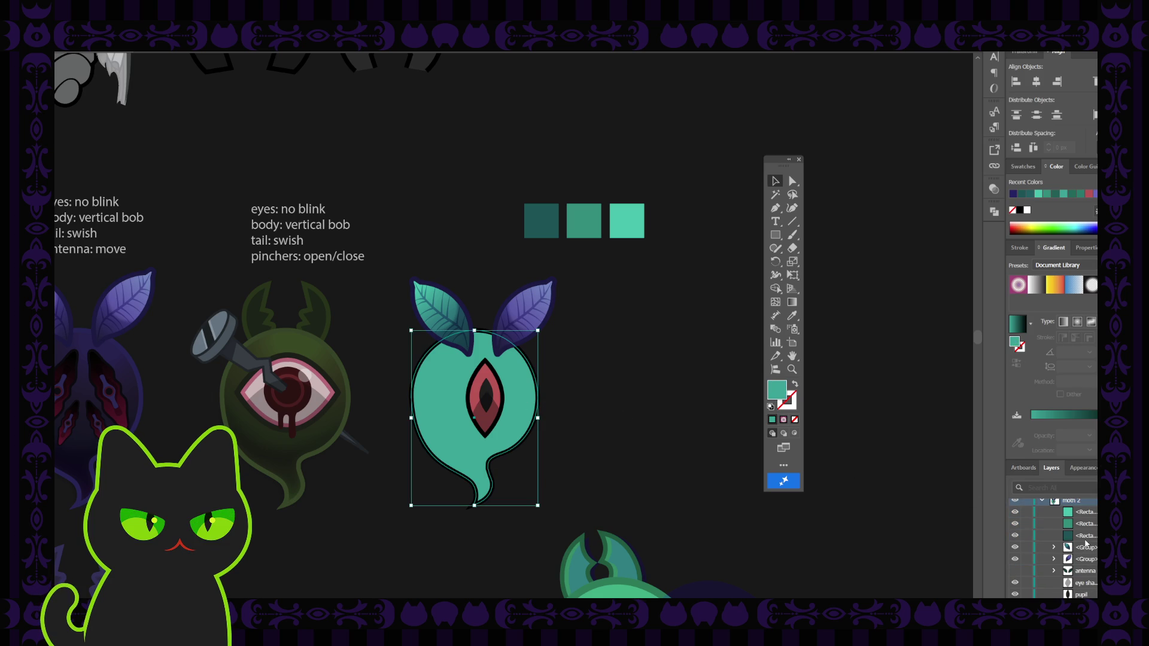
Move the three teal palette swatches up and to the left, then reselect the ghost body
left_click(1023, 167)
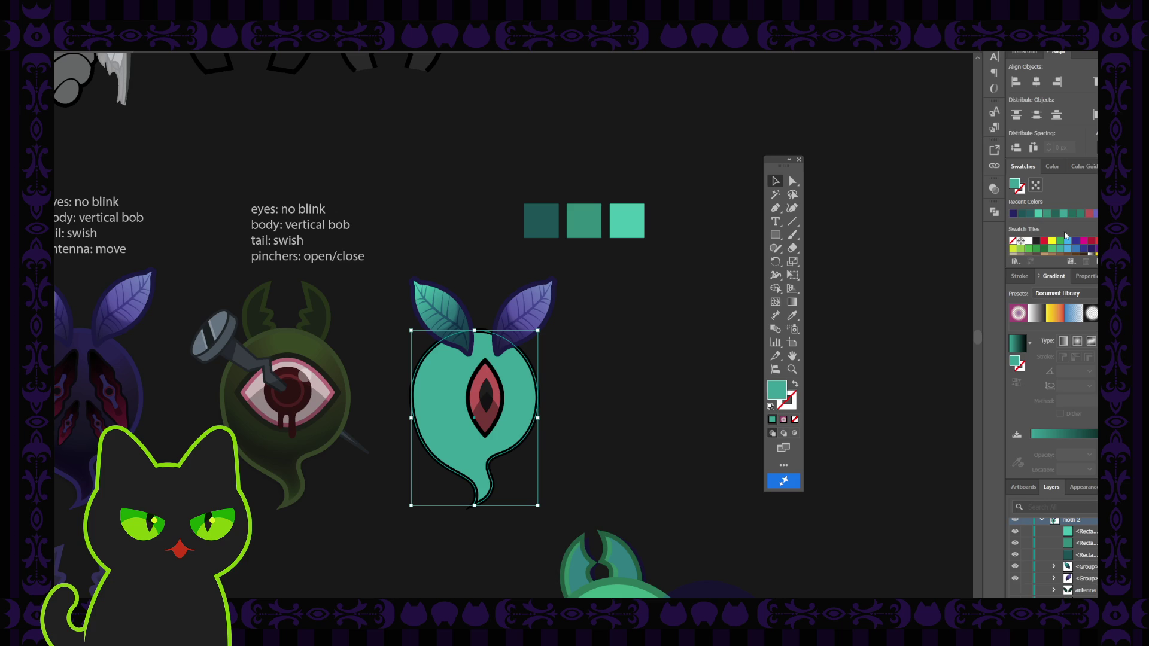
scroll(1065, 240, "down", 3)
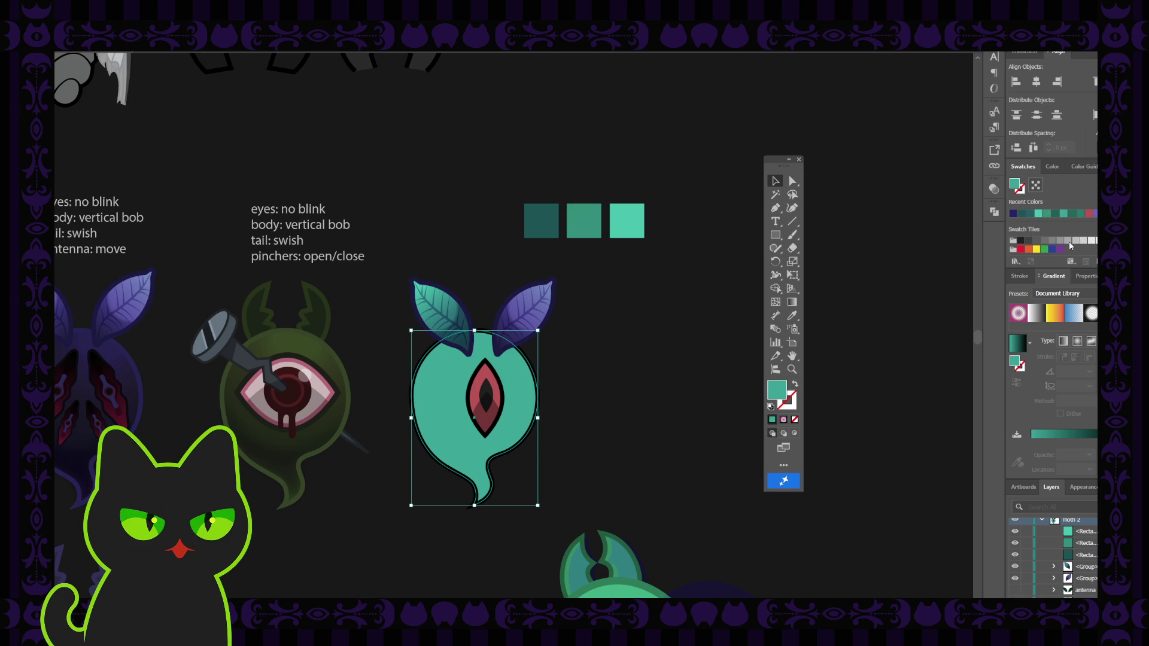
scroll(1075, 248, "up", 5)
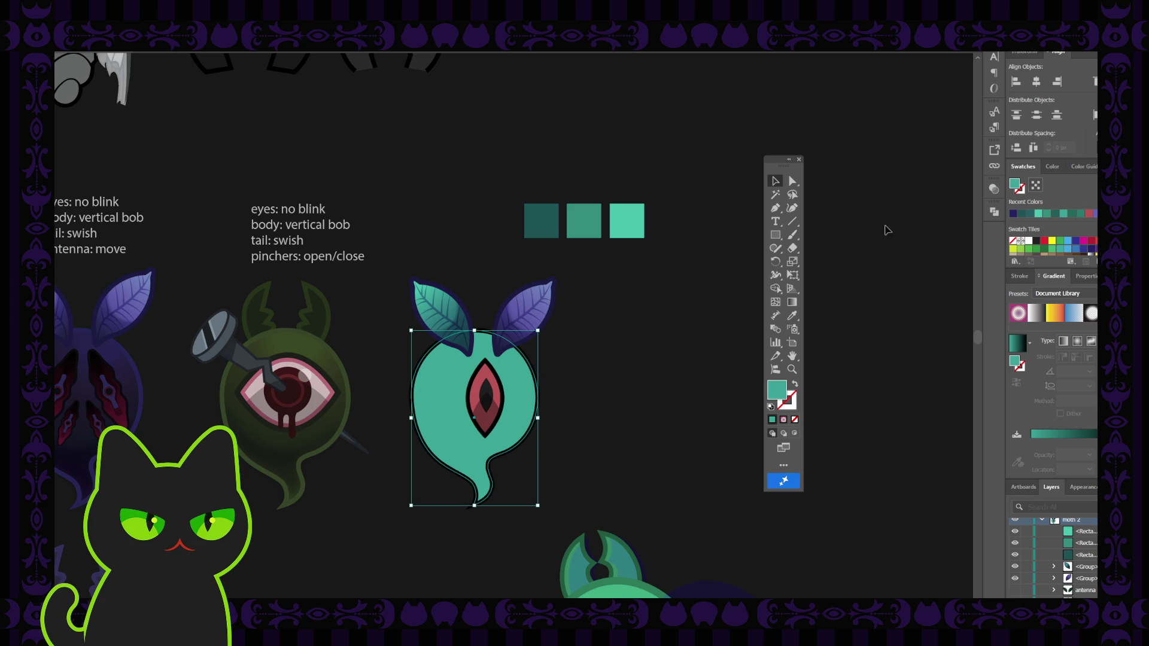
left_click(592, 158)
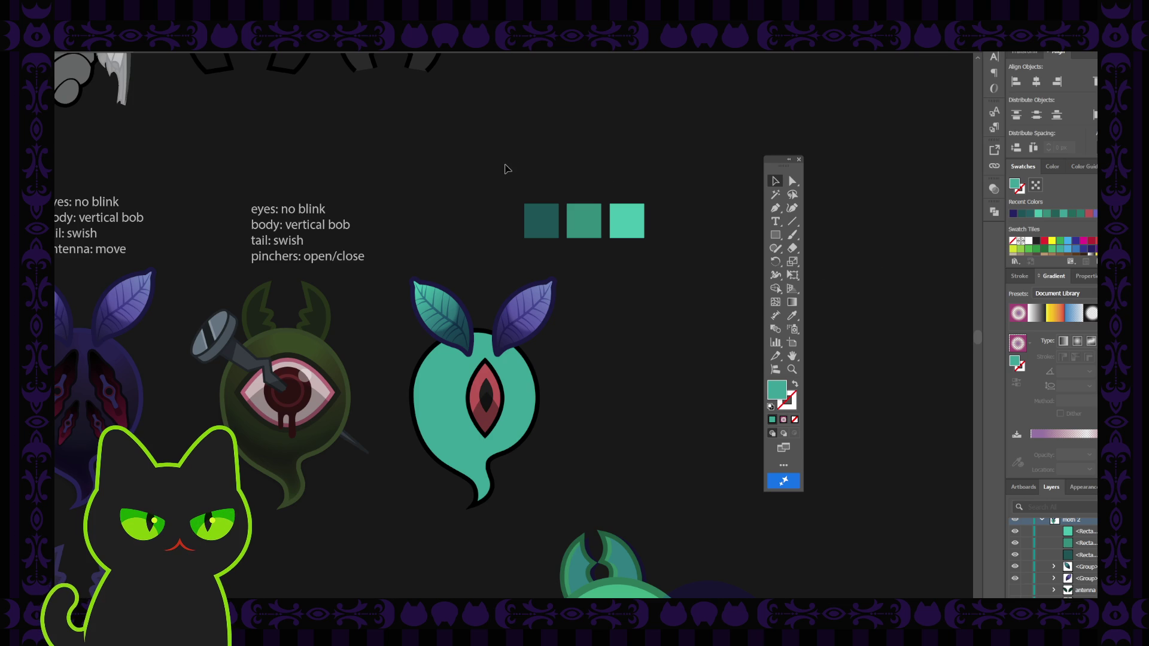
mouse_move(505, 172)
left_mouse_down()
mouse_move(644, 241)
mouse_move(599, 173)
left_mouse_up()
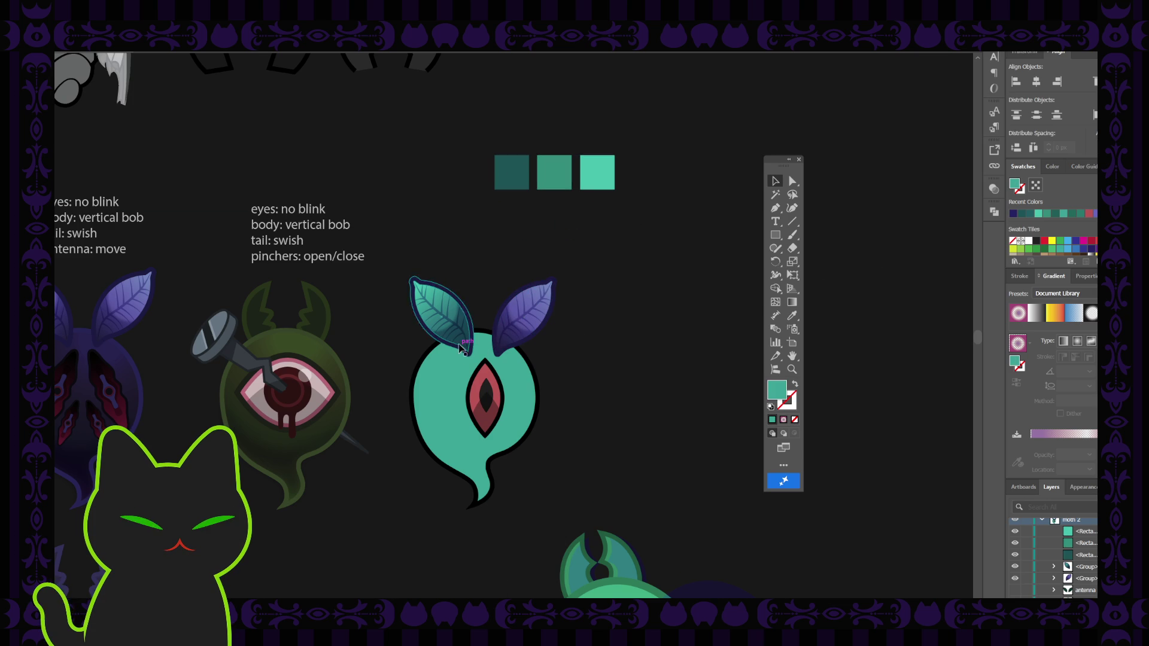
left_click(456, 378)
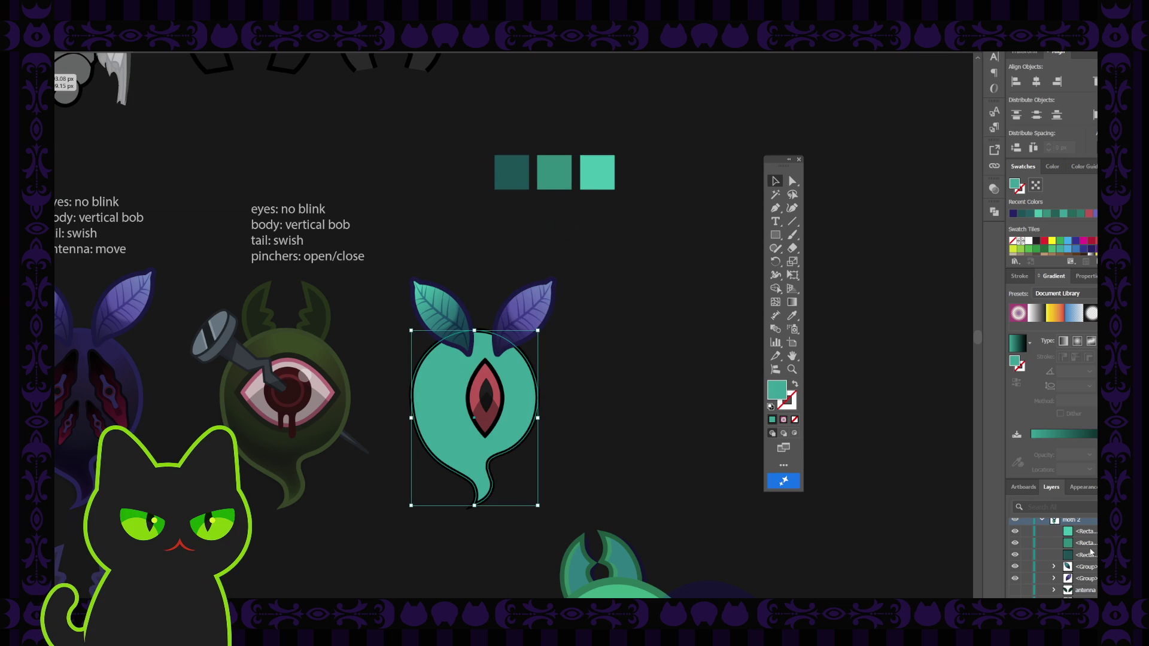
scroll(1083, 557, "down", 3)
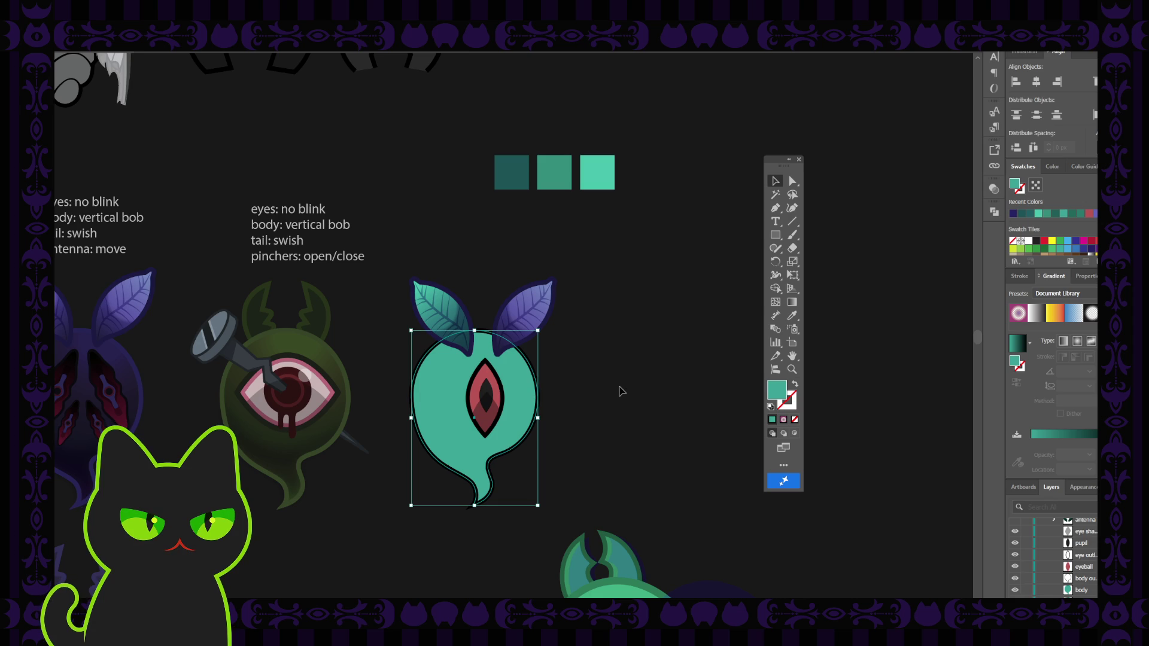
Rename the body layer to 'gradient'
double_click(1084, 591)
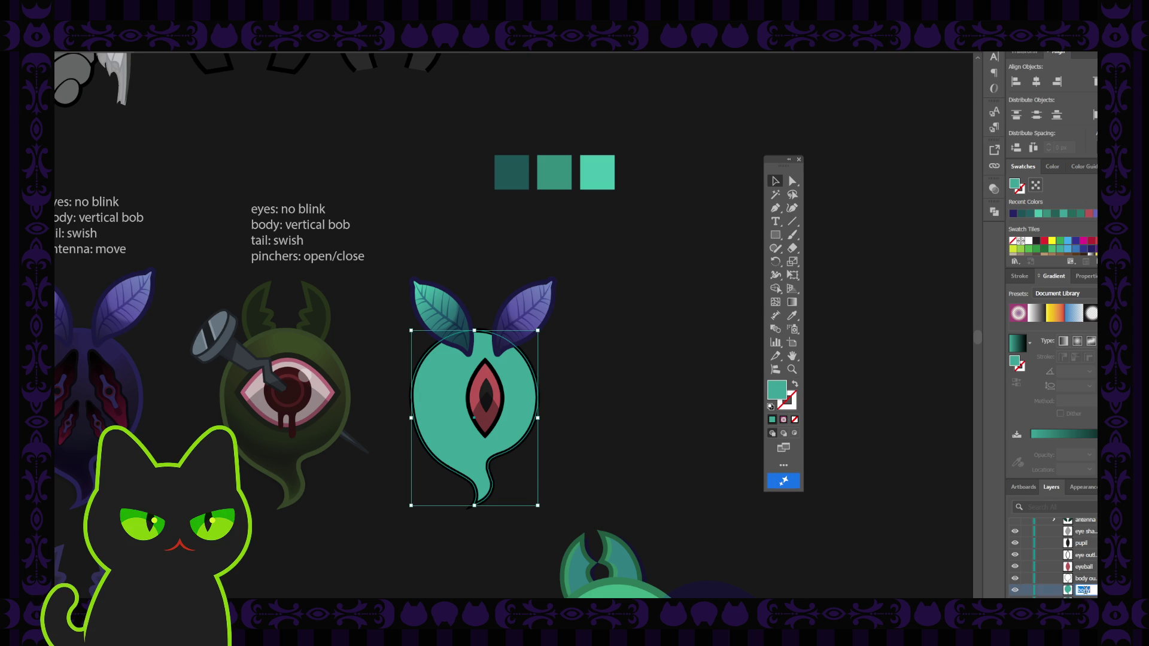
type("adient")
key("Return")
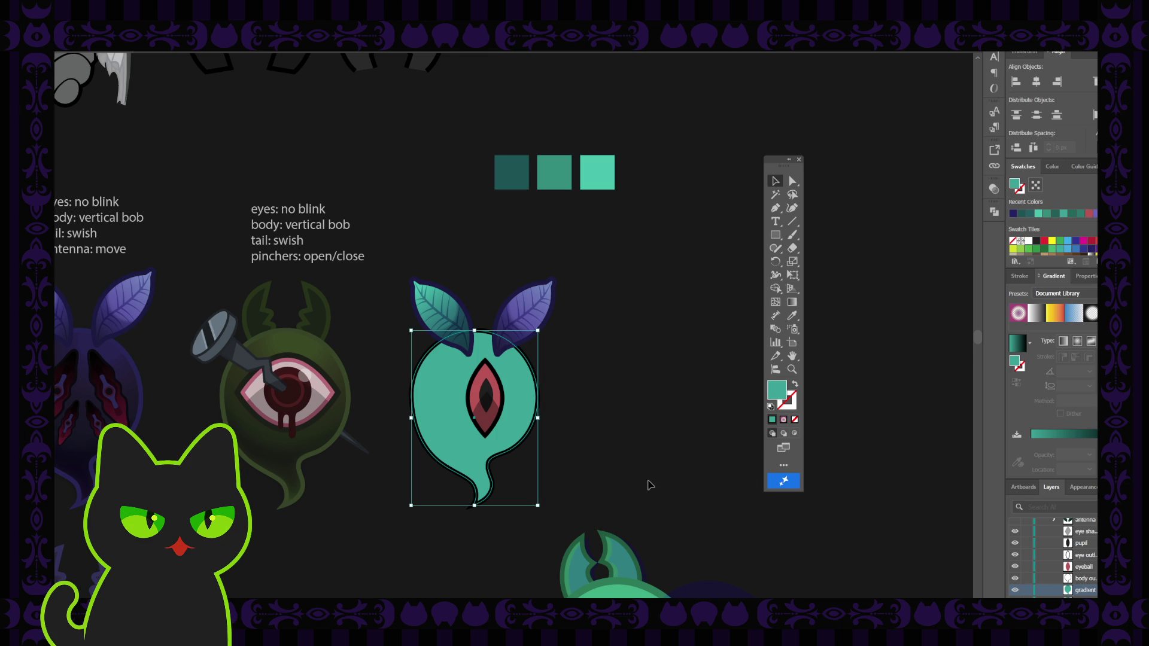
Copy the moth's radial gradient onto the ghost body with the Eyedropper
key("i")
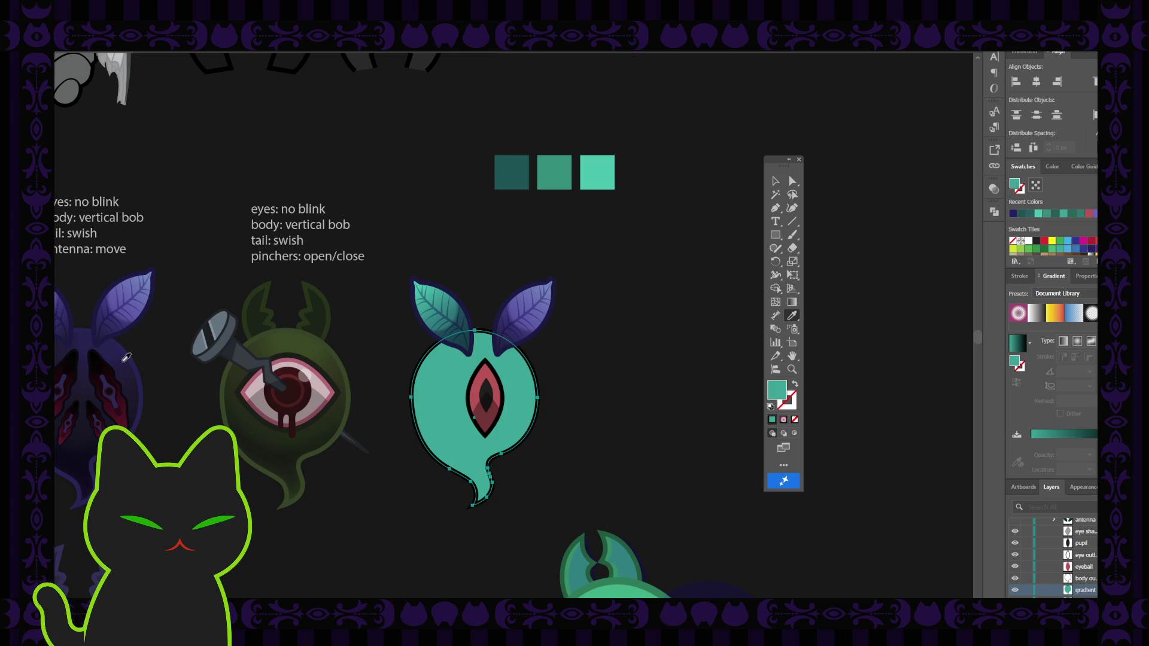
left_click(148, 354)
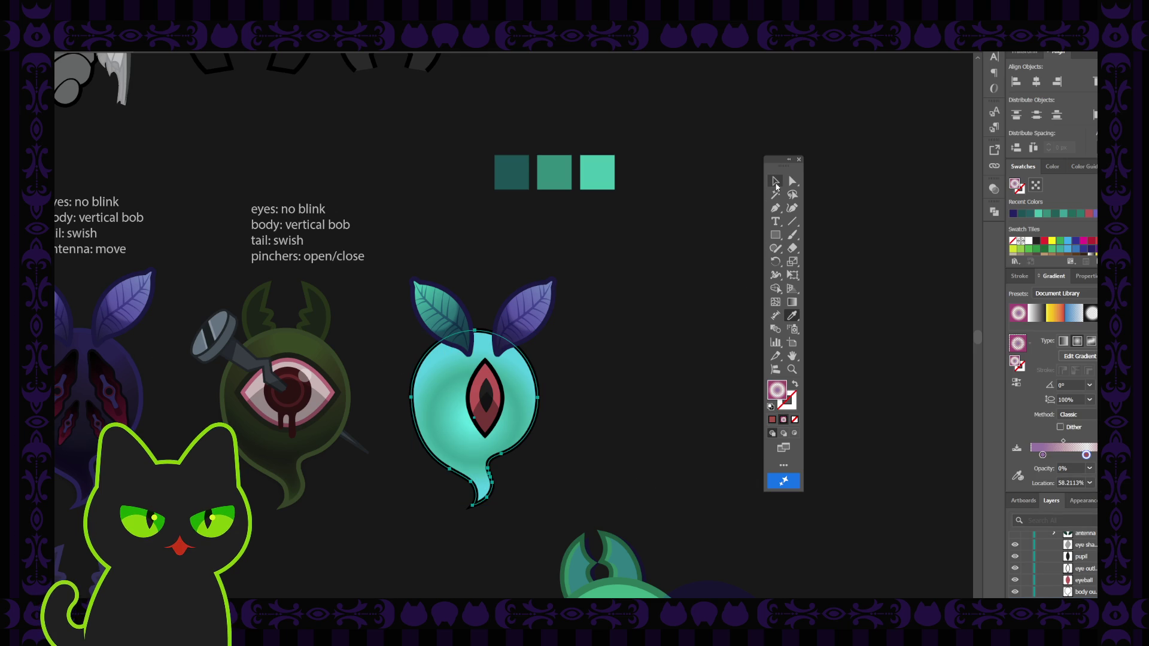
key("v")
left_click(674, 280)
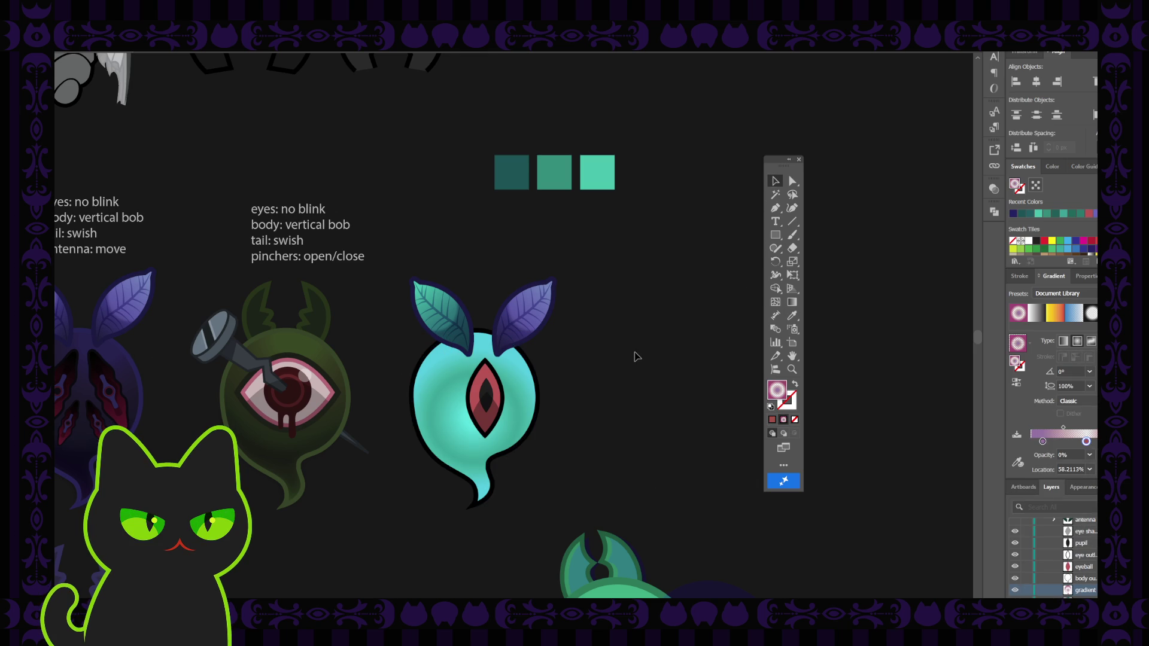
left_click(521, 401)
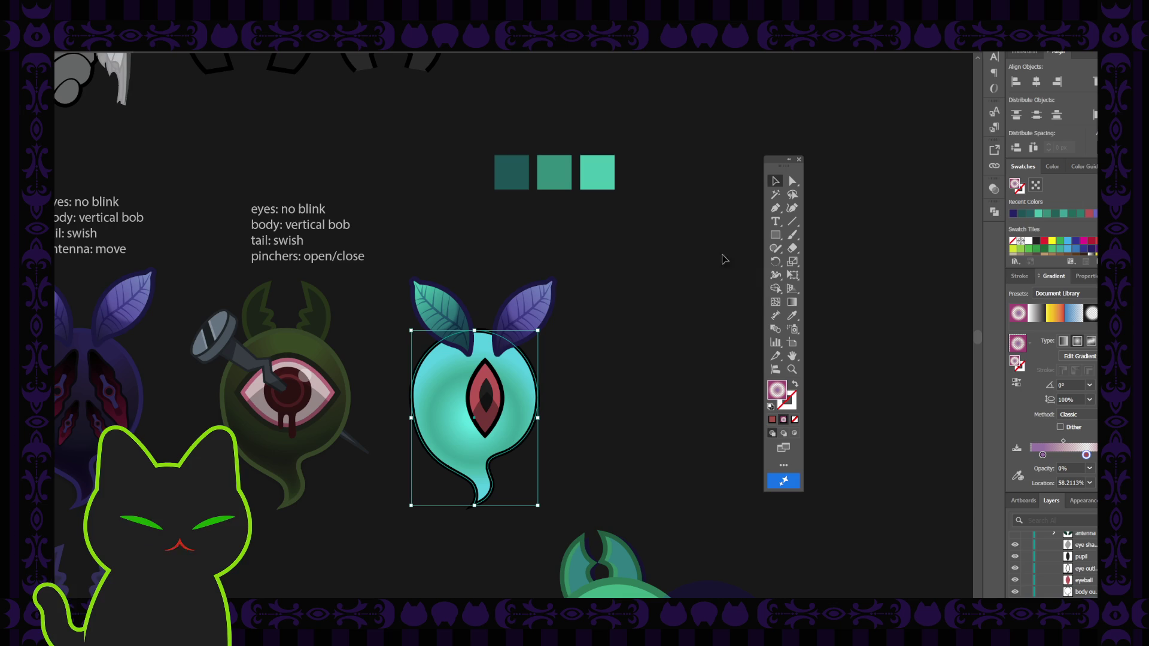
Stretch the radial glow vertically from the body's top down past the tail
key("g")
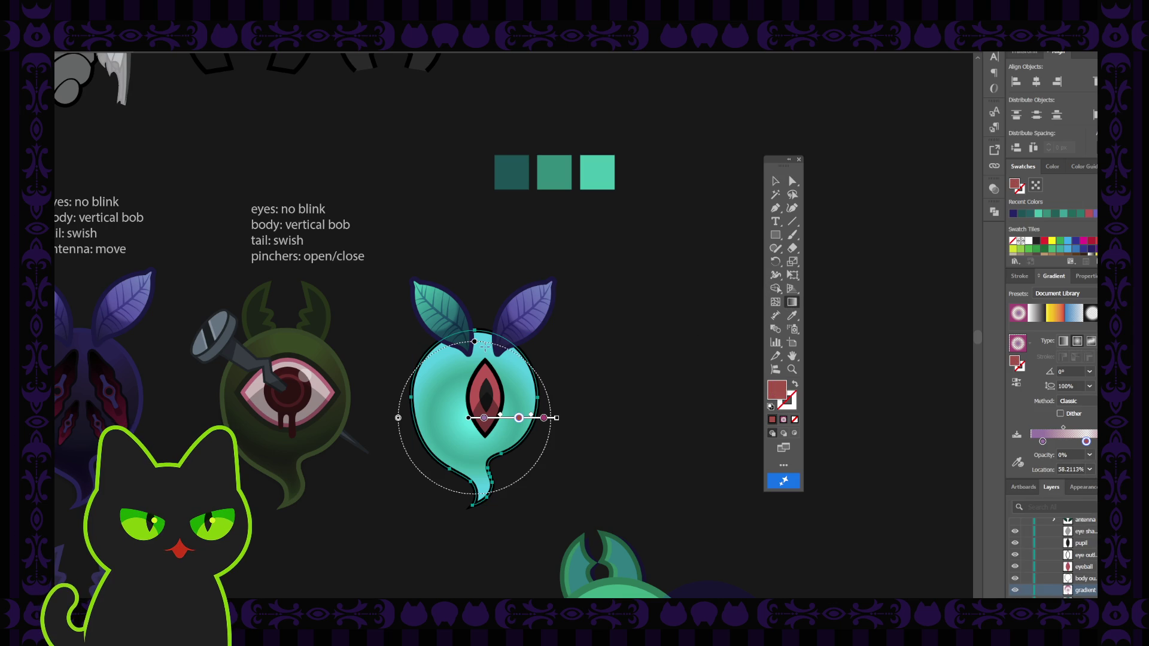
mouse_move(487, 341)
left_mouse_down()
mouse_move(468, 531)
mouse_move(476, 524)
mouse_move(454, 521)
left_mouse_up()
left_click(775, 181)
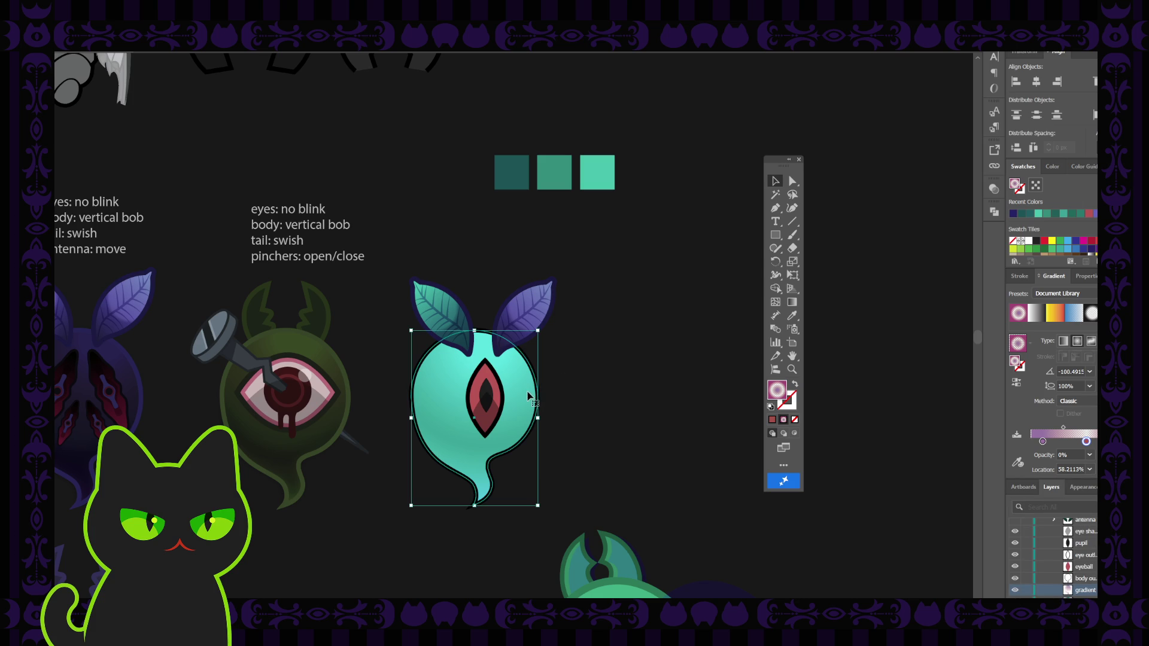
left_click(107, 359)
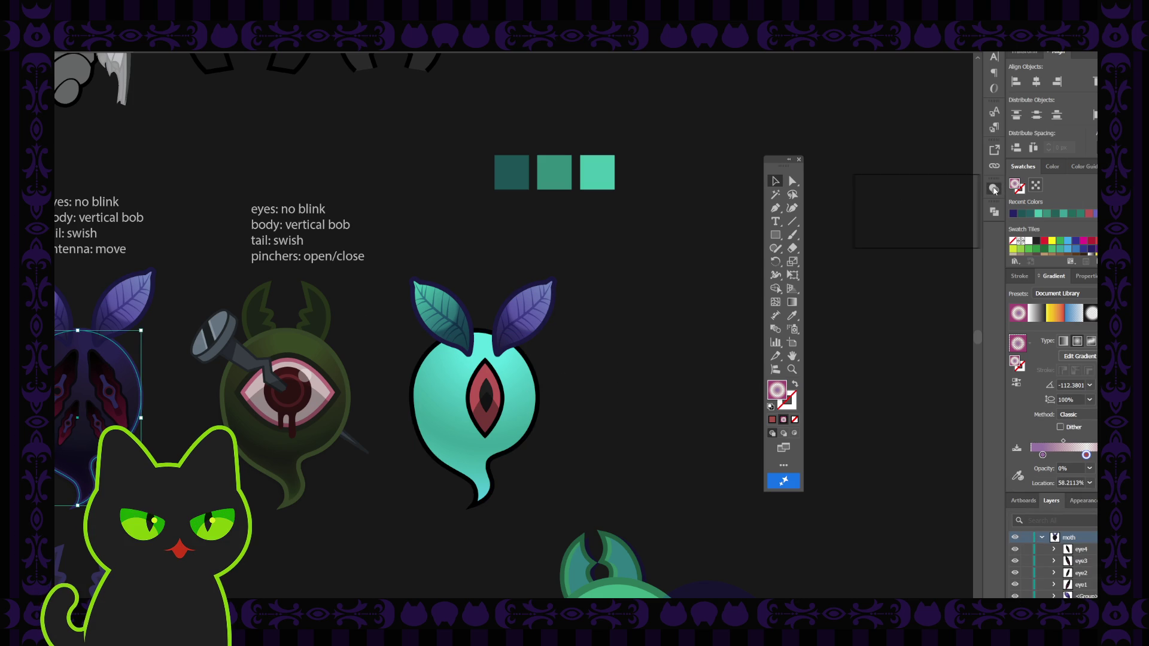
left_click(528, 385)
left_click(993, 191)
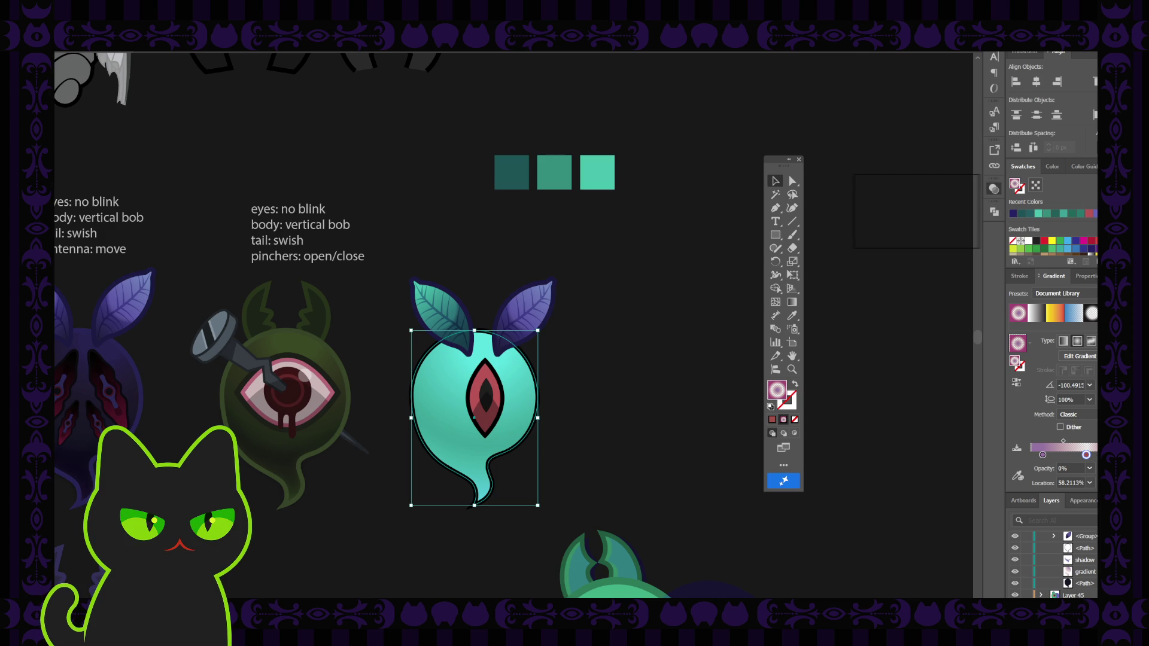
Recolour the body gradient's stops, making the inner stop light green and adjusting the outer stop's red
double_click(1086, 455)
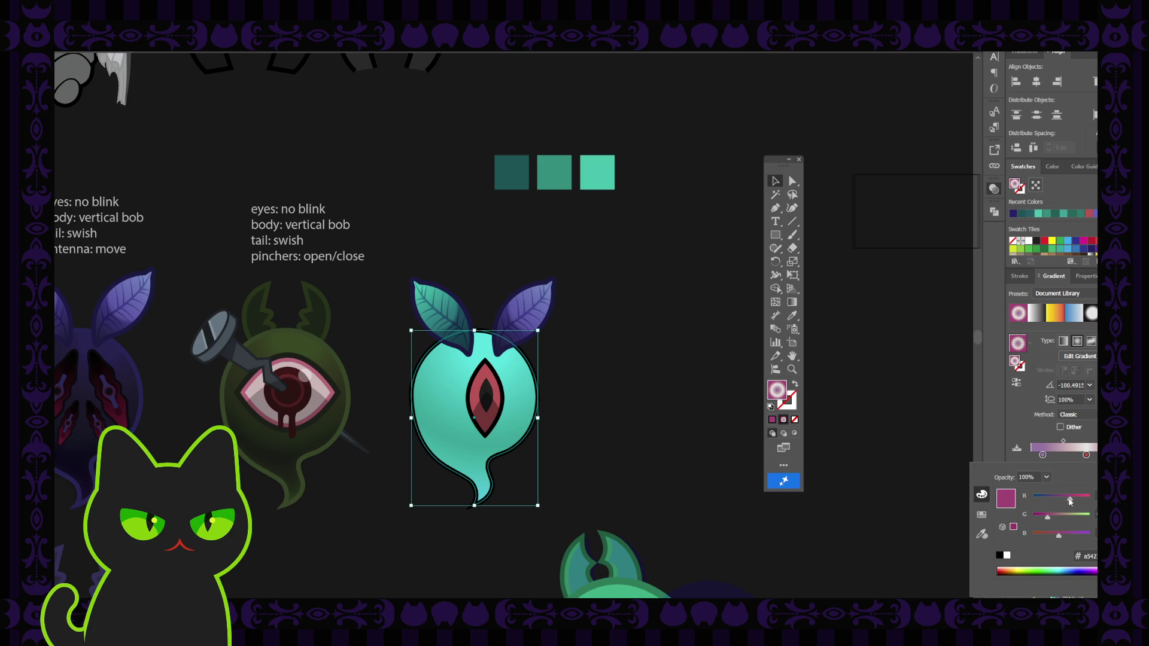
mouse_move(1071, 498)
left_mouse_down()
mouse_move(1045, 501)
mouse_move(1086, 498)
mouse_move(1040, 500)
mouse_move(1063, 504)
mouse_move(1050, 501)
mouse_move(1057, 537)
mouse_move(1082, 535)
mouse_move(1054, 536)
mouse_move(1084, 536)
mouse_move(1067, 533)
mouse_move(1072, 516)
mouse_move(1086, 520)
left_mouse_up()
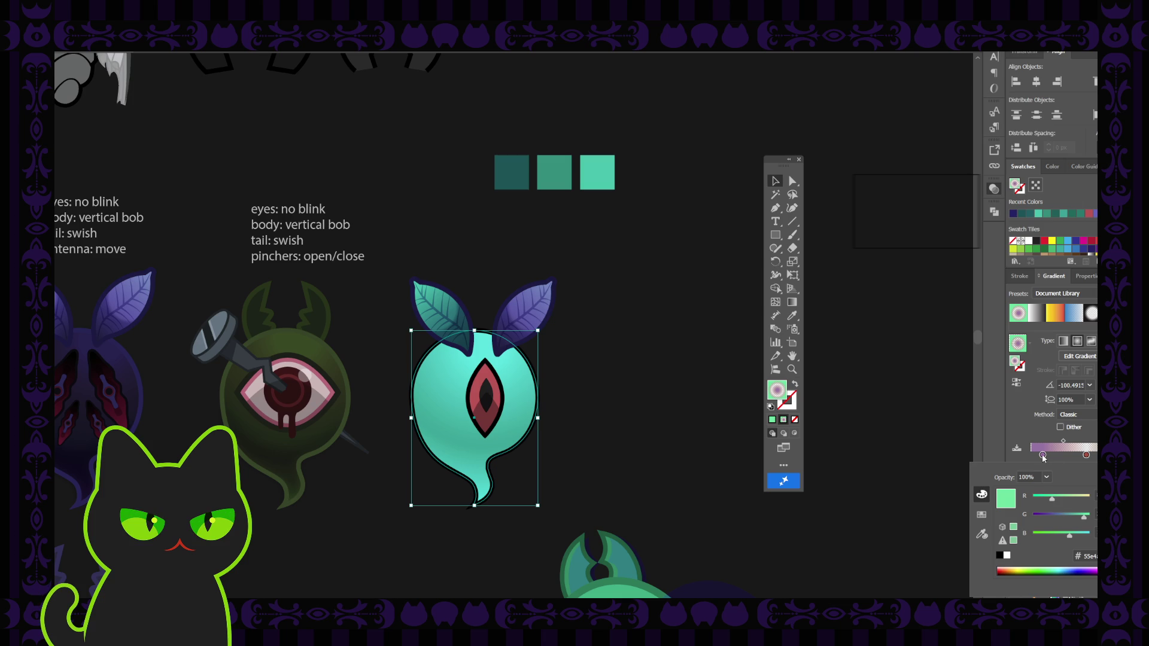
left_click(1042, 455)
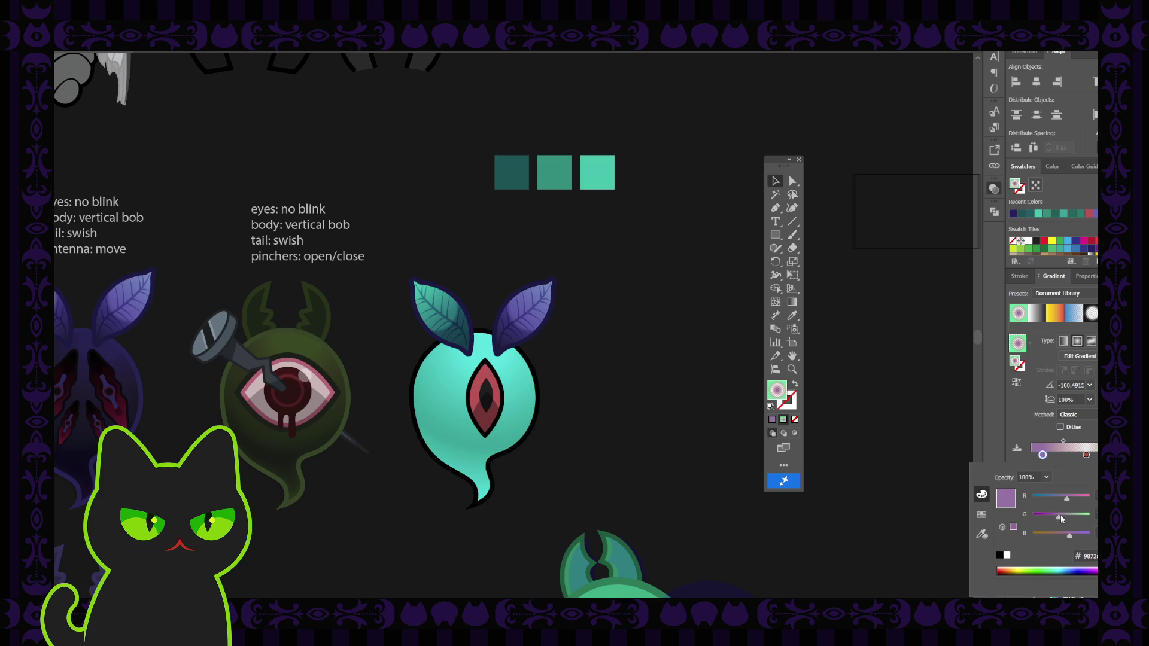
left_click_drag(1058, 518, 1079, 517)
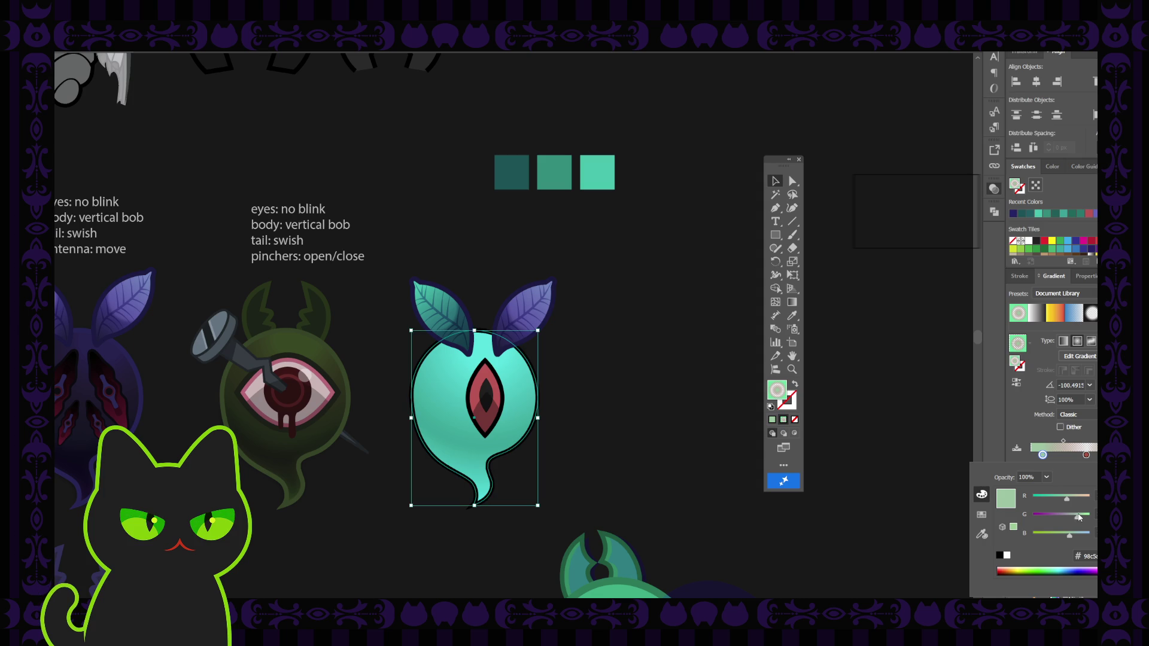
key("ctrl+shift+a")
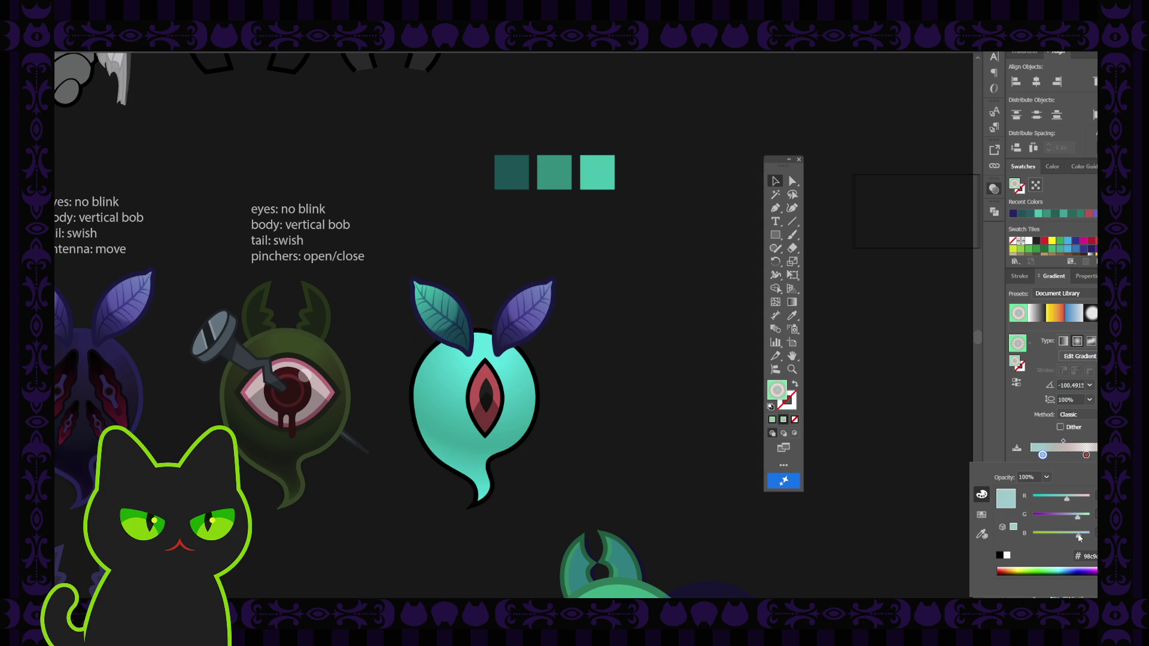
key("ctrl+h")
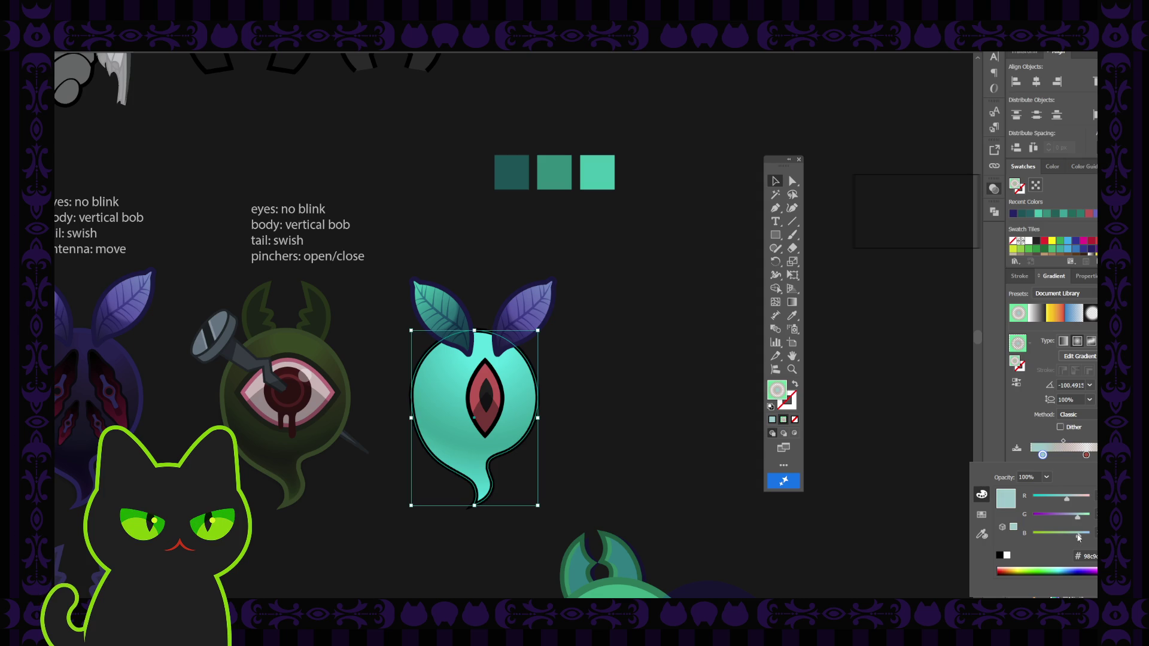
left_click(1085, 455)
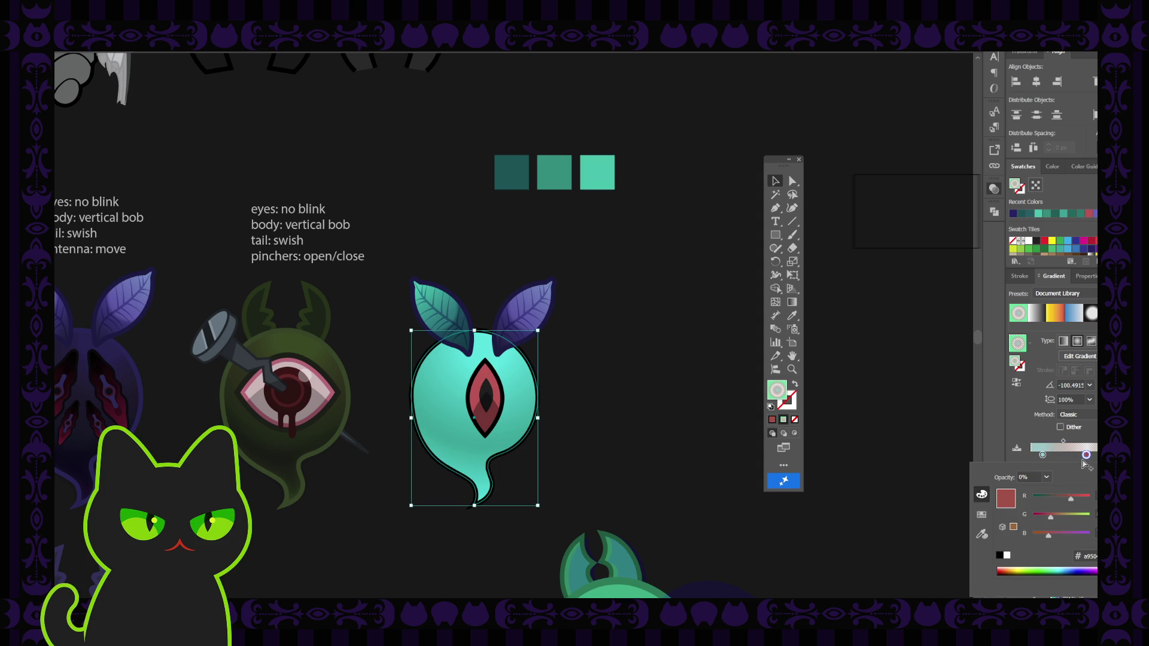
mouse_move(1073, 503)
left_mouse_down()
mouse_move(1087, 503)
mouse_move(1064, 501)
mouse_move(1080, 519)
left_mouse_up()
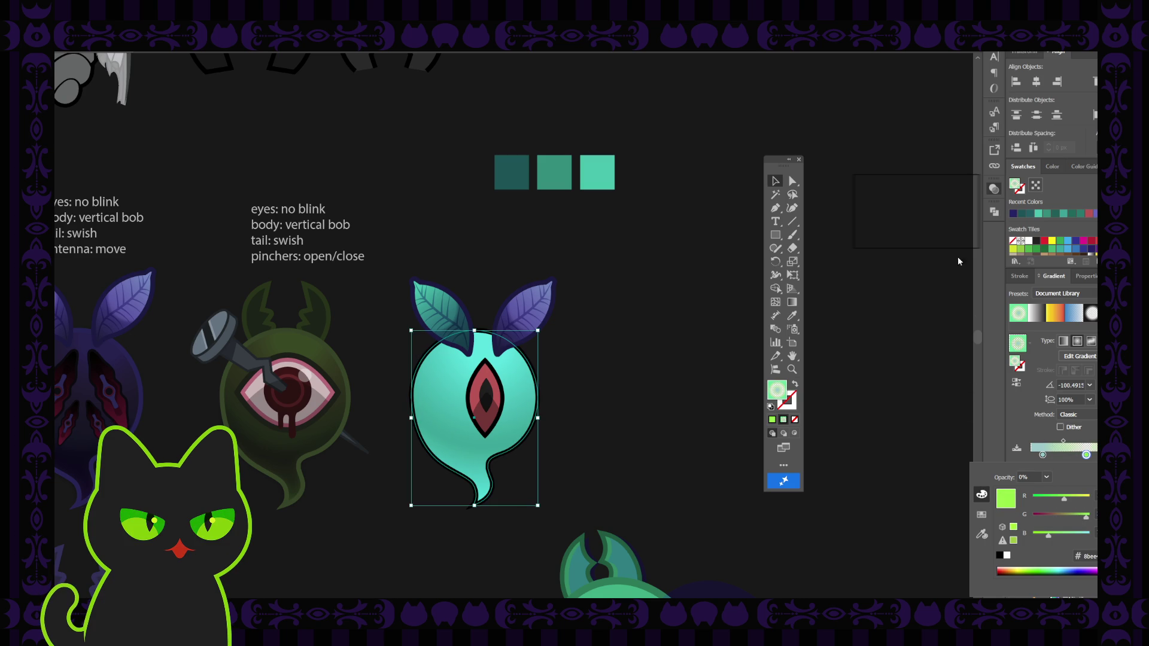
left_click(882, 206)
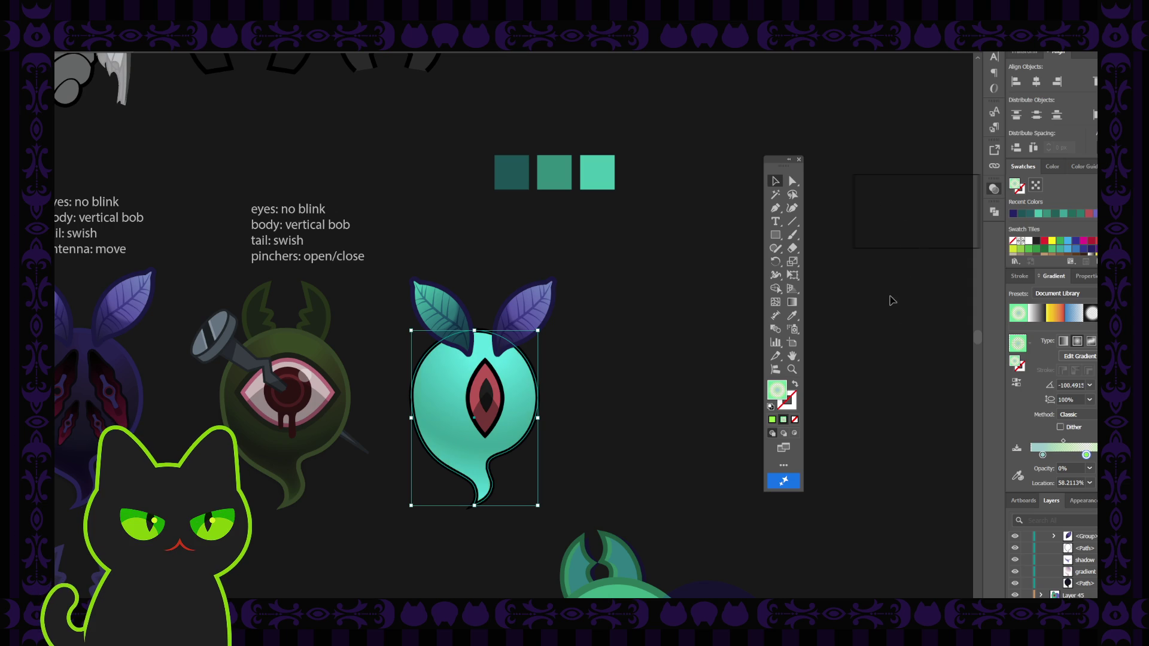
Compare the ghost body's gradient with the left moth's gradient, leaving the body selected
left_click(896, 320)
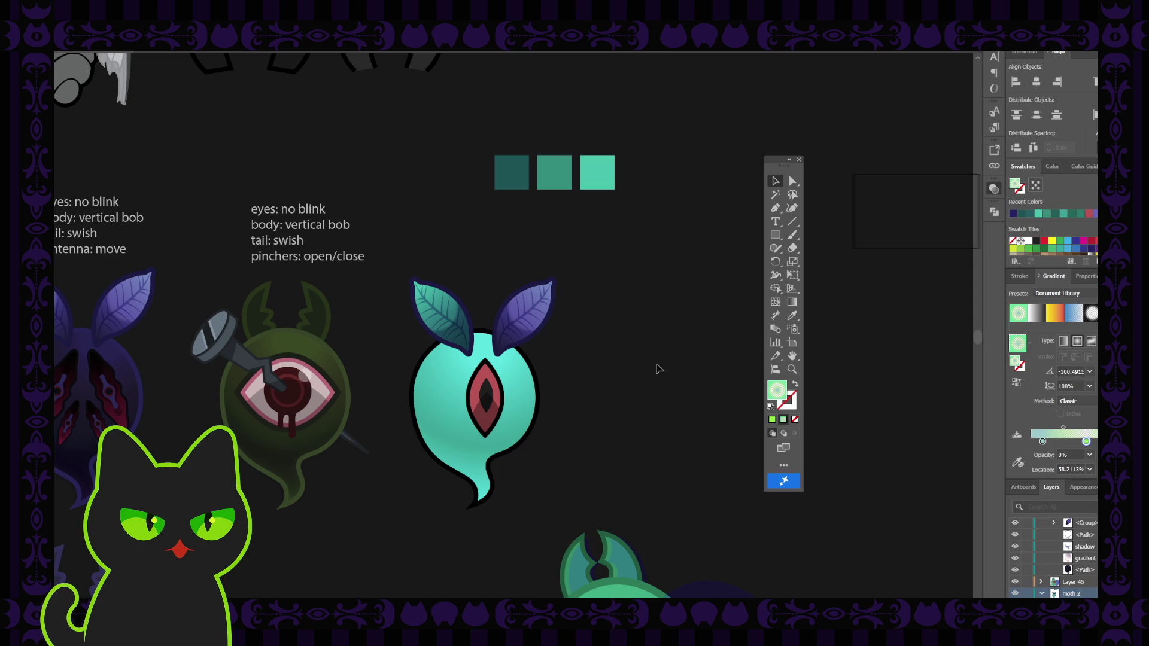
left_click(513, 379)
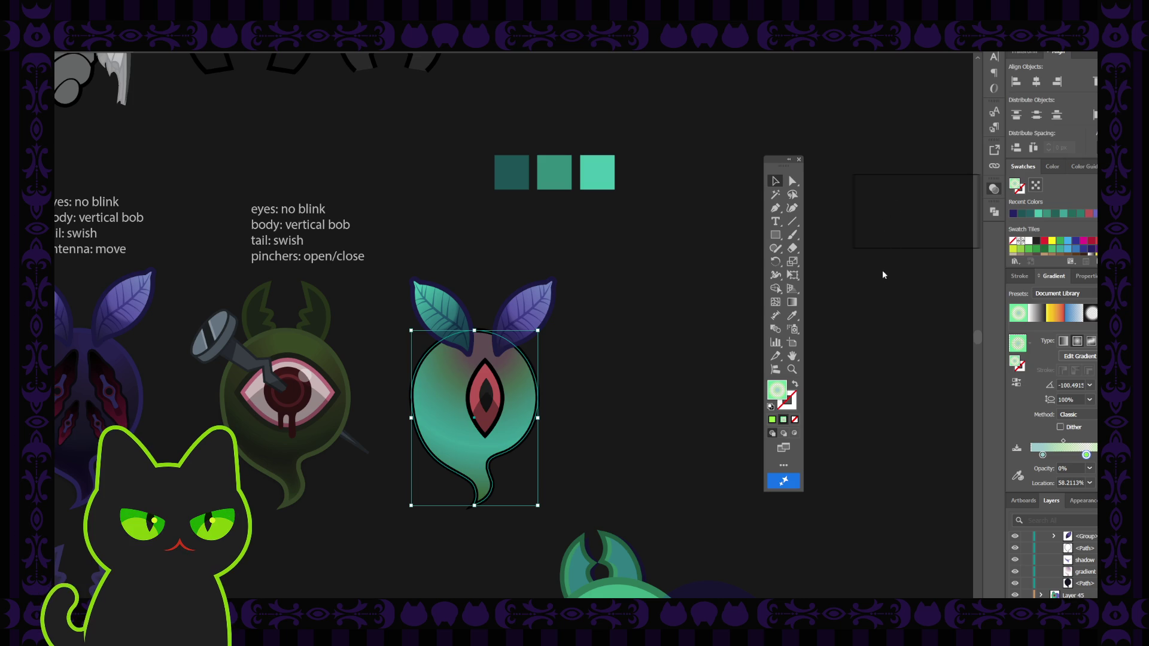
left_click(879, 305)
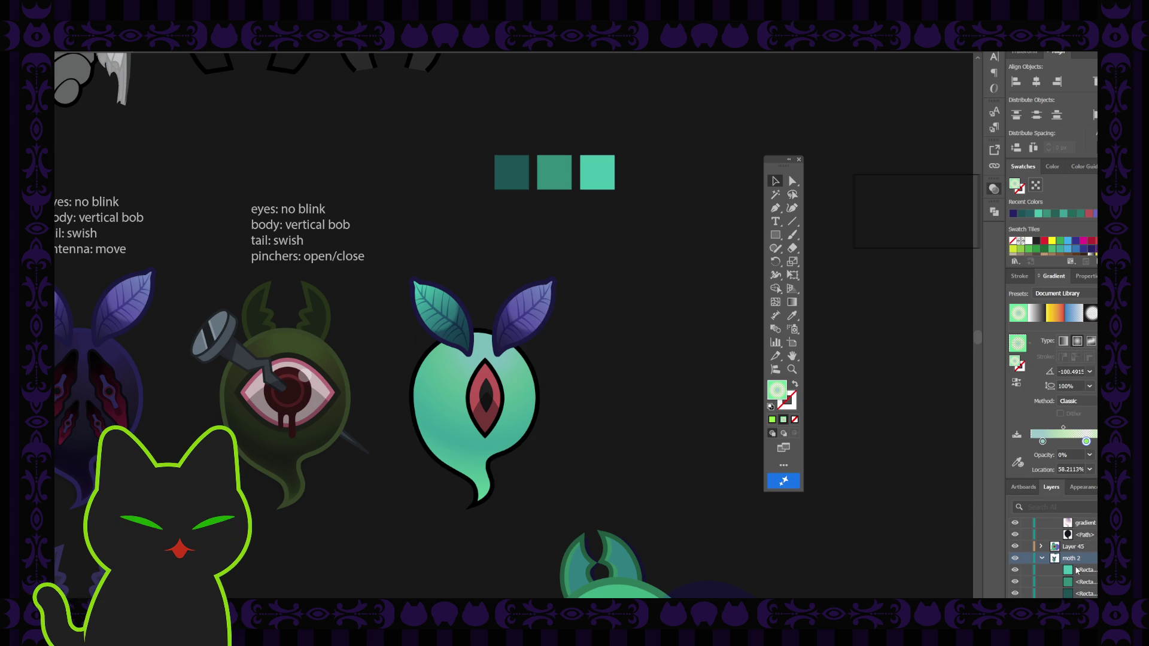
scroll(1077, 570, "down", 2)
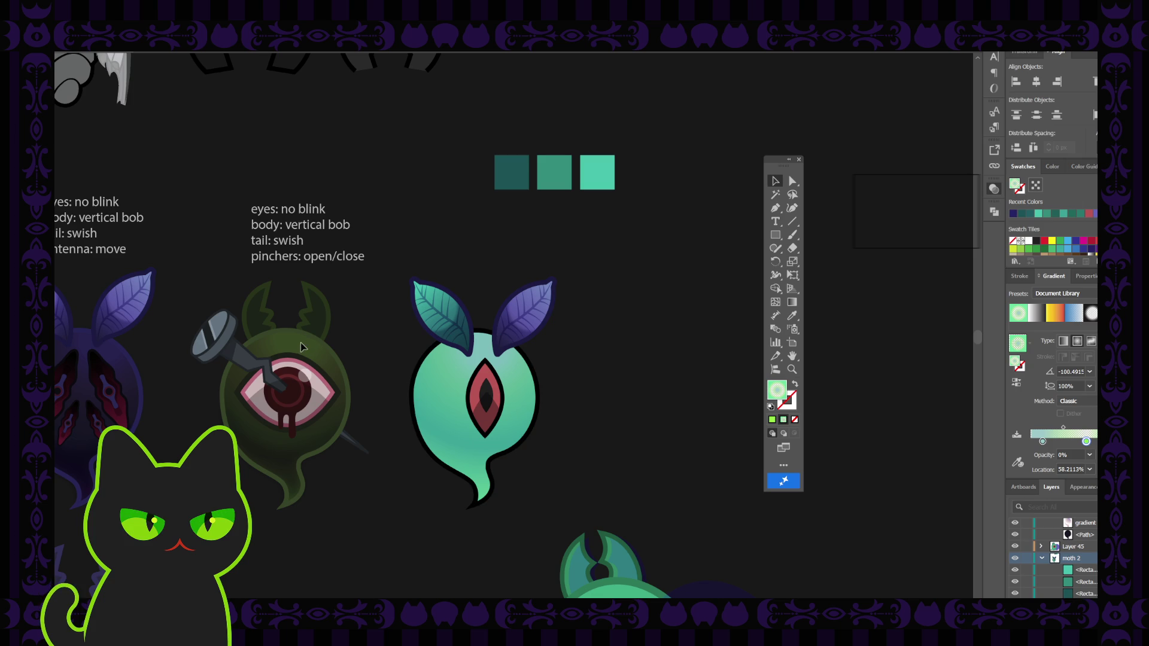
left_click(110, 360)
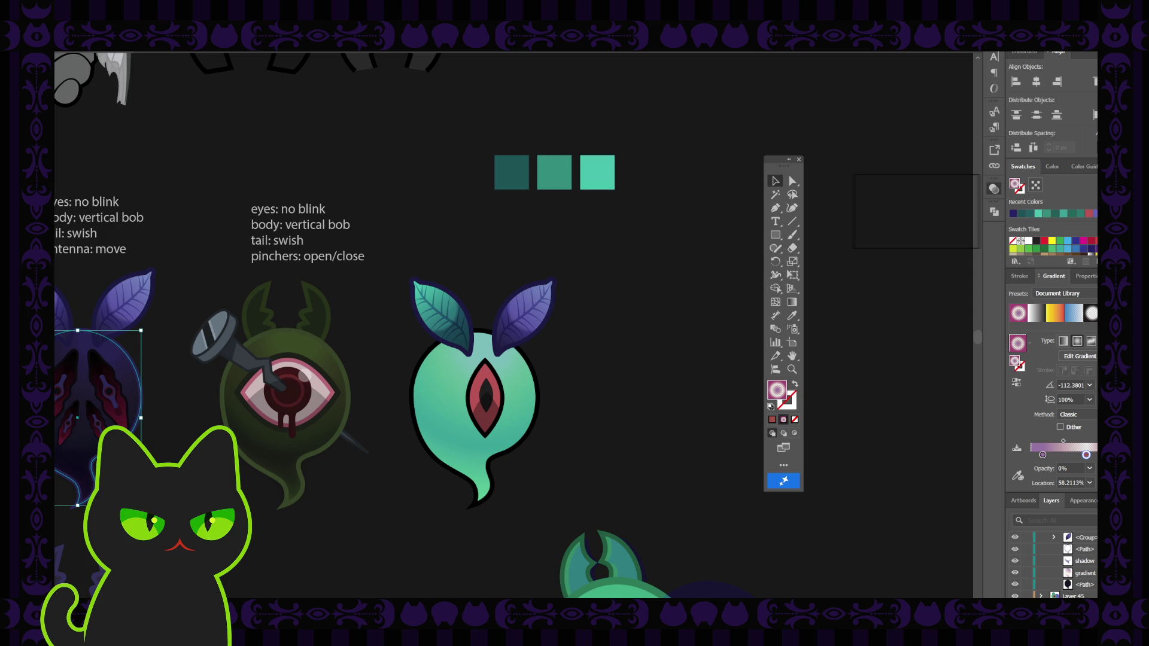
left_click(528, 408)
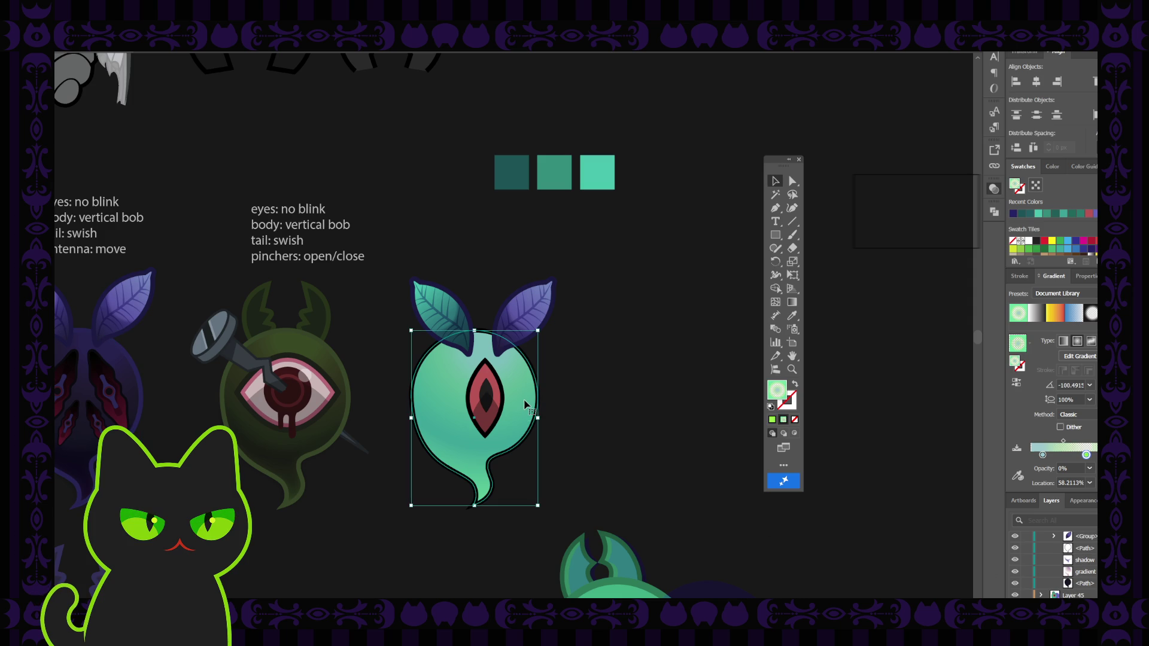
left_click(949, 214)
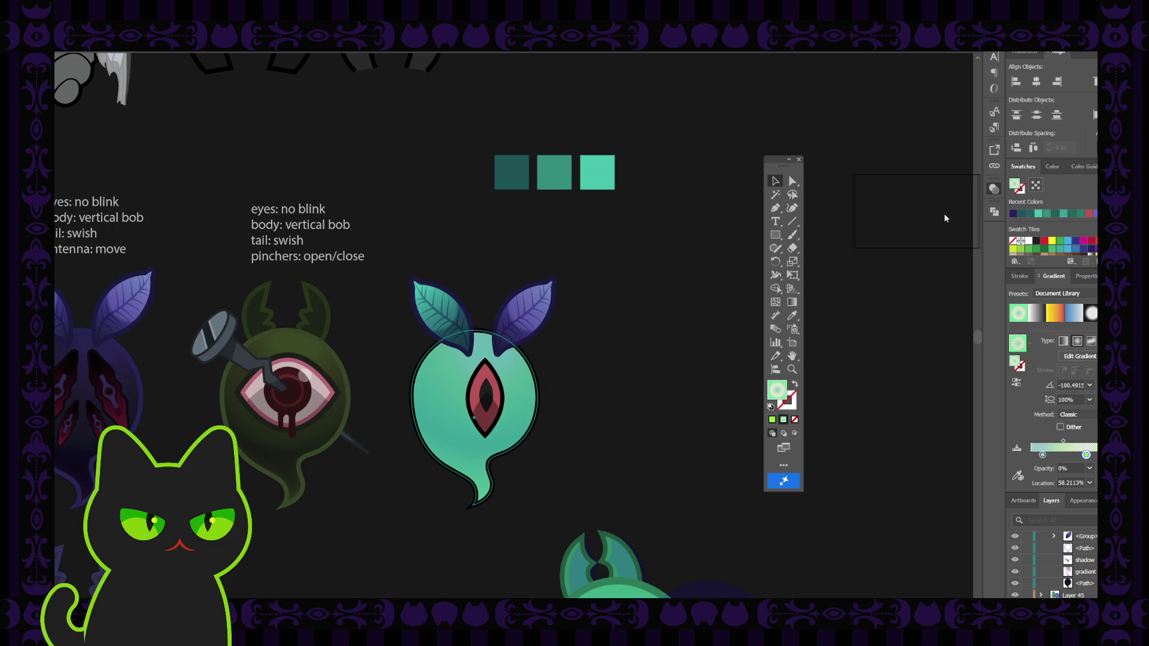
key("ctrl+z")
Move the left moth's dark-blue gradient shadow path onto the ghost's lower body
left_click(691, 298)
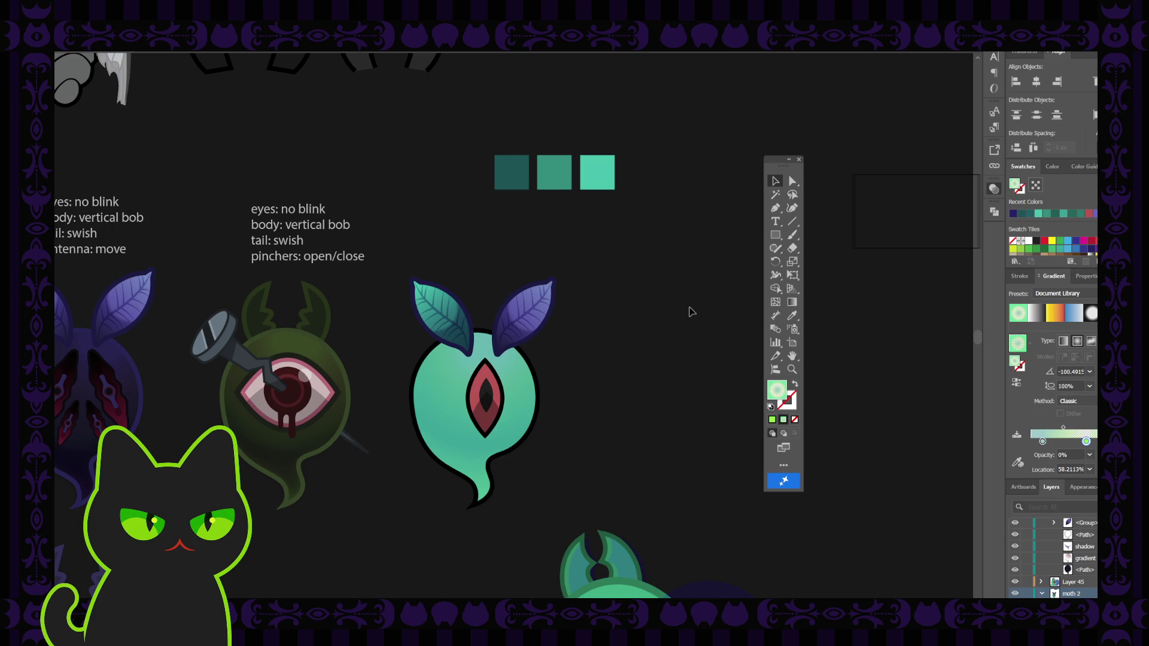
scroll(1050, 570, "down", 3)
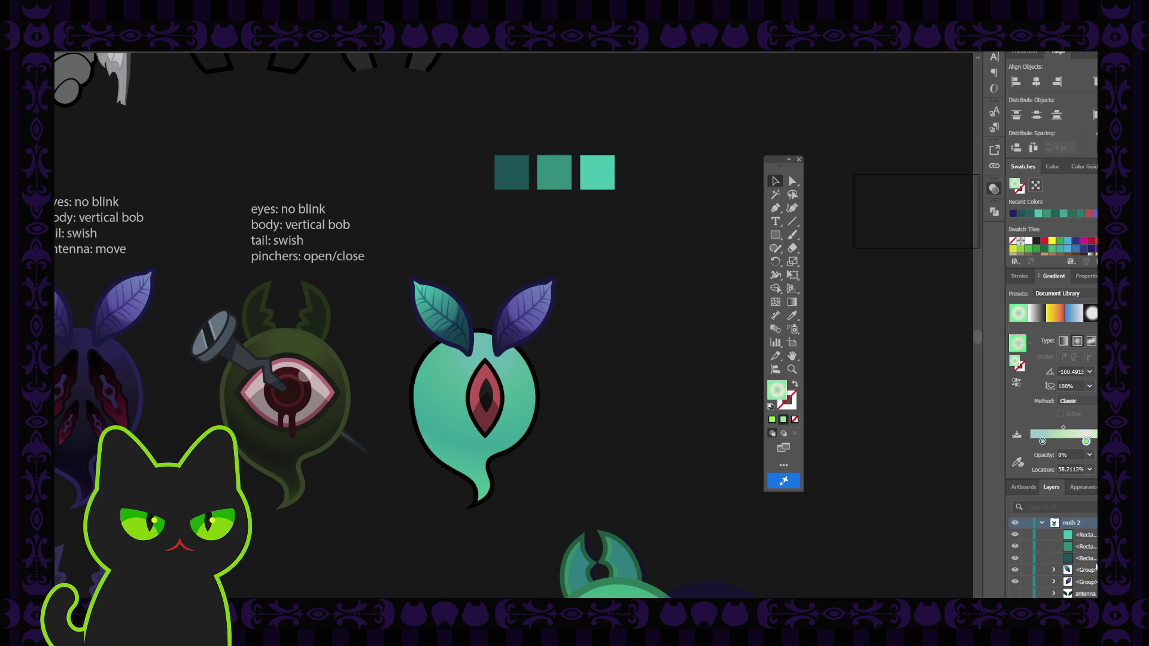
scroll(1050, 570, "down", 1)
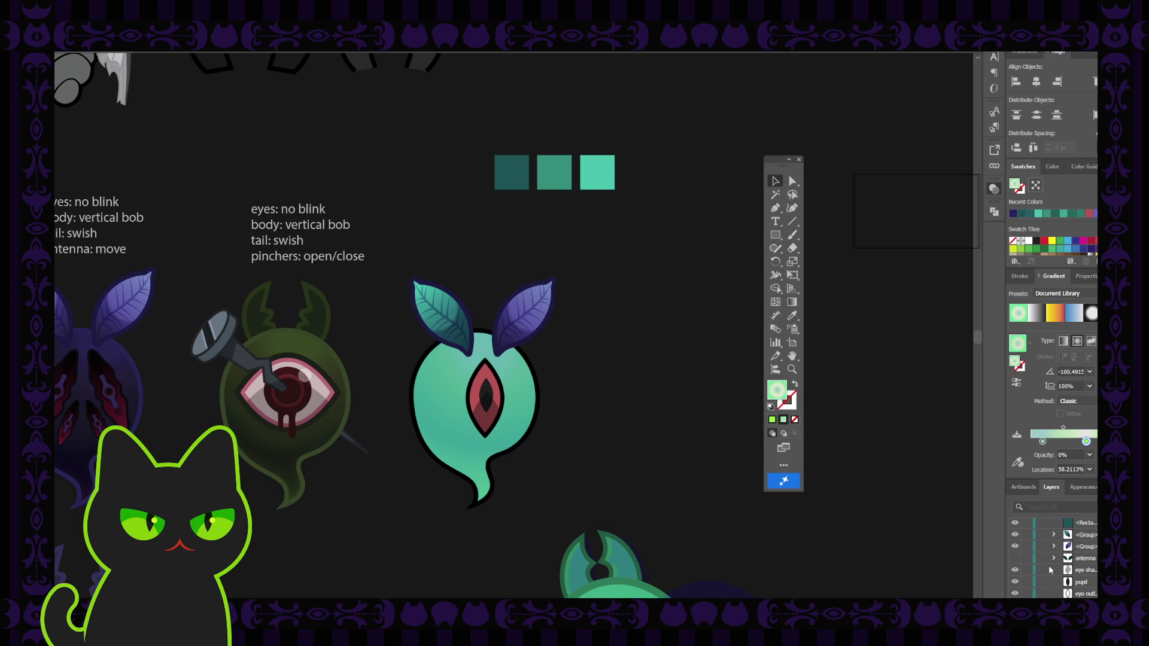
left_click_drag(1064, 558, 1071, 545)
scroll(1077, 572, "down", 1)
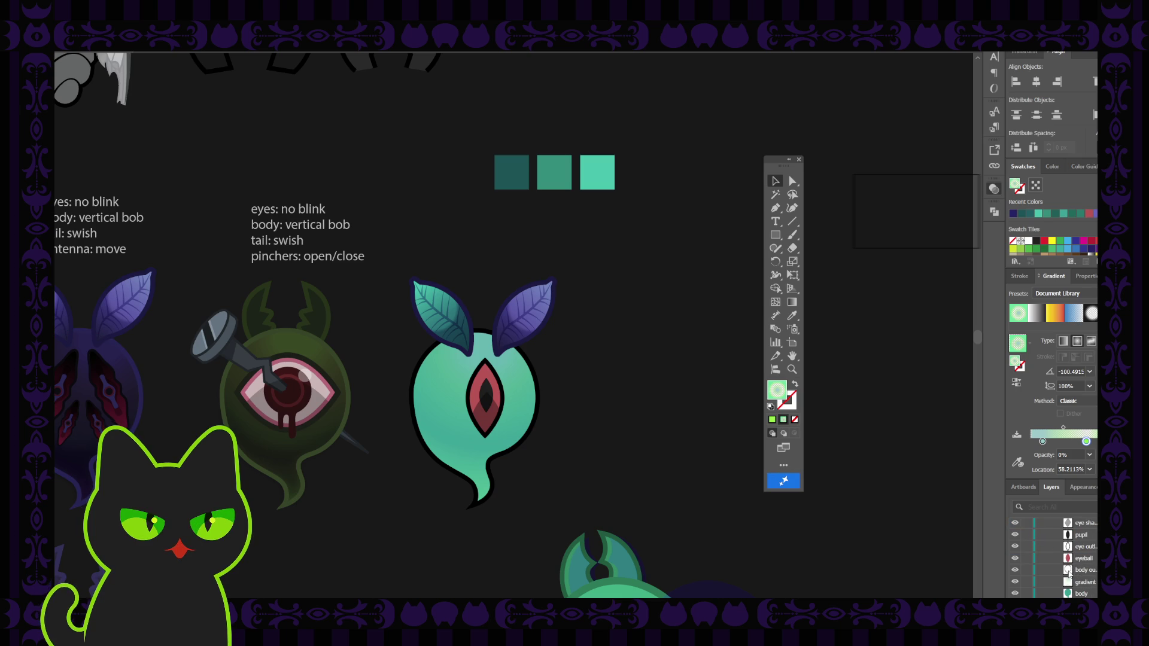
left_click(59, 457)
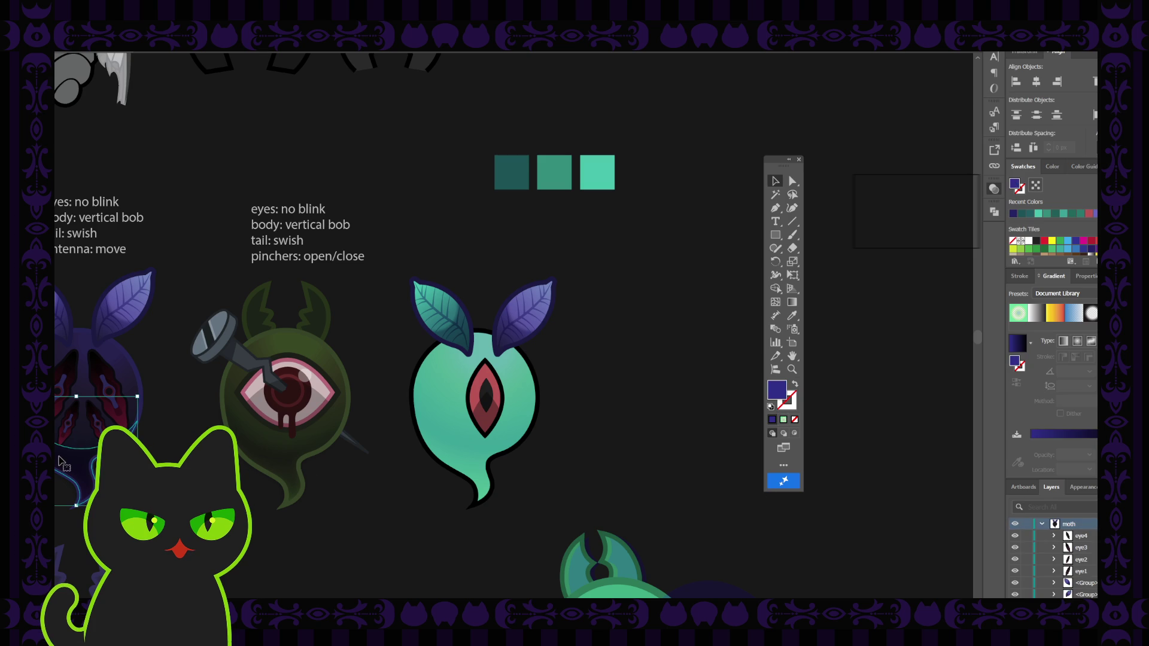
key("a")
left_click_drag(59, 461, 465, 473)
Scroll through the canvas to inspect the shadow now over the ghost's lower body
scroll(1087, 559, "down", 1)
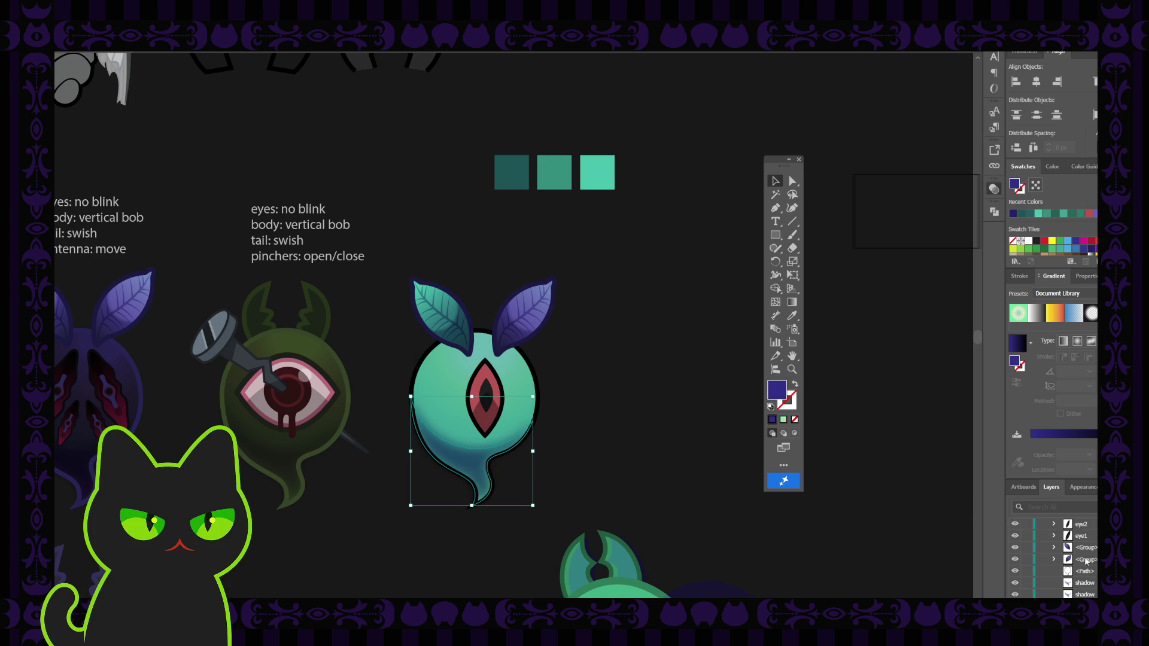
scroll(1088, 561, "down", 1)
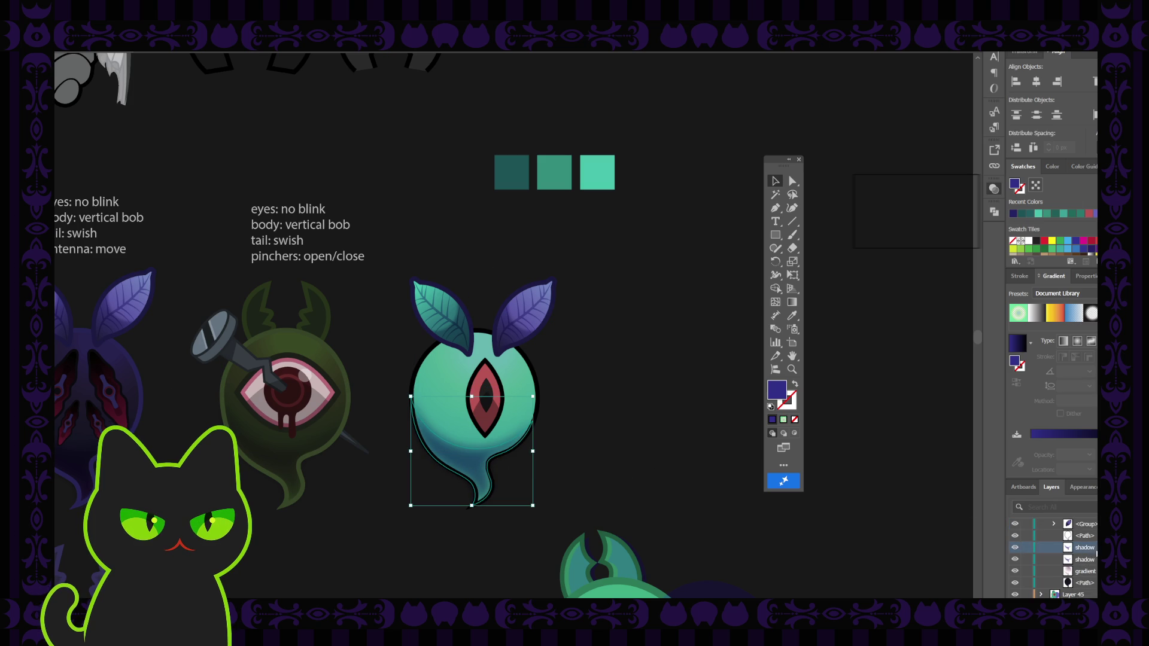
scroll(1088, 557, "down", 2)
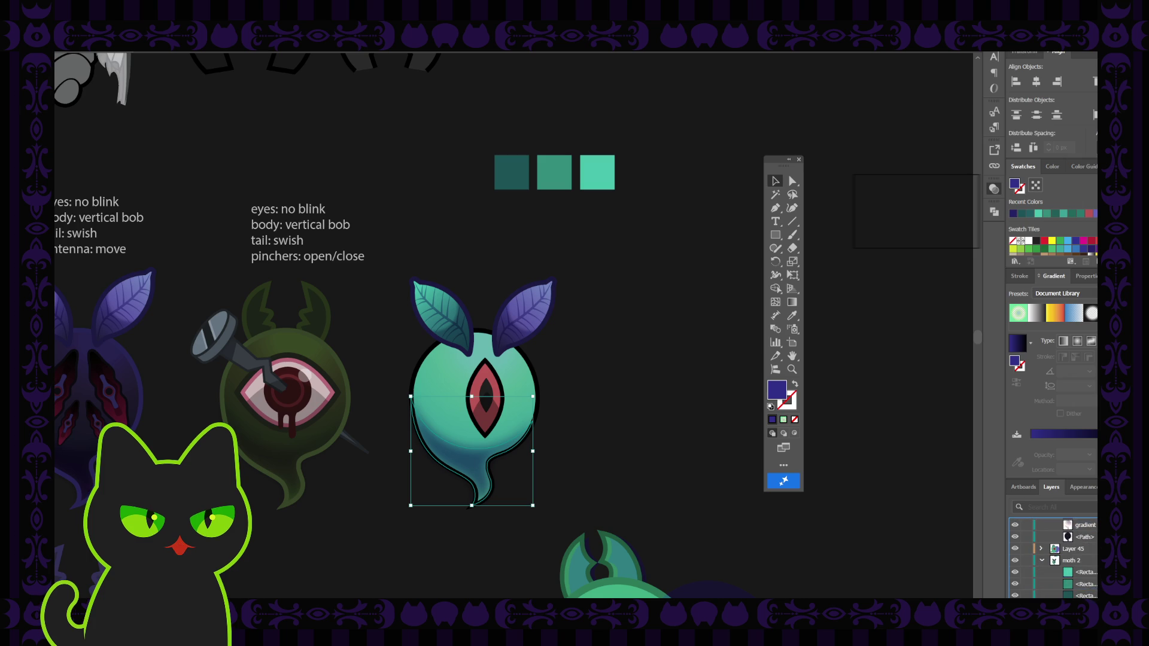
scroll(1087, 560, "down", 3)
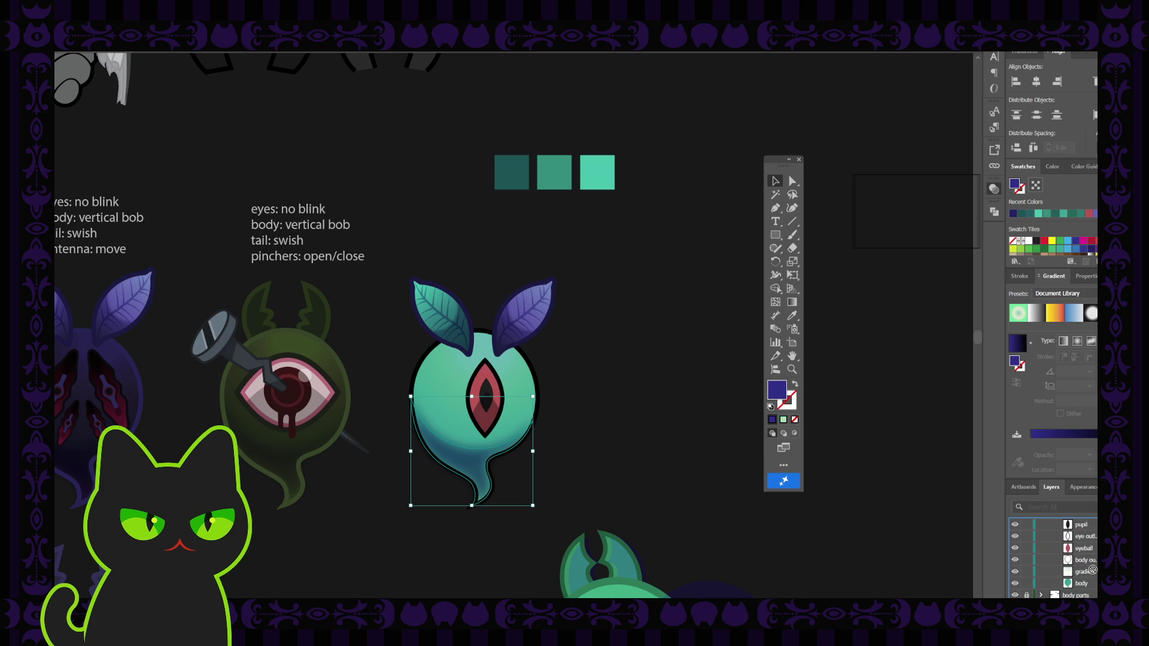
scroll(1092, 566, "up", 3)
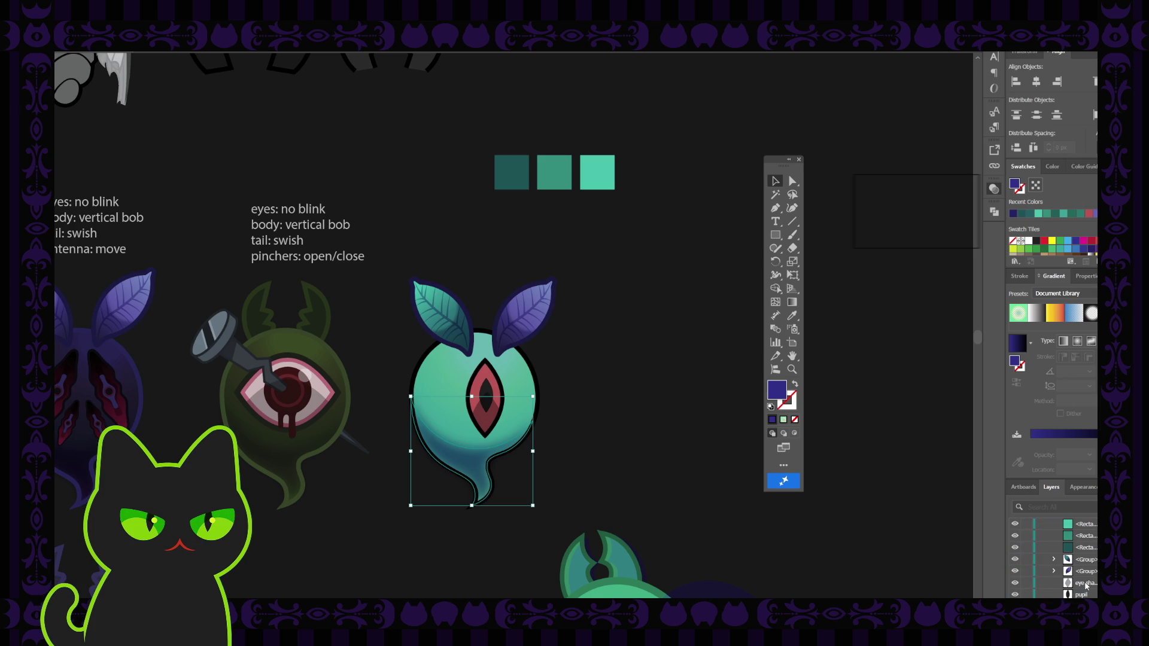
scroll(1087, 586, "down", 1)
scroll(1086, 595, "down", 1)
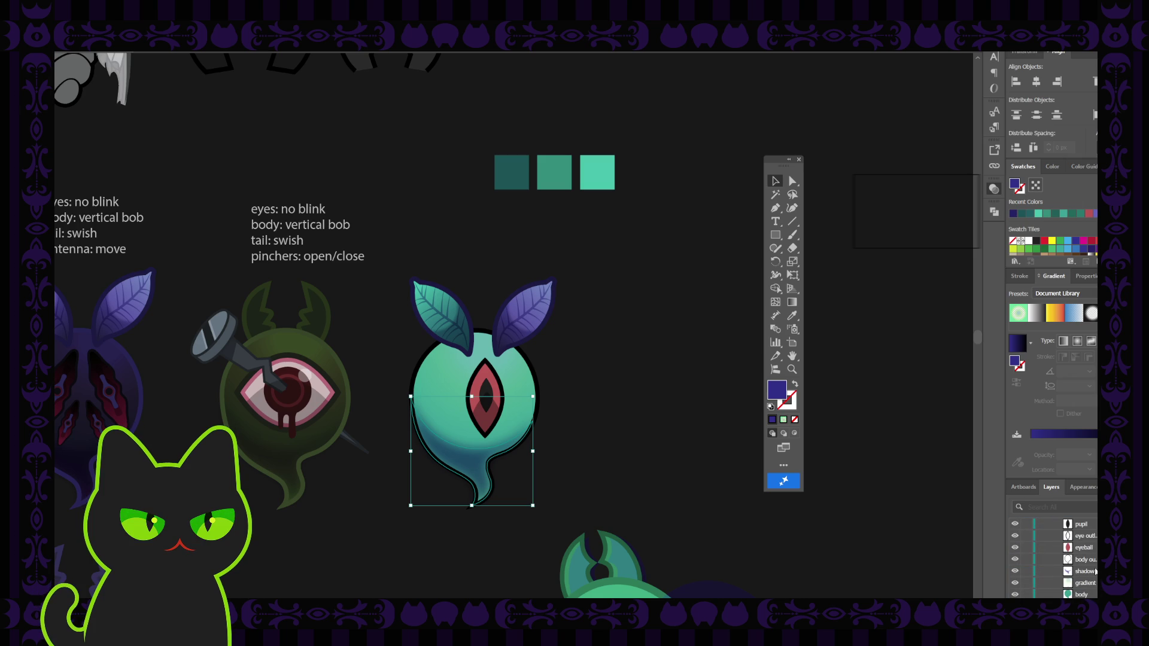
scroll(1081, 564, "down", 2)
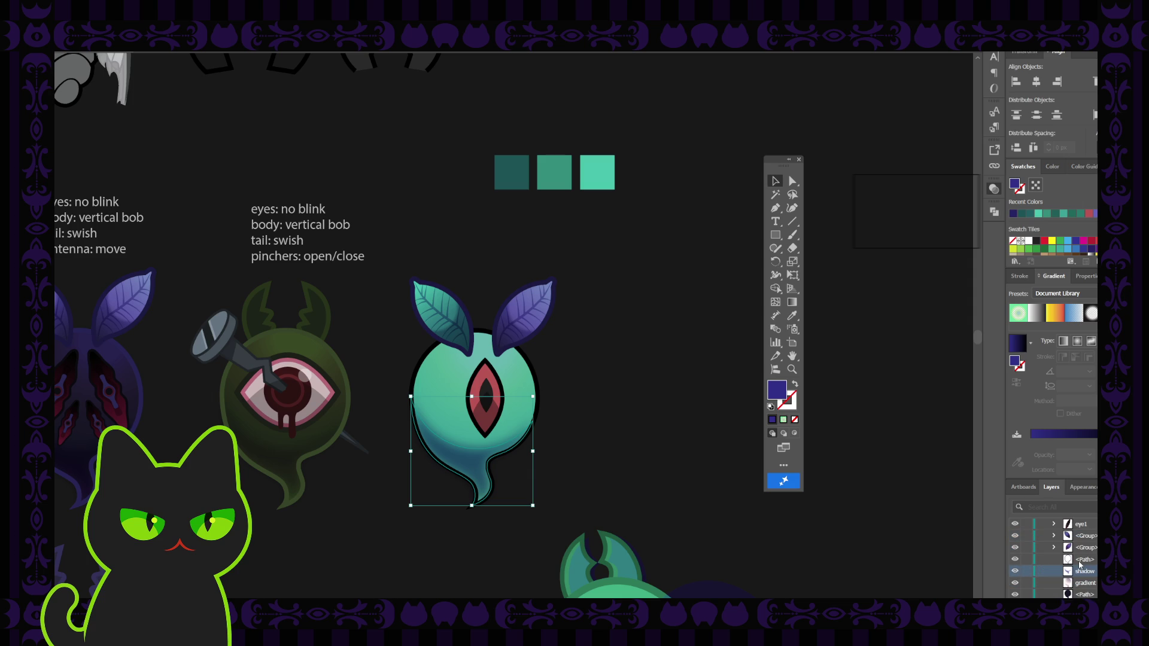
scroll(1057, 565, "up", 2)
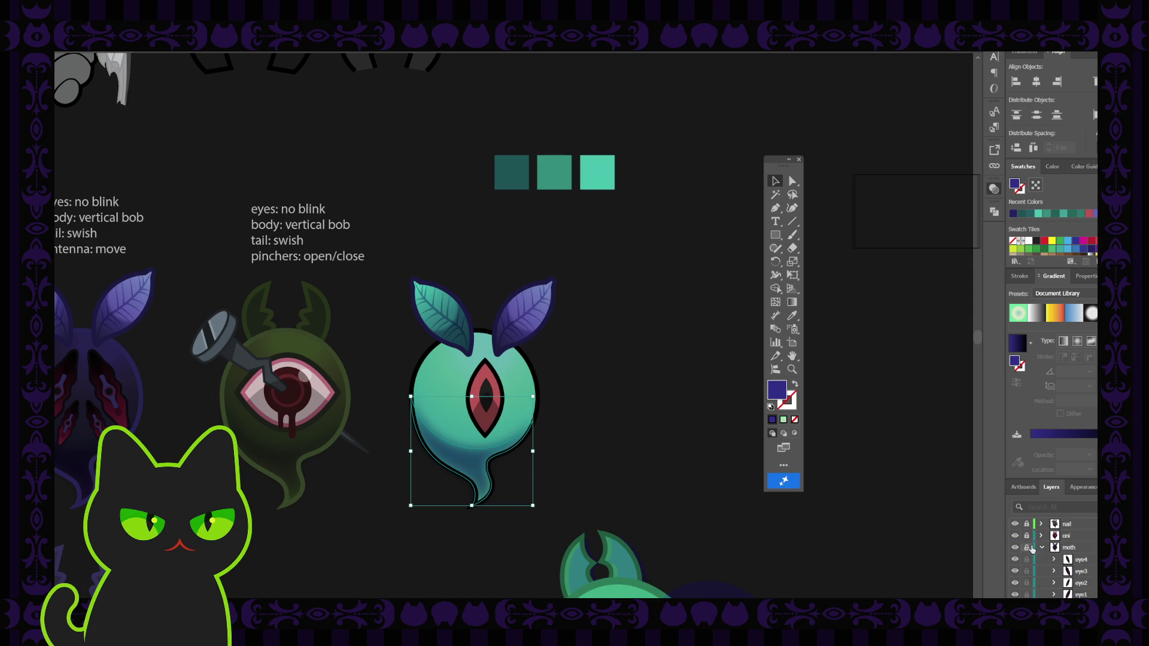
Nudge the lower-body gradient shading shape one step right, then leave nothing selected
left_click(592, 474)
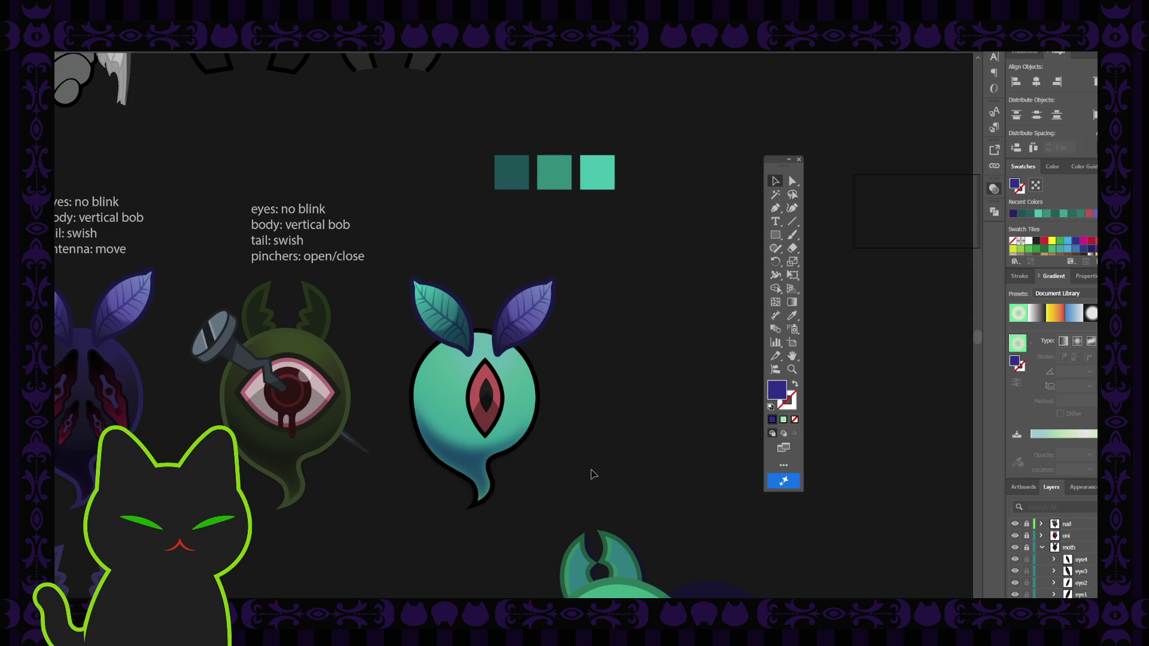
left_click(475, 466)
scroll(474, 466, "up", 3)
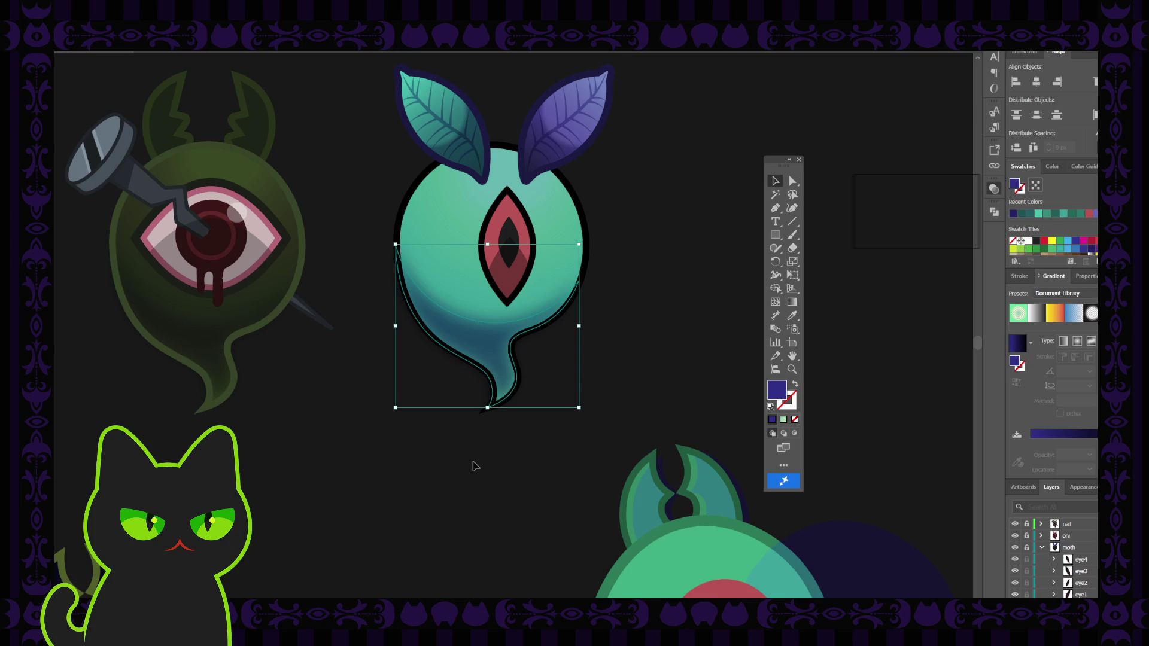
left_click(652, 333)
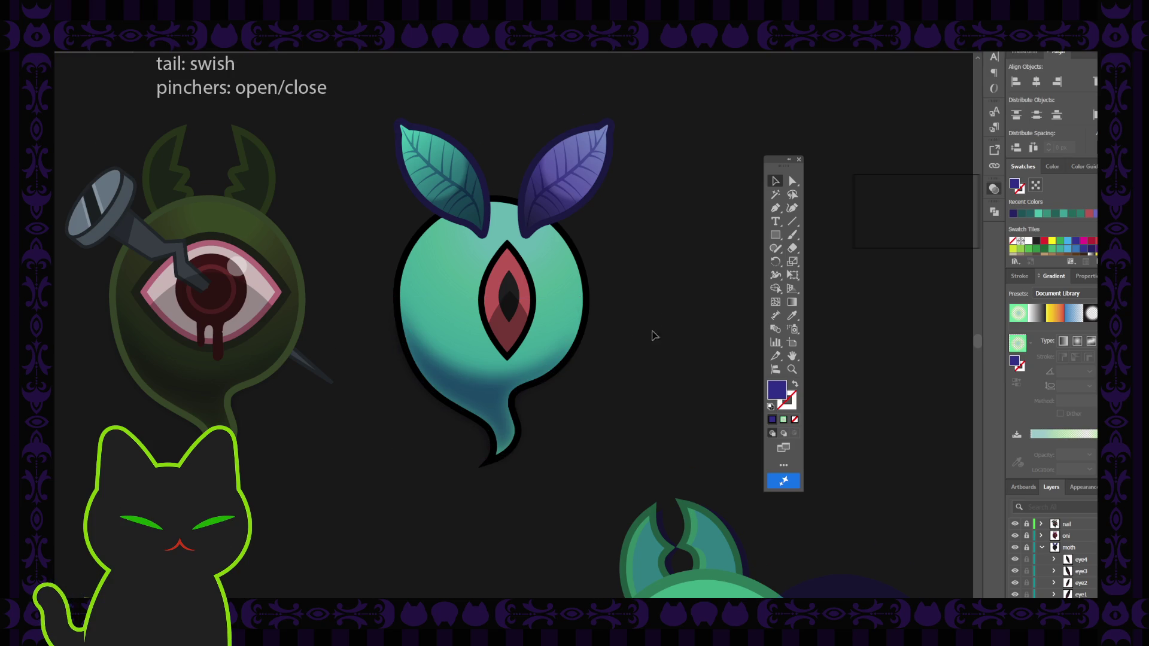
scroll(646, 341, "up", 2)
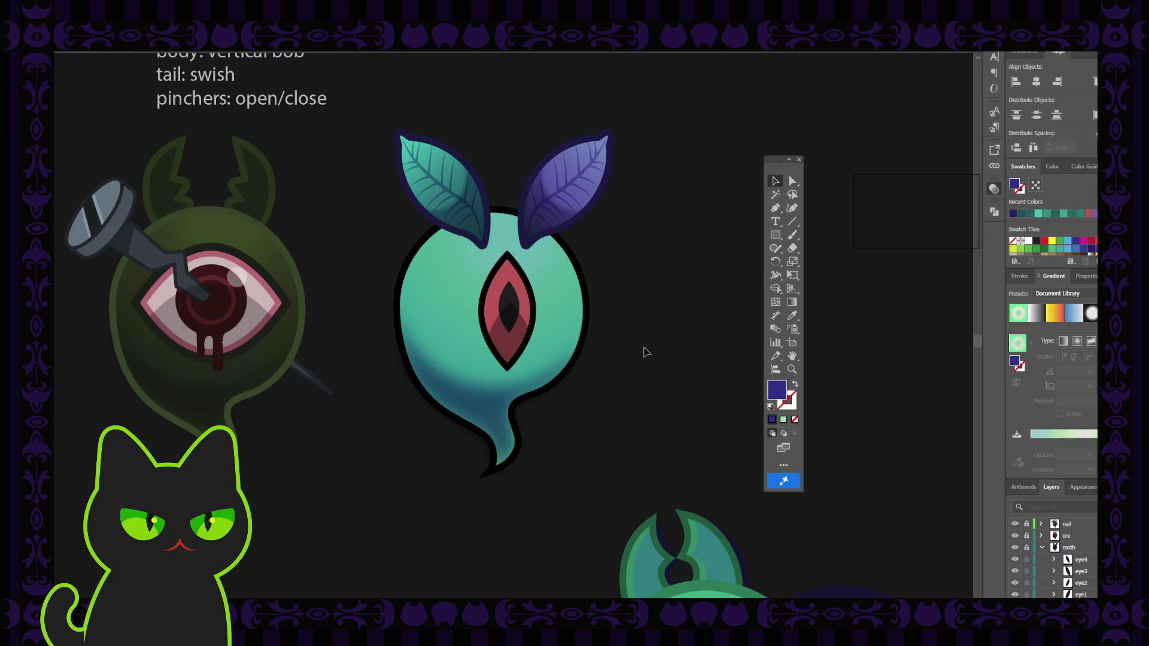
left_click(484, 414)
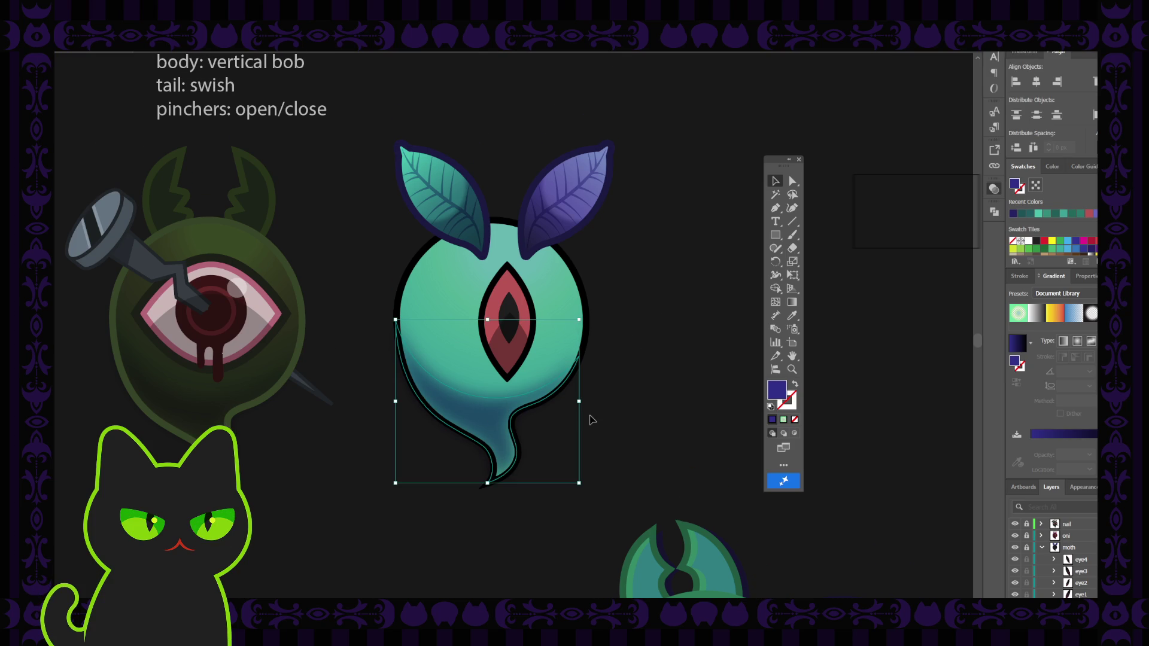
key("Right")
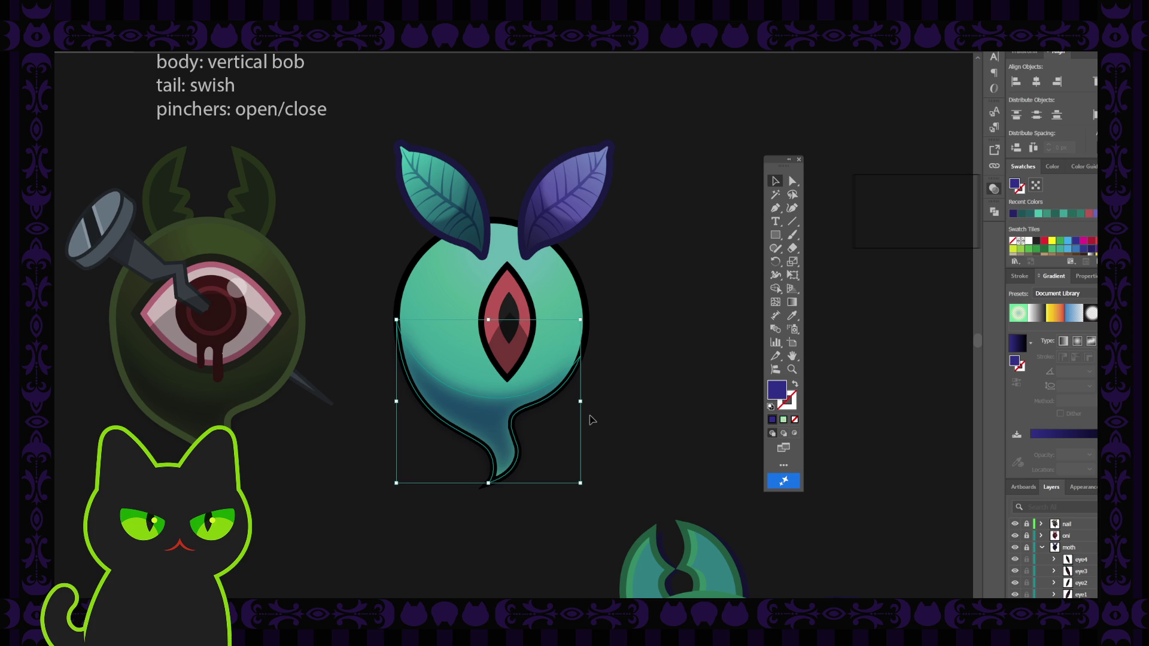
left_click(636, 411)
left_click(527, 413)
left_click(896, 202)
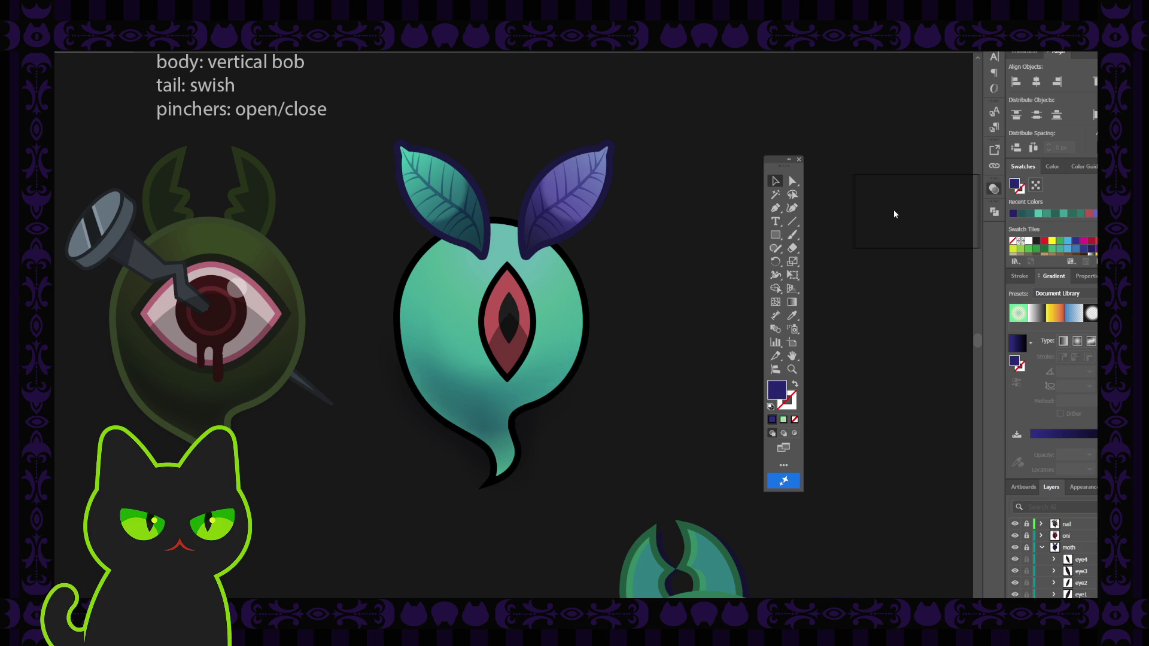
key("ctrl+z")
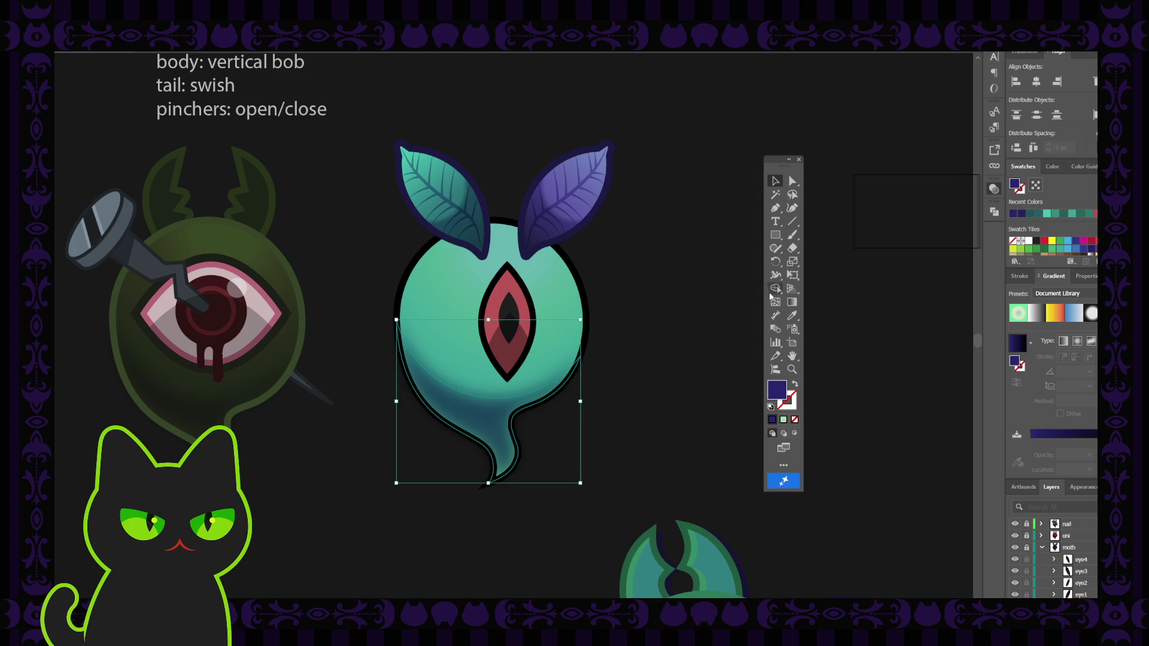
left_click(715, 308)
key("ctrl+minus")
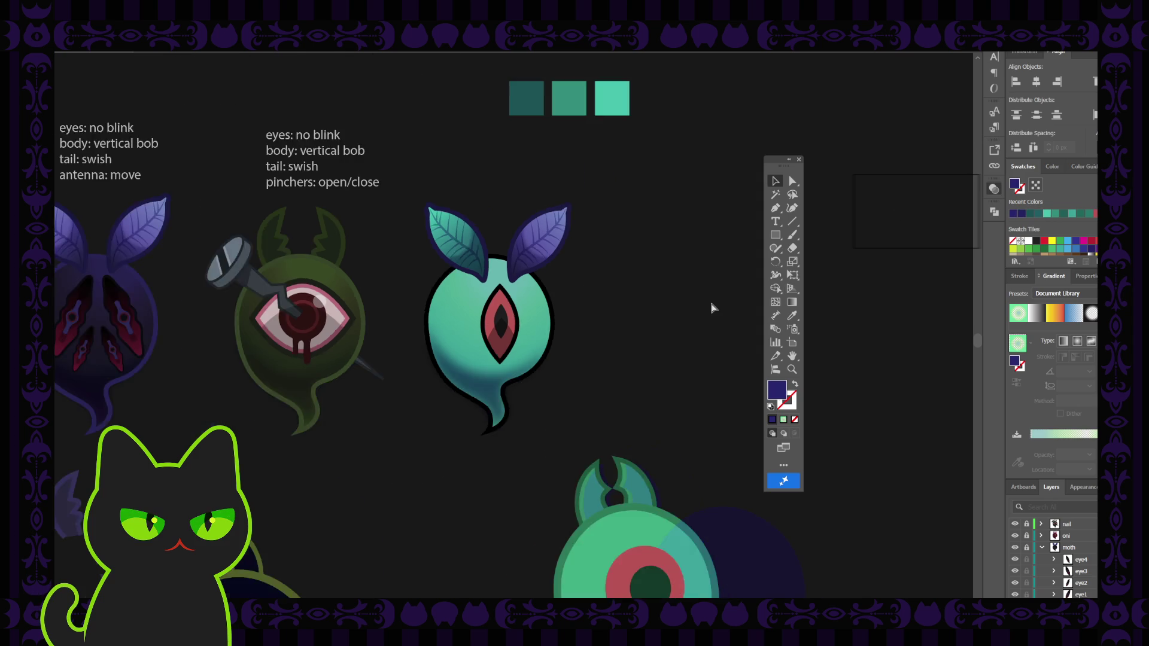
key("ctrl+minus")
key("ctrl+minus")
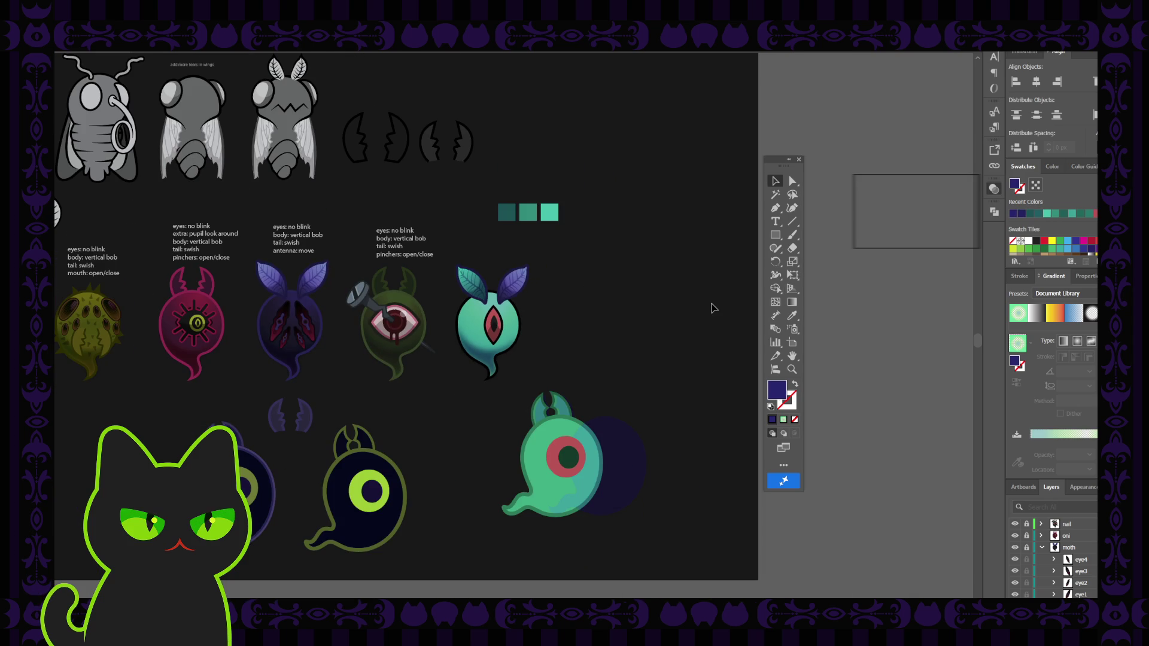
key("ctrl+plus")
key("ctrl+plus")
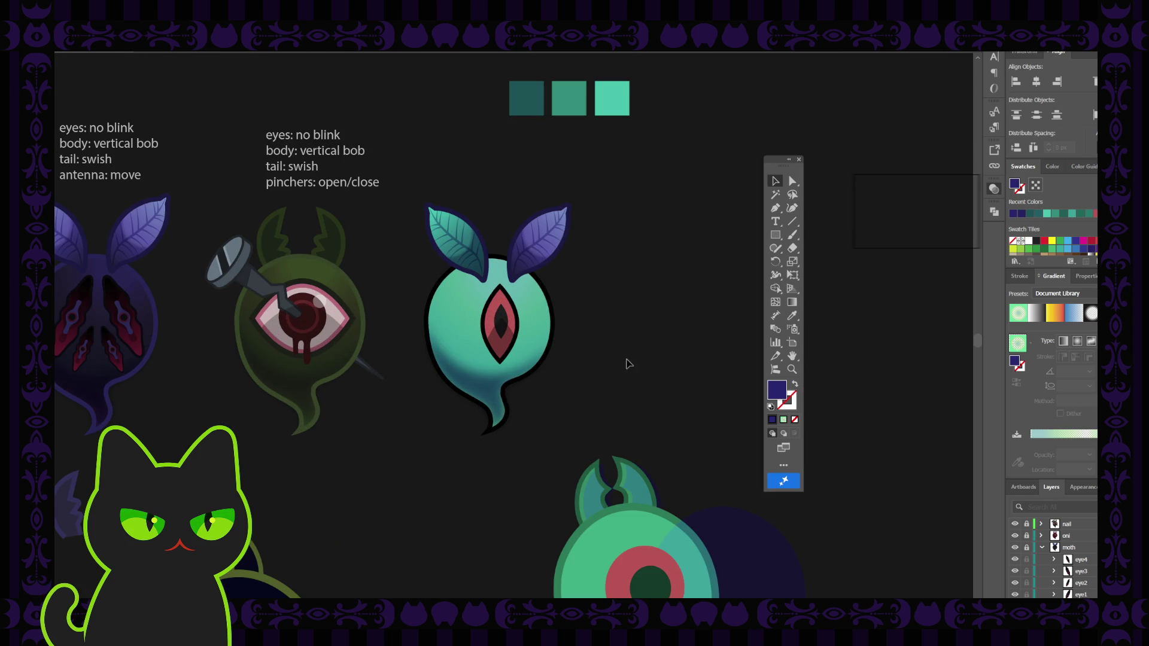
left_click(503, 389)
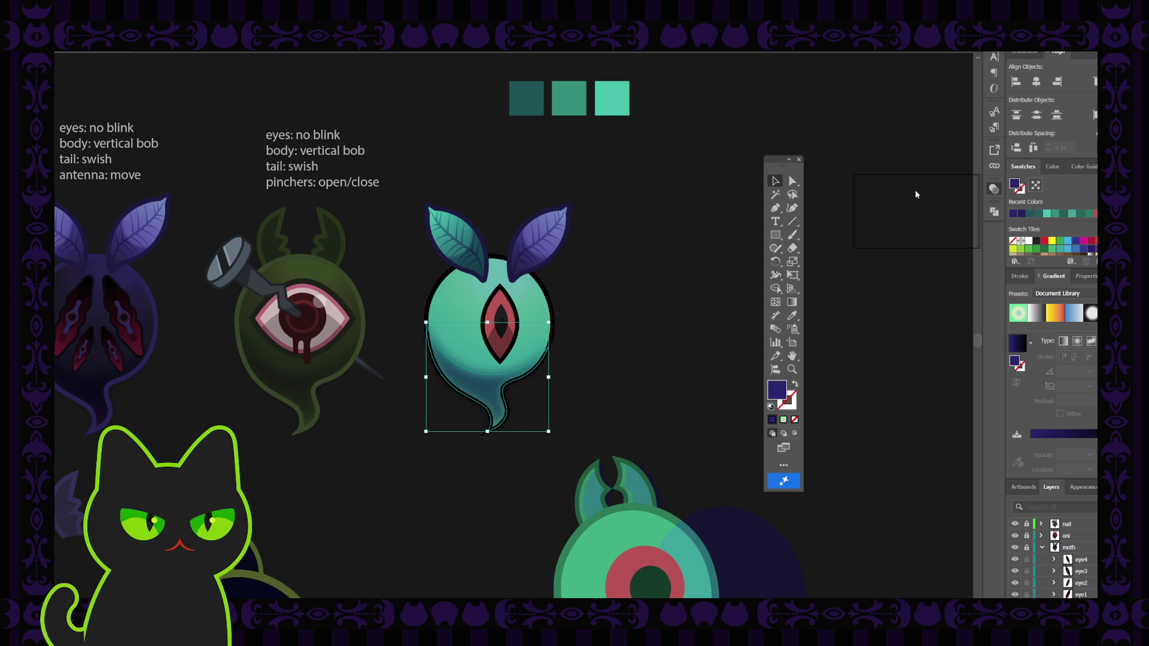
left_click(891, 215)
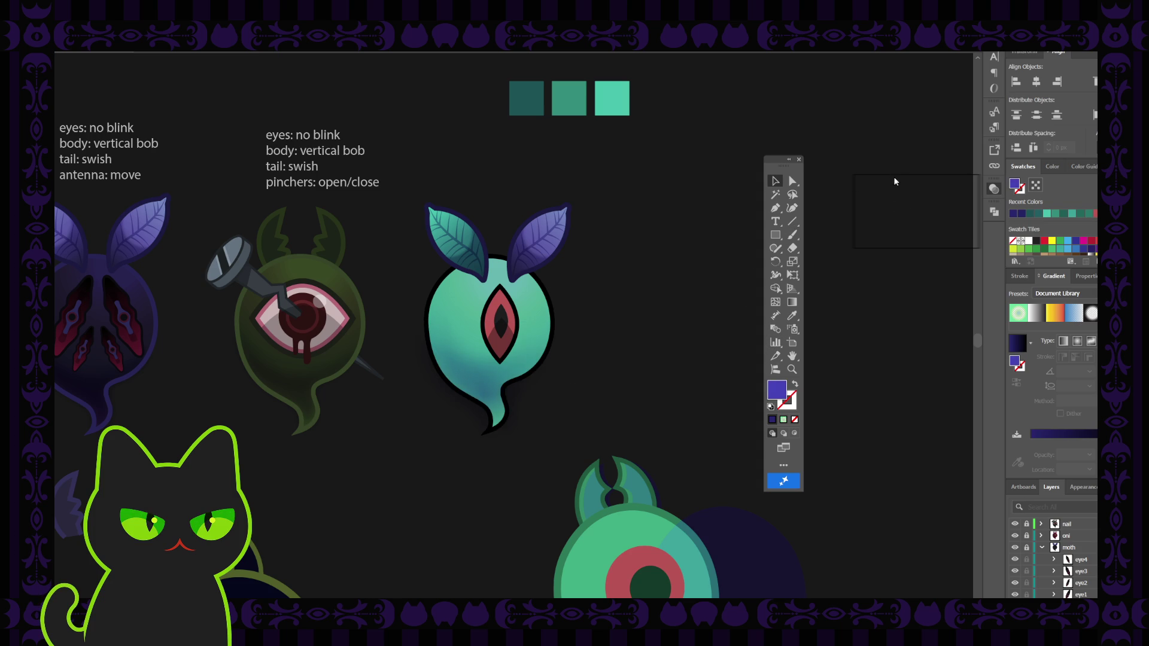
Sample the ghost body's teal gradient as the current fill with the Eyedropper
key("ctrl+z")
left_click(712, 269)
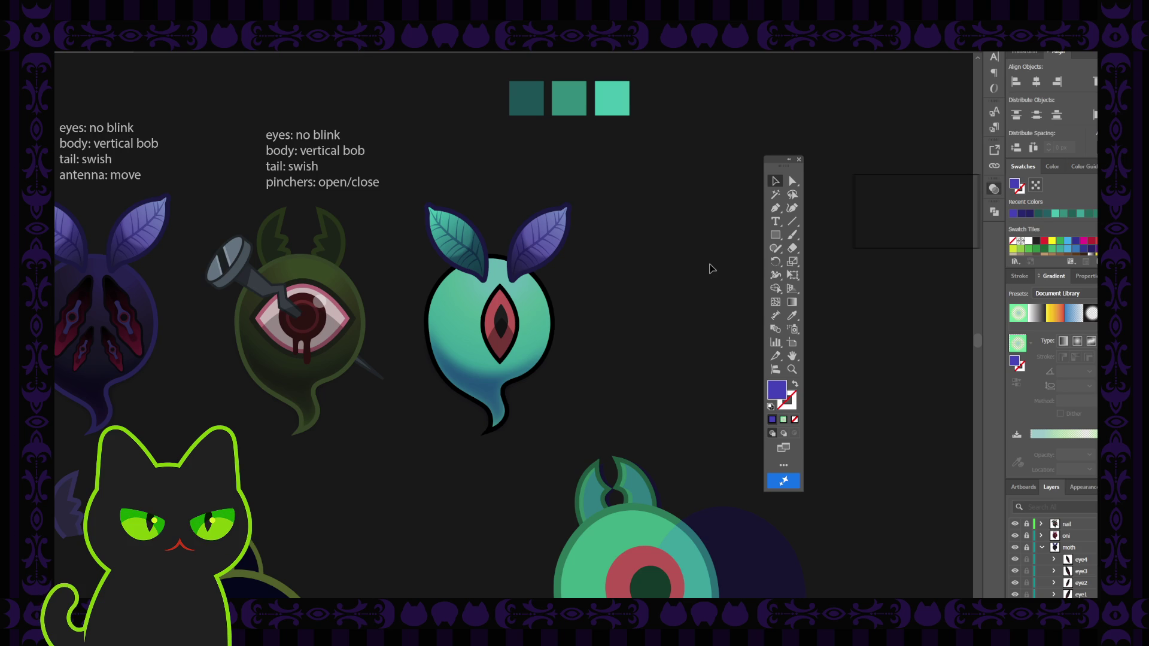
key("ctrl+minus")
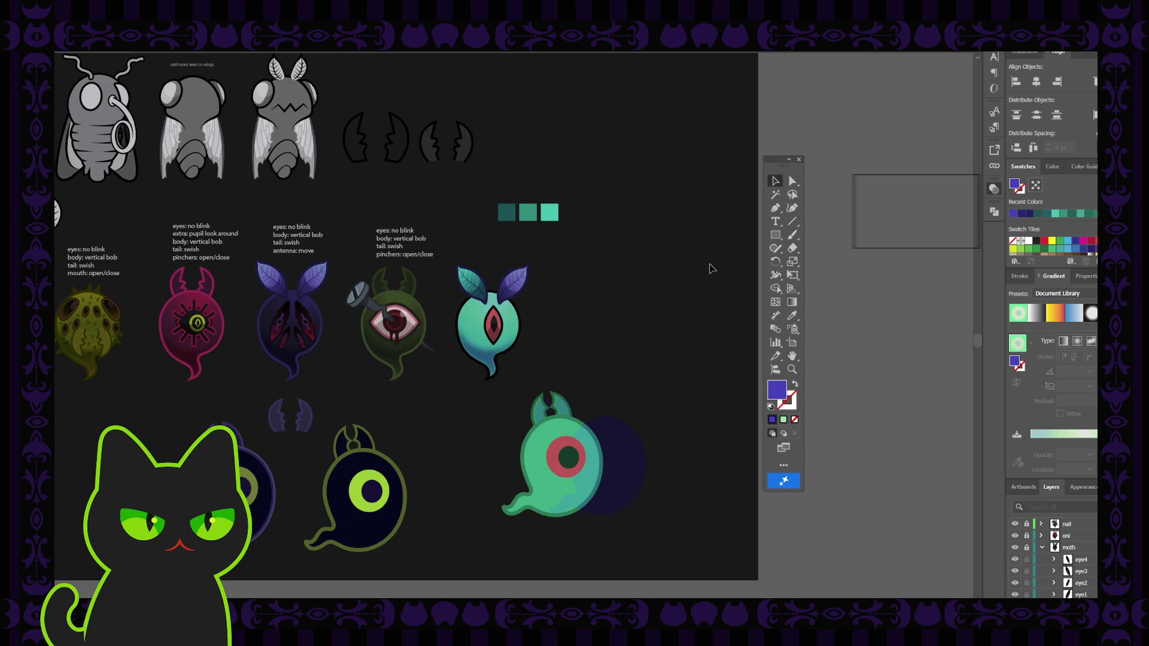
key("ctrl+plus")
key("ctrl+plus")
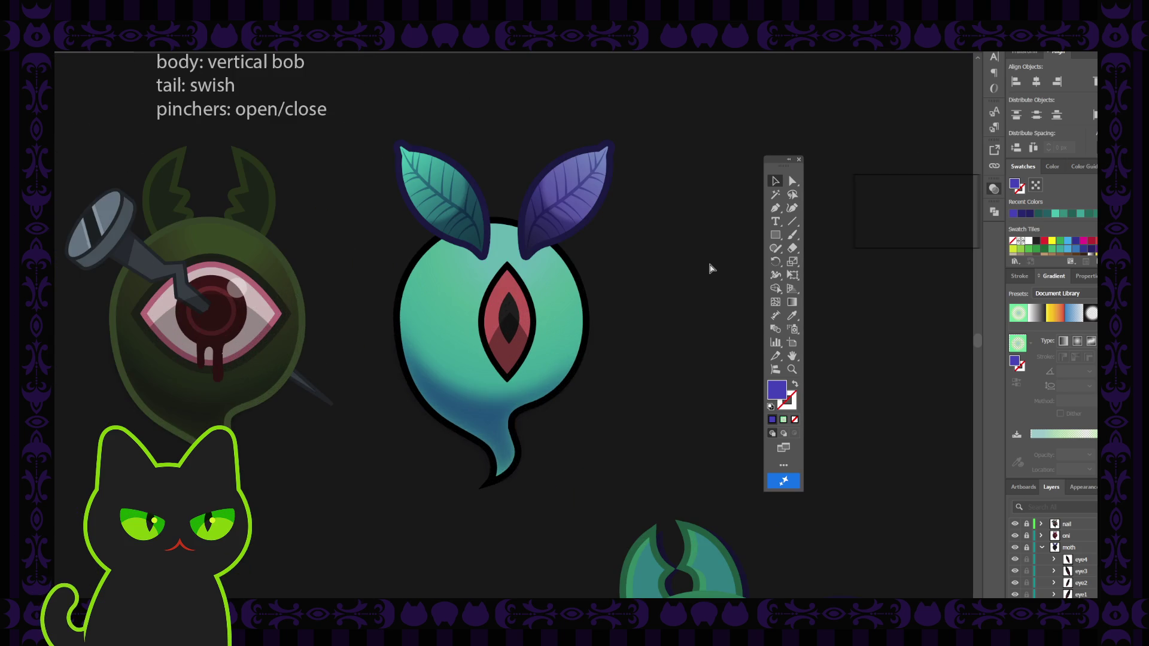
Inspect the ghost body's radial gradient against the palette at several zoom levels
left_click(567, 324)
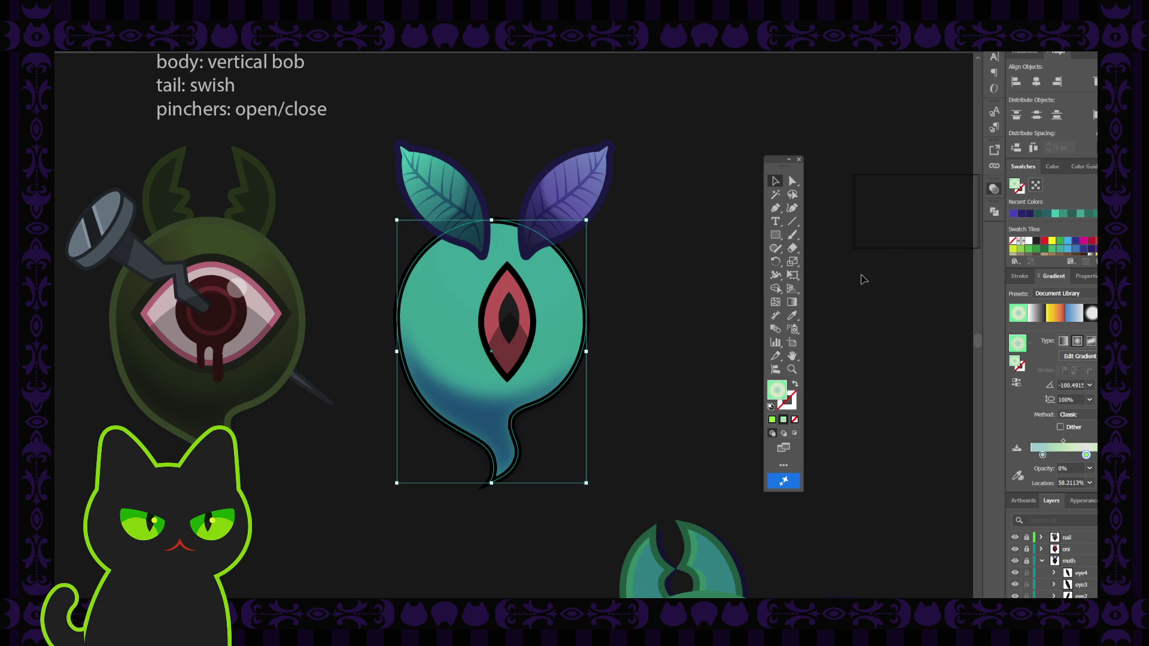
left_click(709, 297)
key("ctrl+minus")
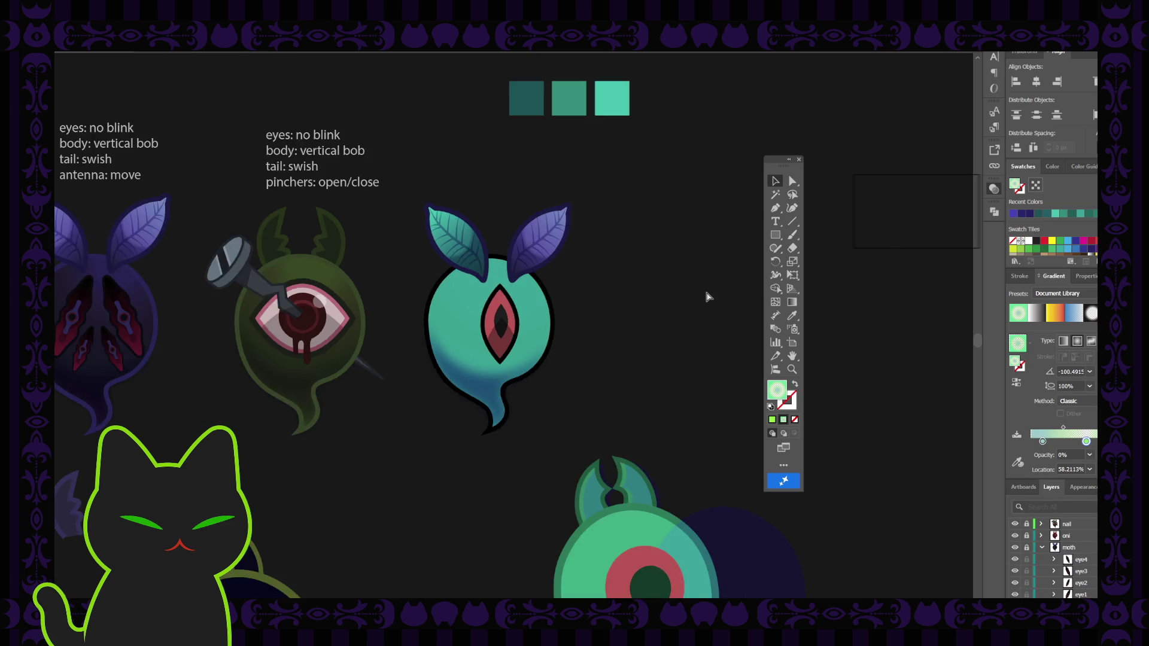
key("ctrl+minus")
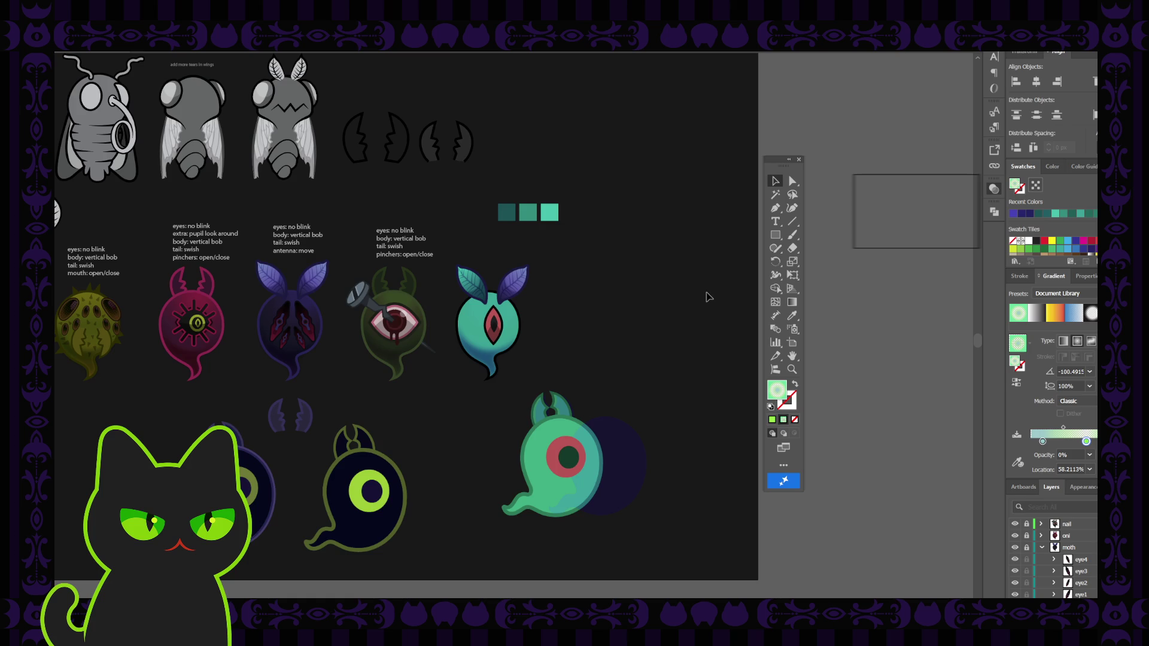
key("ctrl+plus")
key("ctrl+plus")
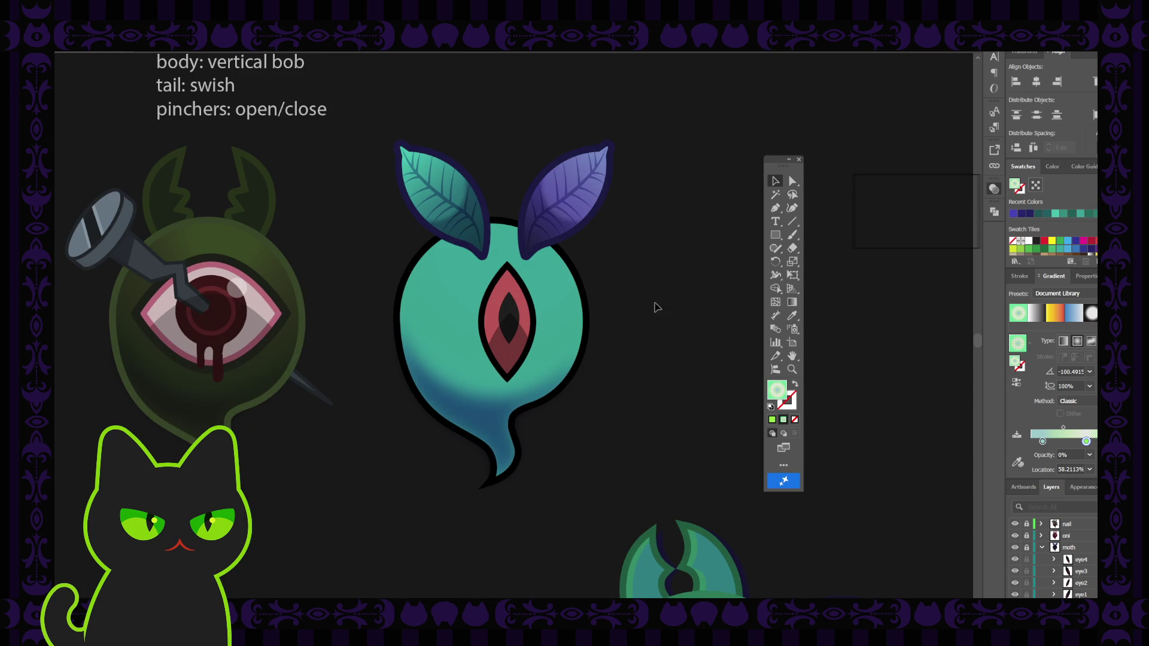
left_click(565, 308)
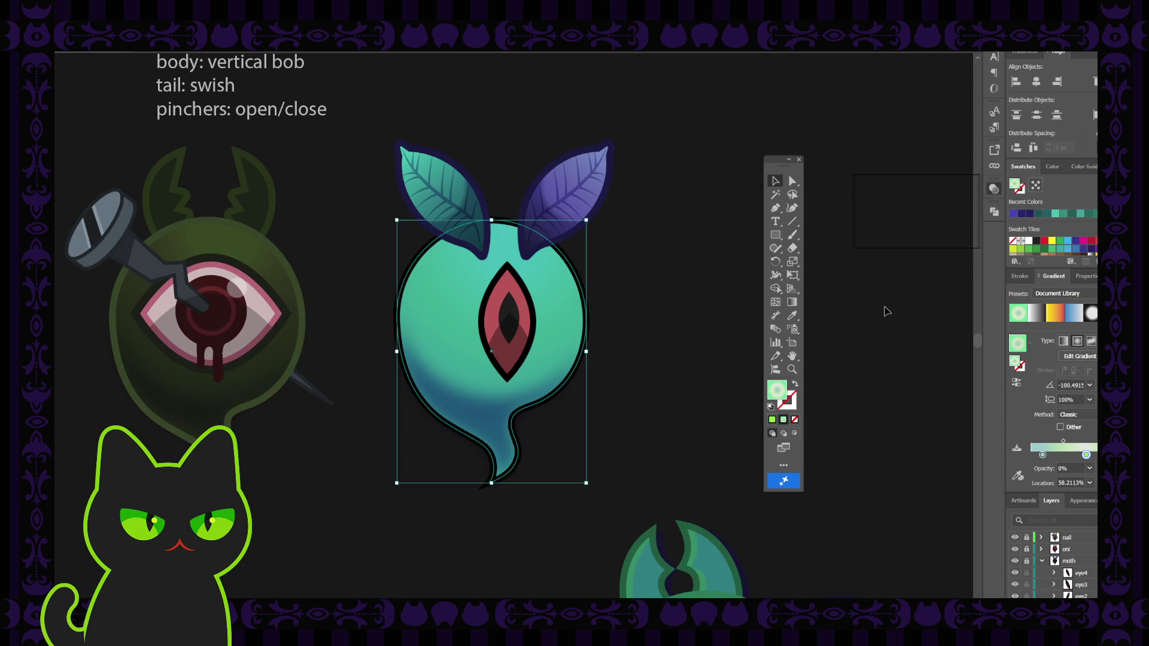
left_click(718, 334)
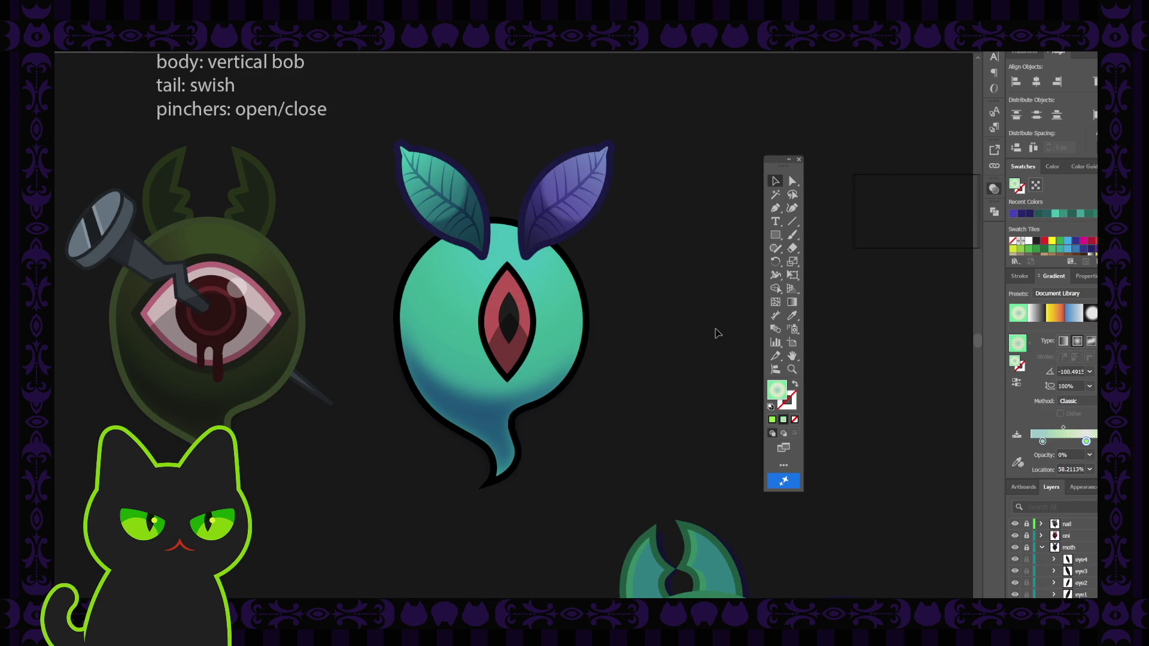
key("ctrl+minus")
key("ctrl+minus")
key("ctrl+minus")
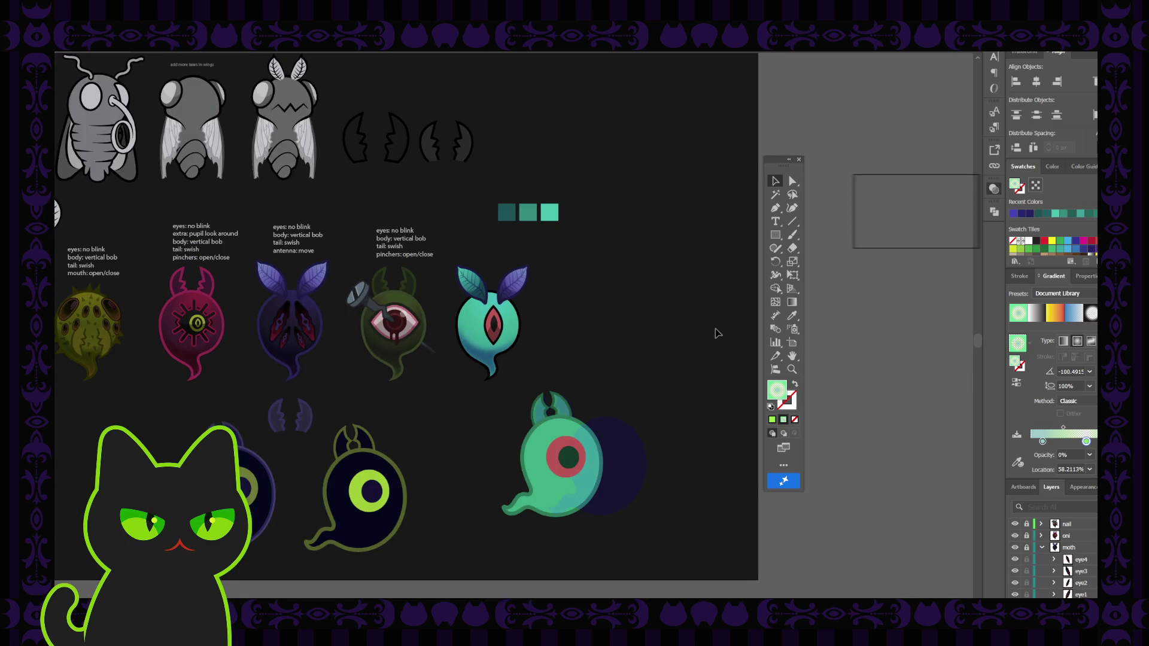
key("ctrl+plus")
key("ctrl+plus")
key("ctrl+plus")
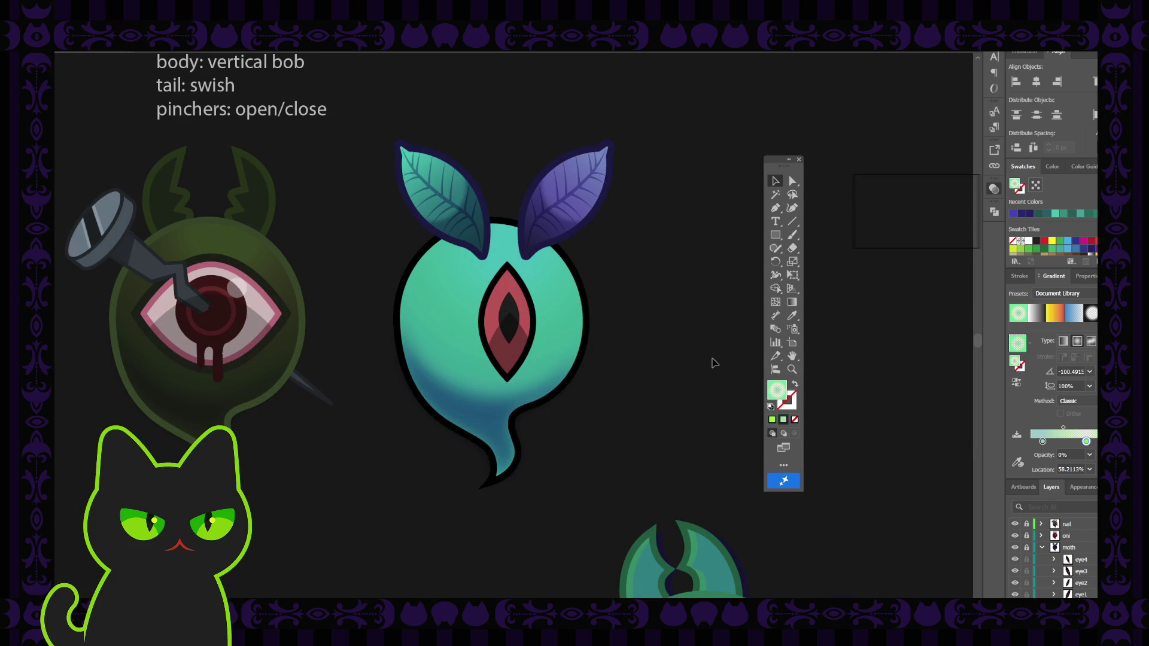
Lighten the body gradient's left stop by raising green and slightly lowering blue
left_click(573, 326)
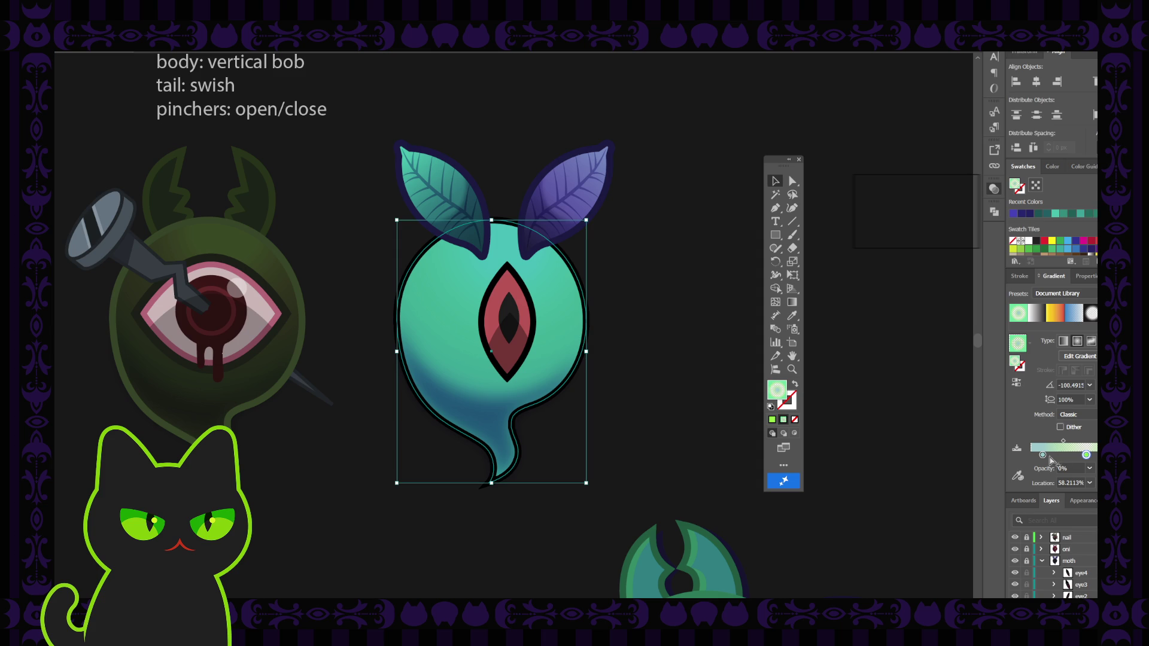
double_click(1042, 455)
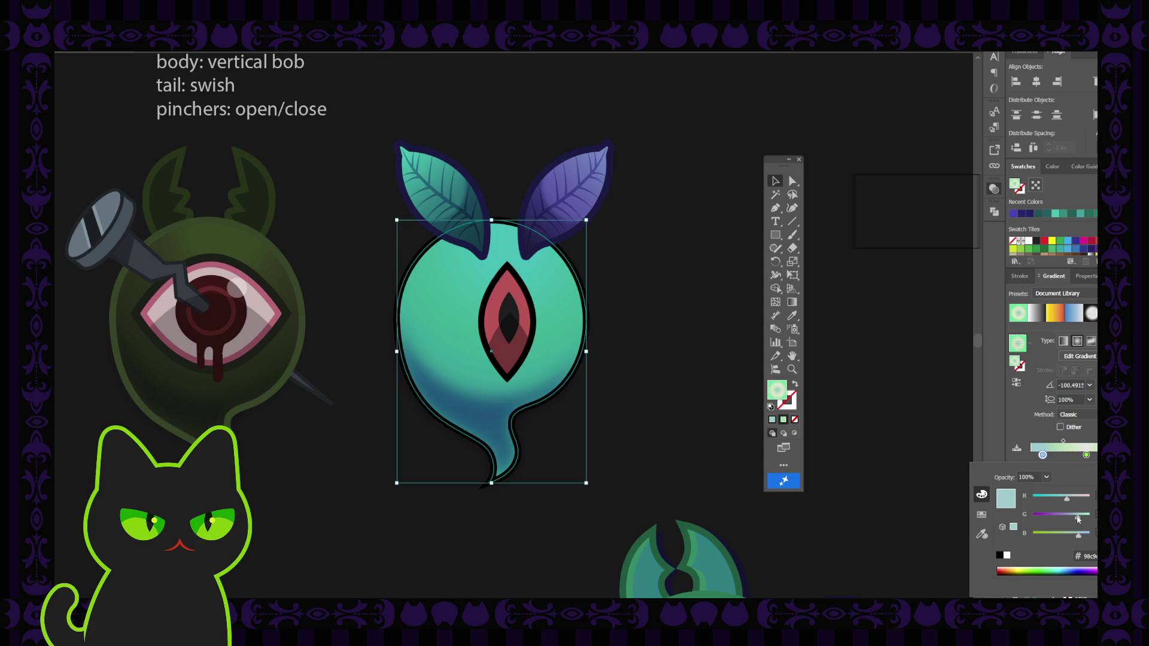
left_click_drag(1079, 520, 1088, 518)
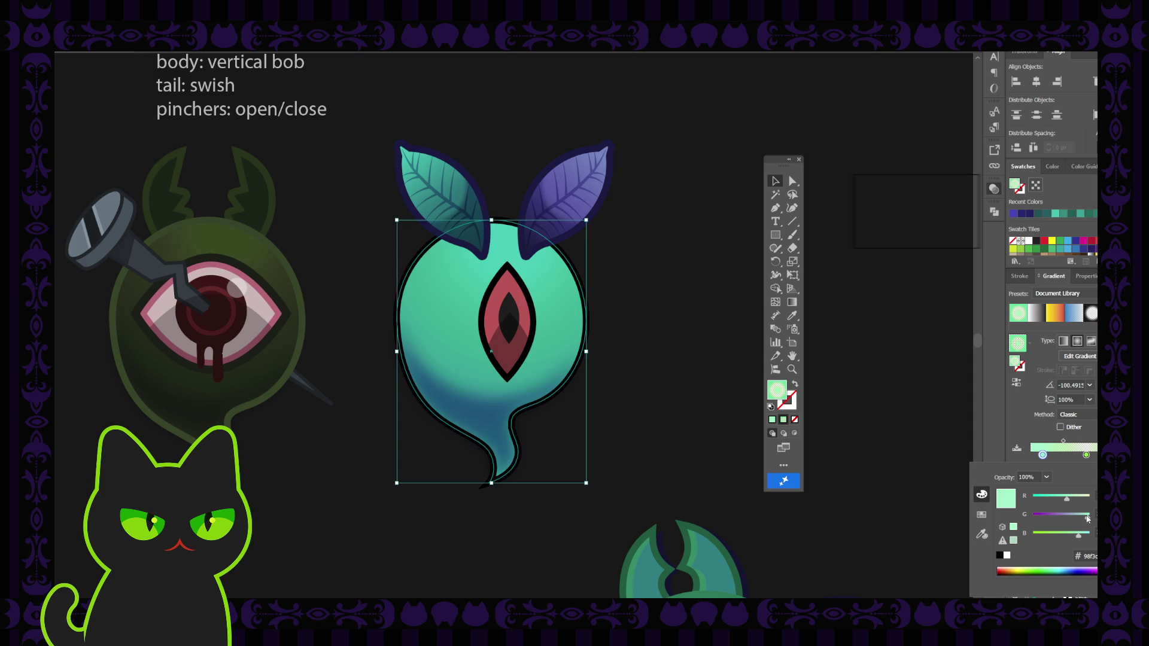
left_click_drag(1080, 541, 1065, 541)
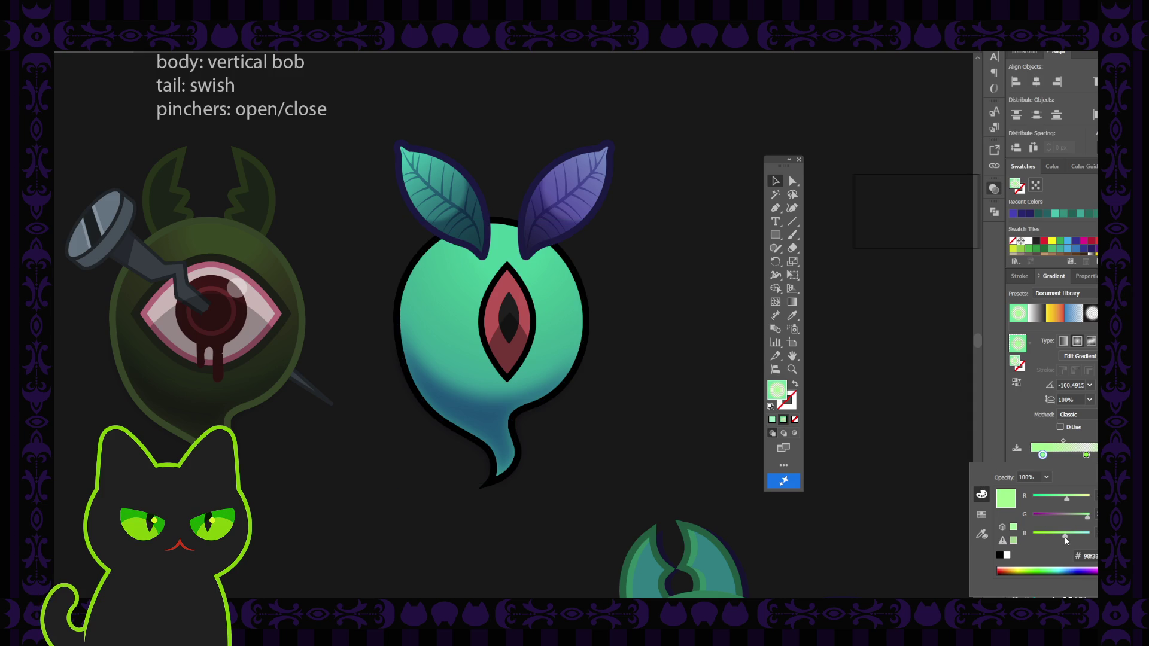
left_click(684, 377)
key("ctrl+0")
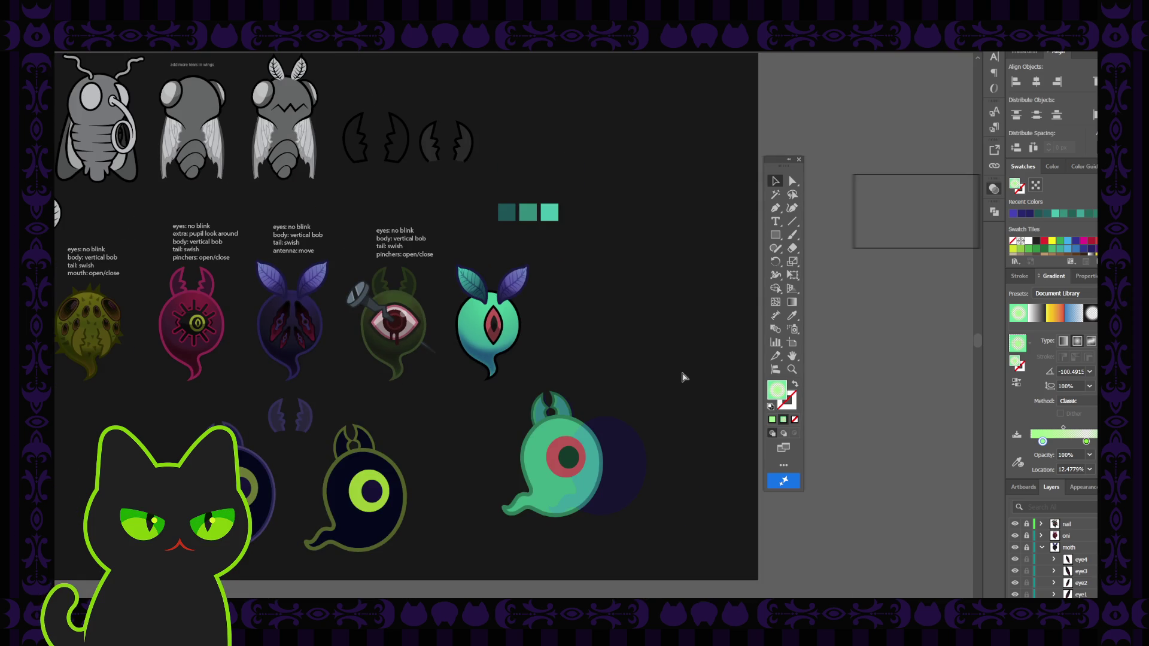
key("ctrl+equal")
key("ctrl+equal")
key("ctrl+equal")
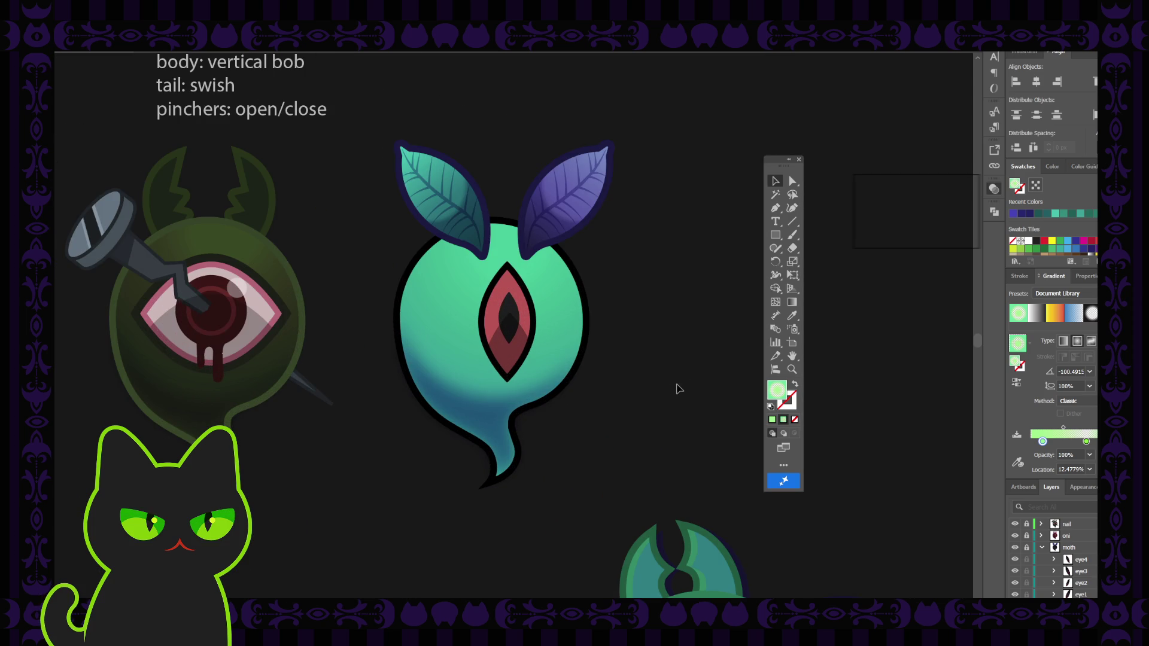
Toggle undo to compare darker versus lighter body shading, keeping the mint-to-teal gradient
left_click(509, 428)
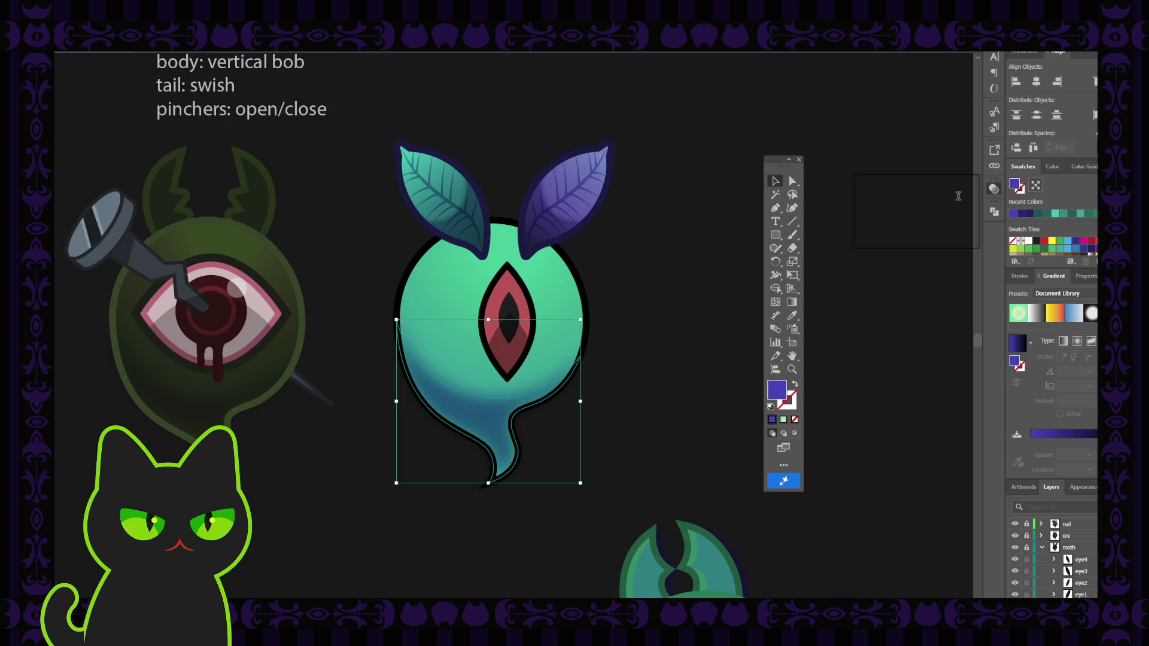
left_click(950, 213)
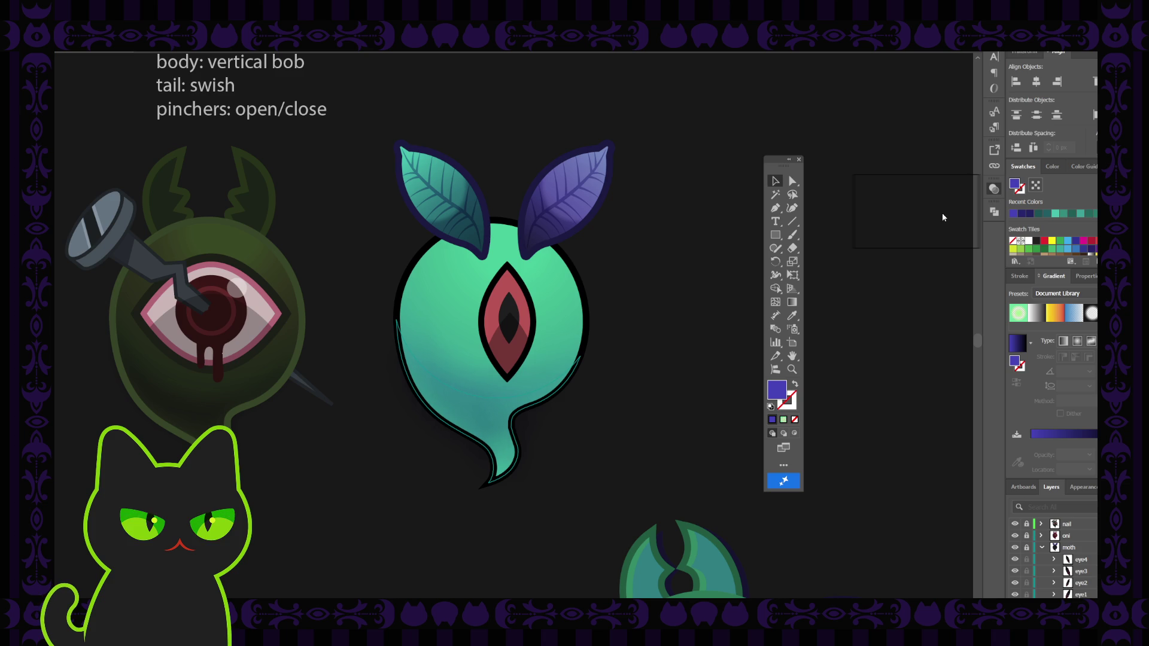
key("ctrl+z")
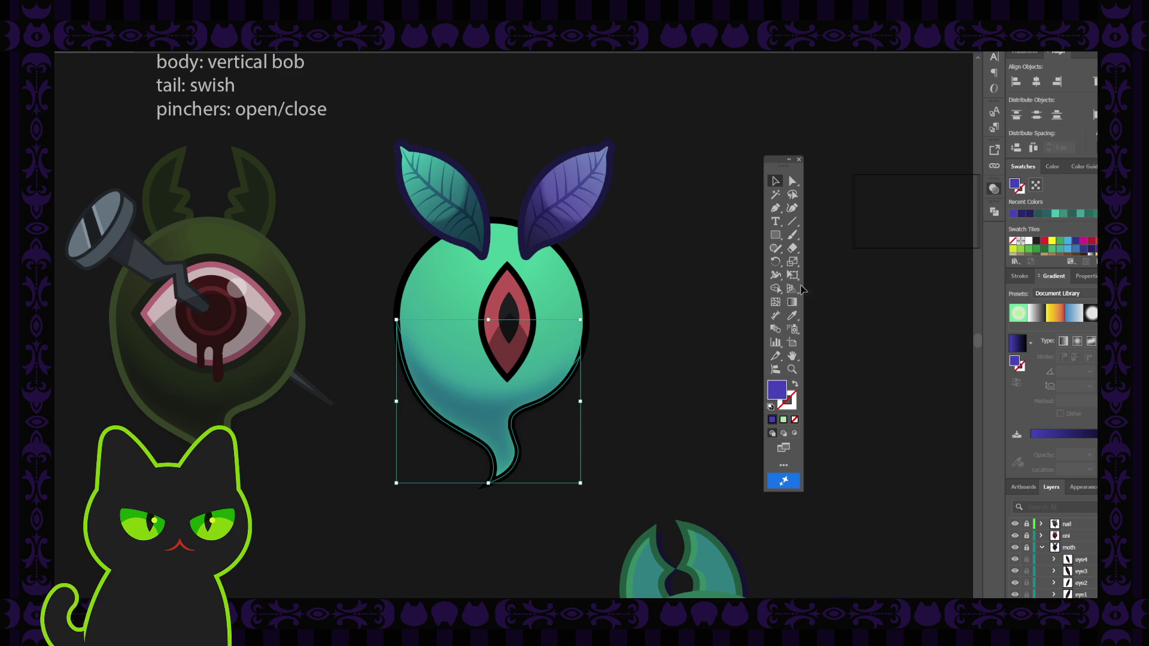
left_click(692, 320)
key("ctrl+minus")
key("ctrl+minus")
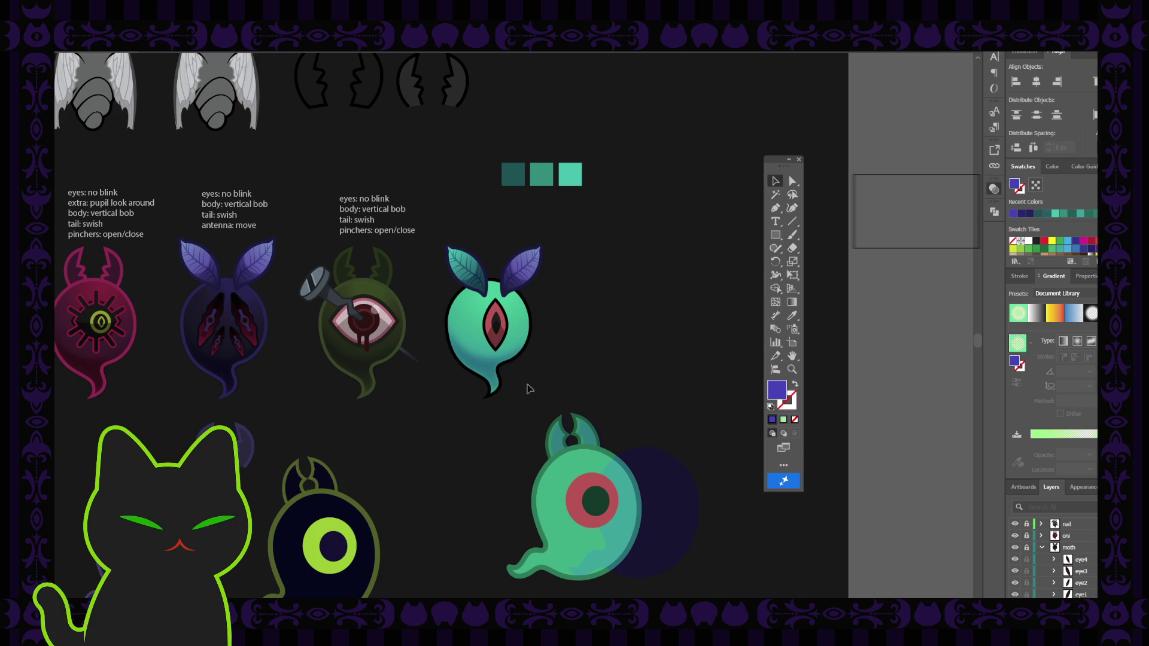
left_click(490, 374)
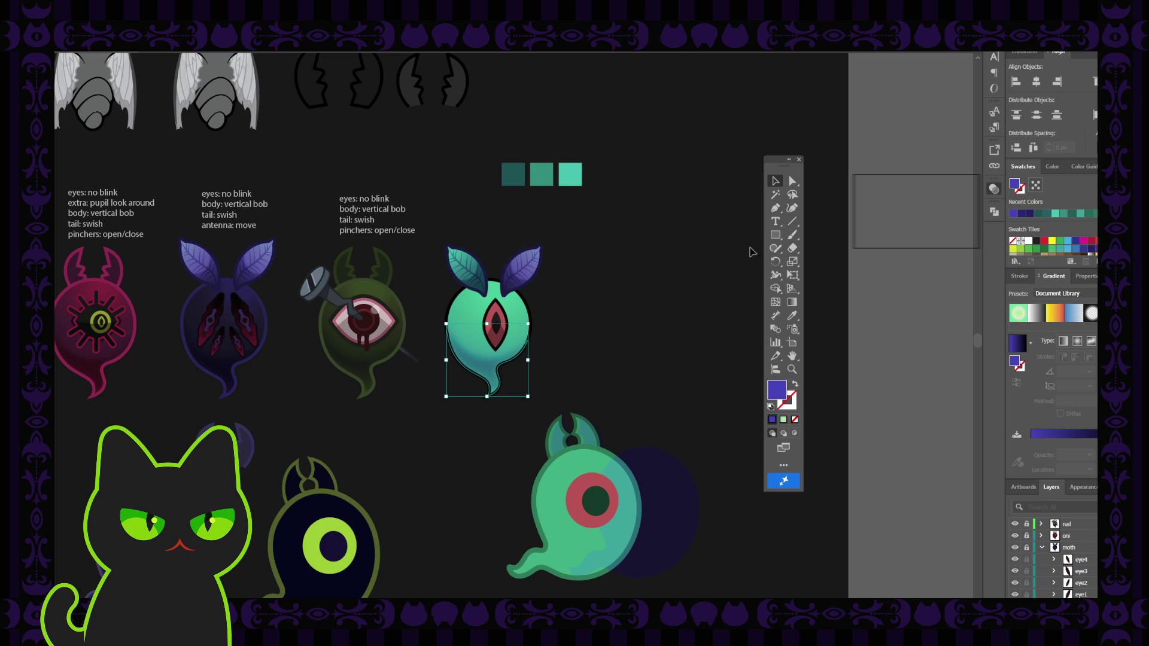
left_click(948, 216)
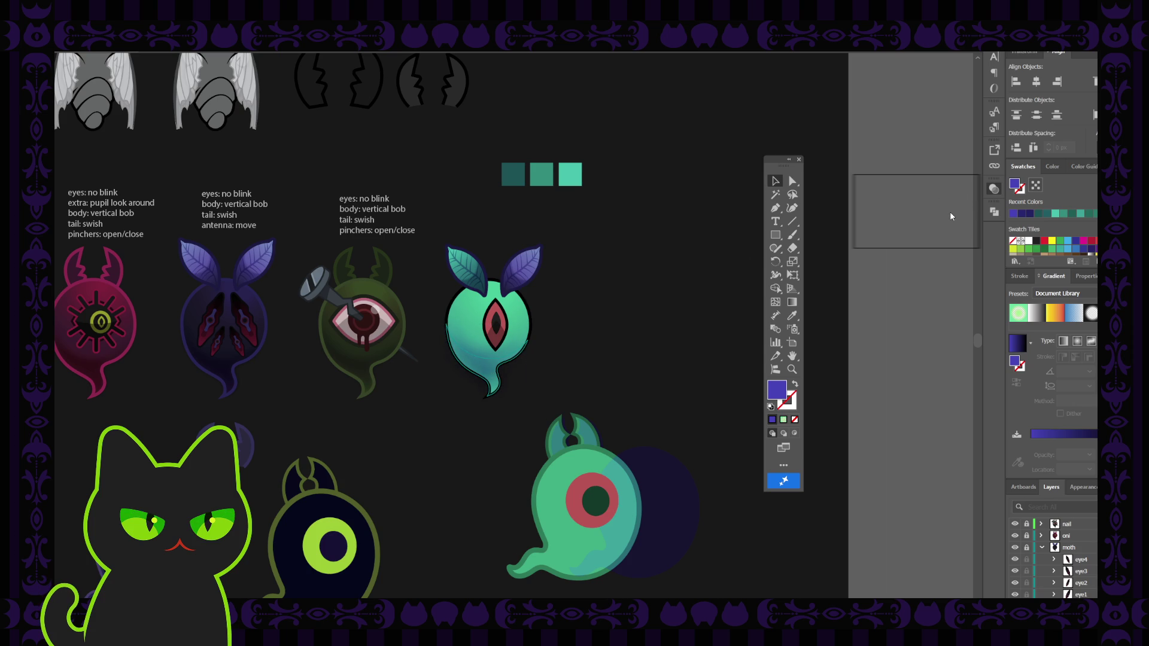
key("ctrl+z")
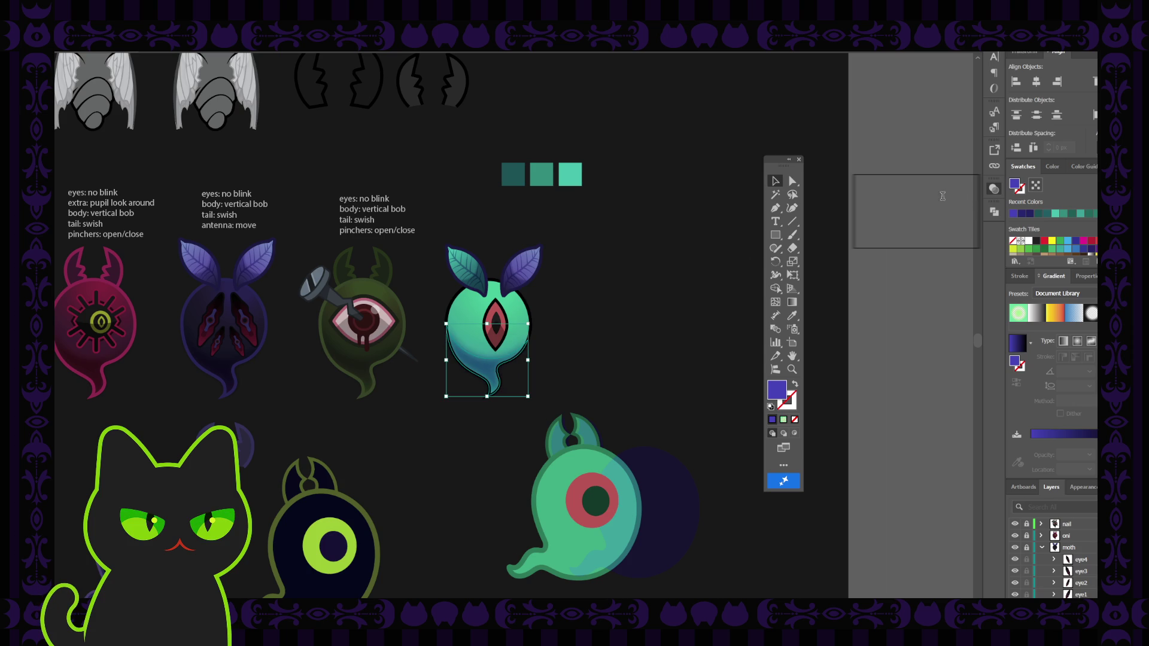
key("ctrl+z")
key("ctrl+z")
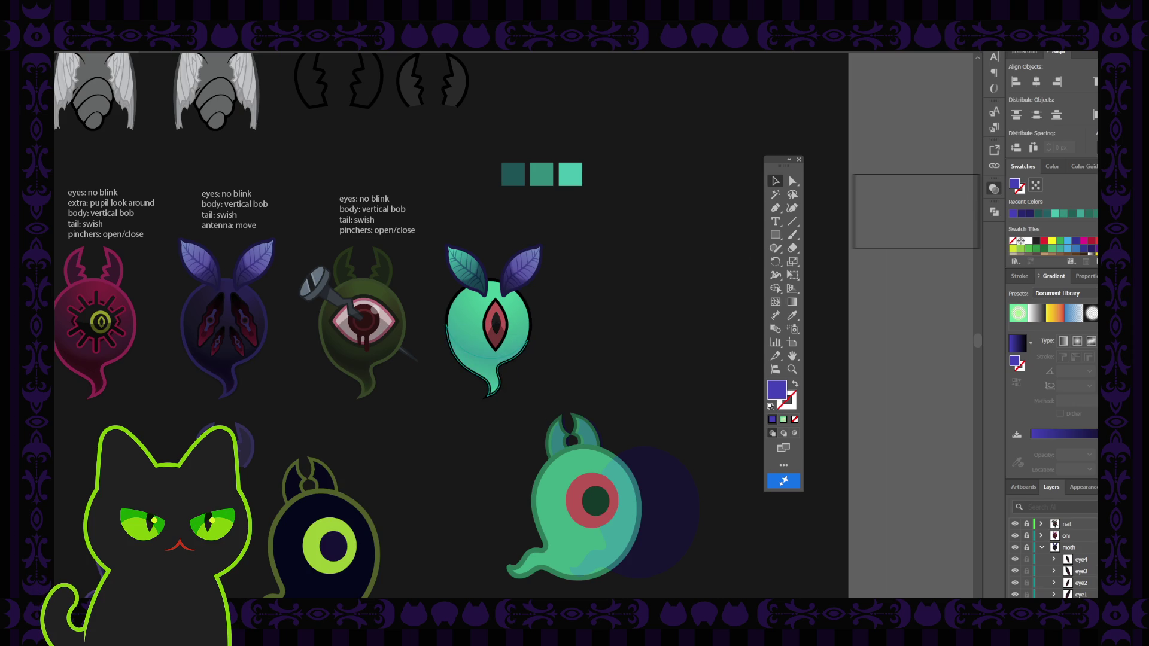
key("ctrl+z")
key("ctrl+z")
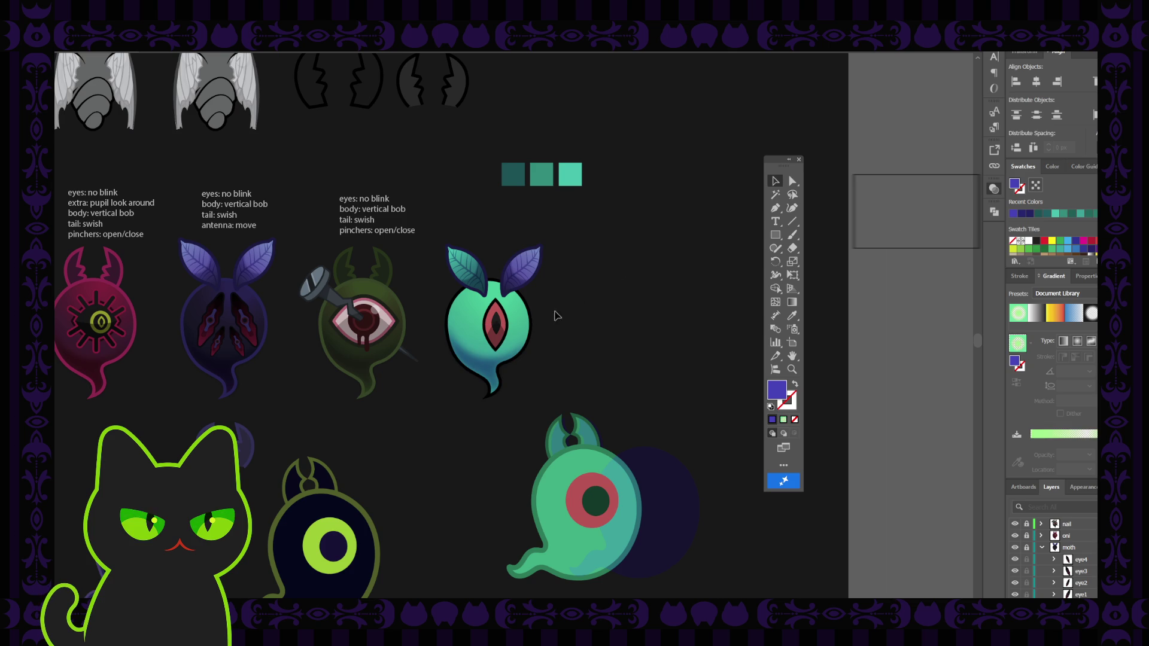
left_click(532, 320)
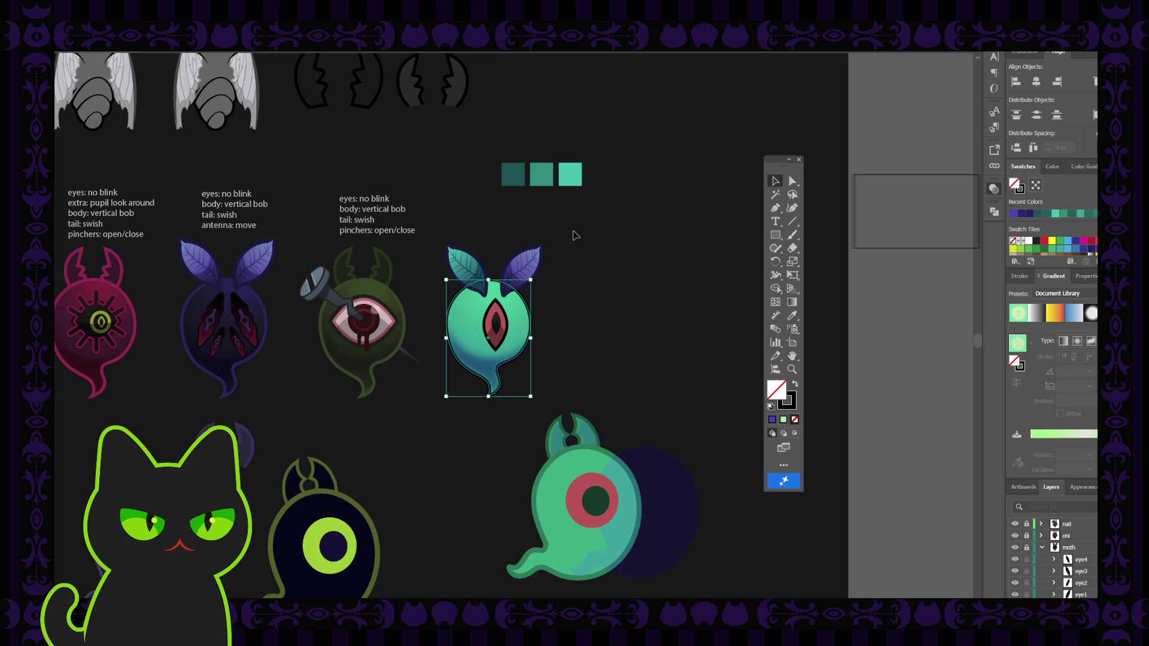
Swap fill and stroke colours with the ghost body selected
left_click(519, 179)
key("i")
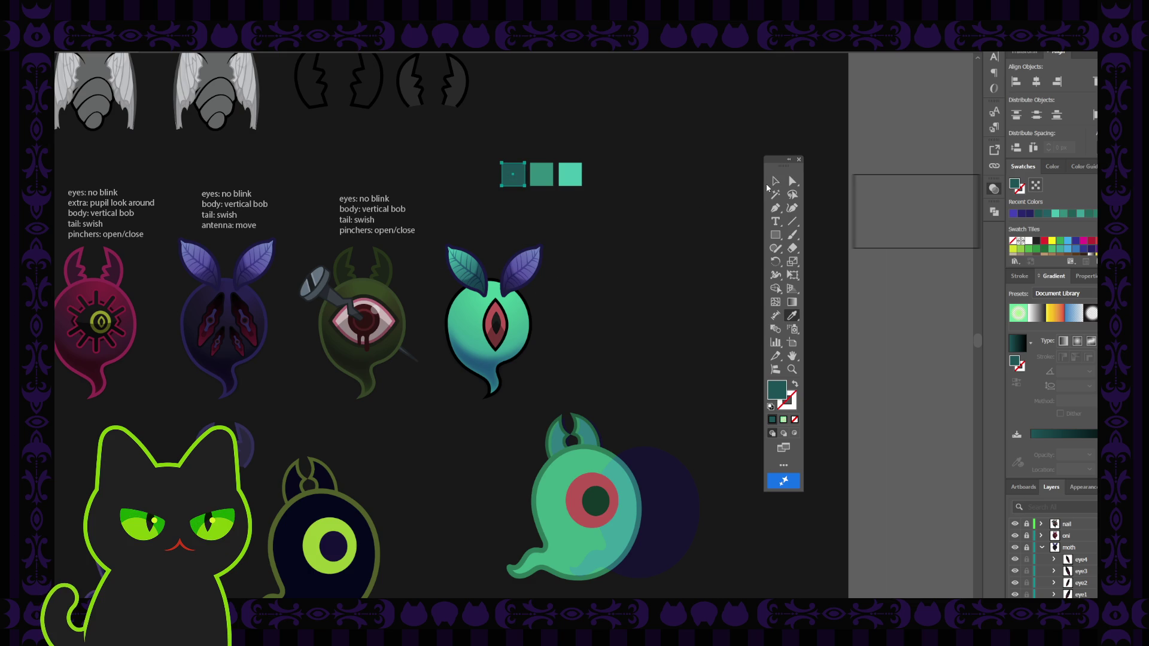
left_click(775, 180)
left_click(580, 298)
left_click(529, 320)
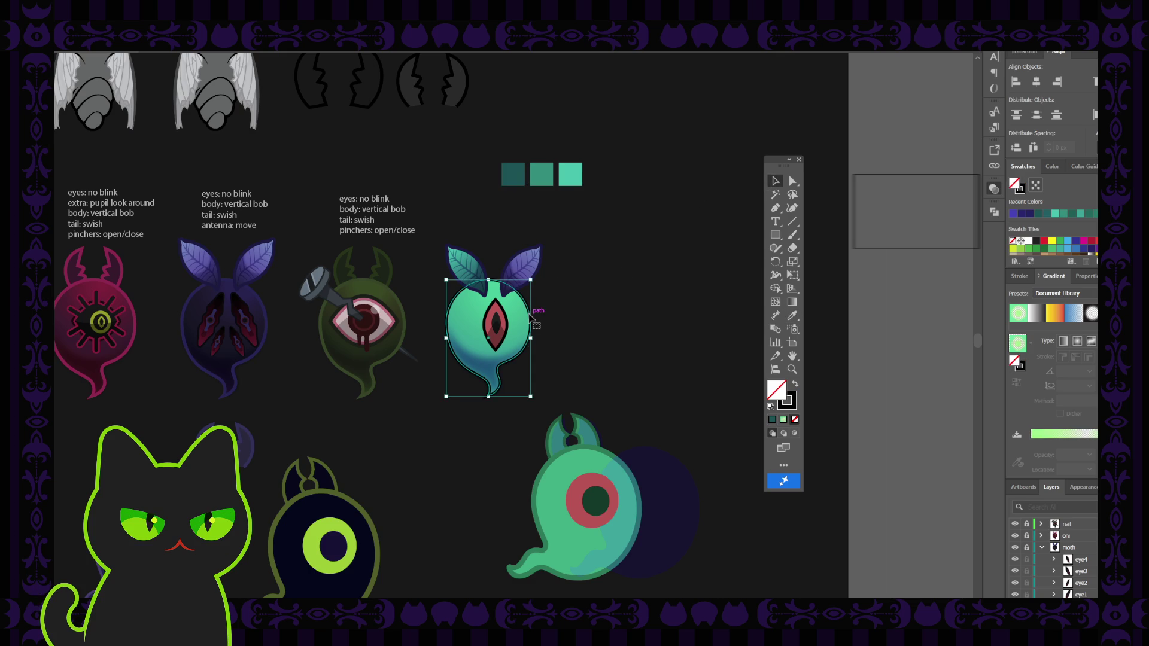
left_click(514, 175)
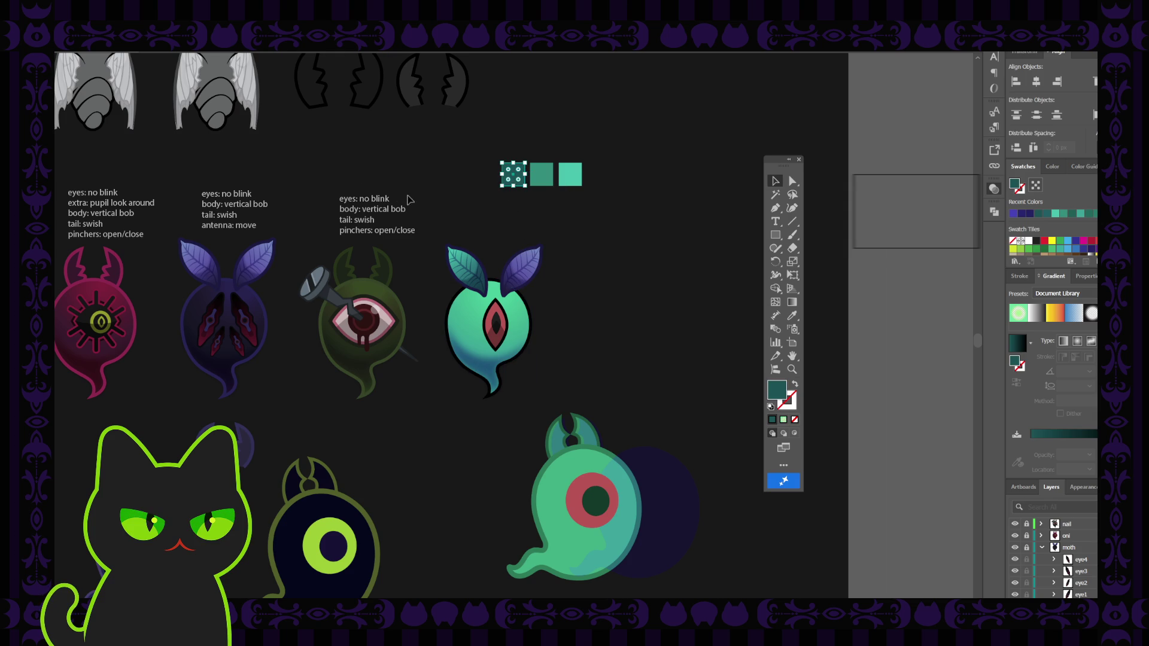
left_click(795, 383)
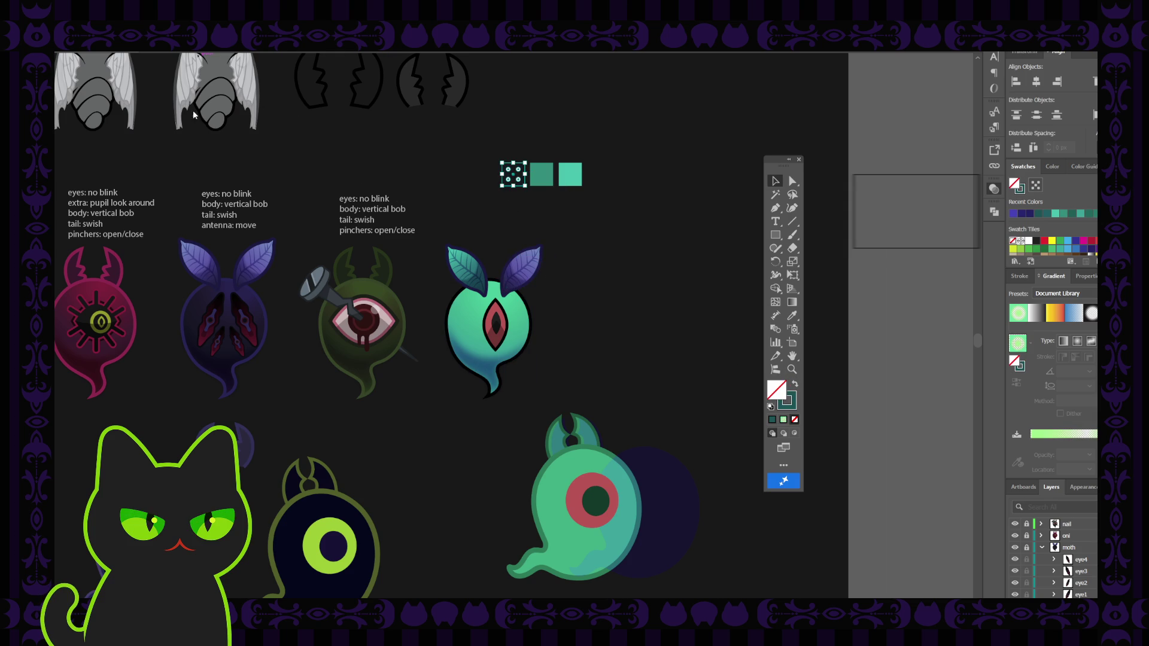
left_click(443, 173)
Apply the dark teal palette swatch to the ghost's outline with the Eyedropper
left_click(525, 278)
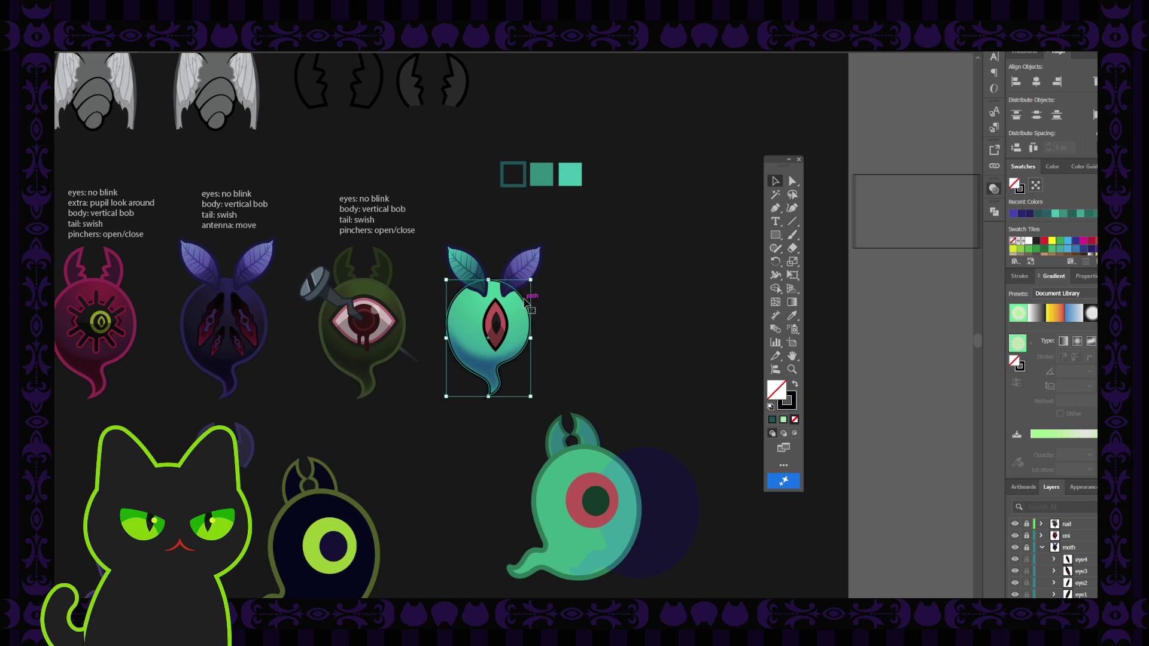
left_click_drag(526, 279, 507, 257)
key("i")
left_click(511, 184)
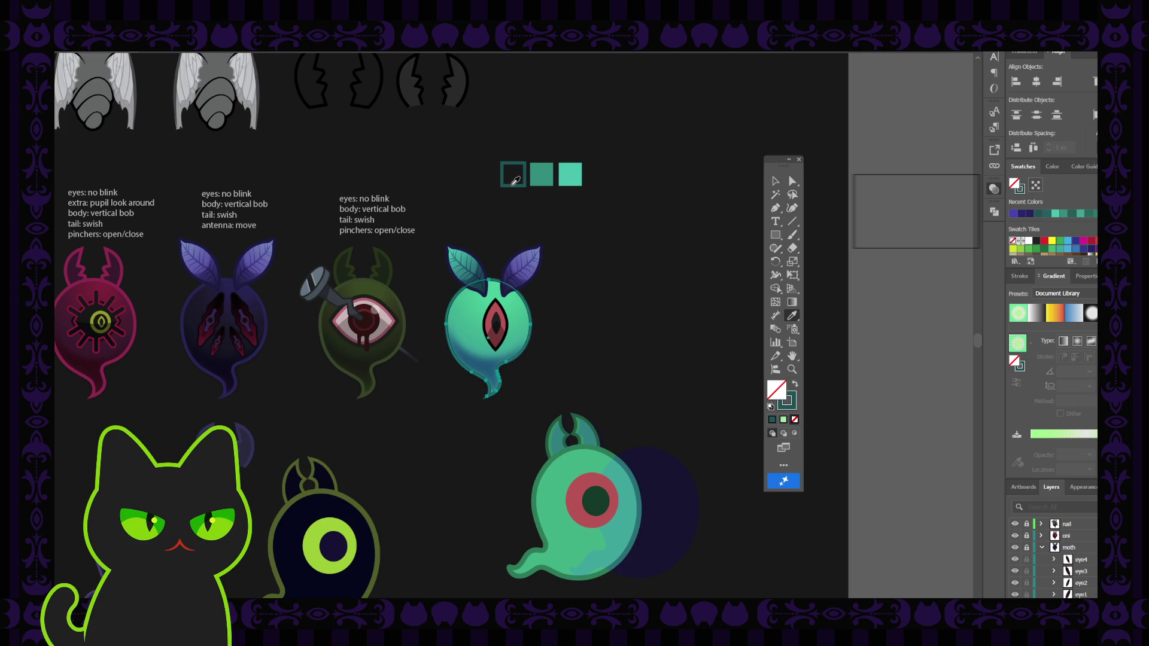
left_click(654, 253)
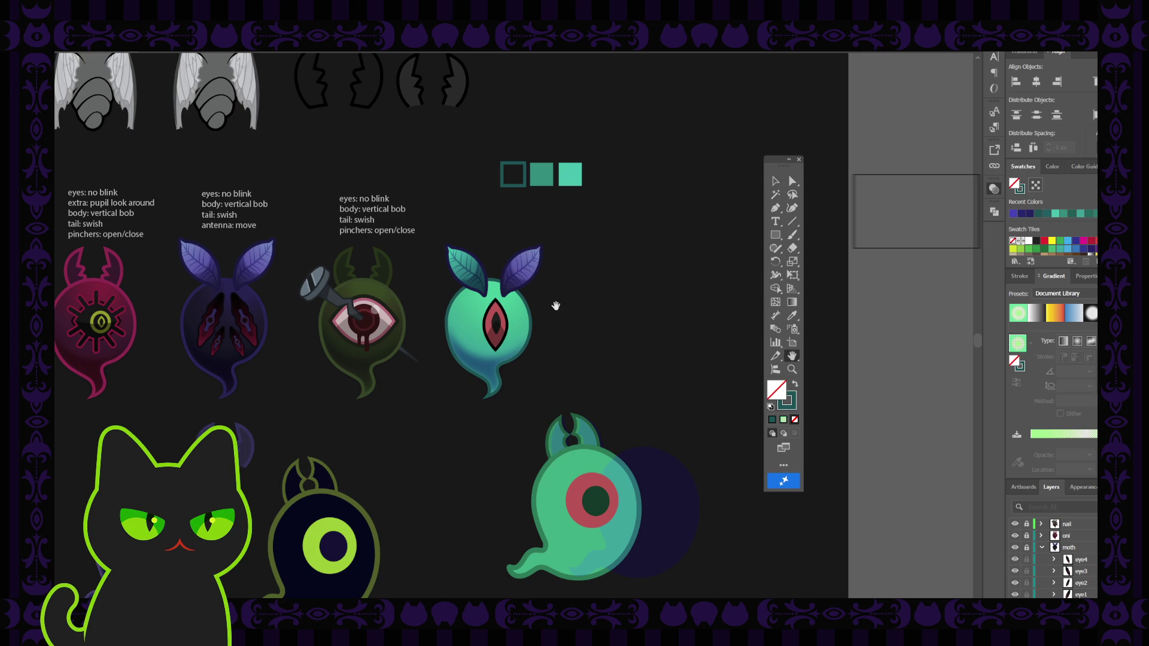
left_click_drag(553, 306, 554, 310)
left_click(775, 181)
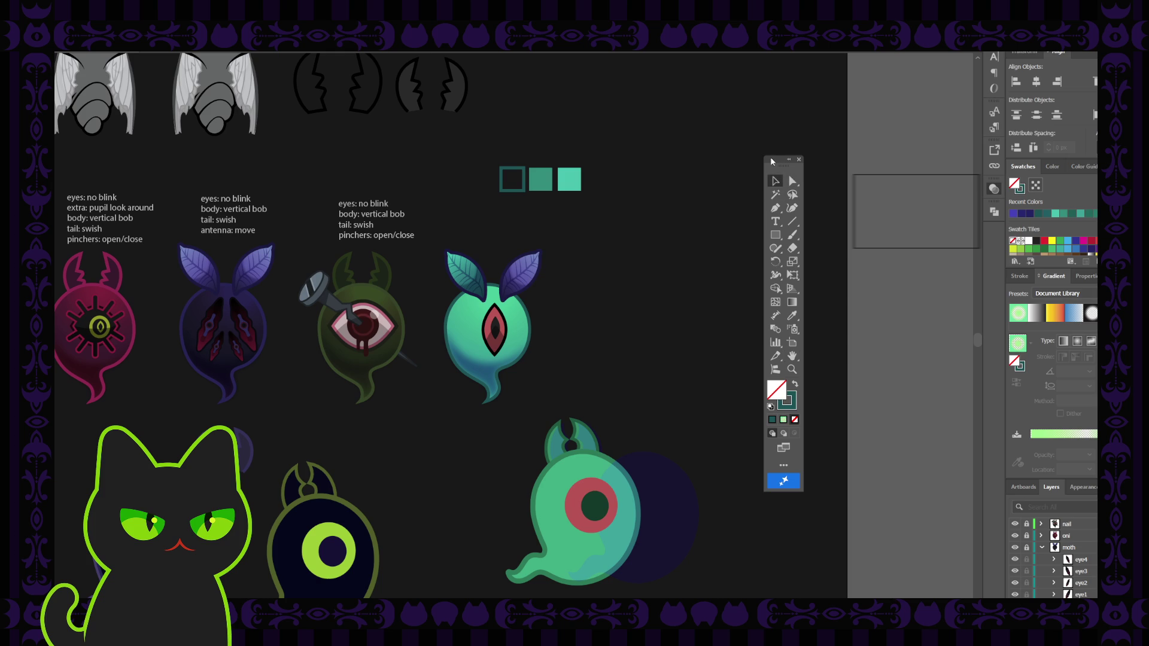
left_click_drag(776, 162, 756, 165)
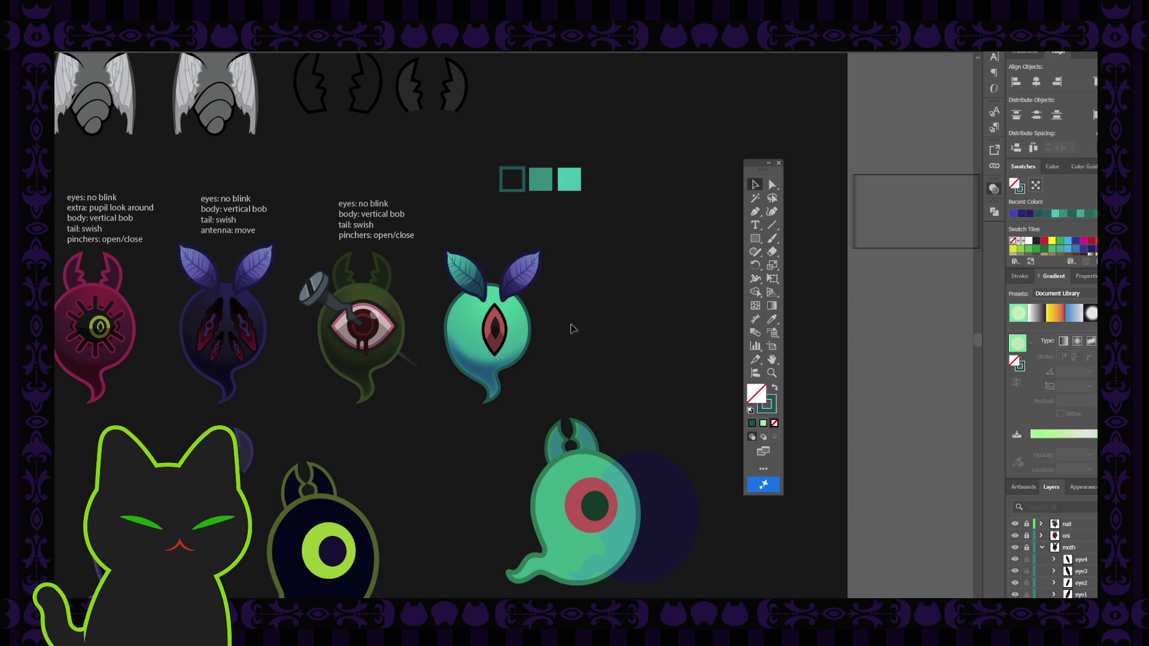
Drag the Color panel slider to lighten the ghost's stroke to a brighter teal
left_click(529, 327)
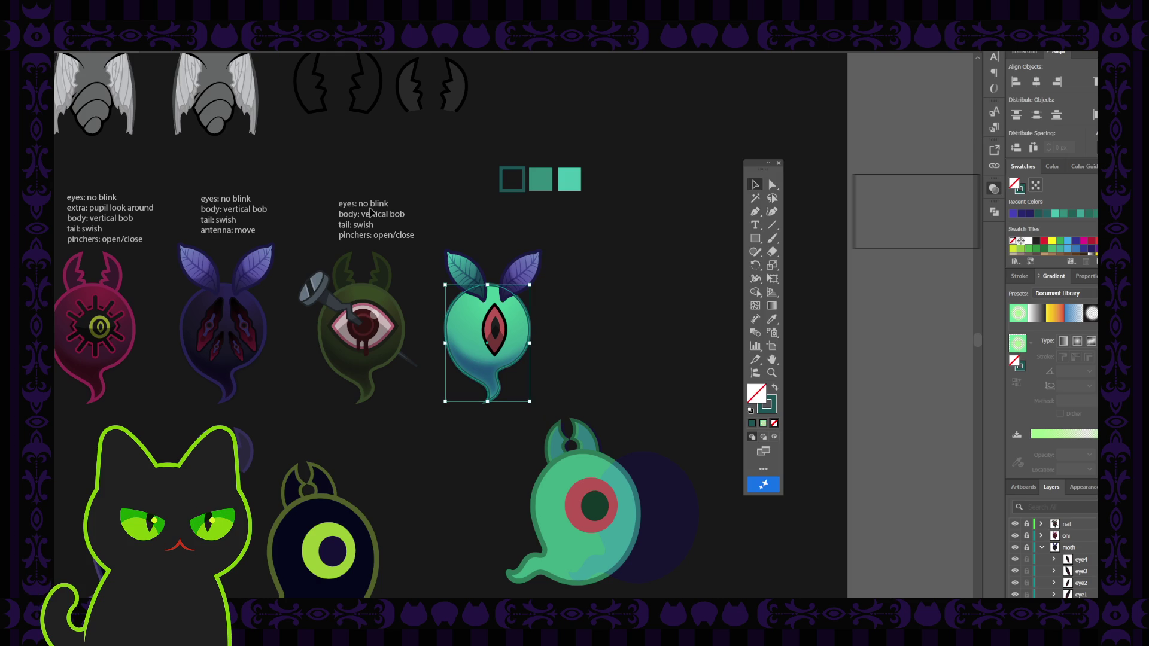
left_click(763, 410)
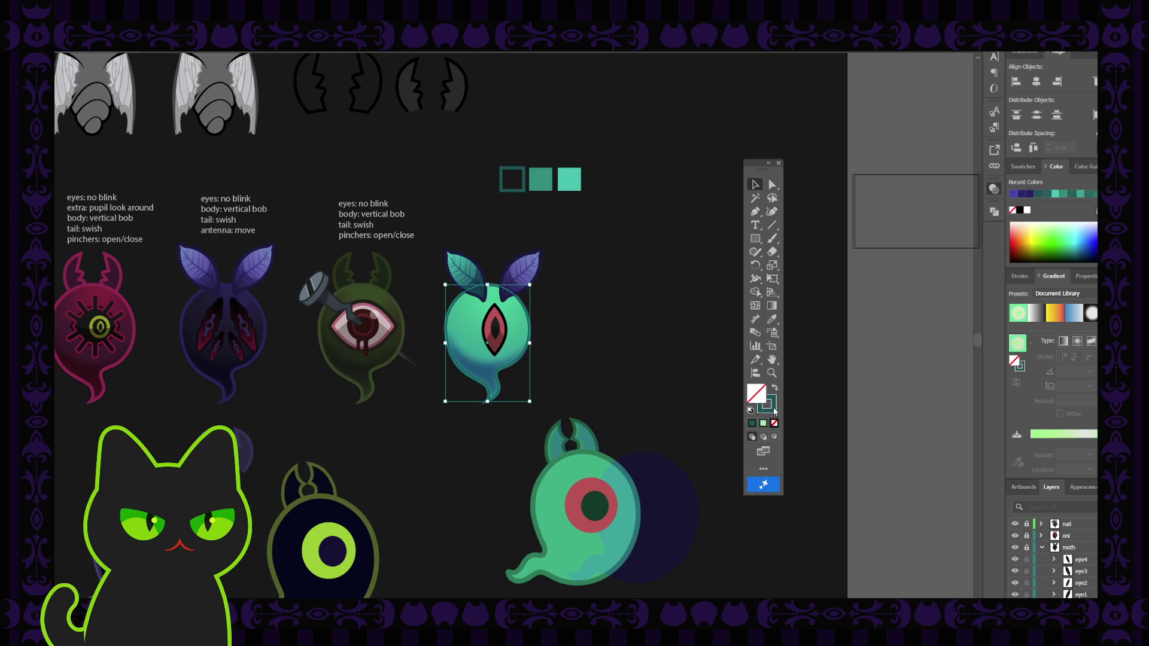
mouse_move(892, 228)
left_mouse_down()
mouse_move(891, 165)
mouse_move(893, 191)
left_mouse_up()
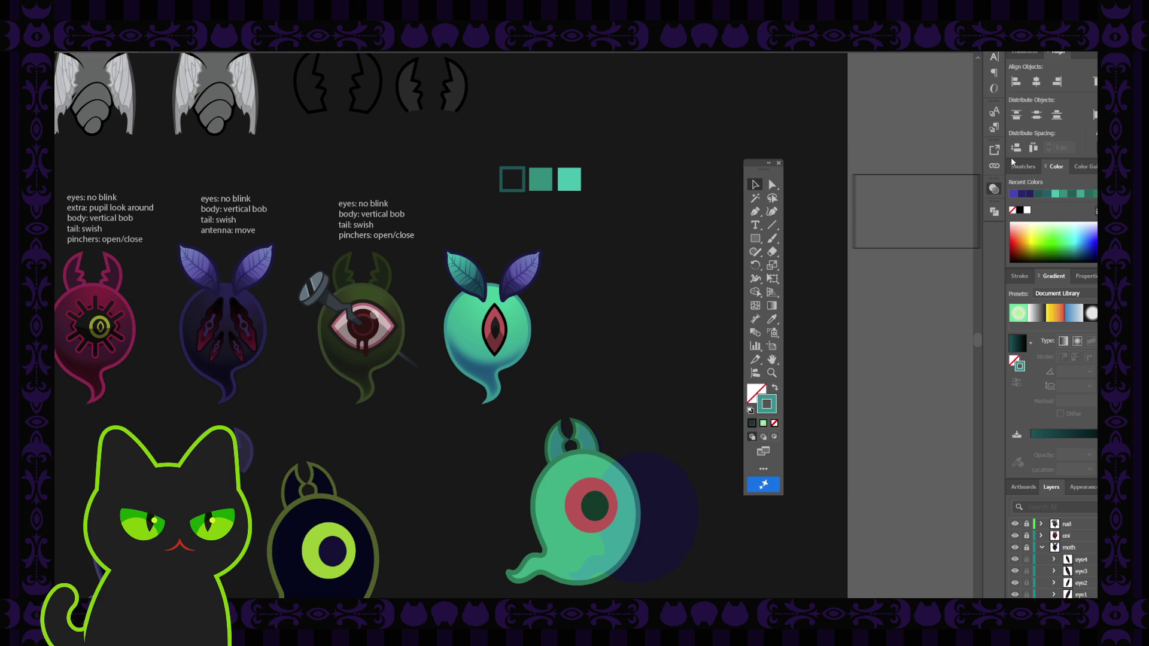
left_click(659, 291)
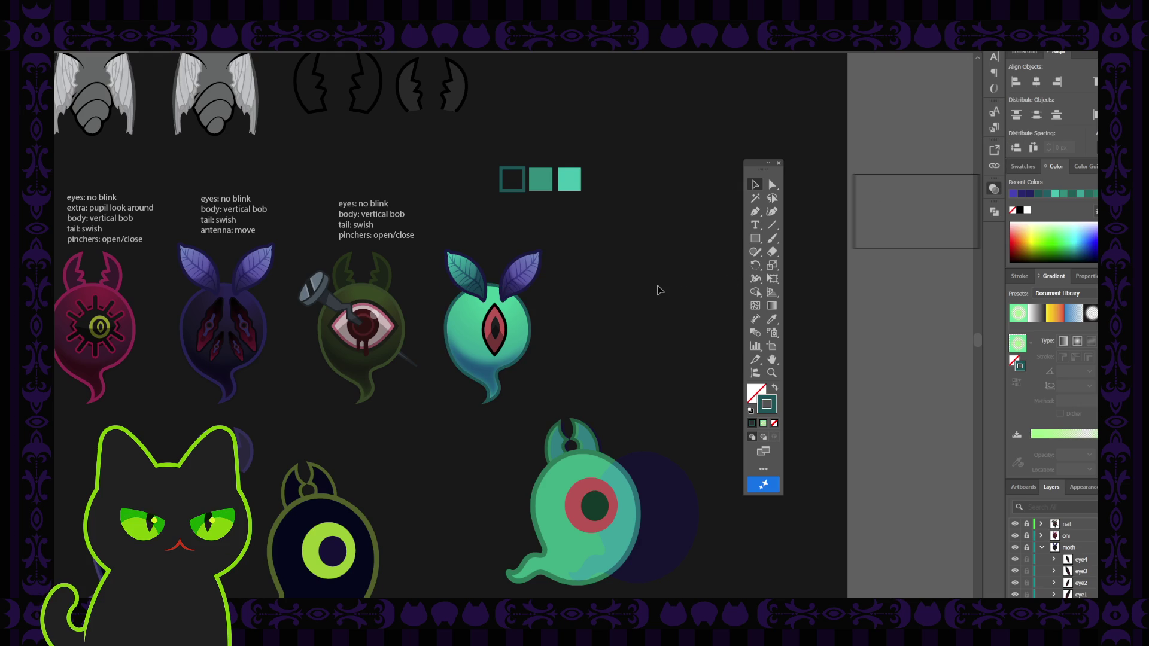
Isolate the left leaf and sample the teal palette swatch onto it
double_click(477, 267)
left_click(477, 267)
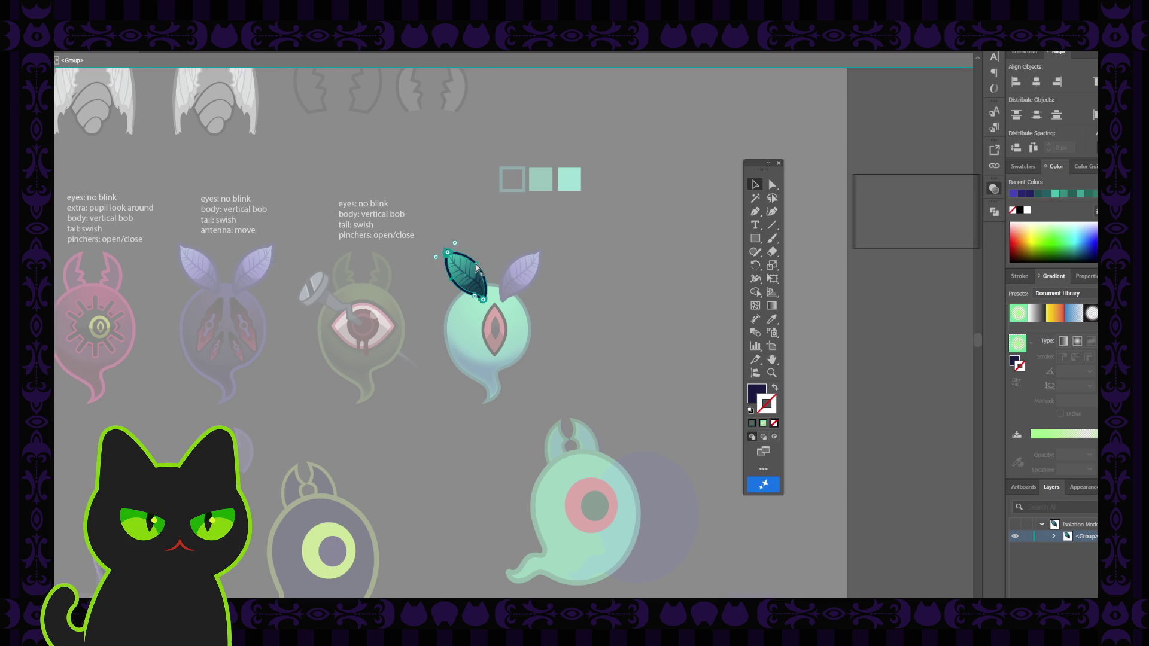
key("ctrl+plus")
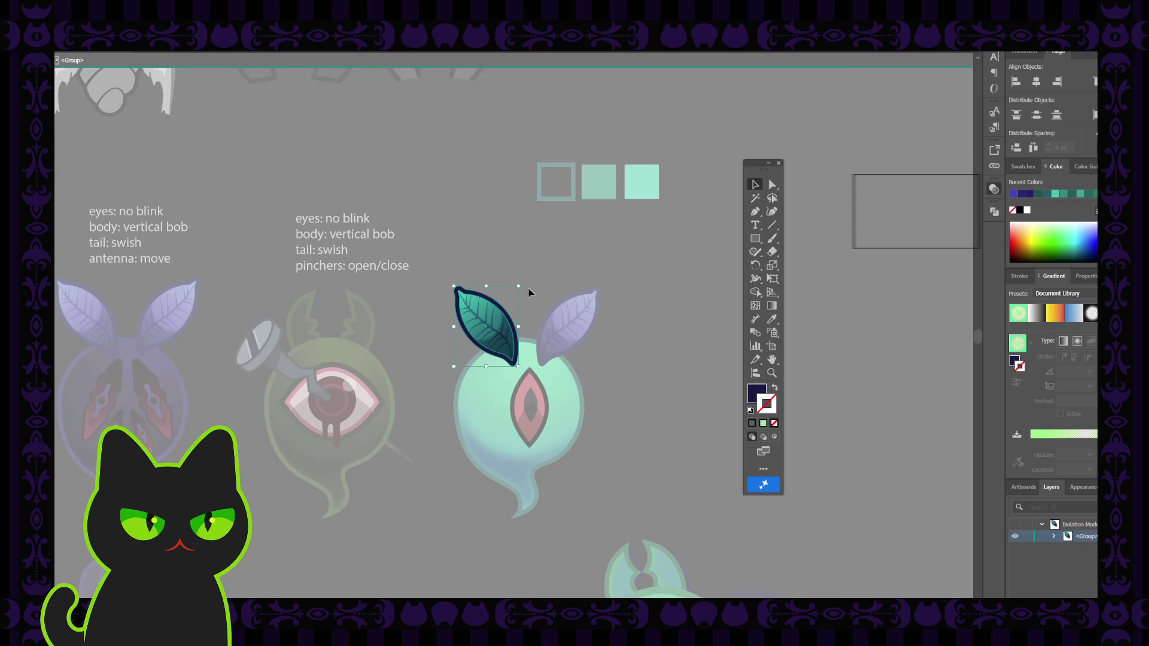
left_click_drag(538, 305, 523, 275)
key("i")
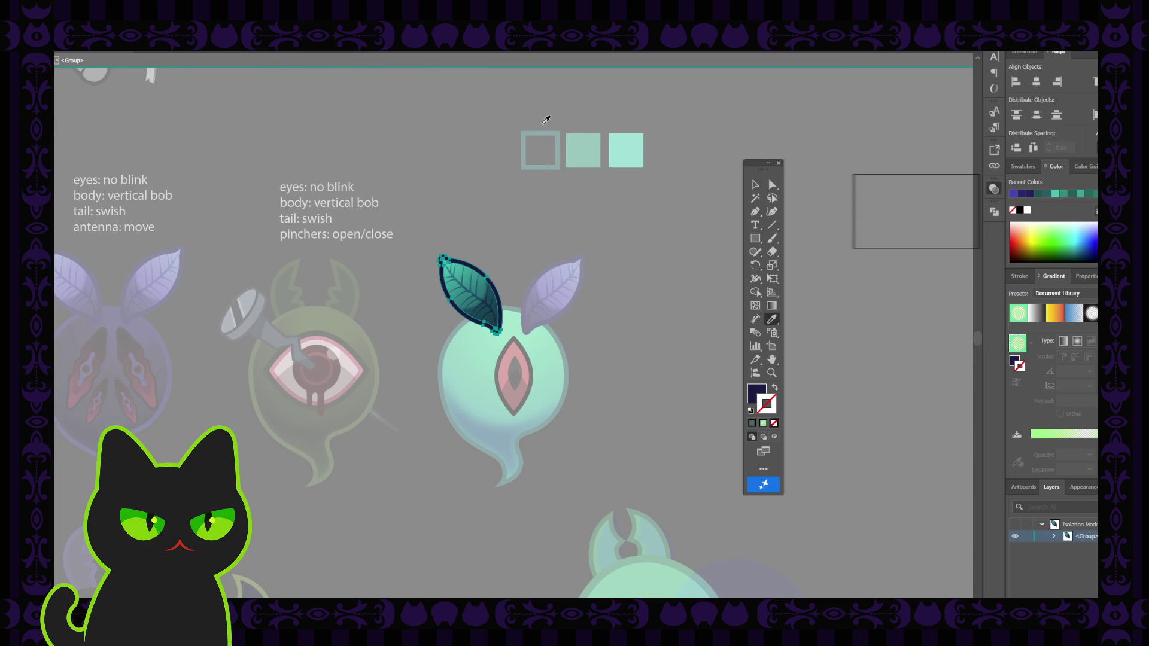
left_click(584, 145)
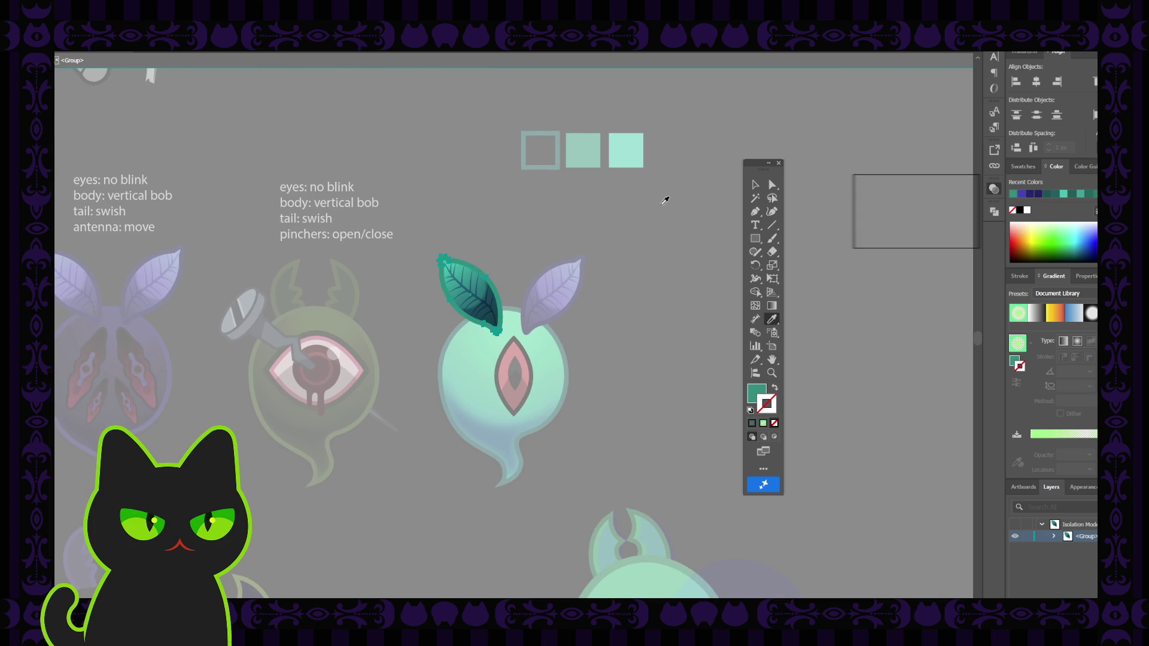
key("v")
double_click(663, 223)
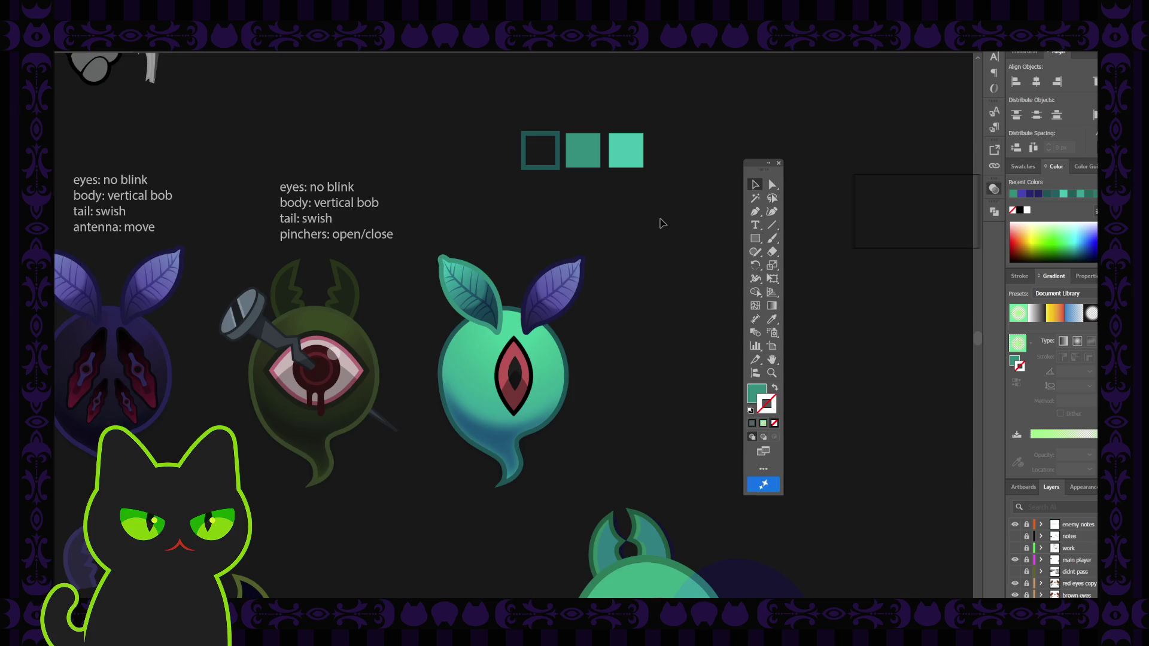
Adjust the teal leaf's gradient fill in isolation, then return to the full artwork
double_click(486, 283)
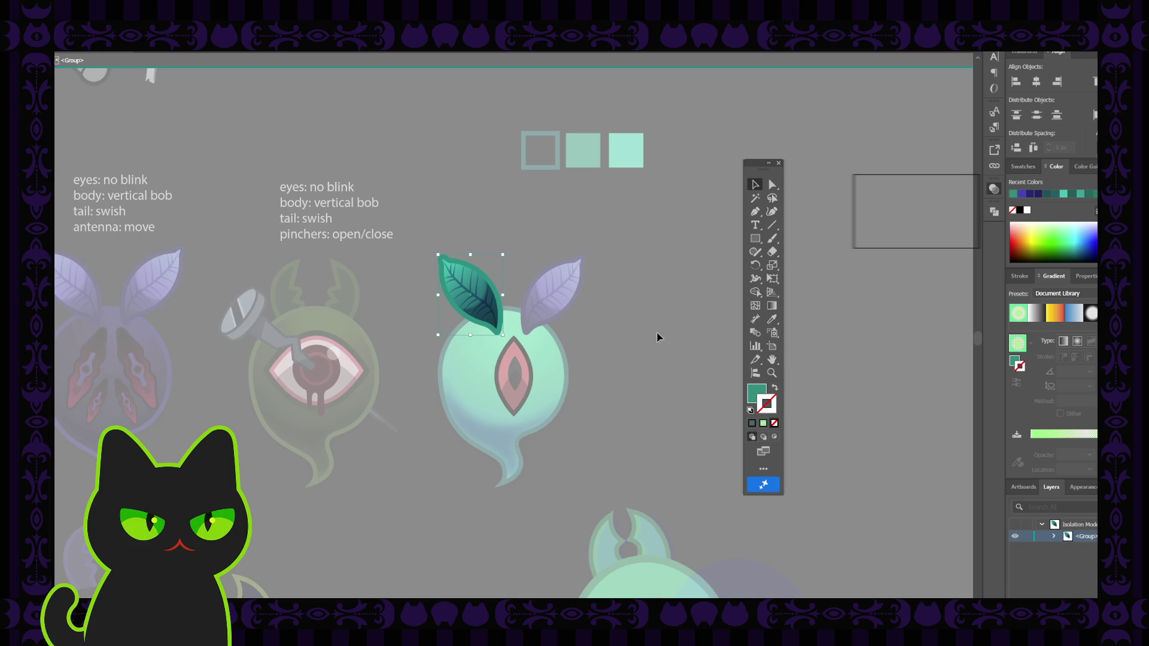
left_click(752, 390)
left_click(887, 195)
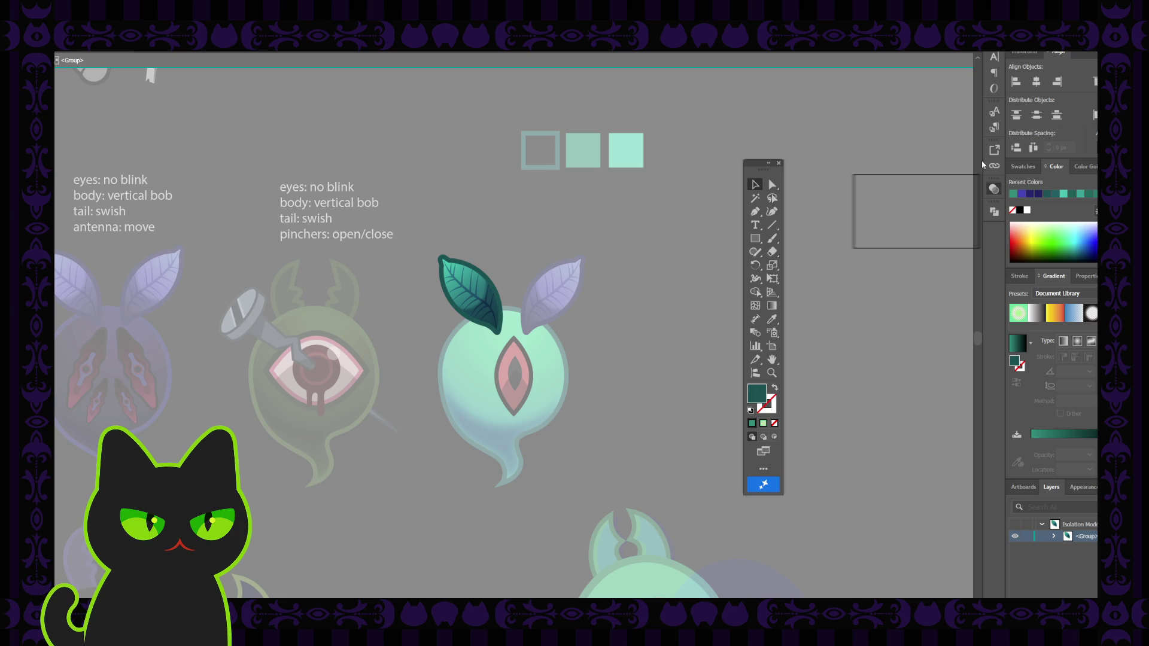
double_click(642, 210)
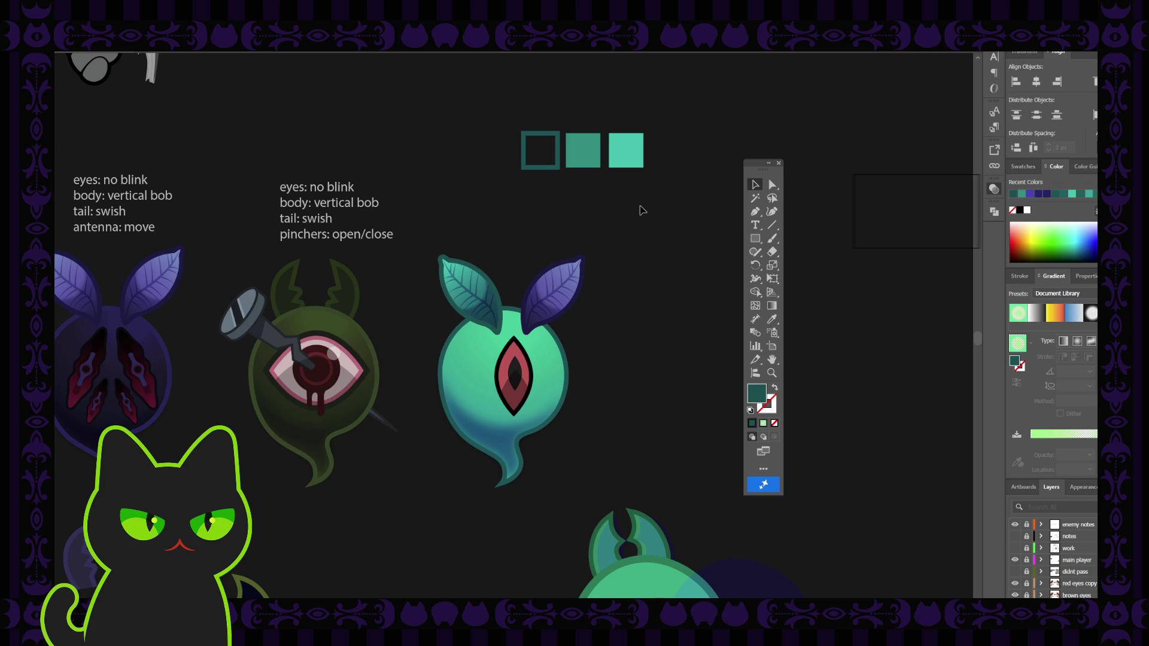
double_click(483, 279)
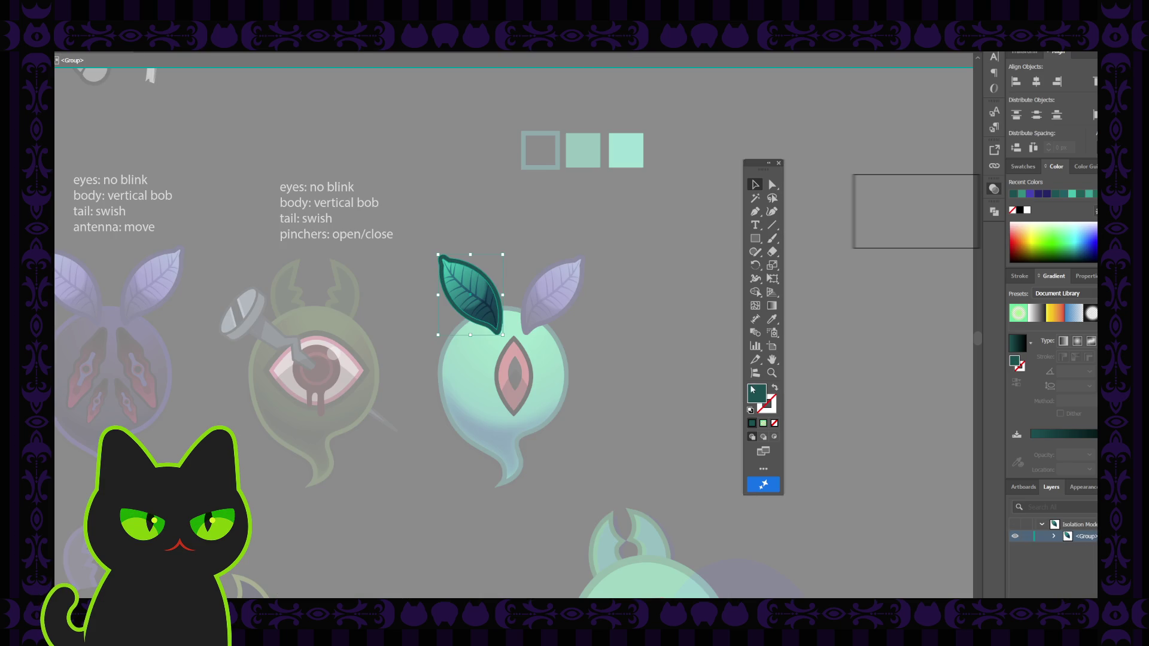
left_click(890, 234)
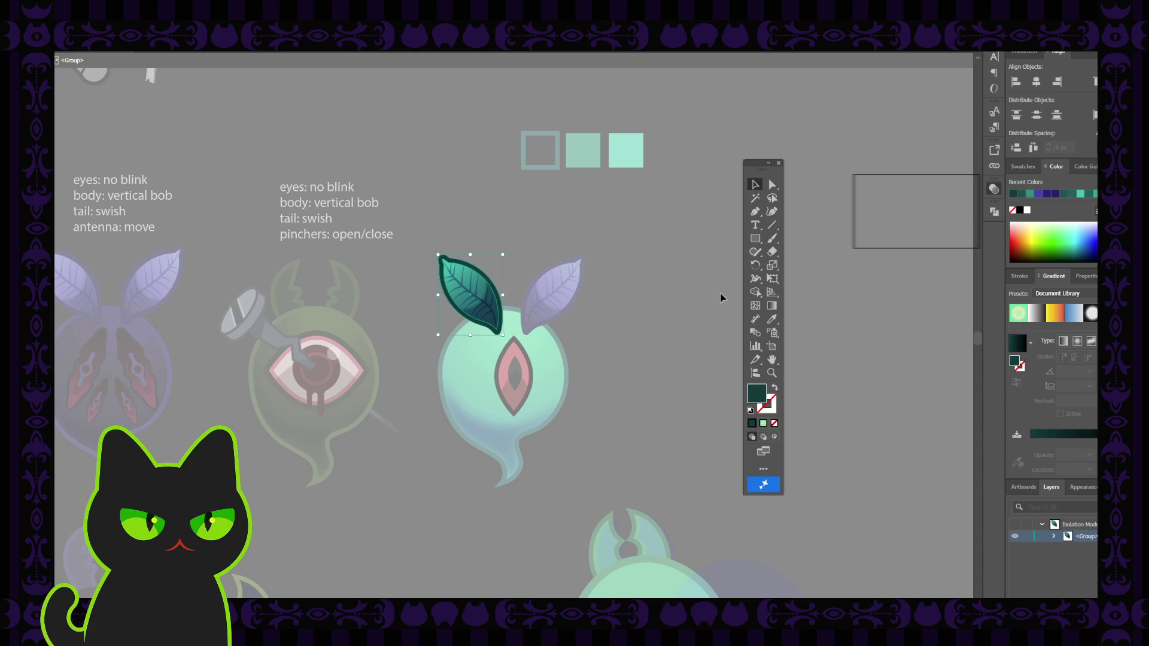
double_click(688, 275)
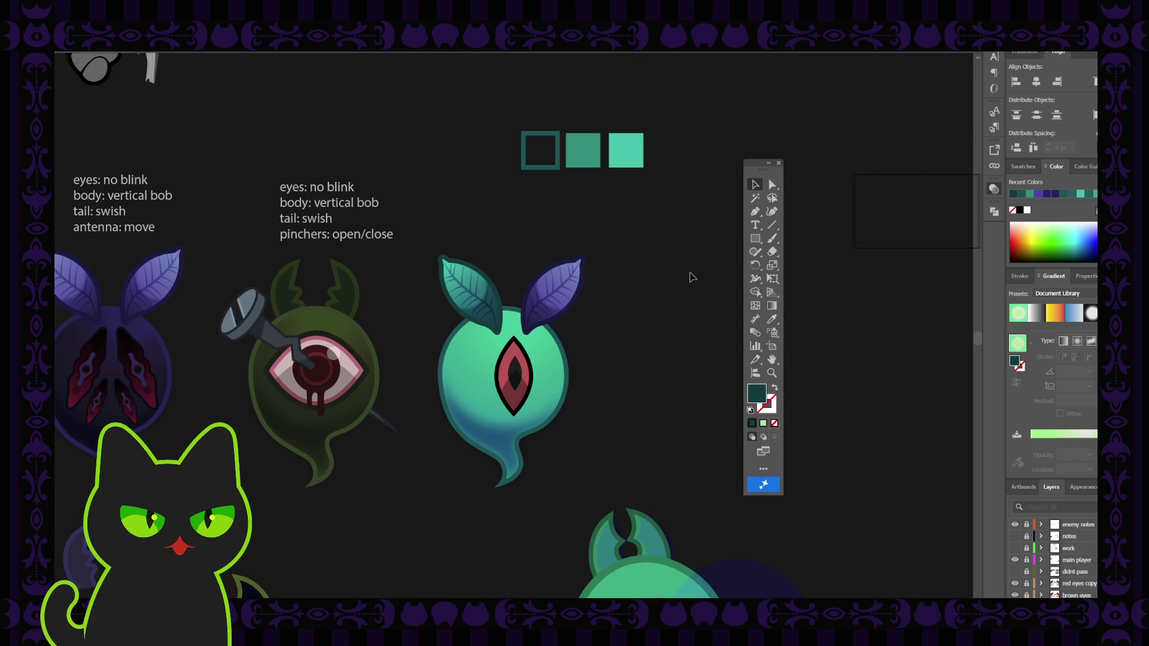
key("ctrl+minus")
key("ctrl+minus")
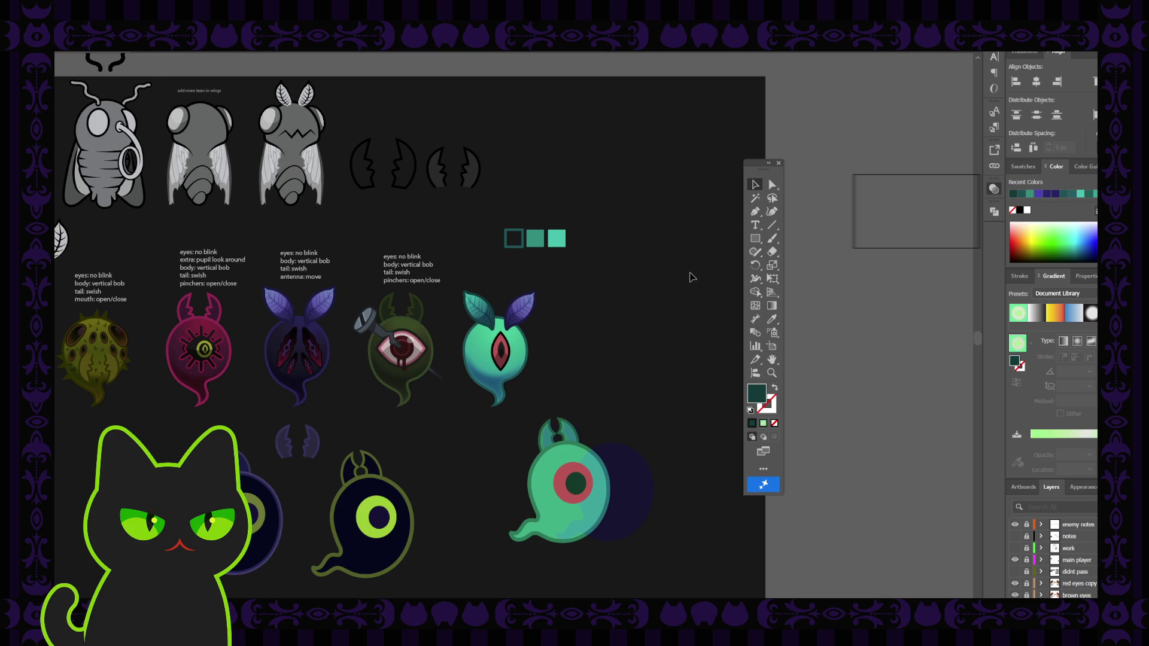
key("ctrl+plus")
key("ctrl+plus")
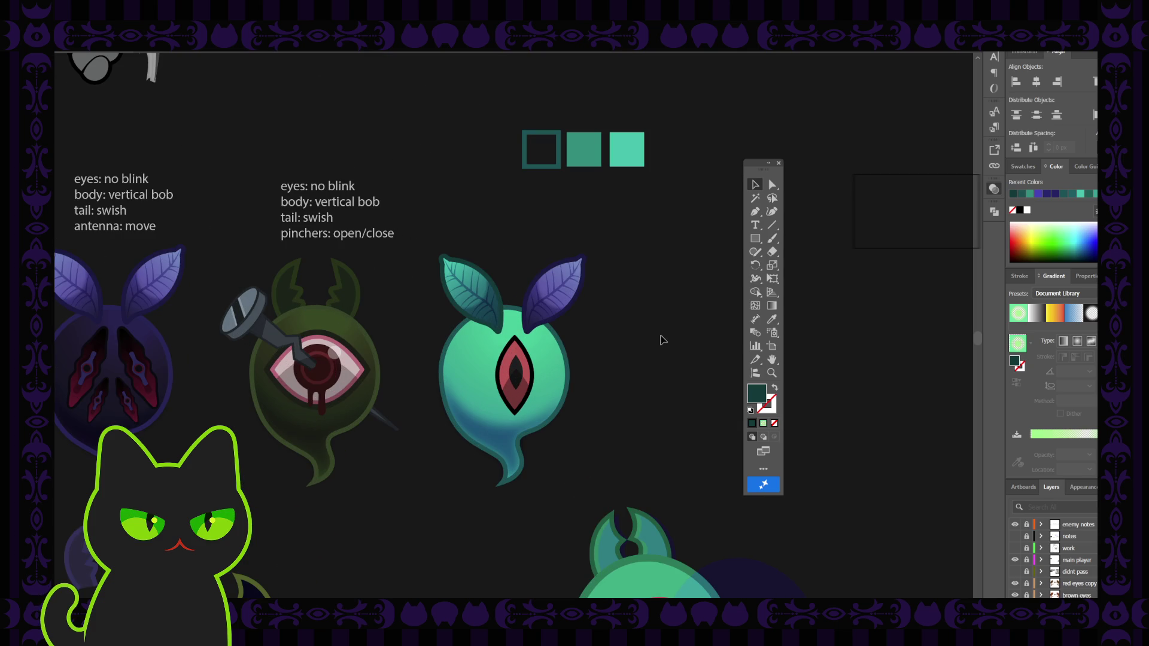
left_click(556, 375)
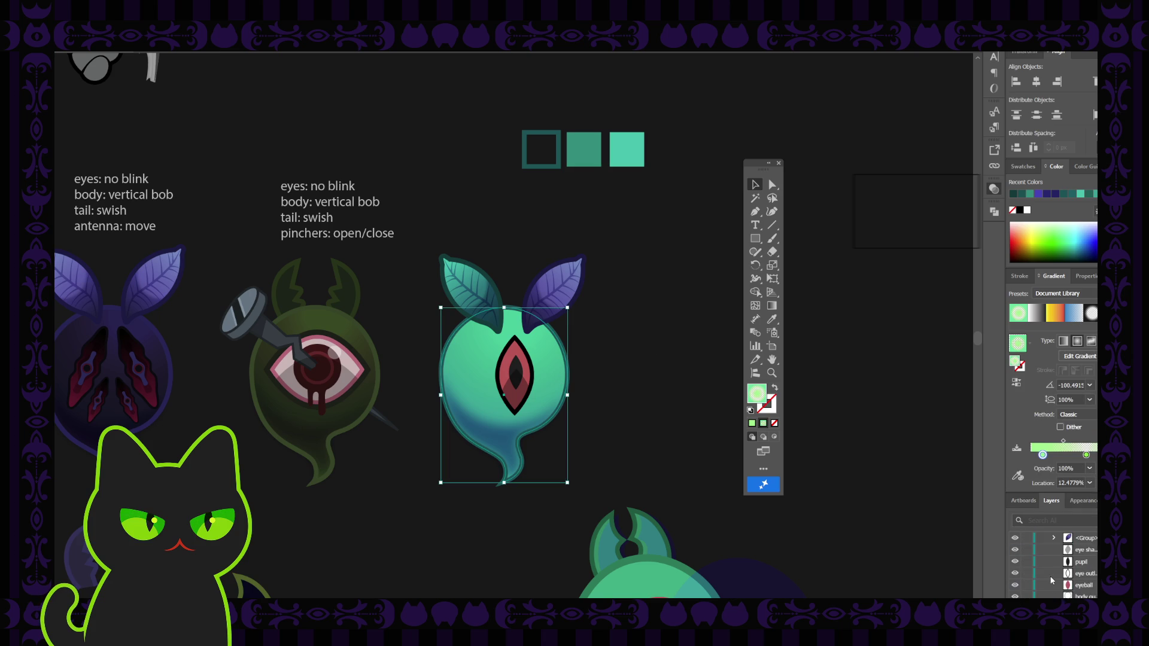
Shift the ghost body's fill to a deeper green
scroll(1071, 568, "down", 5)
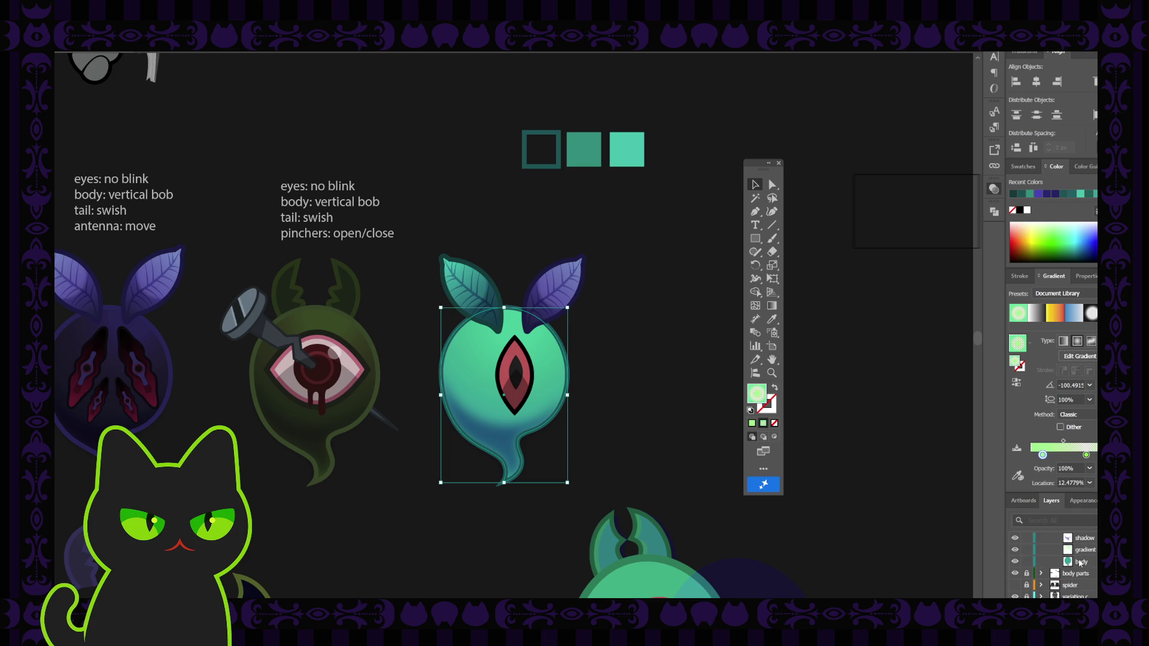
left_click(1086, 560)
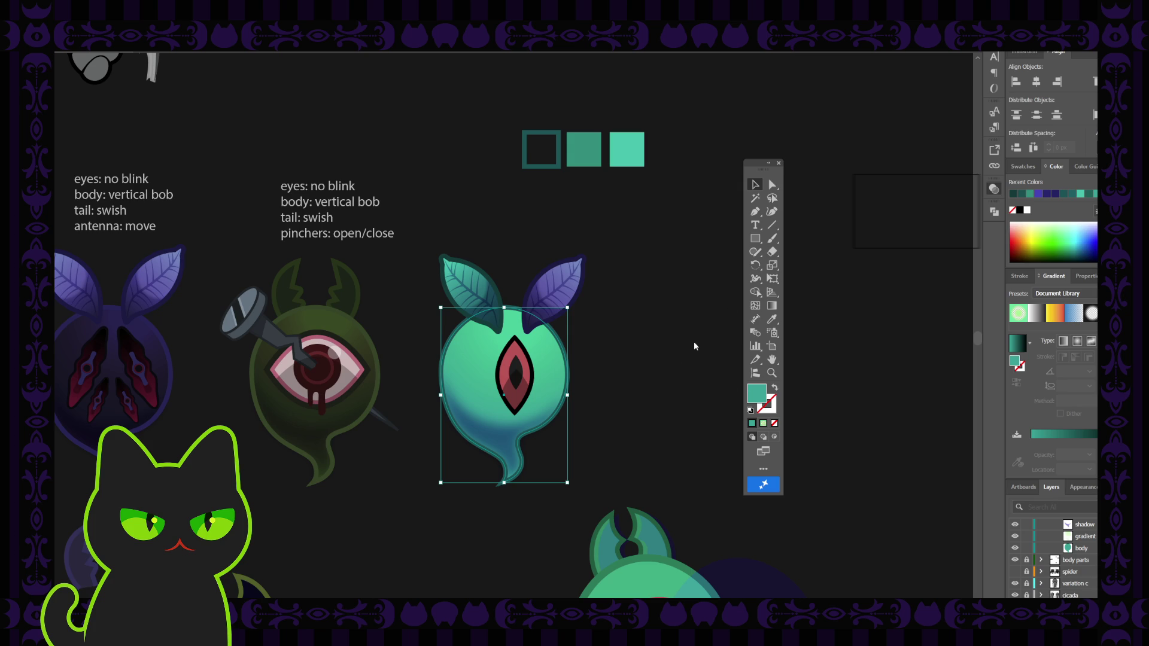
left_click(889, 180)
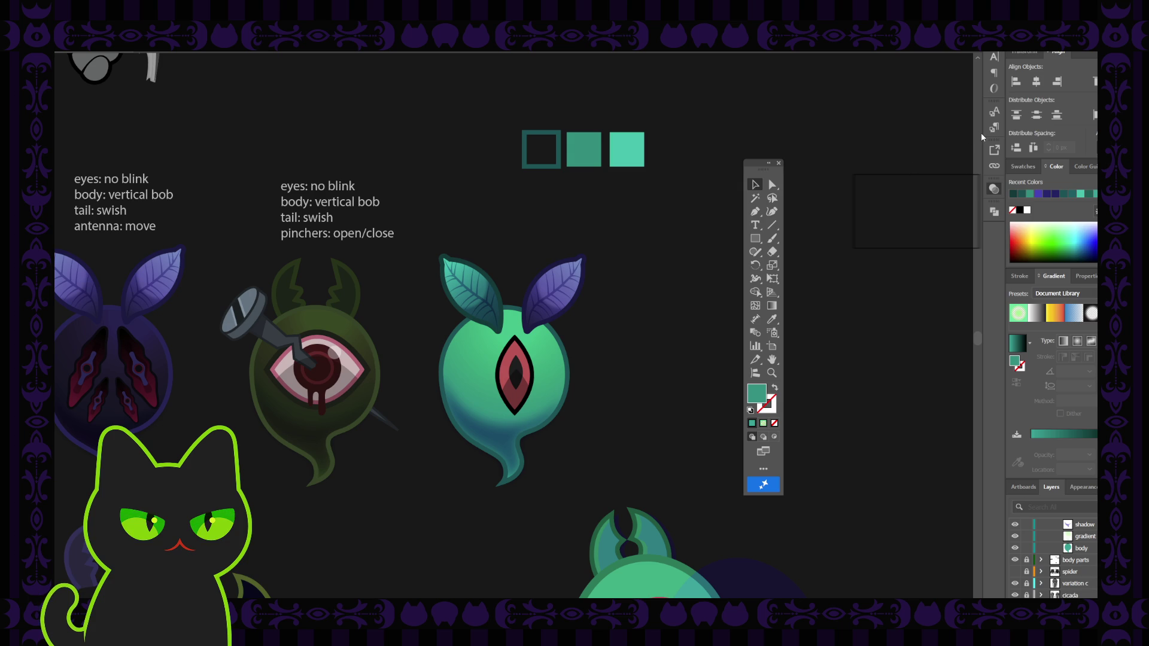
key("ctrl+z")
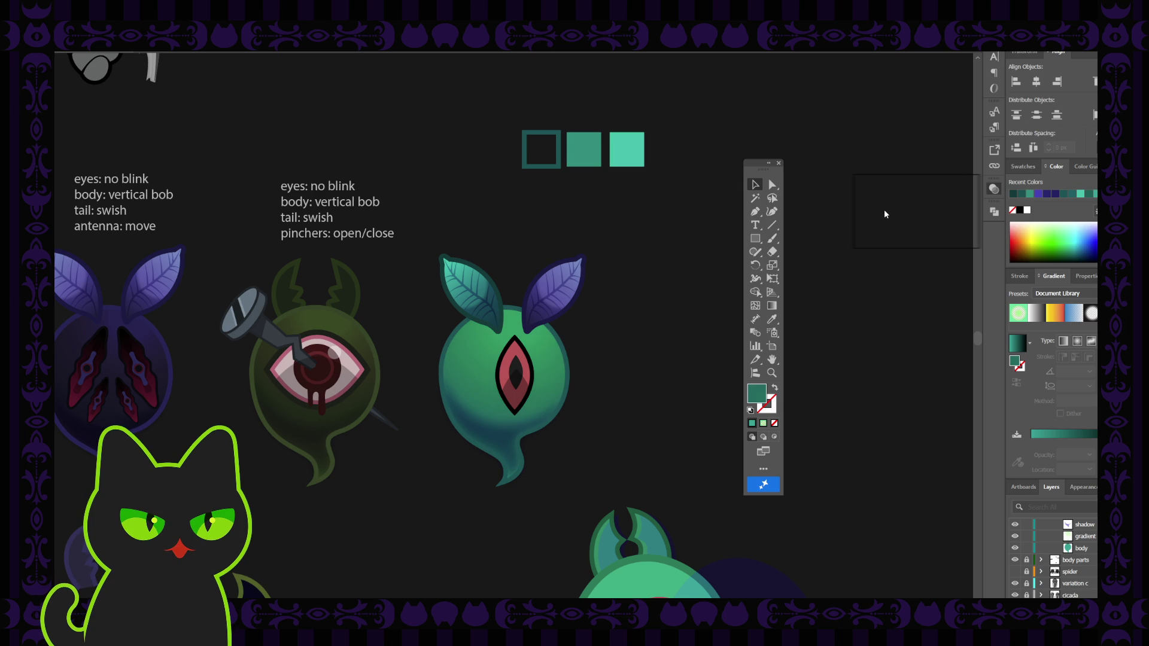
key("ctrl+z")
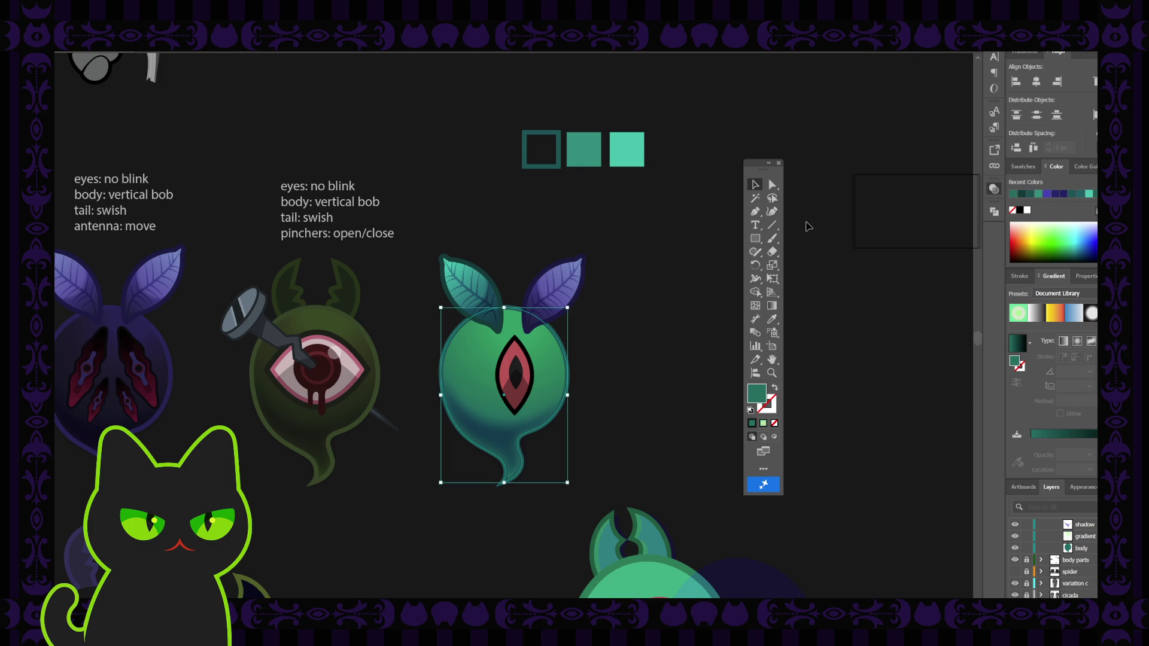
left_click(660, 295)
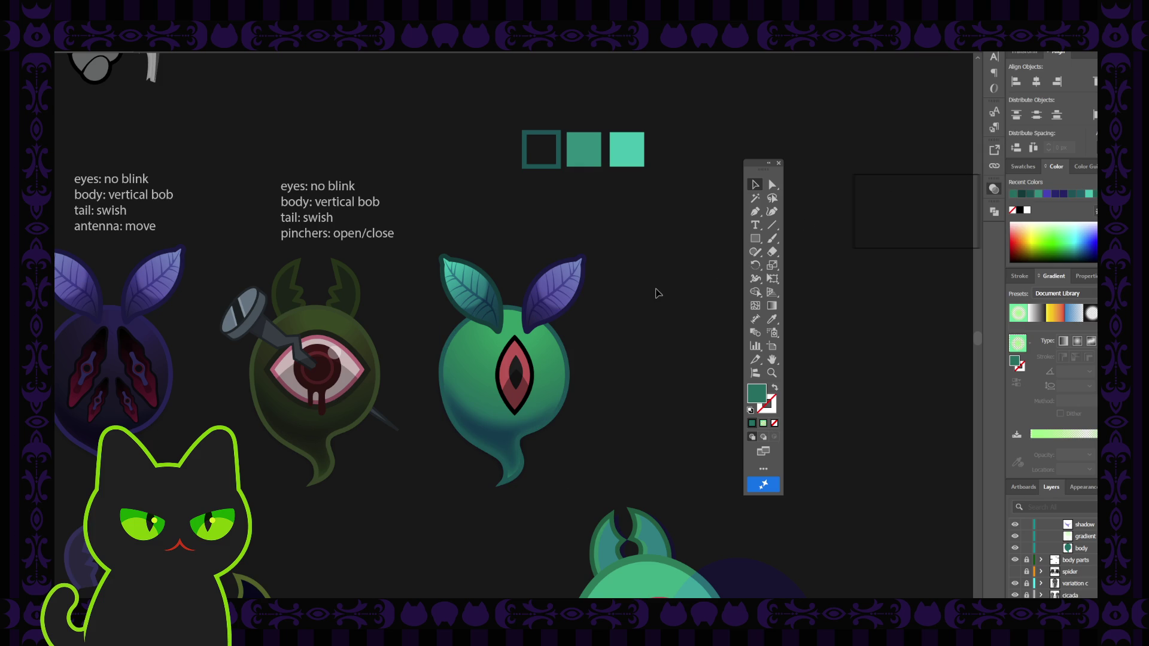
Change the ghost's outline stroke to a darker green
left_click(566, 359)
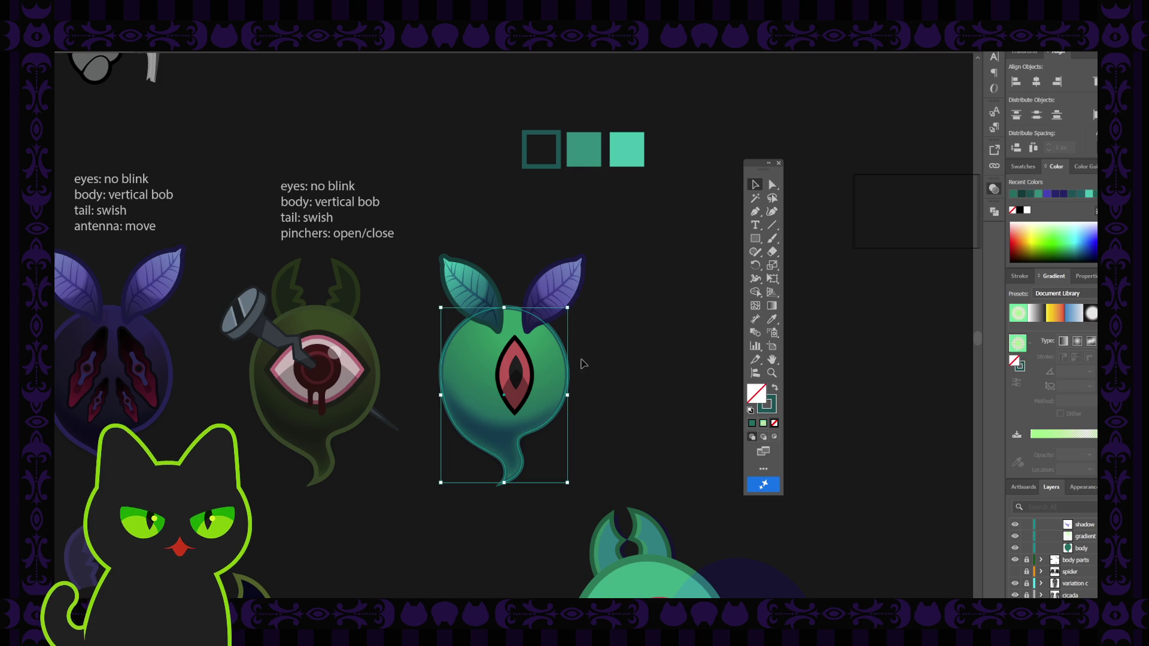
left_click(762, 412)
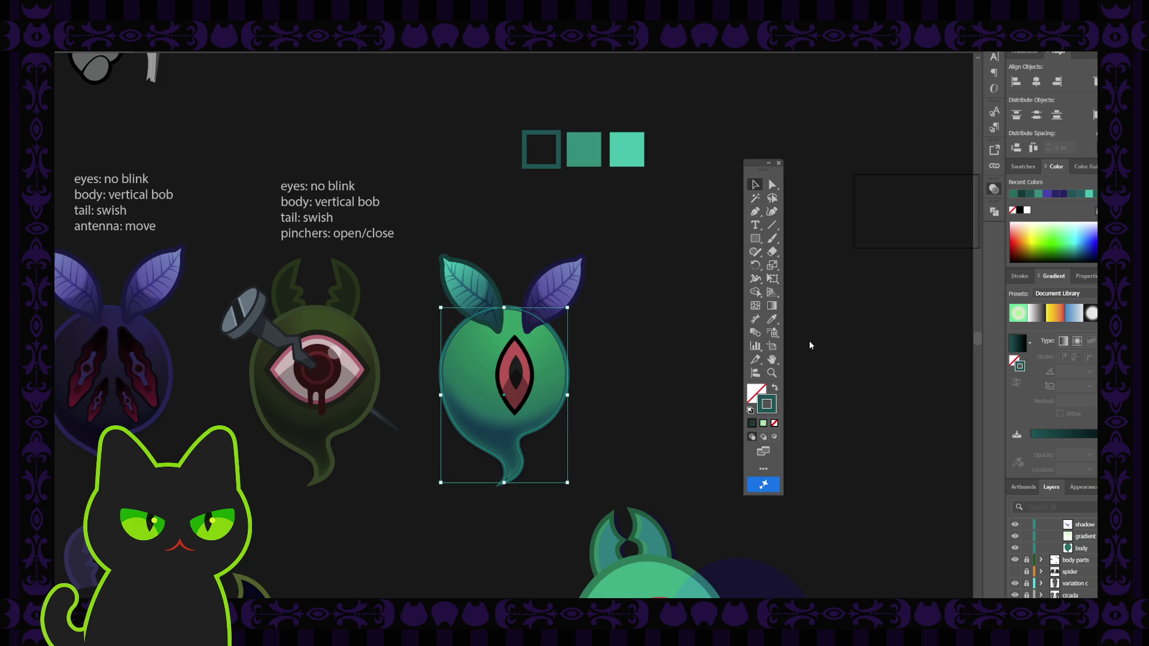
left_click(889, 229)
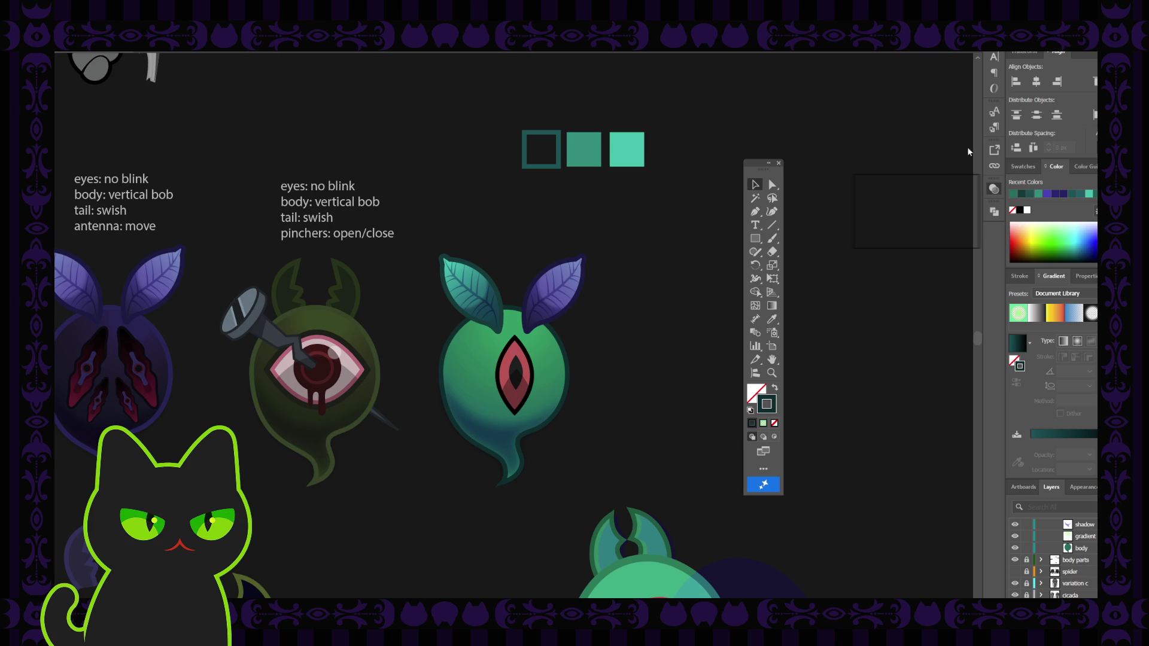
key("ctrl+z")
key("ctrl+z")
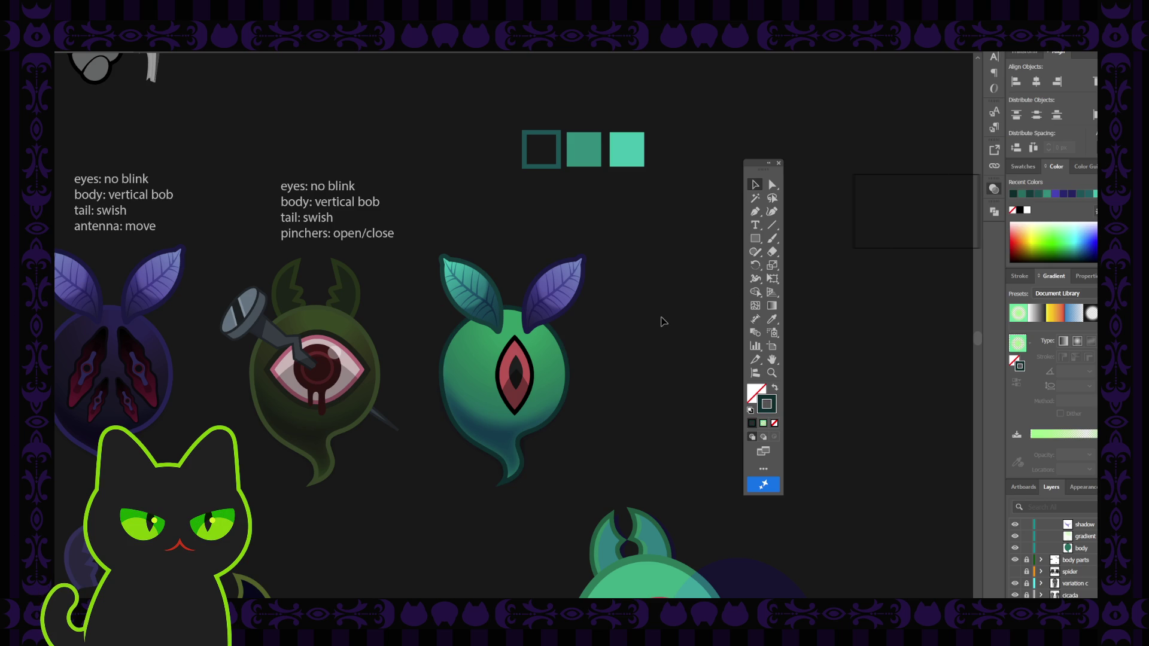
key("ctrl+minus")
key("ctrl+minus")
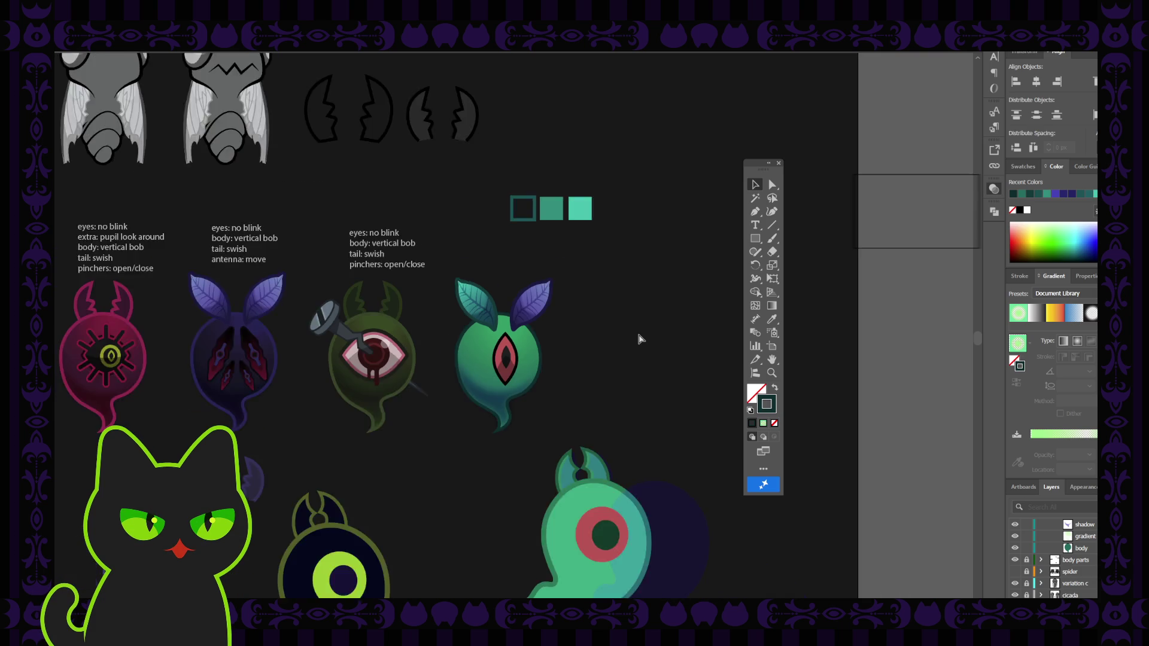